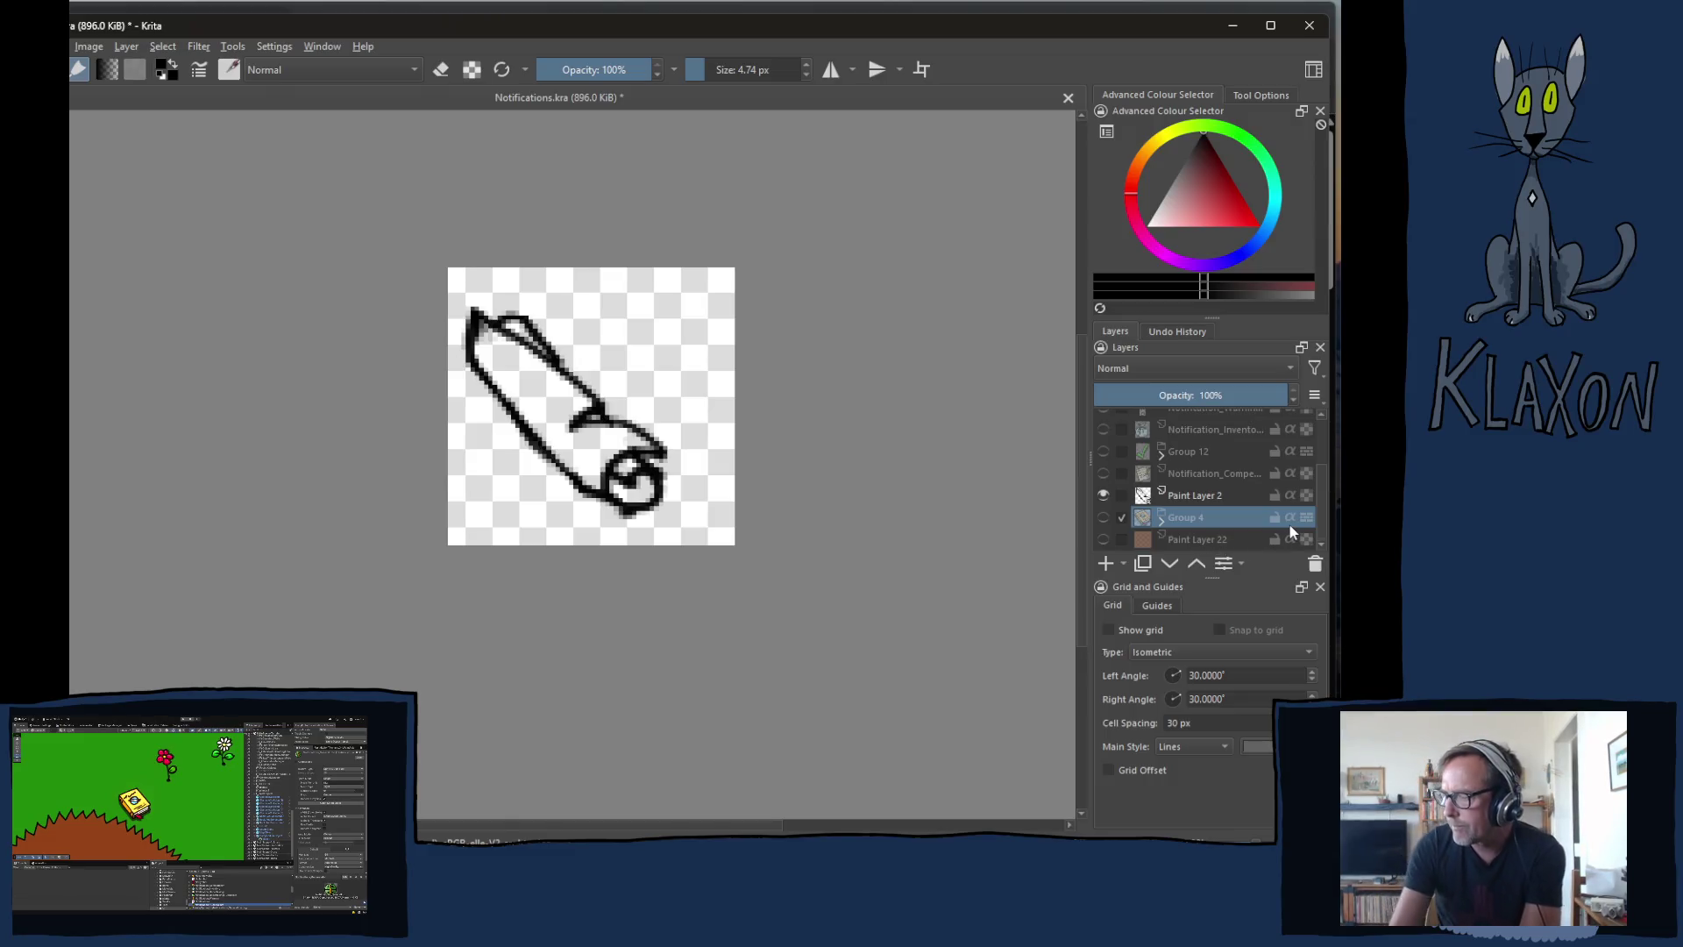
- Set the canvas zoom to 100% to view the scroll sketch at actual size
{"action": "mouse_move", "coordinate": [1290, 532]}
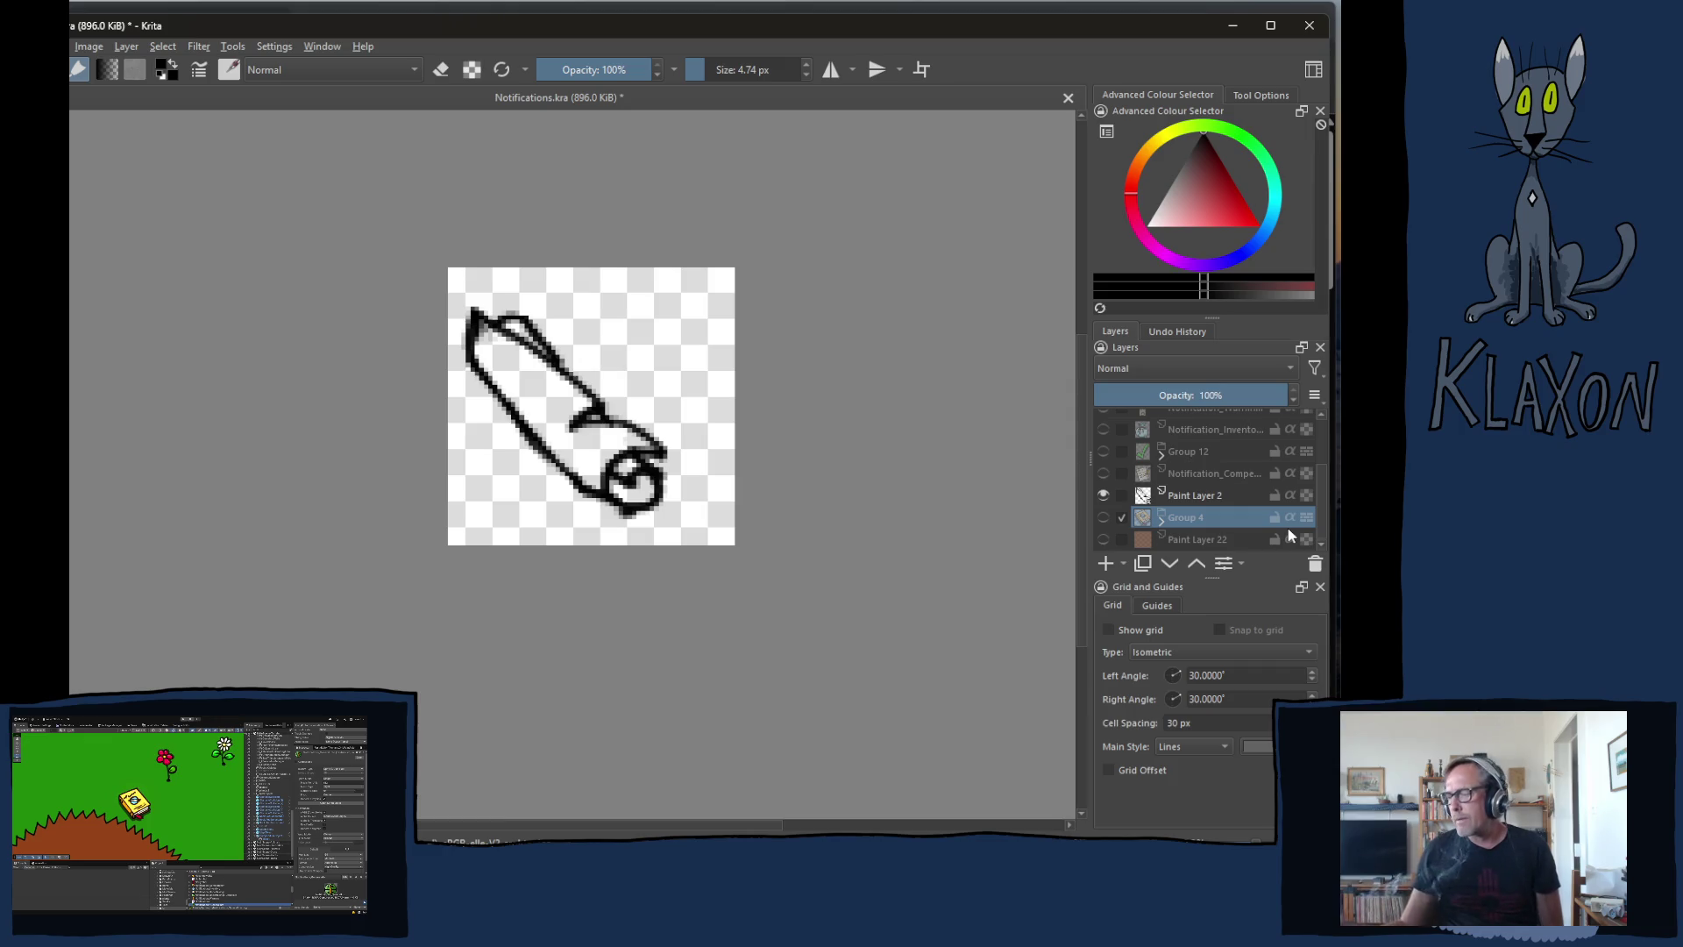
{"action": "key", "text": "1"}
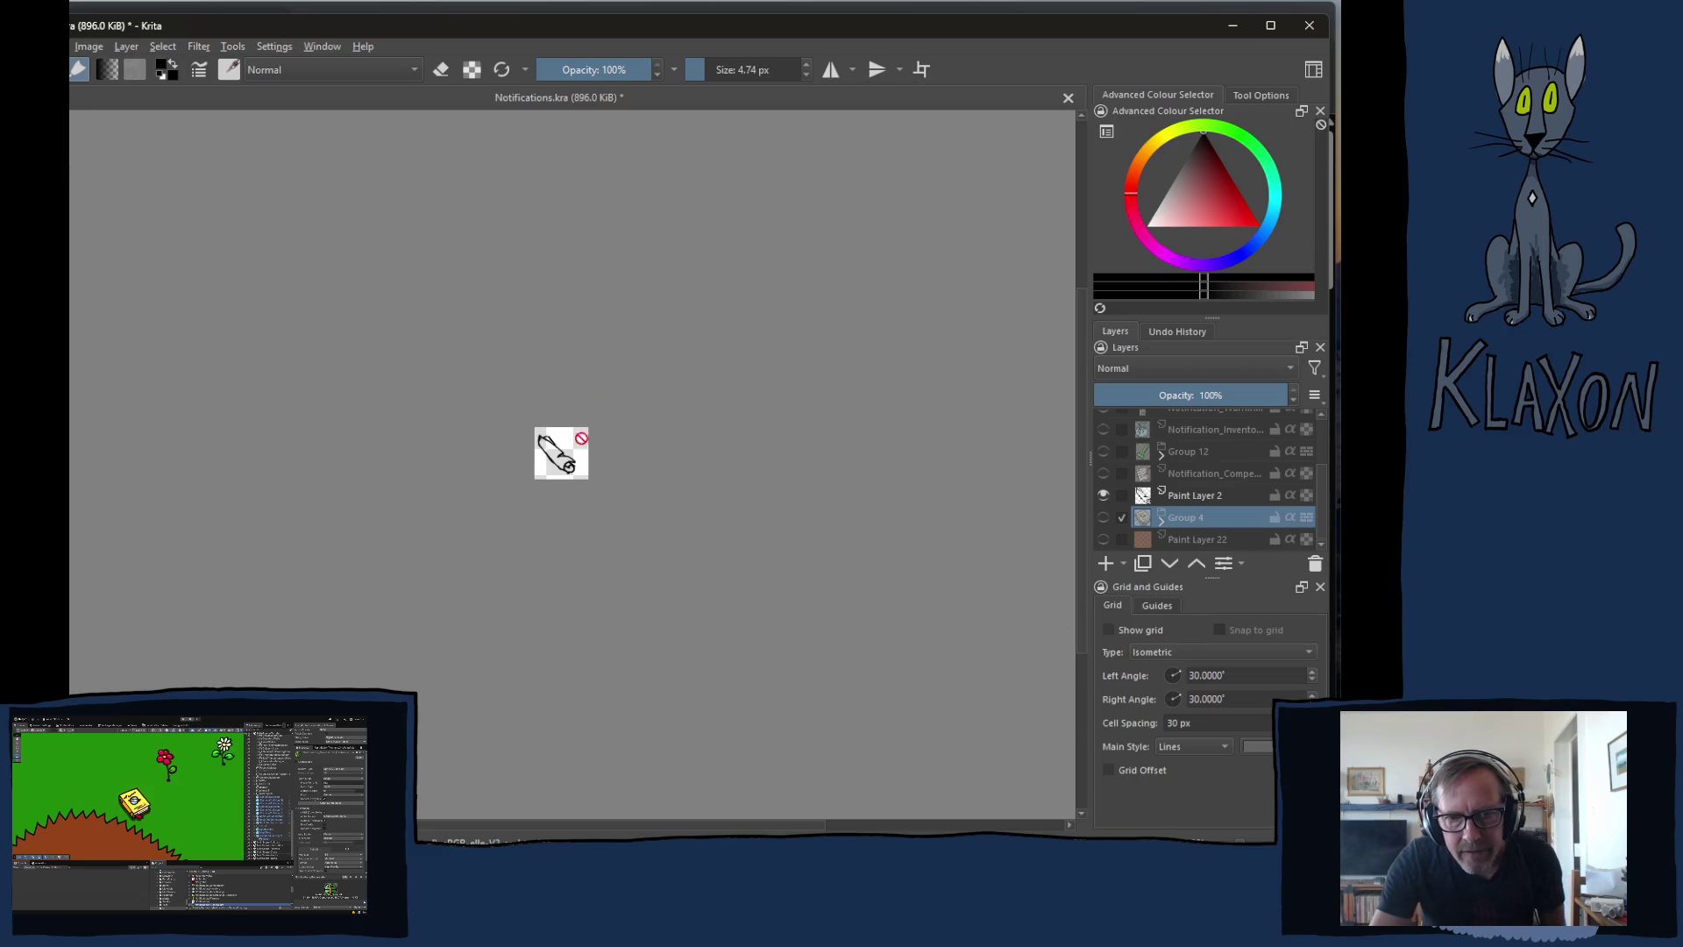
- Select Paint Layer 2 as the layer to draw on
{"action": "scroll", "coordinate": [551, 471], "scroll_direction": "up", "scroll_amount": 5}
{"action": "scroll", "coordinate": [801, 477], "scroll_direction": "down", "scroll_amount": 1}
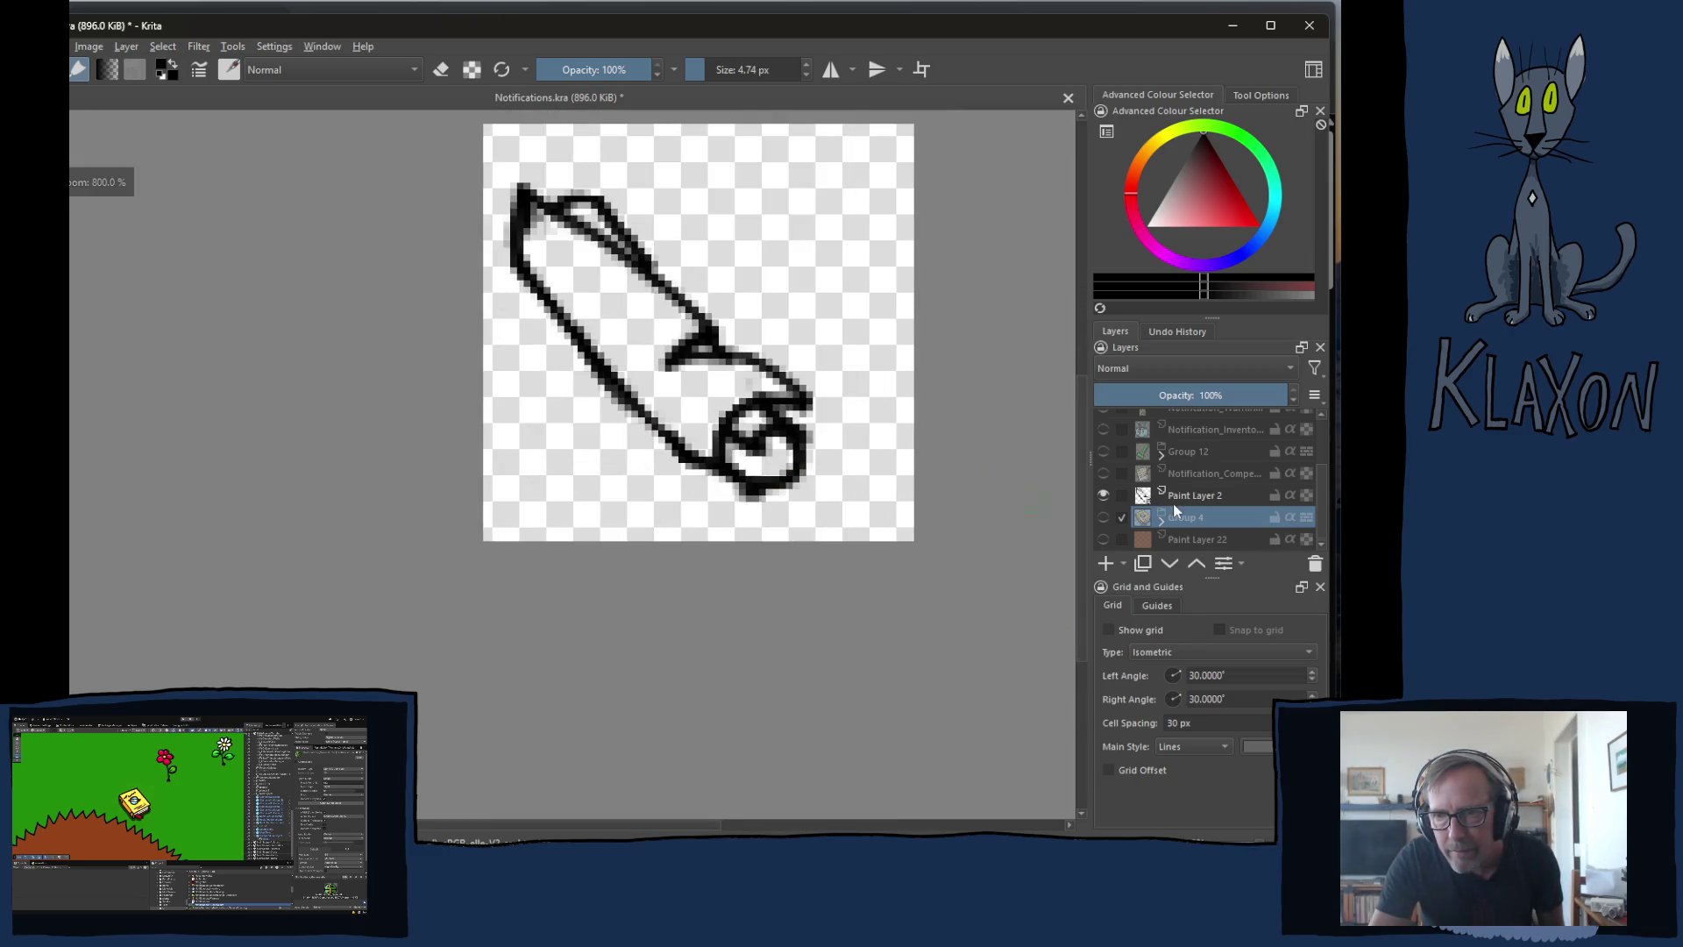
{"action": "left_click", "coordinate": [1195, 497]}
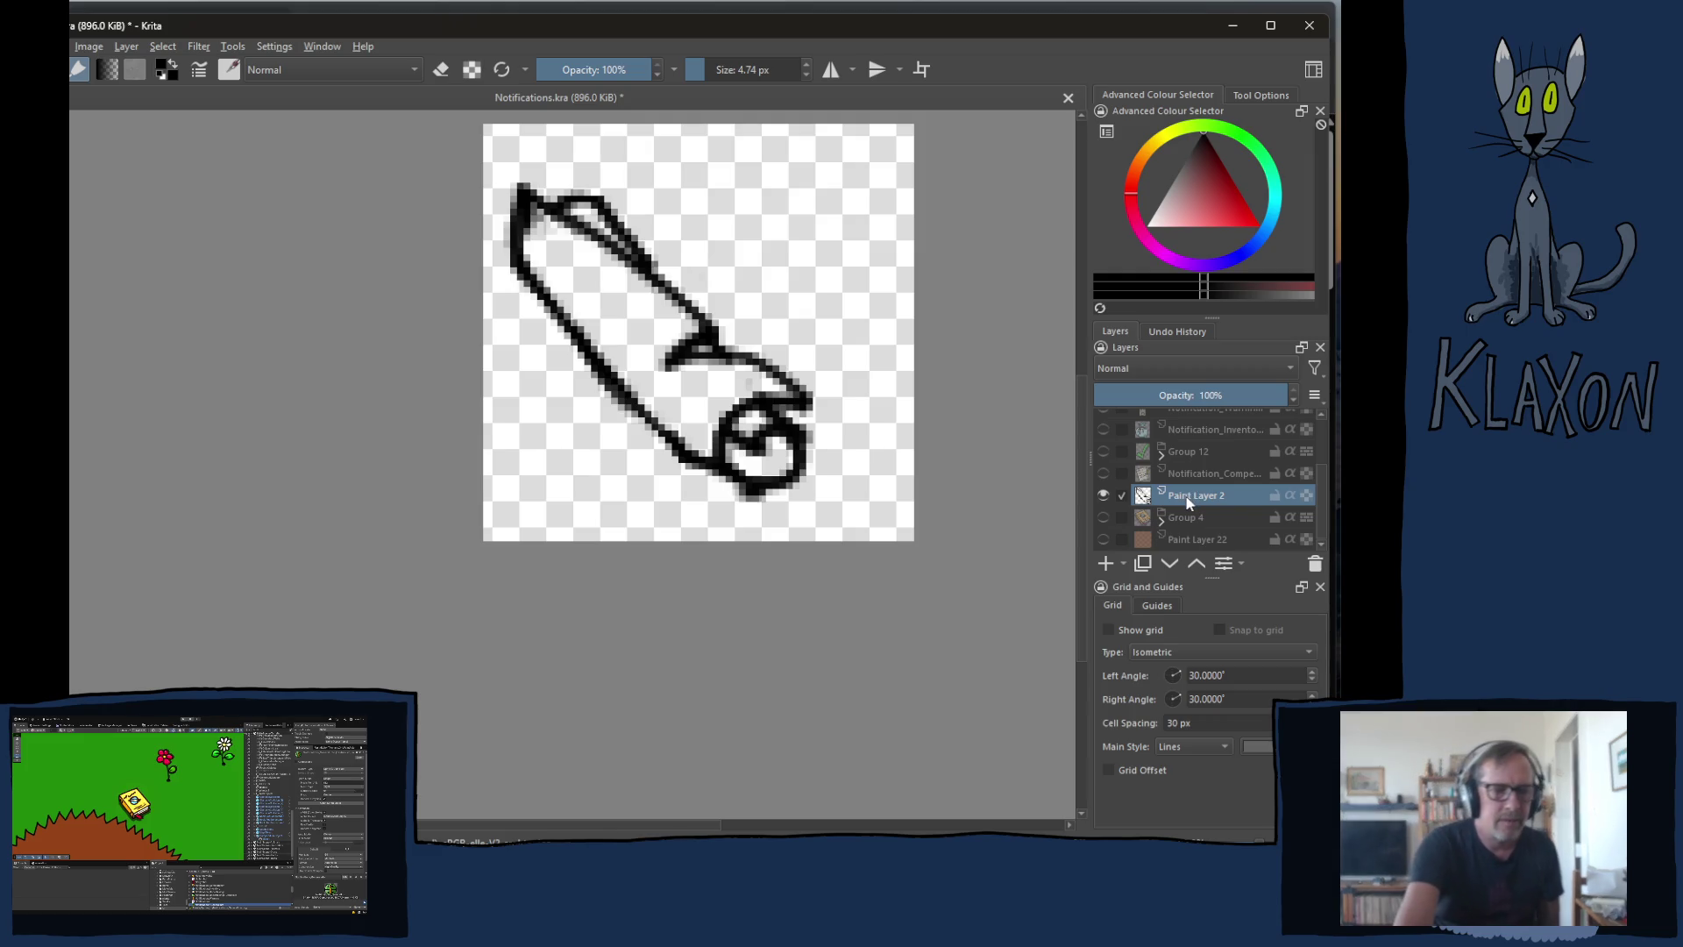
{"action": "mouse_move", "coordinate": [1189, 500]}
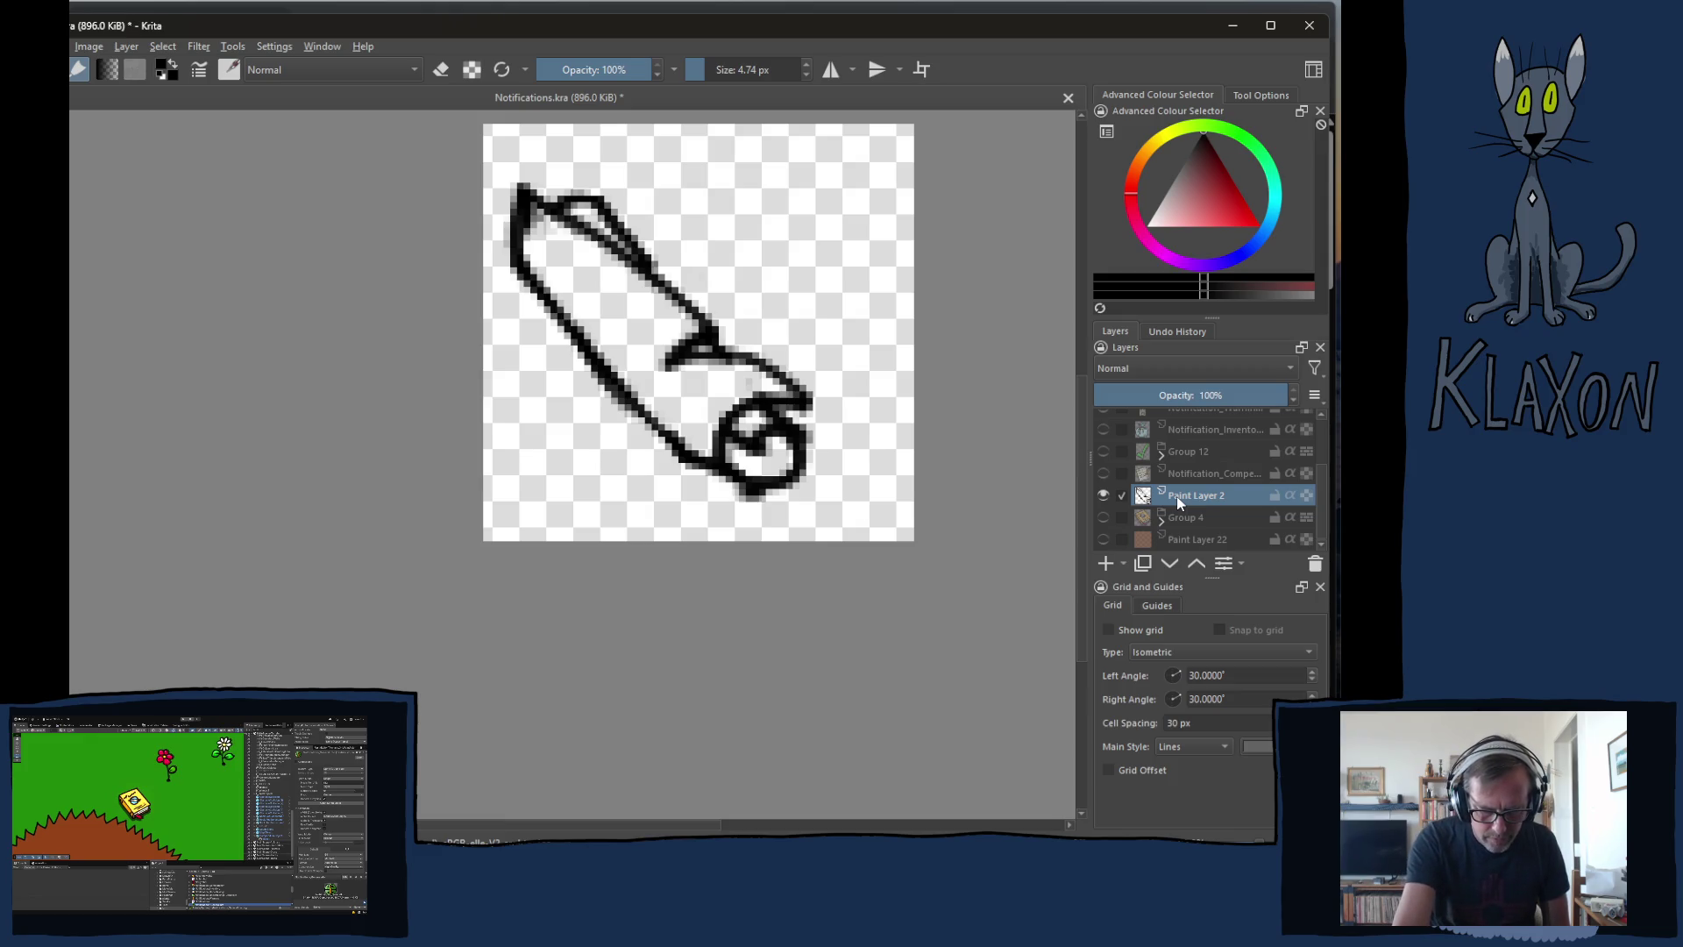
- Set the brush size to 6 px, then bring up the Wacom Center tablet settings
{"action": "key", "text": "bracketleft"}
{"action": "key", "text": "bracketleft"}
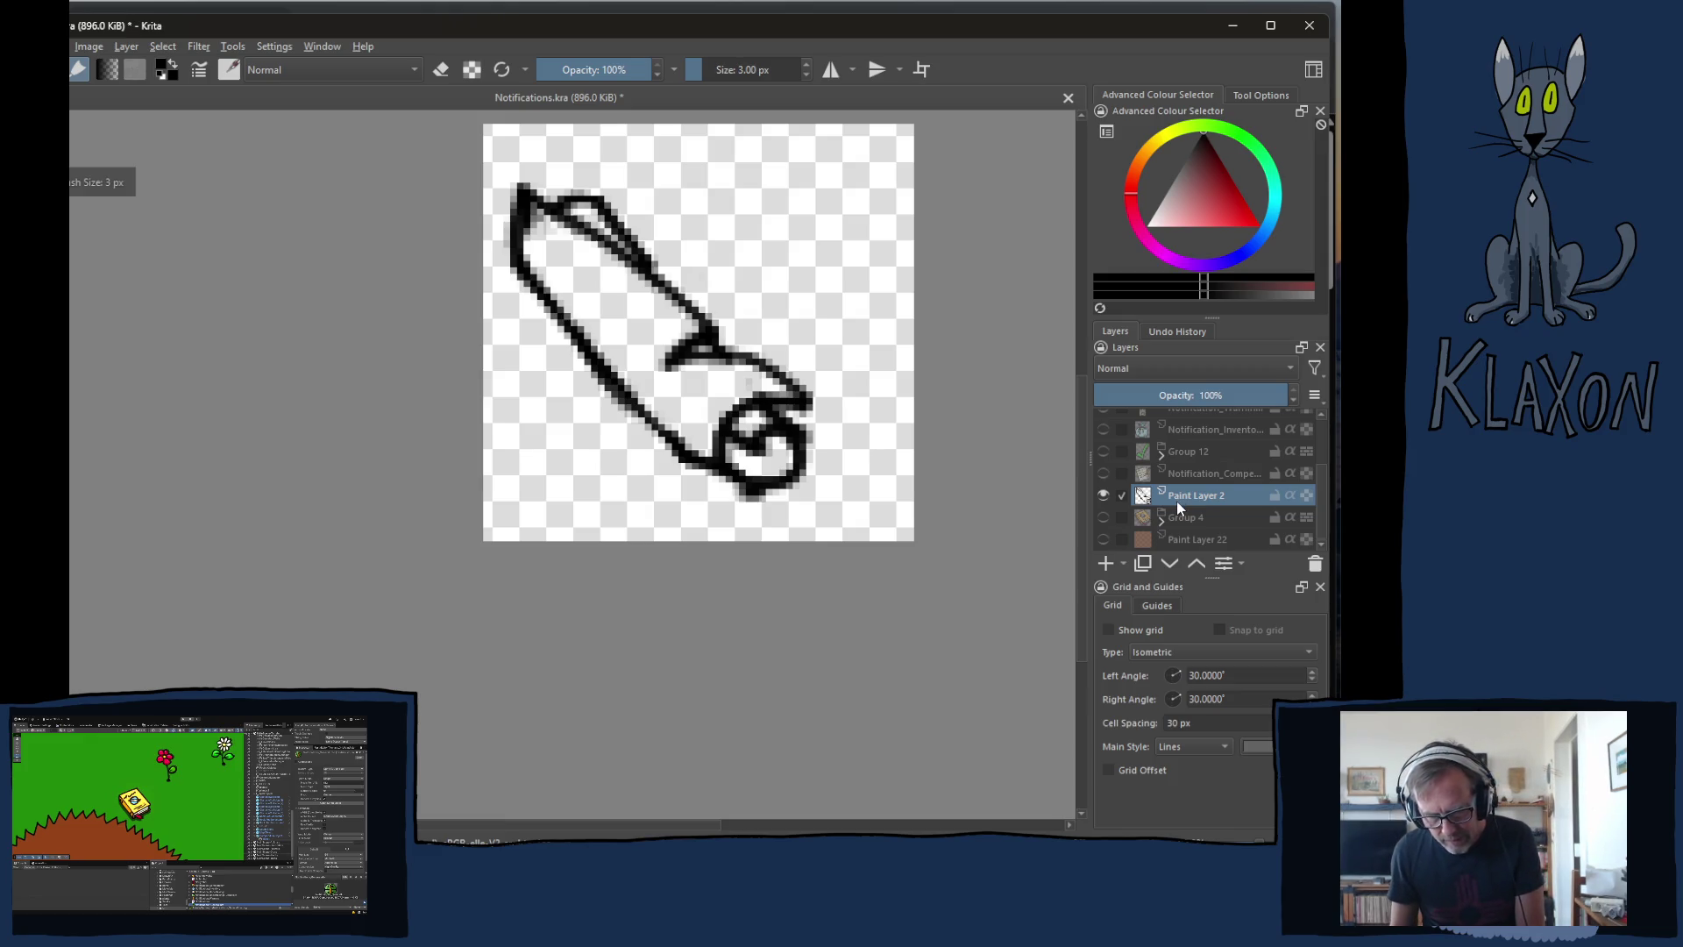
{"action": "key", "text": "bracketright"}
{"action": "key", "text": "bracketright"}
{"action": "key", "text": "bracketright"}
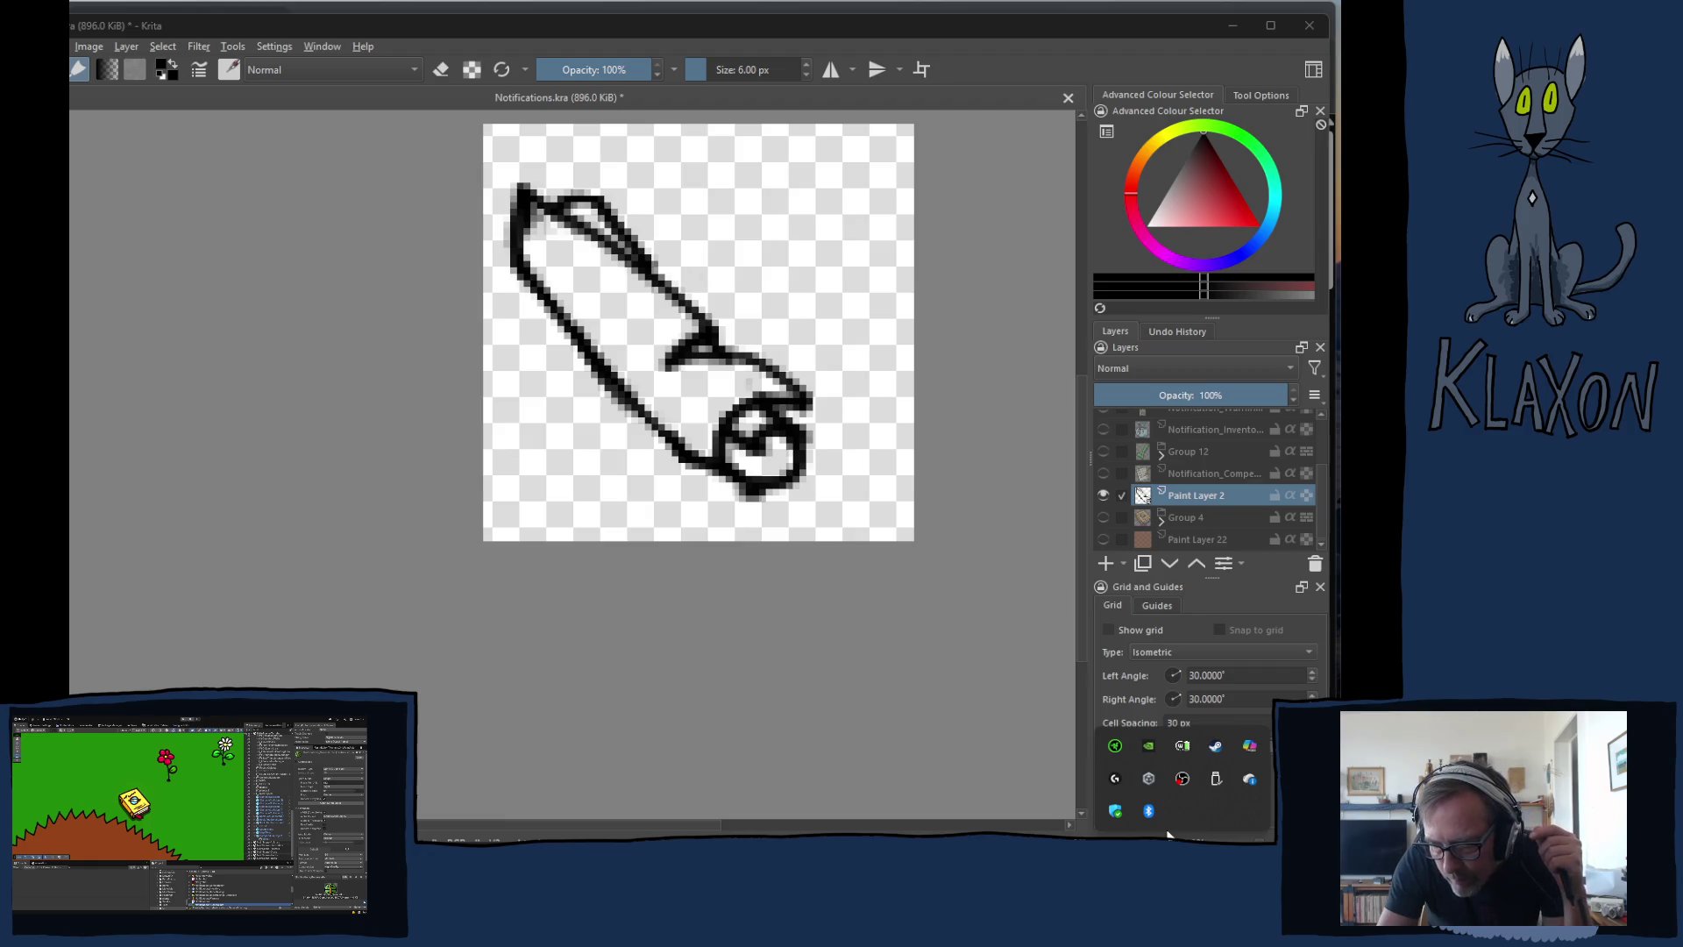
{"action": "left_click", "coordinate": [1182, 748]}
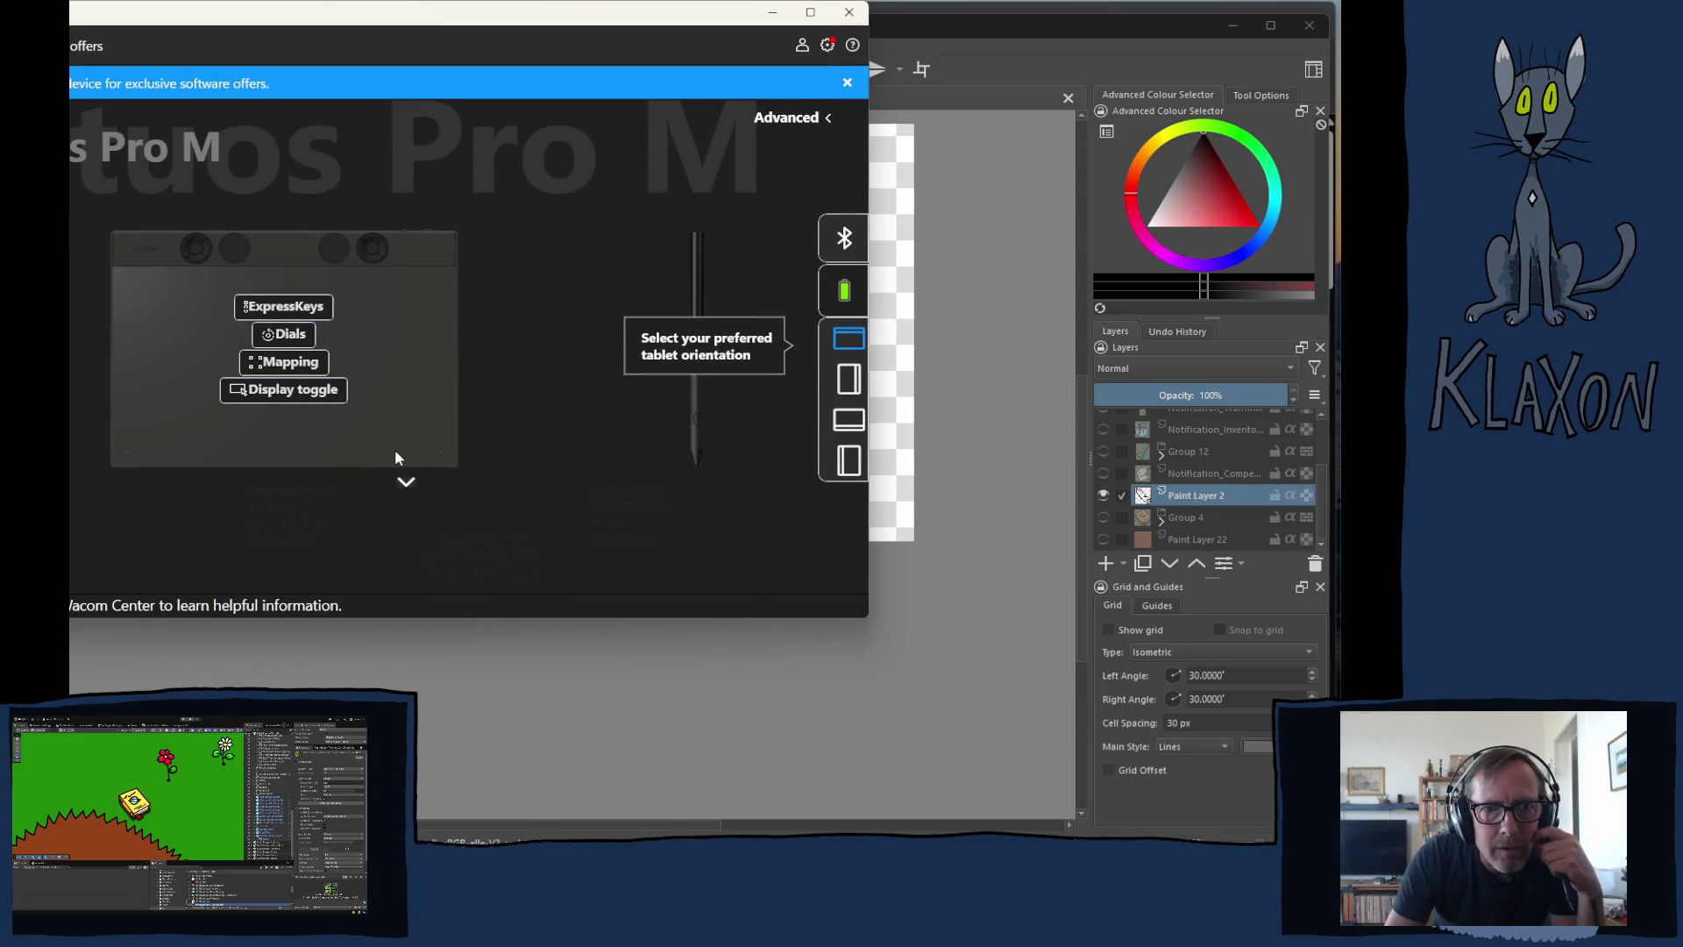
- Map the pen tablet to Display 1 alone for all other applications
{"action": "left_click", "coordinate": [285, 364]}
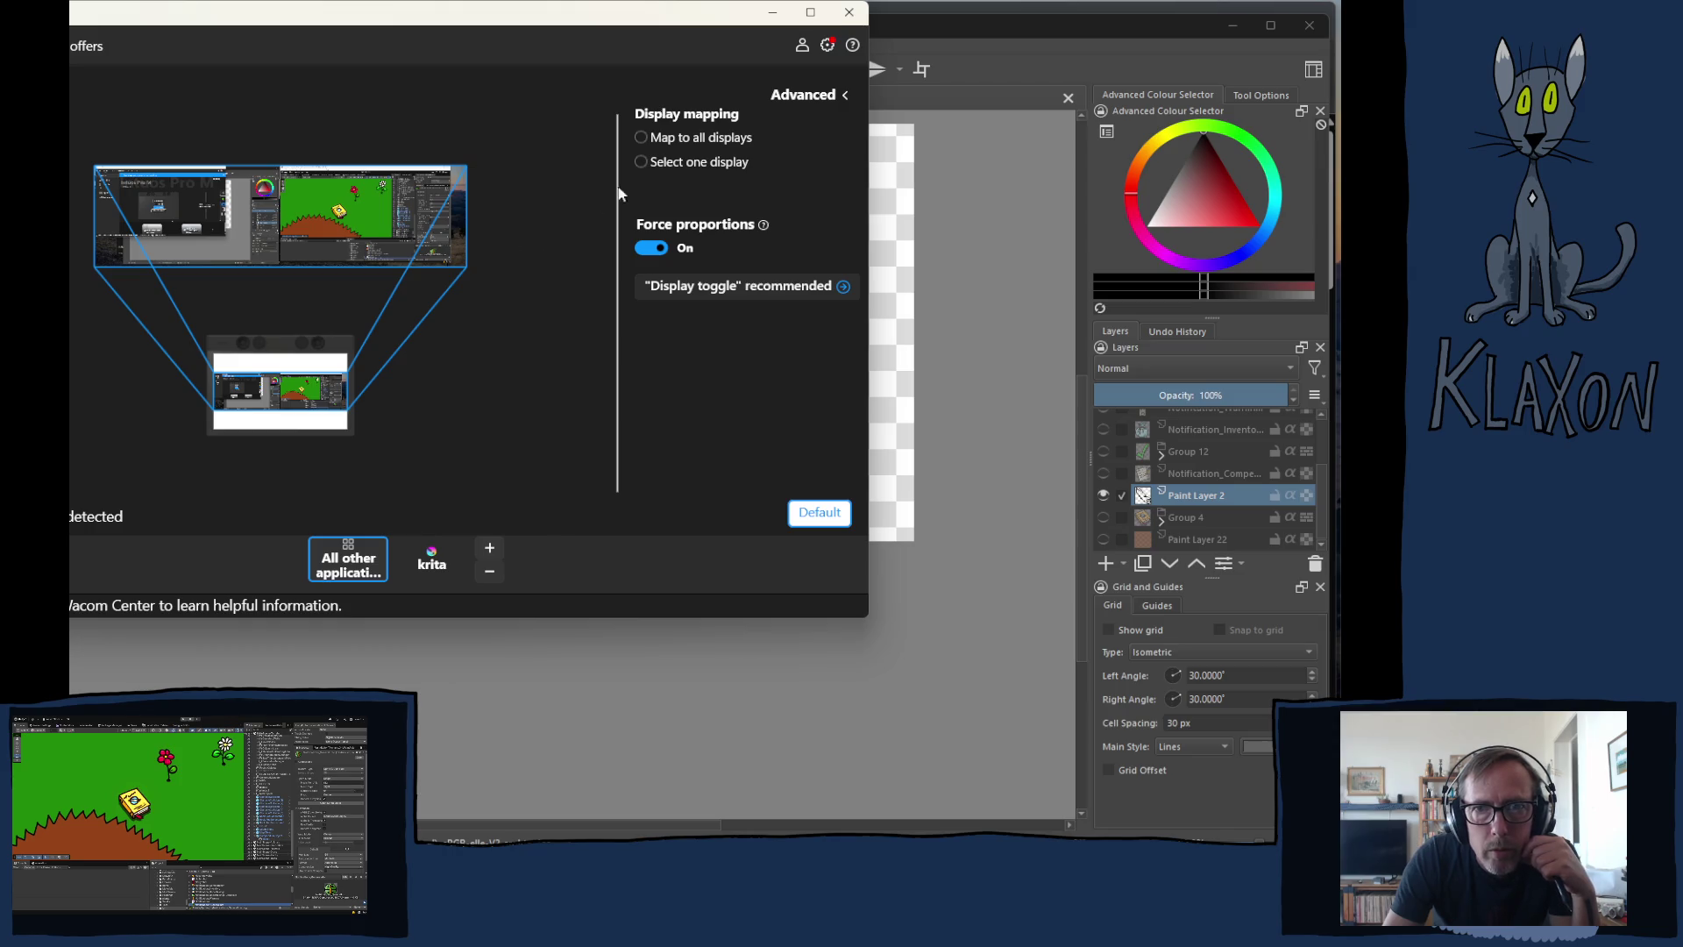
{"action": "left_click", "coordinate": [681, 163]}
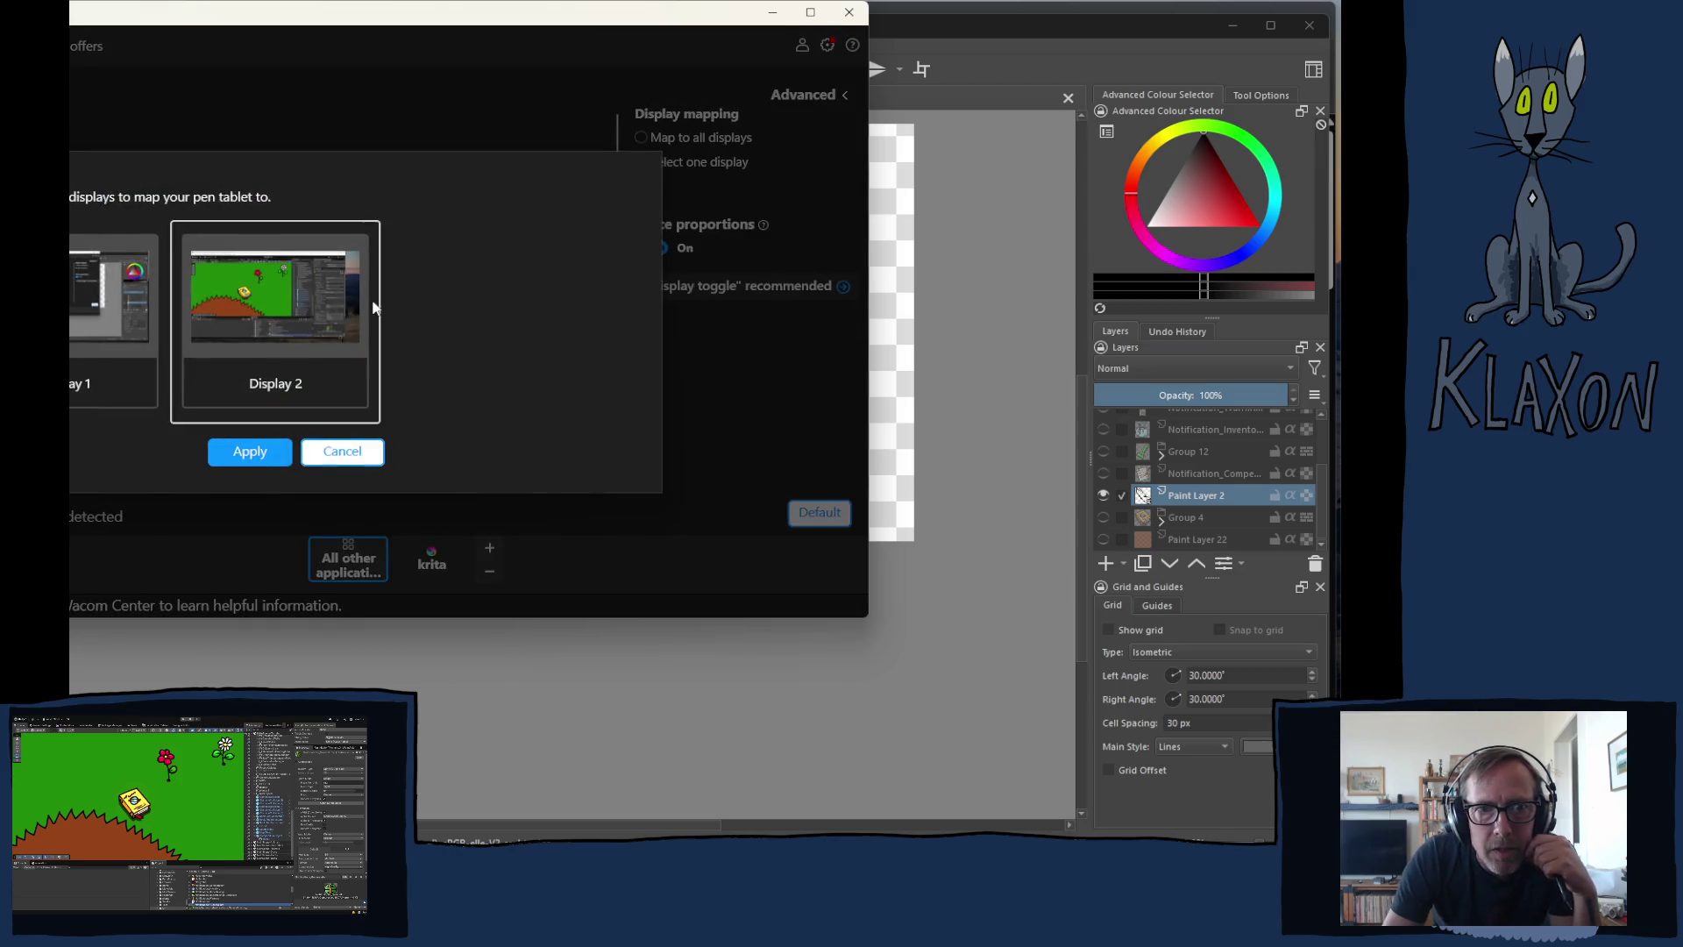
{"action": "left_click", "coordinate": [156, 327]}
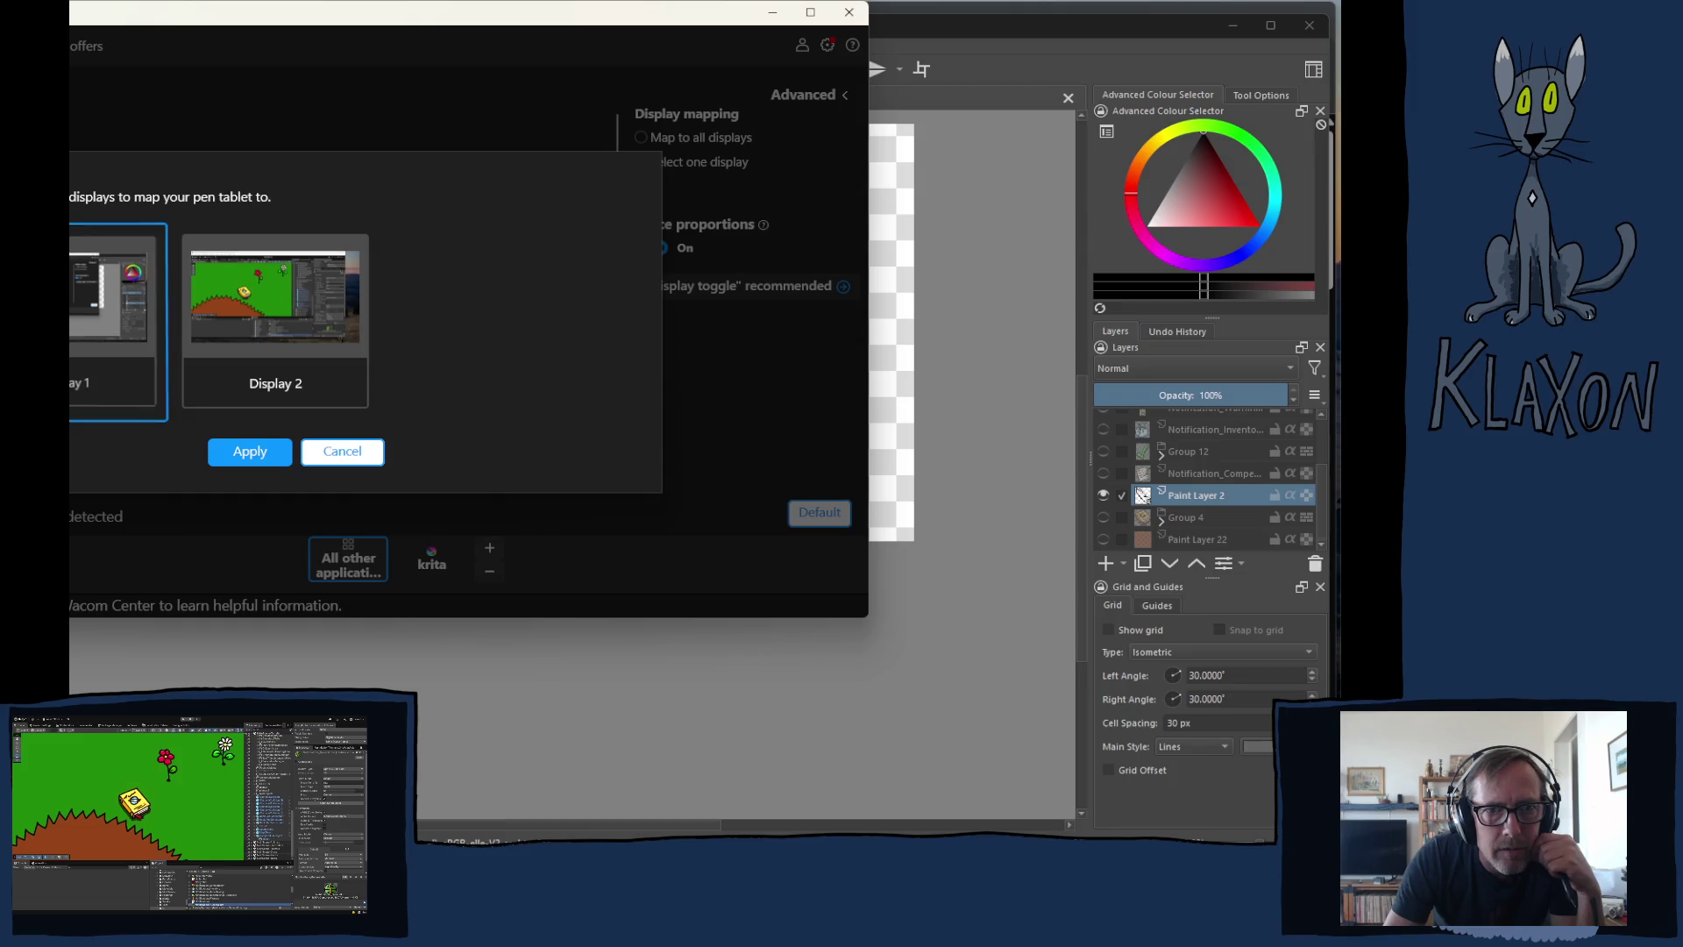
{"action": "left_click", "coordinate": [249, 454]}
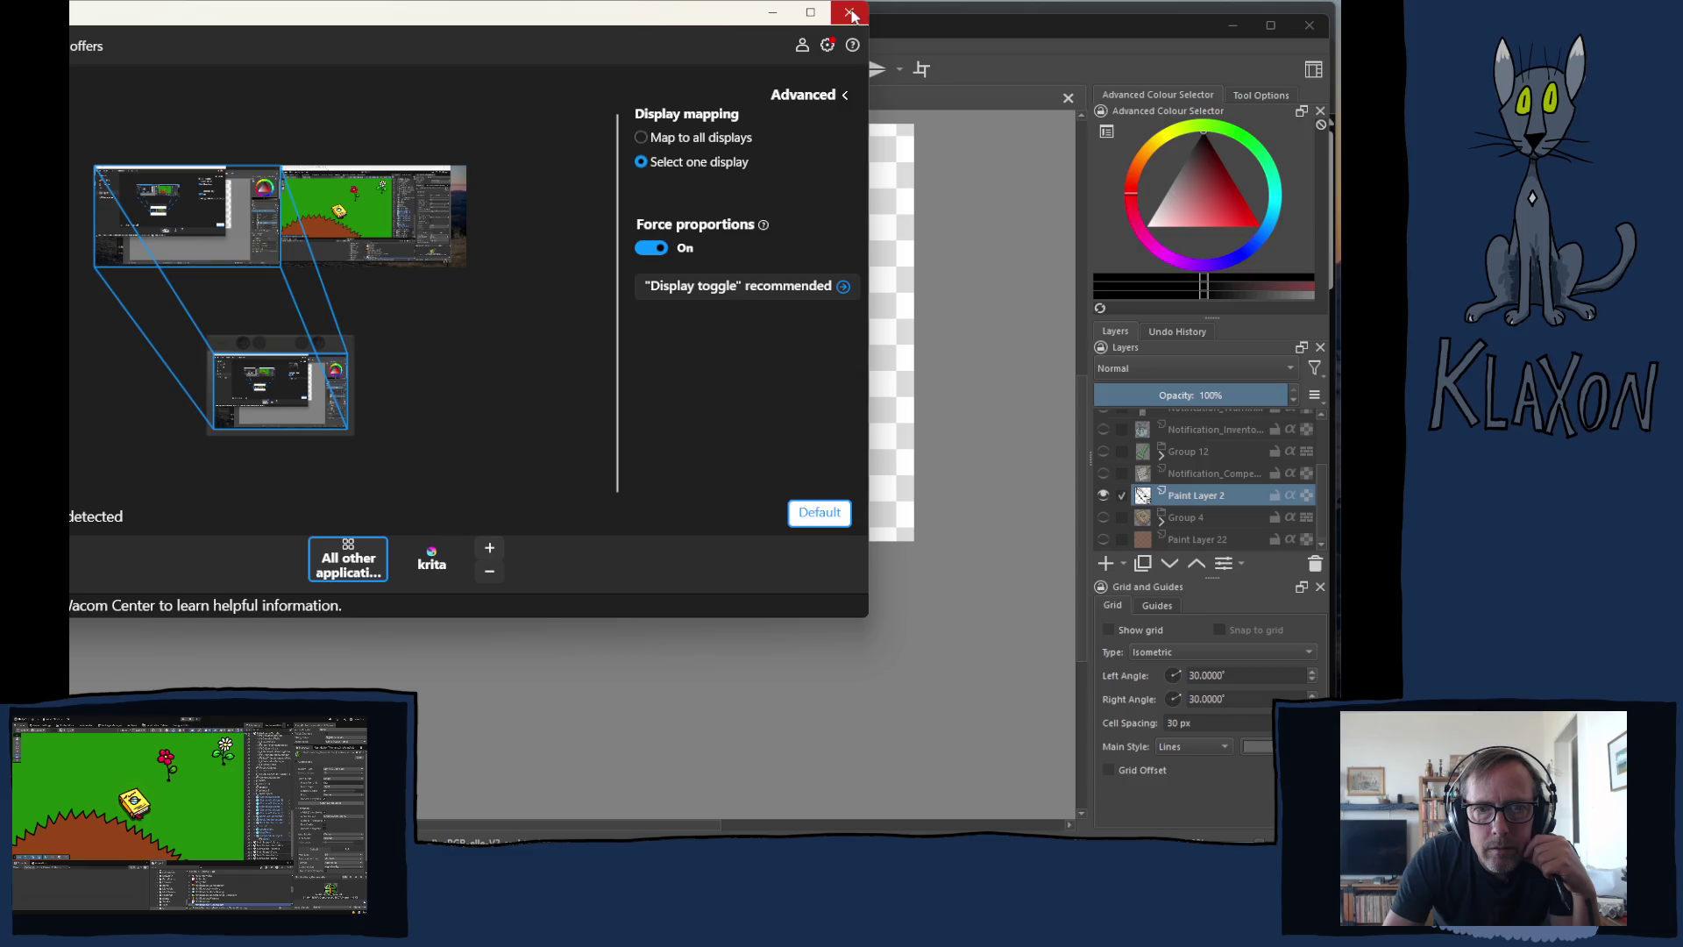
- Map the tablet to Display 1 for Krita as well, then close Wacom Center
{"action": "left_click", "coordinate": [427, 568]}
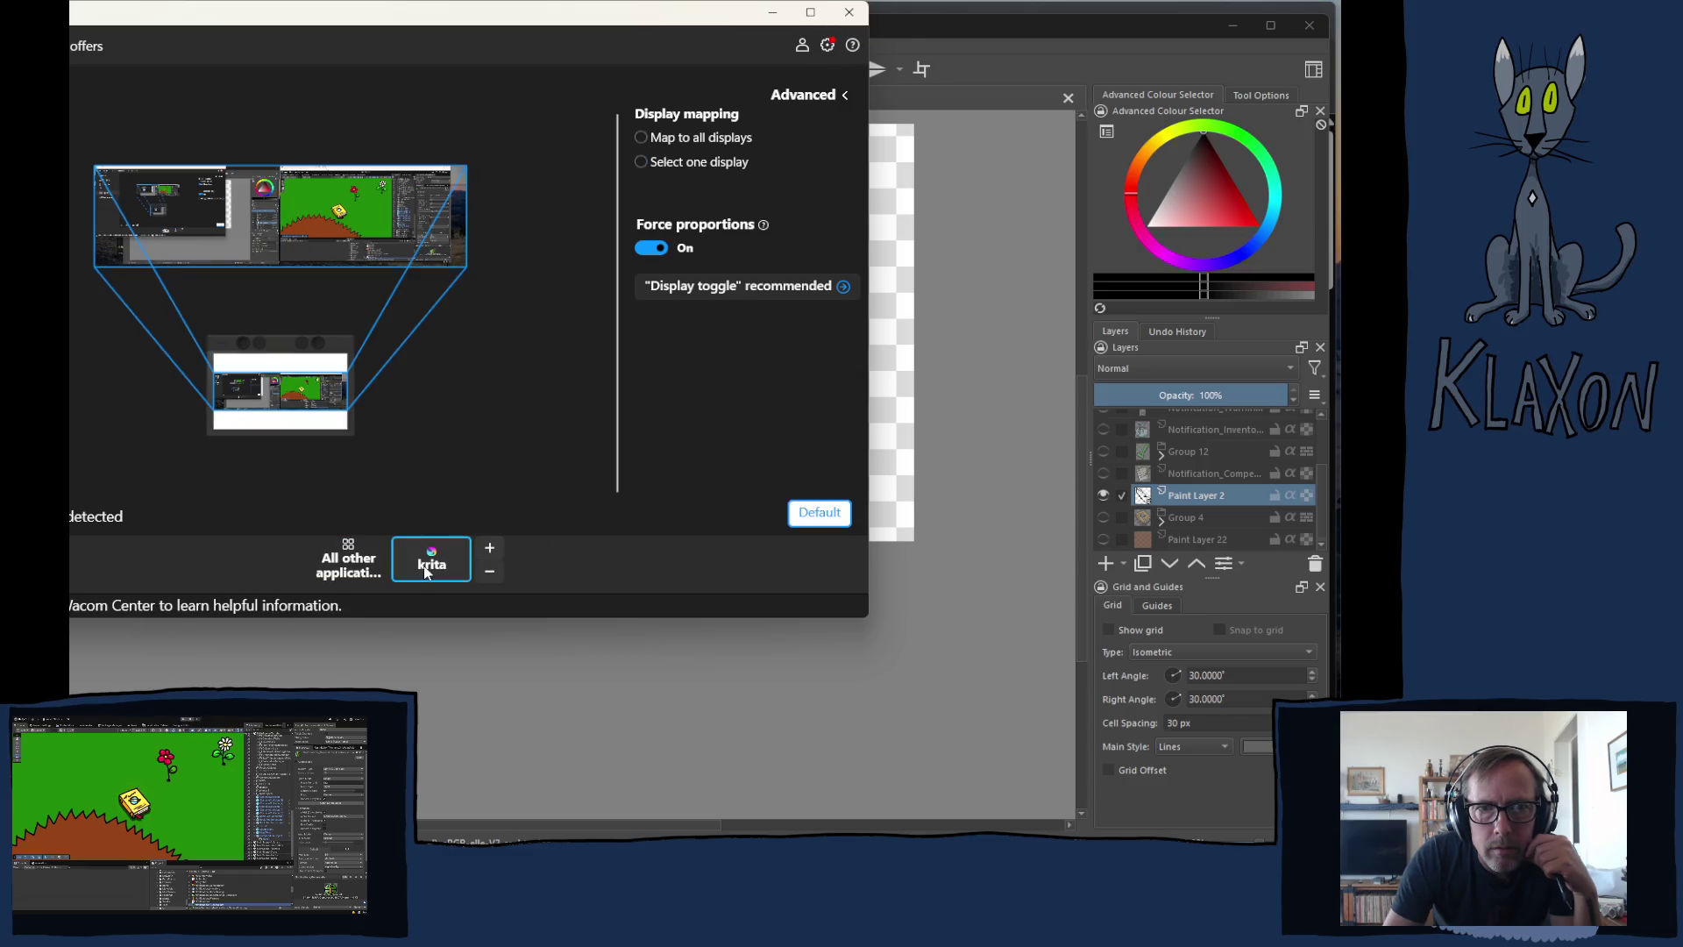
{"action": "left_click", "coordinate": [656, 163]}
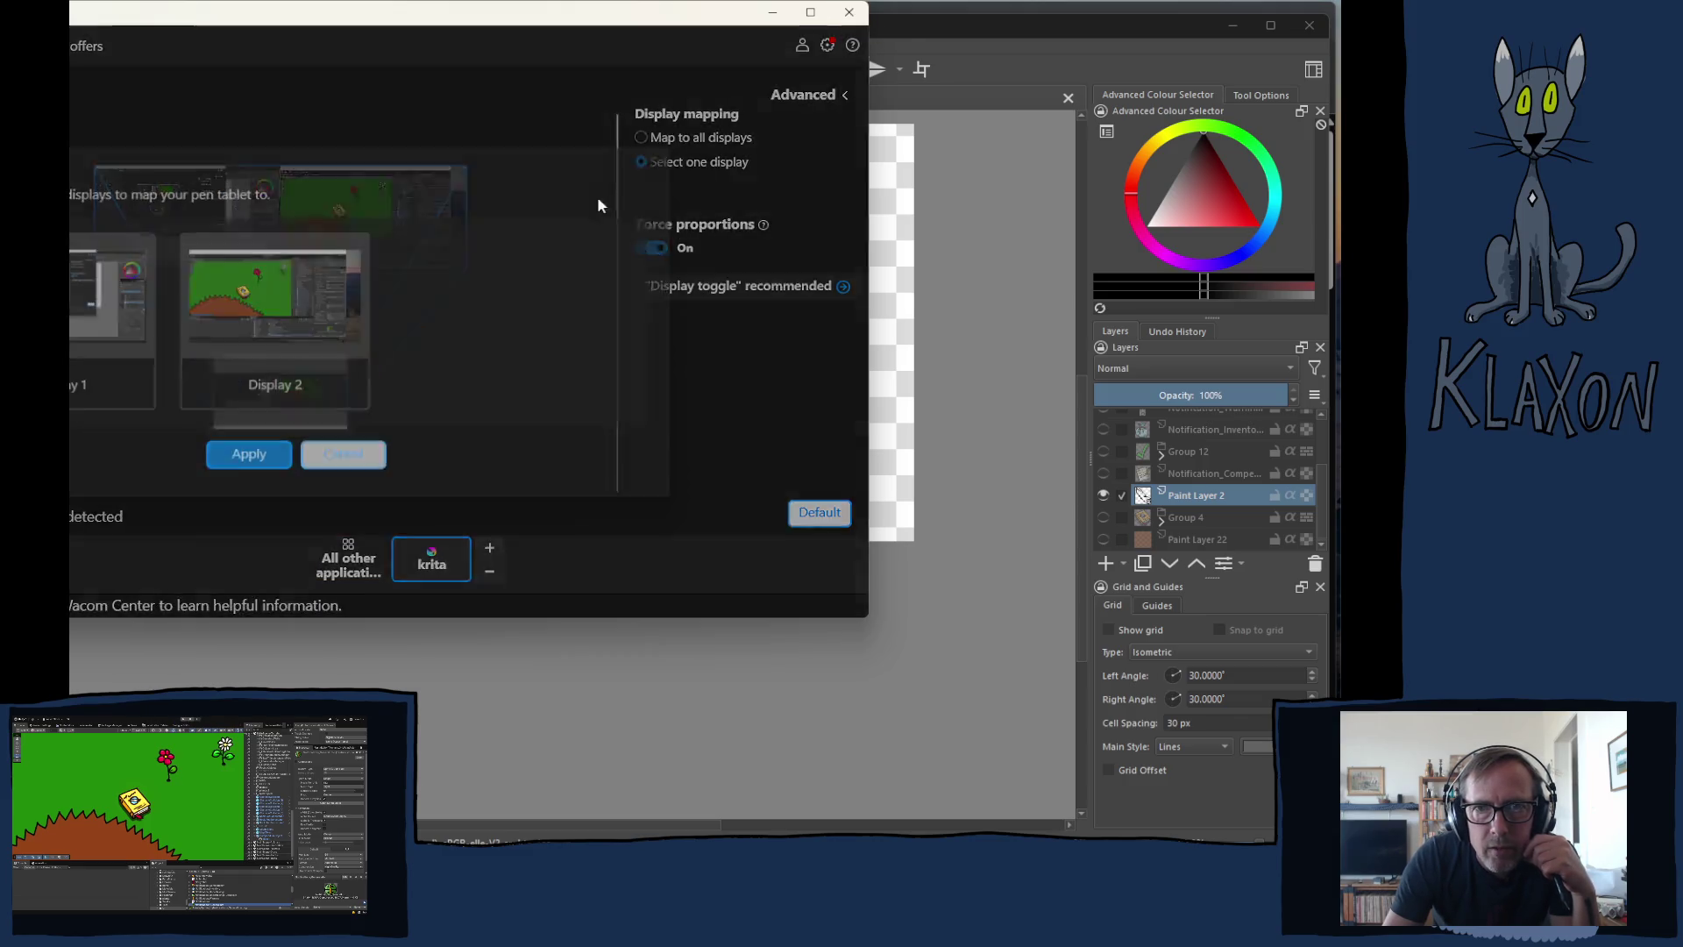
{"action": "left_click", "coordinate": [120, 350]}
{"action": "left_click", "coordinate": [246, 452]}
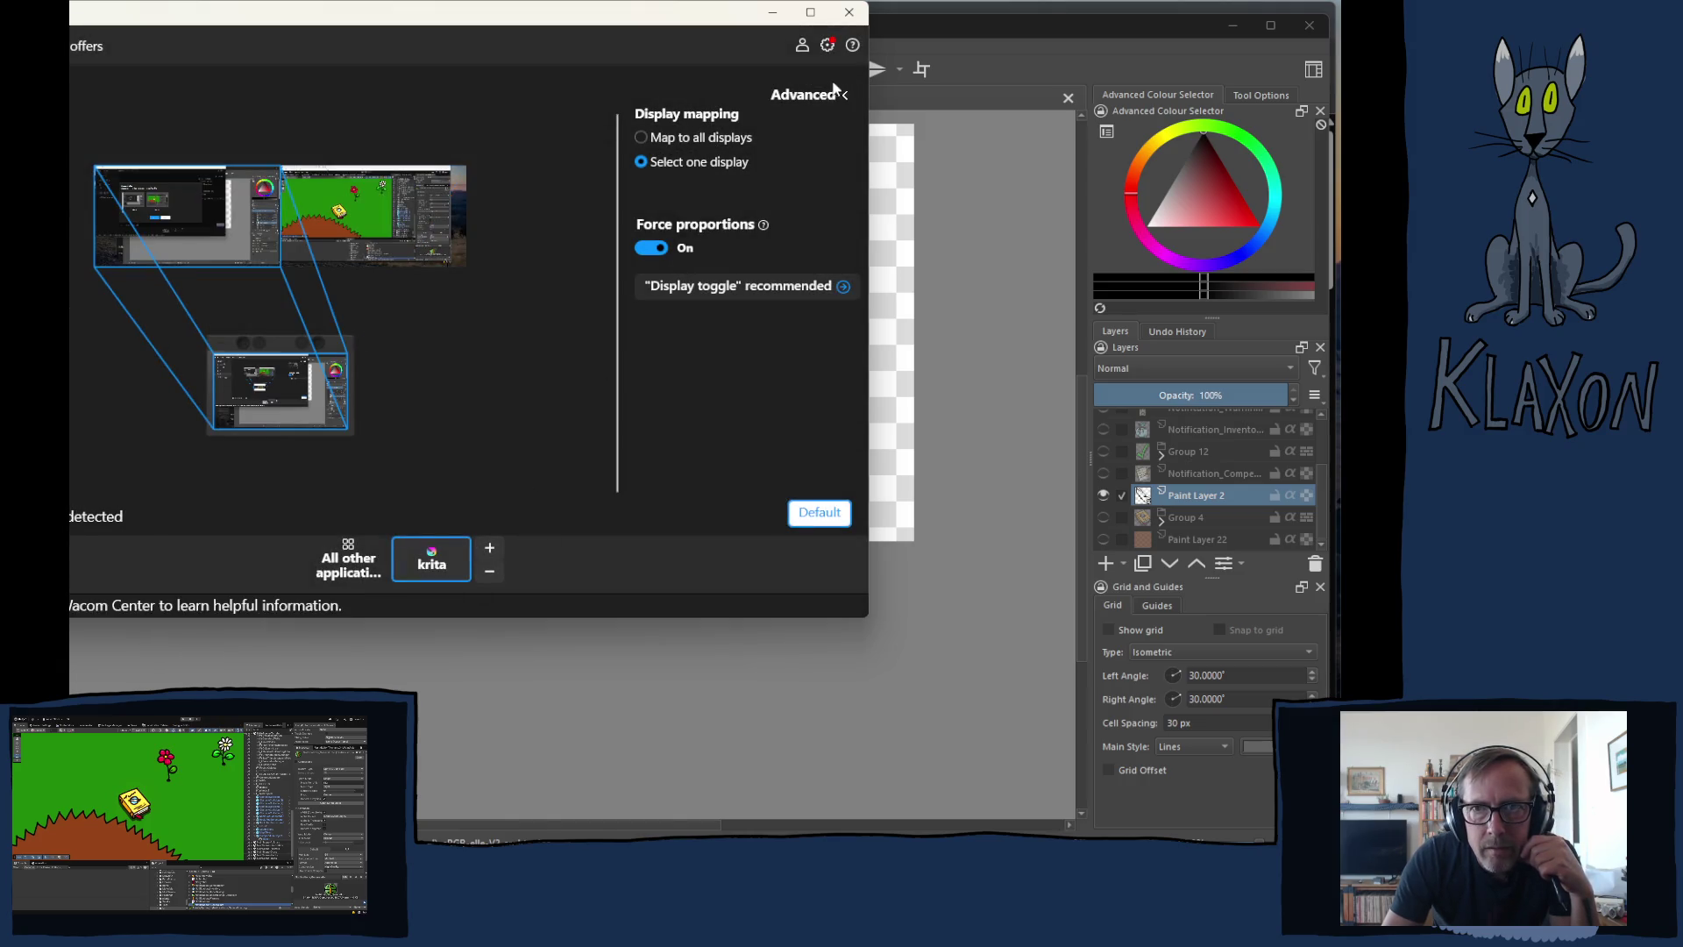
{"action": "left_click", "coordinate": [849, 14]}
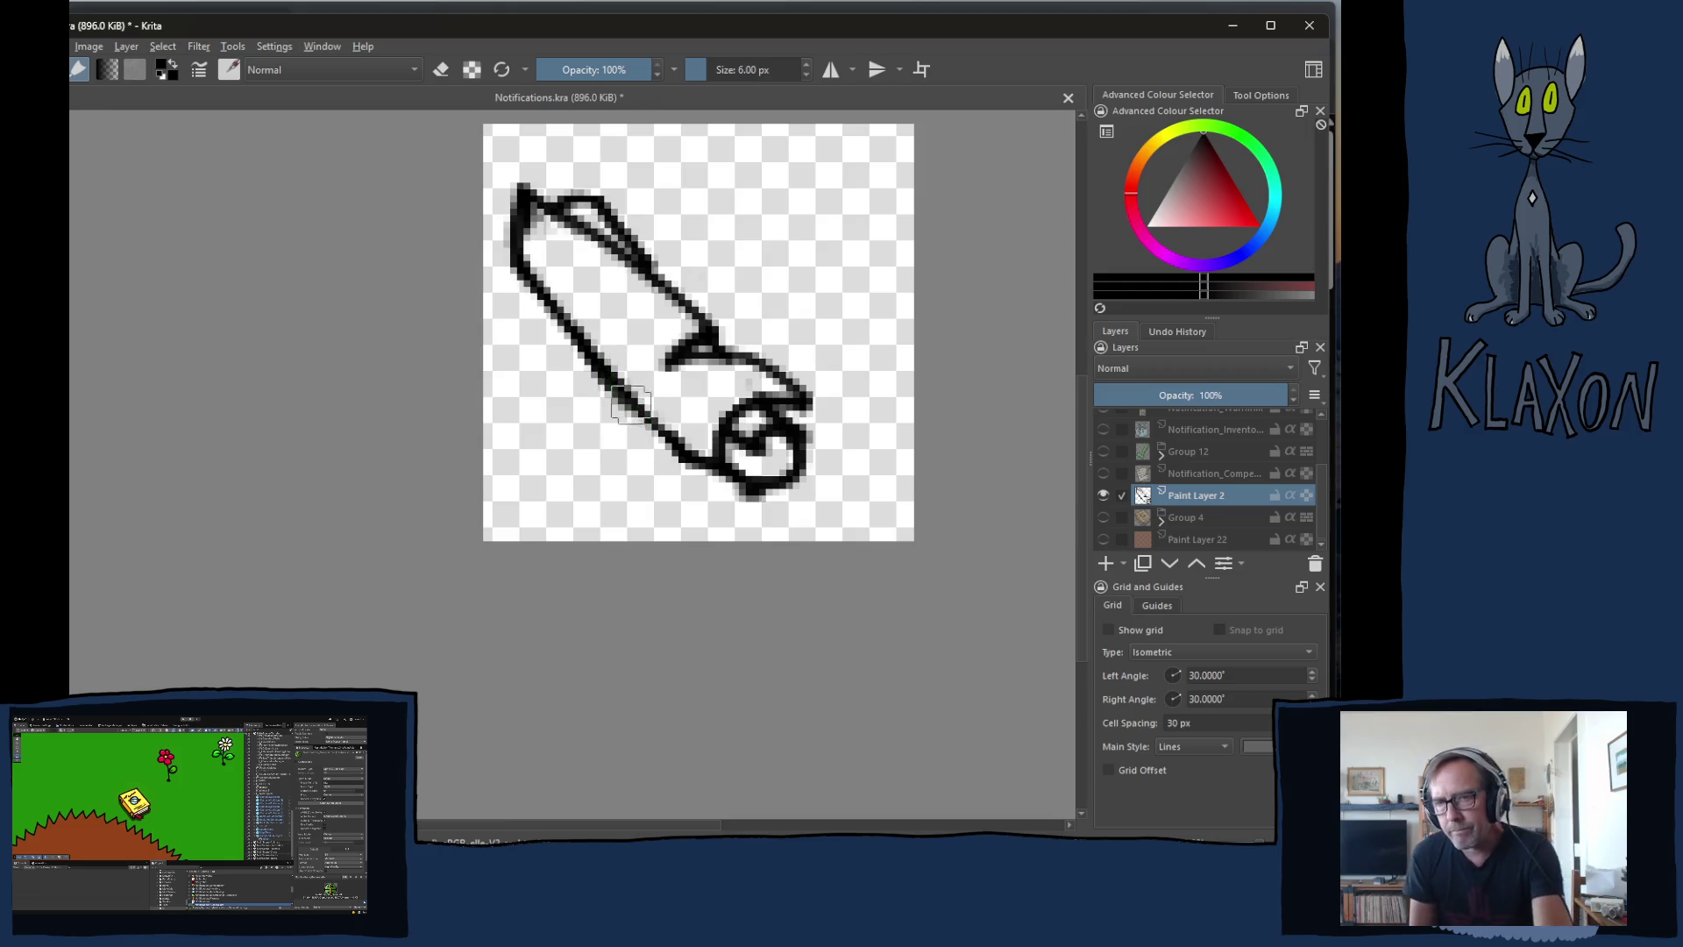
- Enlarge and centre the scroll drawing in view, then switch to the YouTube browser window
{"action": "scroll", "coordinate": [623, 391], "scroll_direction": "up", "scroll_amount": 2}
{"action": "left_click_drag", "start_coordinate": [640, 425], "coordinate": [518, 428]}
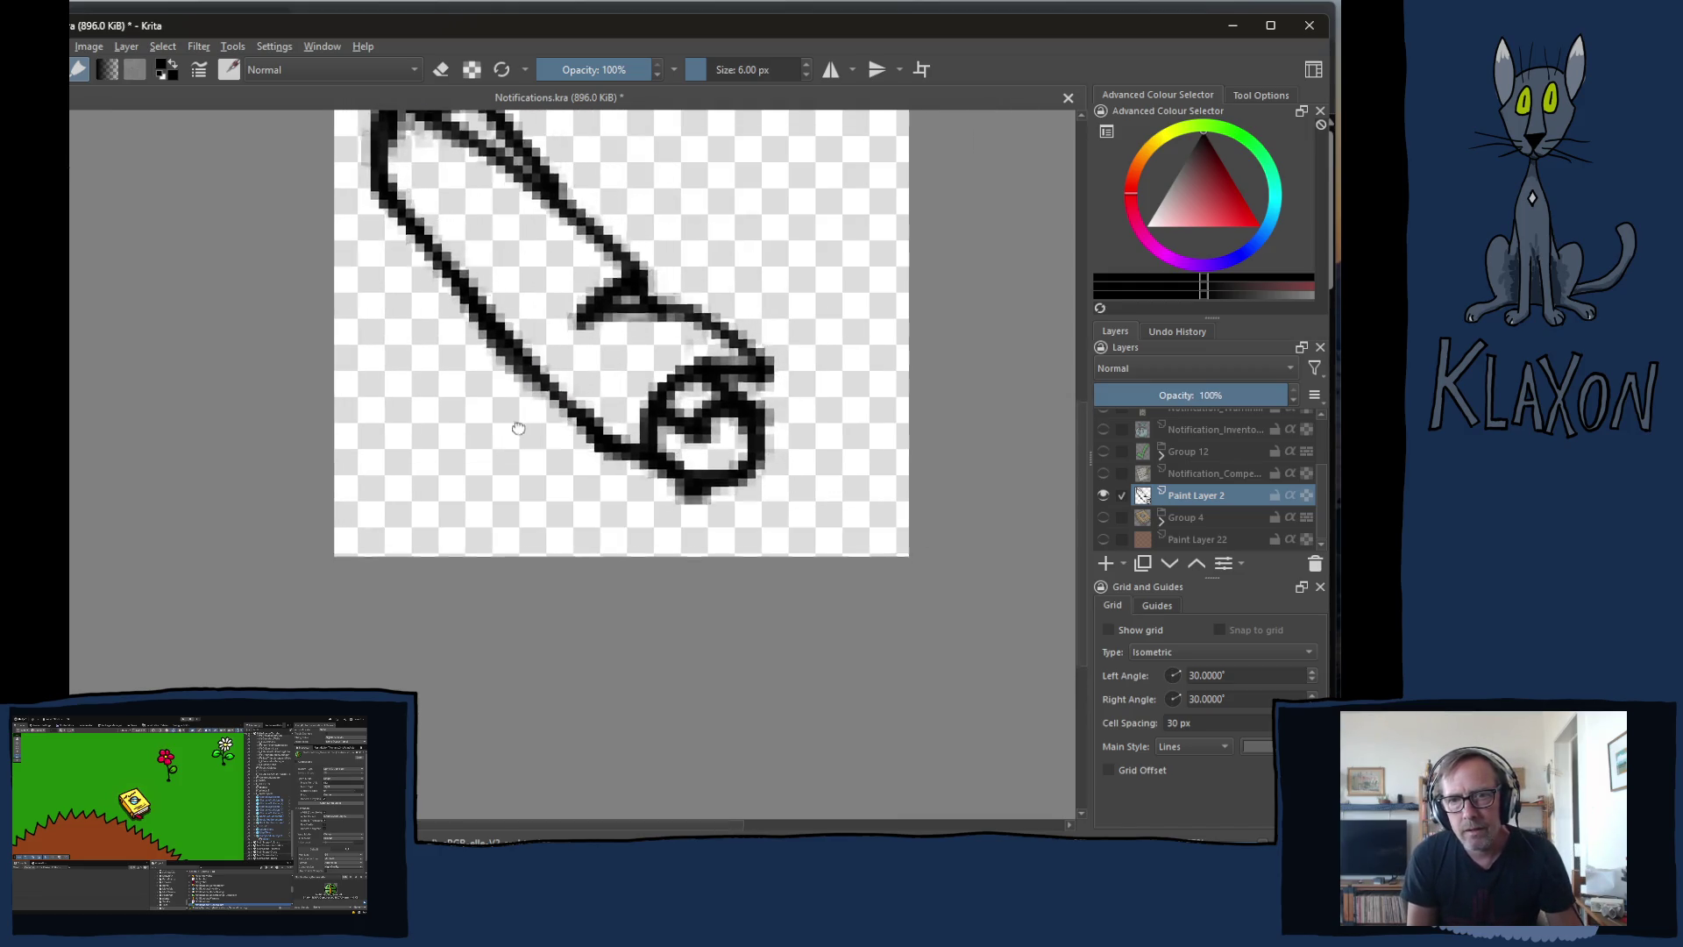
{"action": "scroll", "coordinate": [609, 365], "scroll_direction": "up", "scroll_amount": 1}
{"action": "scroll", "coordinate": [612, 391], "scroll_direction": "down", "scroll_amount": 1}
{"action": "left_click_drag", "start_coordinate": [612, 391], "coordinate": [477, 473]}
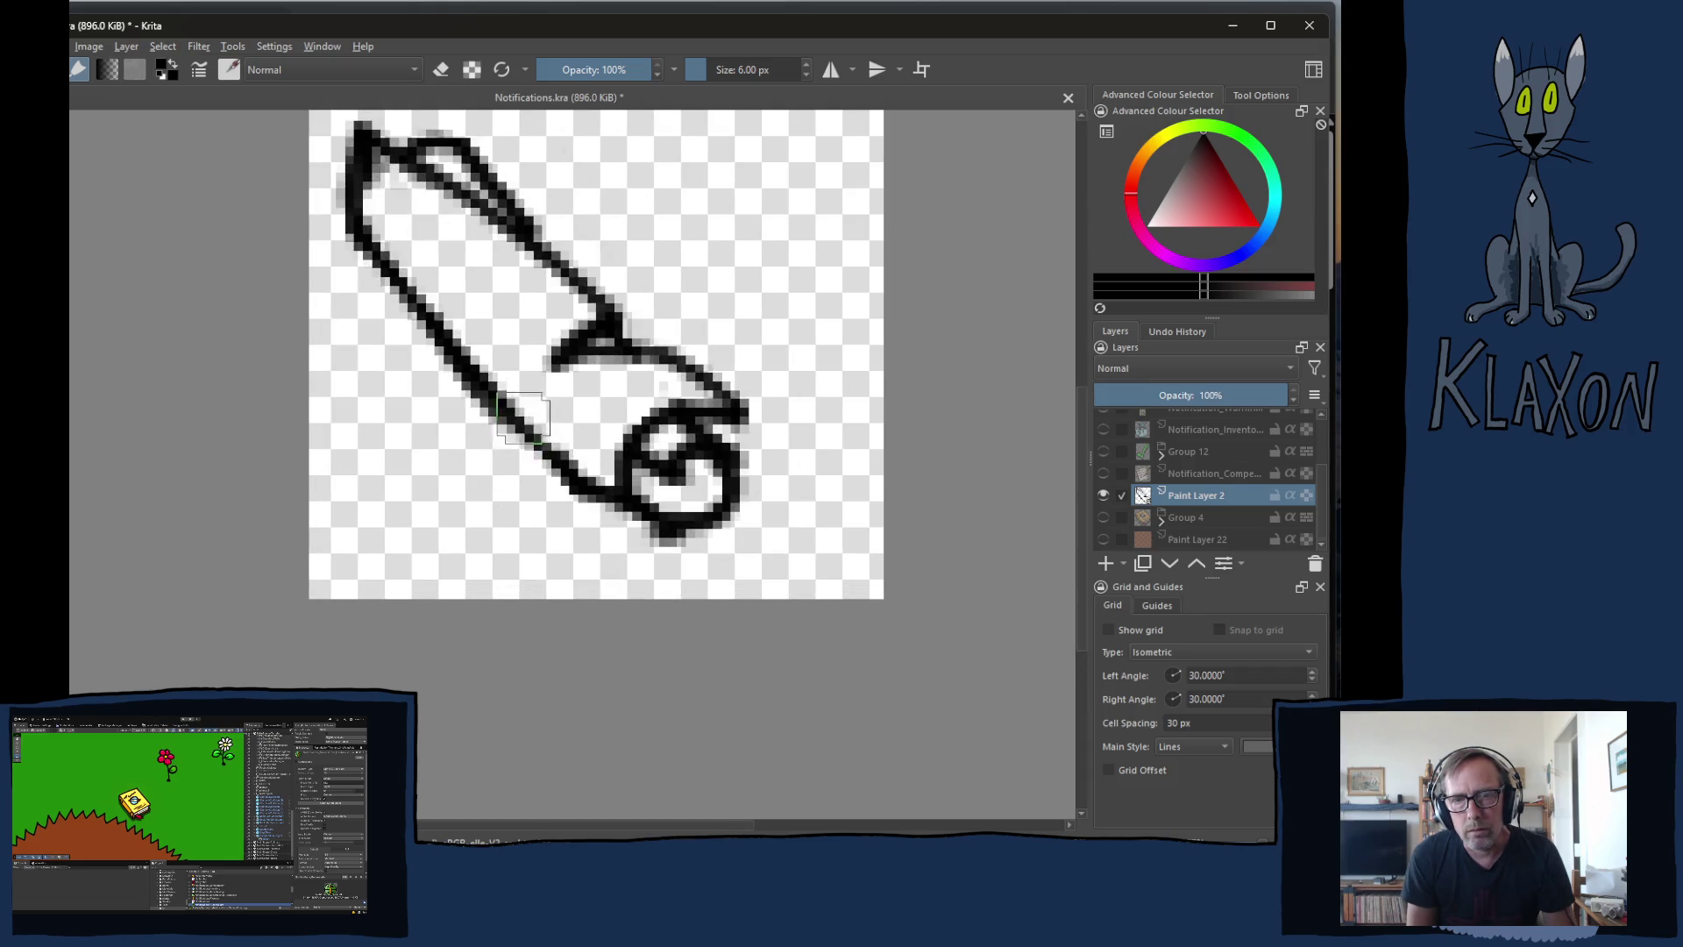
{"action": "left_click_drag", "start_coordinate": [523, 417], "coordinate": [482, 448]}
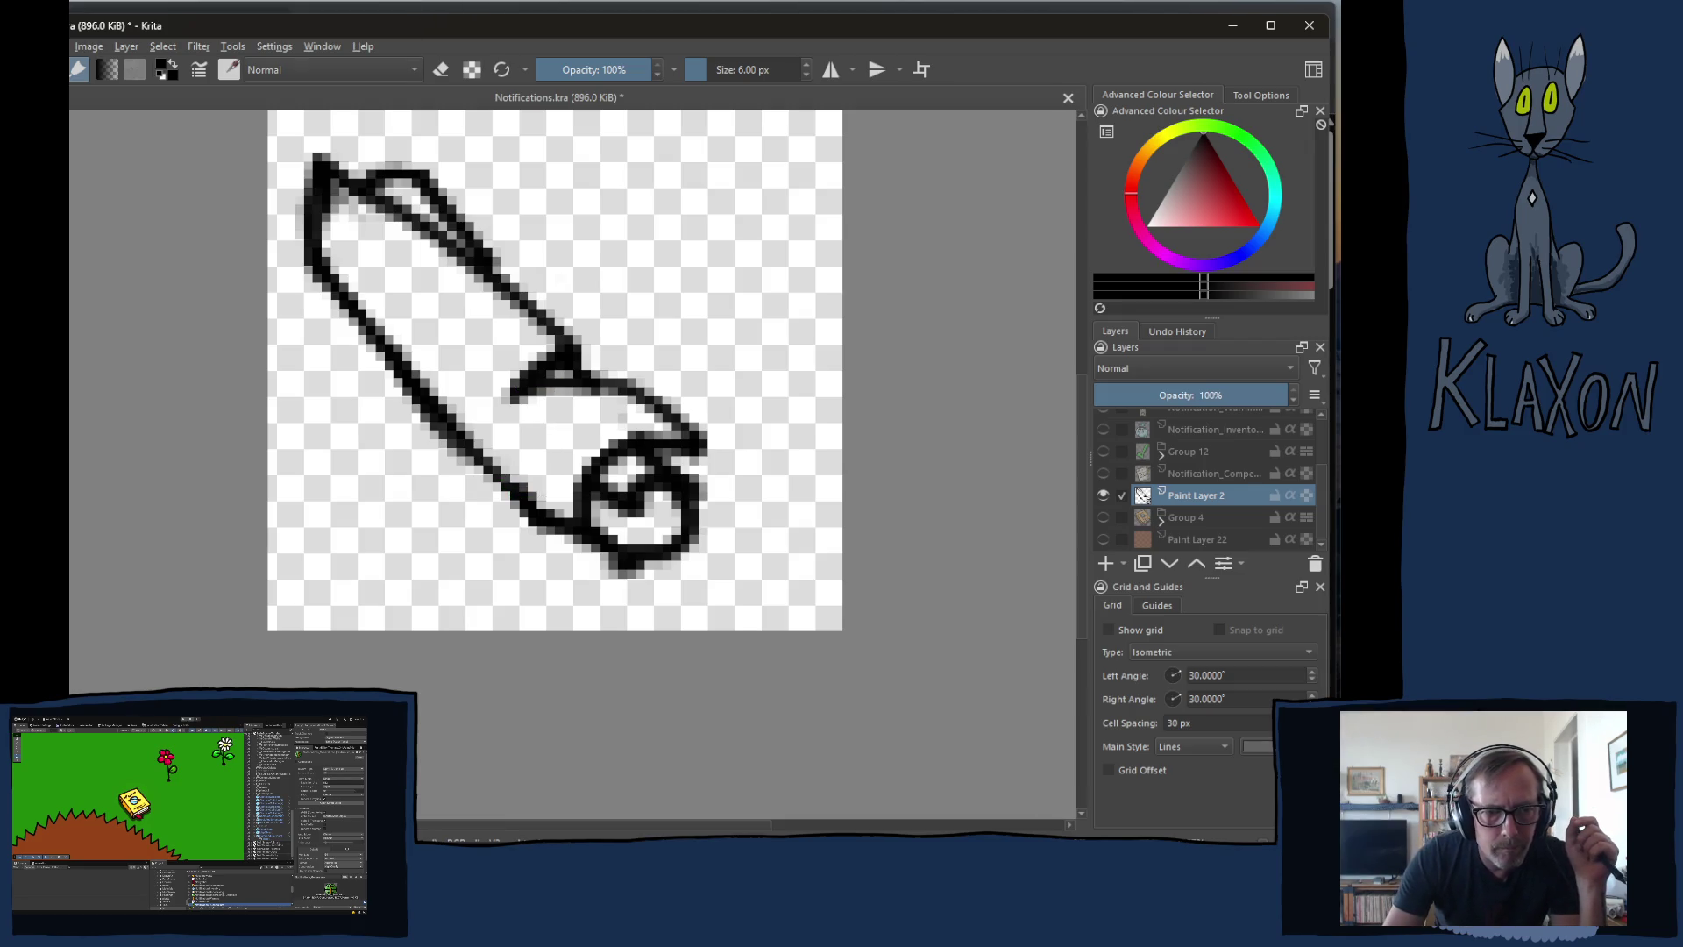
{"action": "key", "text": "alt+Tab"}
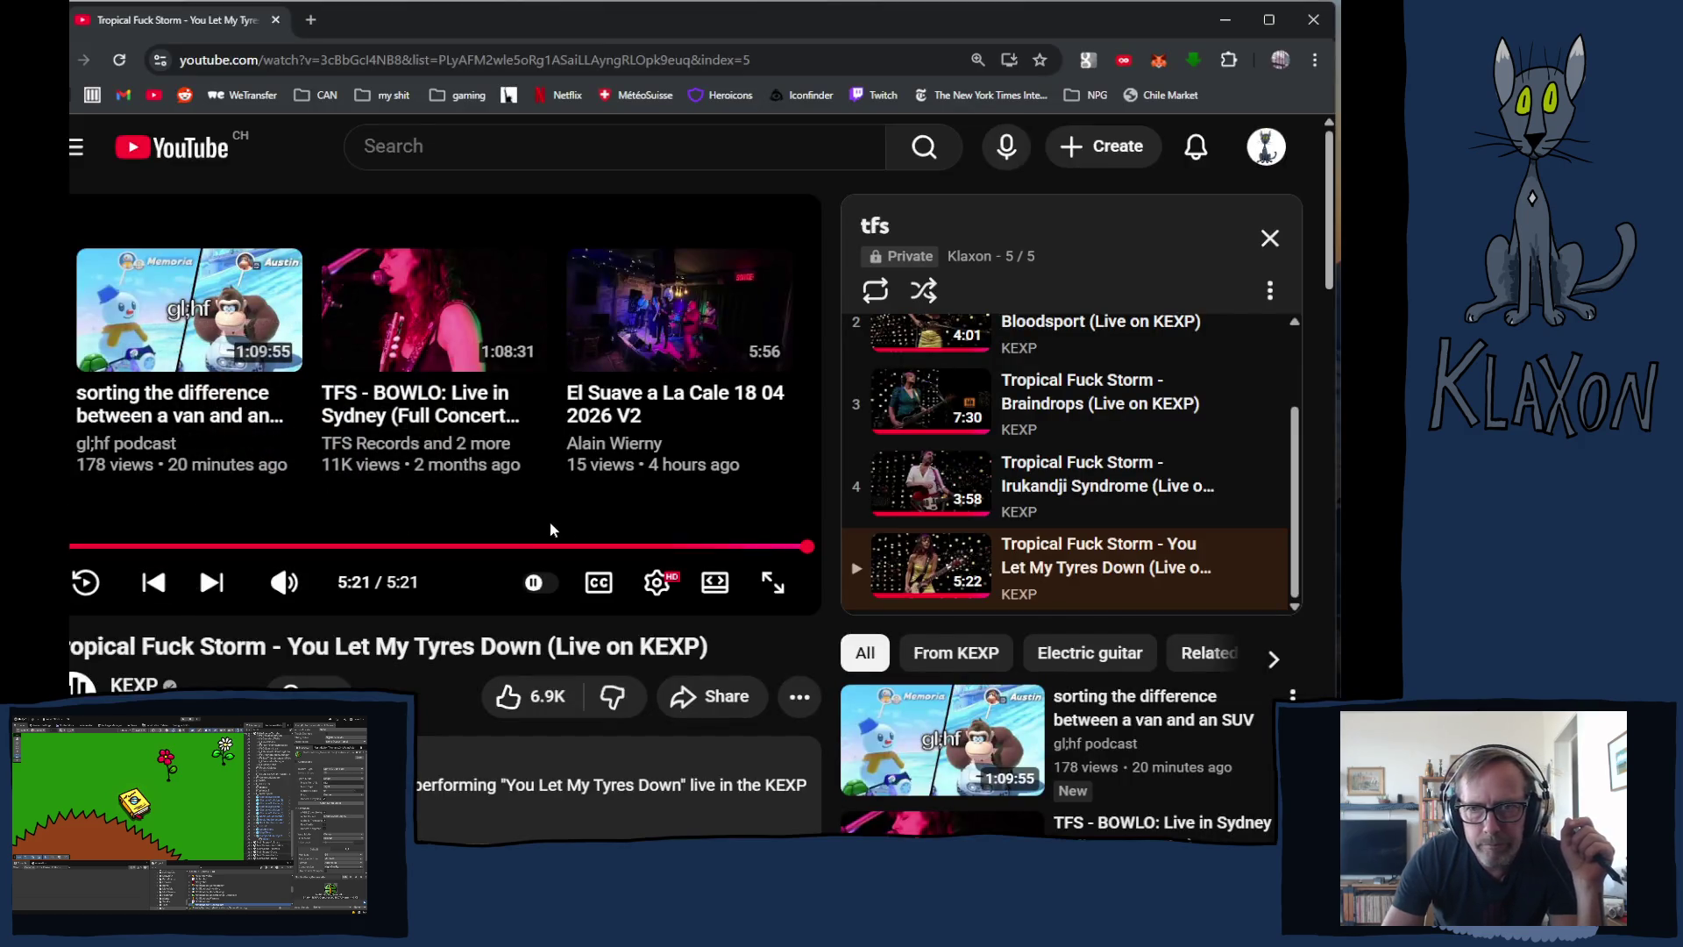
- Open YouTube's side navigation menu and go to the Playlists page
{"action": "scroll", "coordinate": [523, 503], "scroll_direction": "down", "scroll_amount": 2}
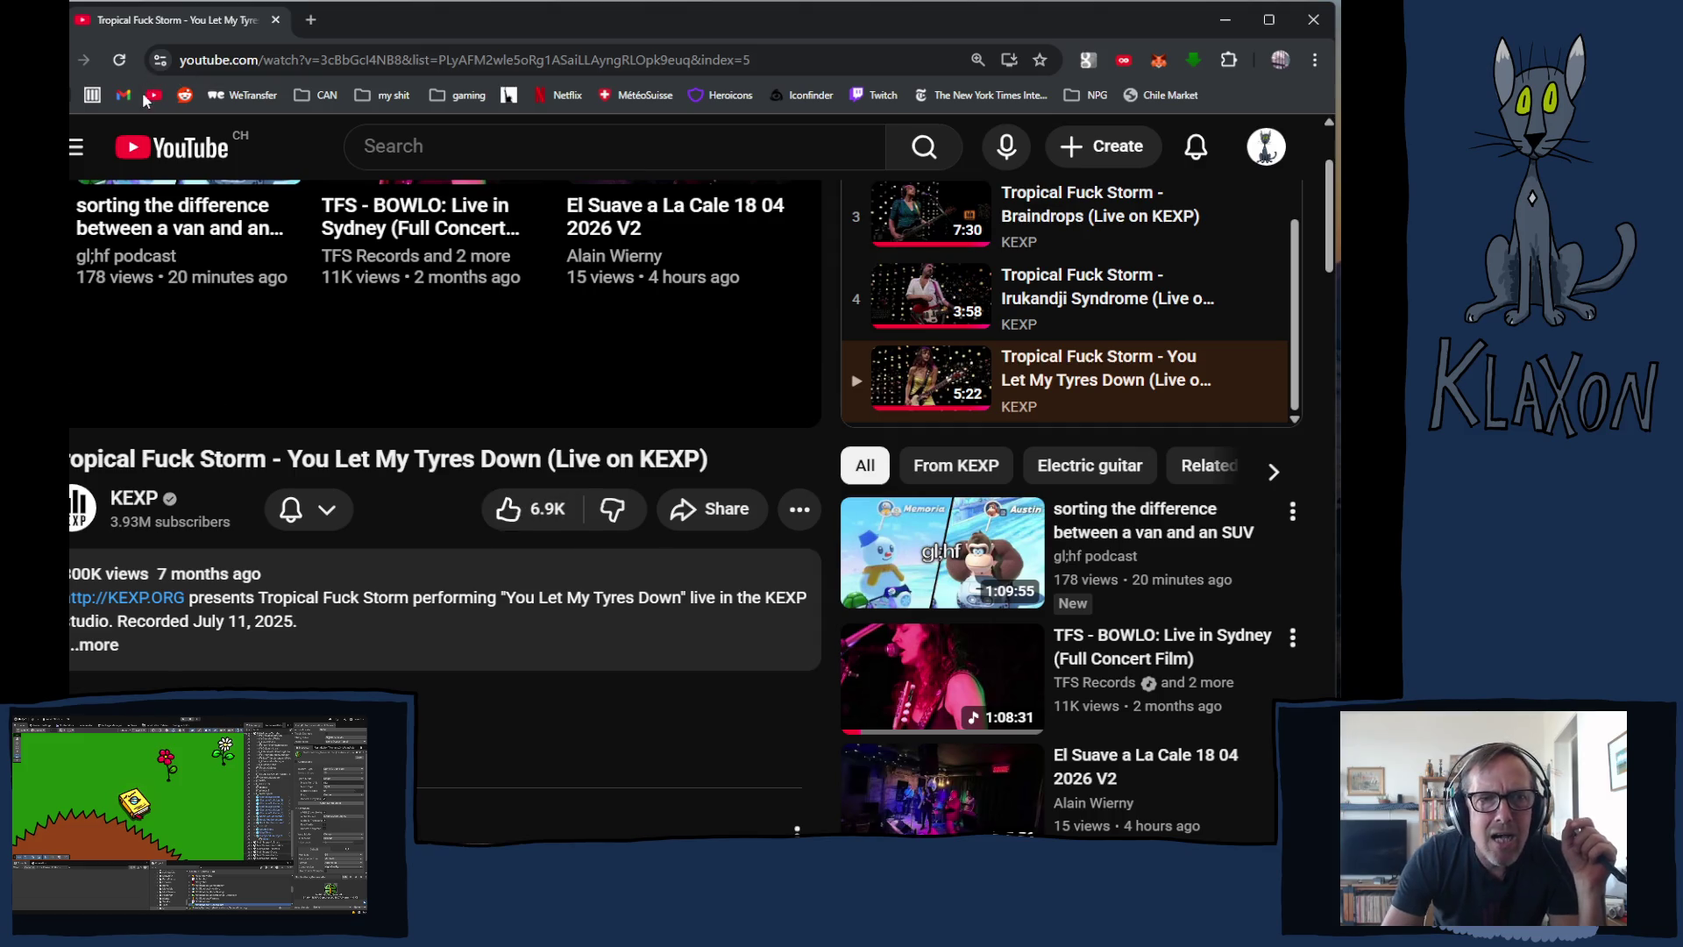
{"action": "left_click", "coordinate": [76, 147]}
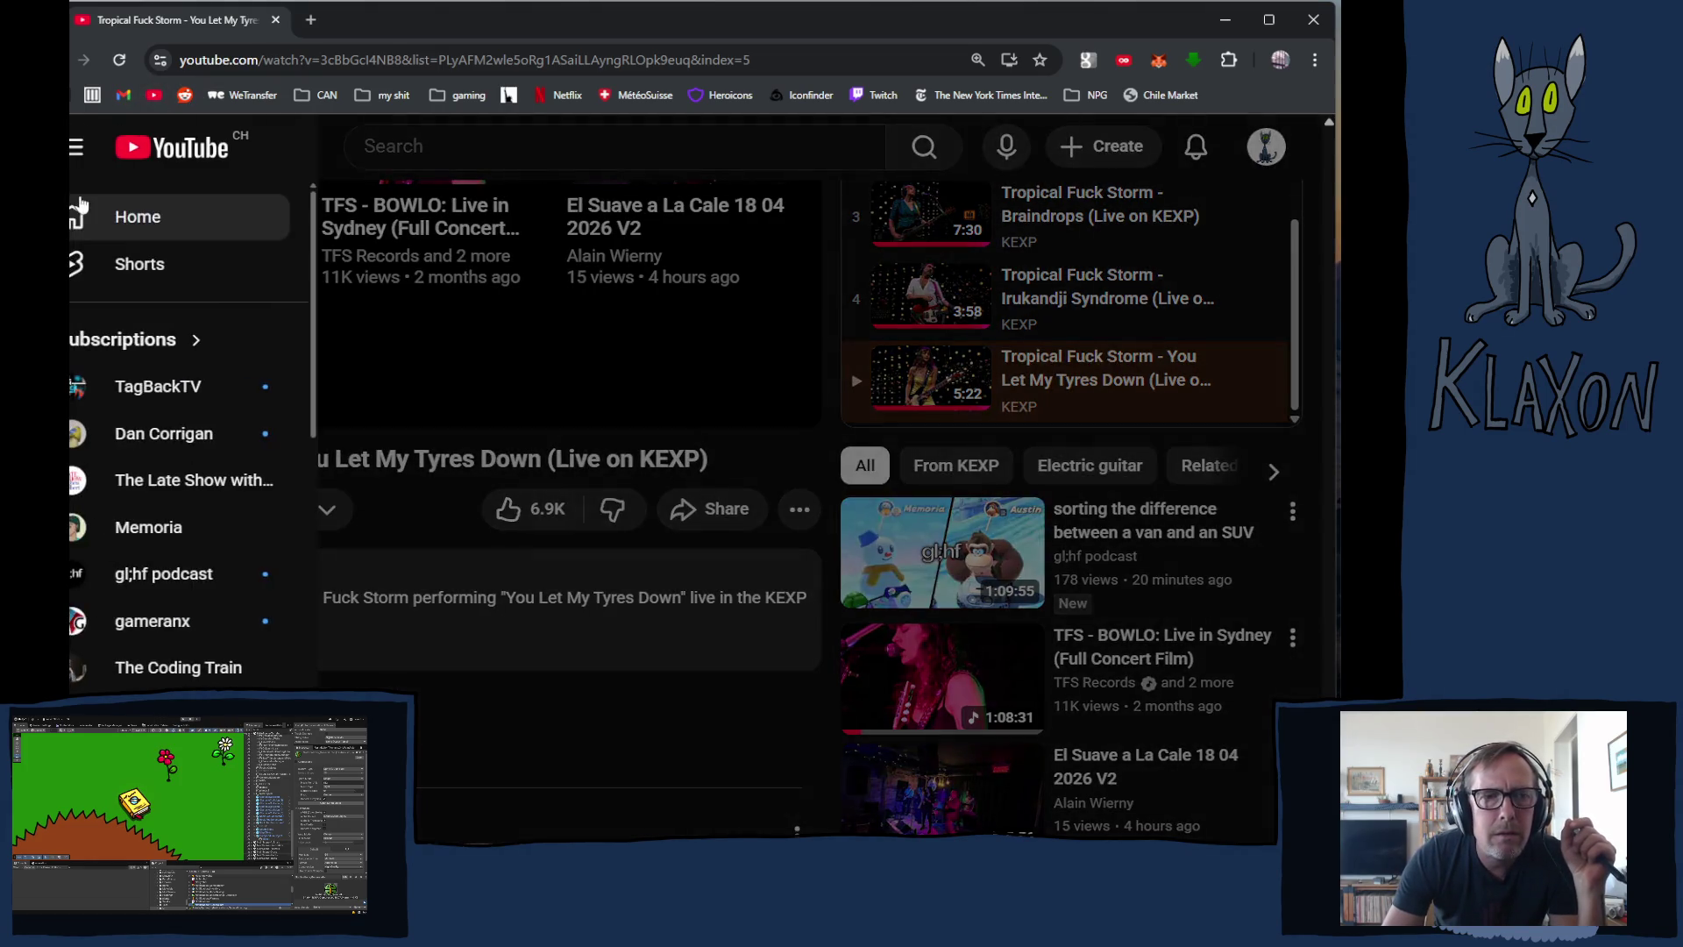
{"action": "scroll", "coordinate": [123, 509], "scroll_direction": "down", "scroll_amount": 4}
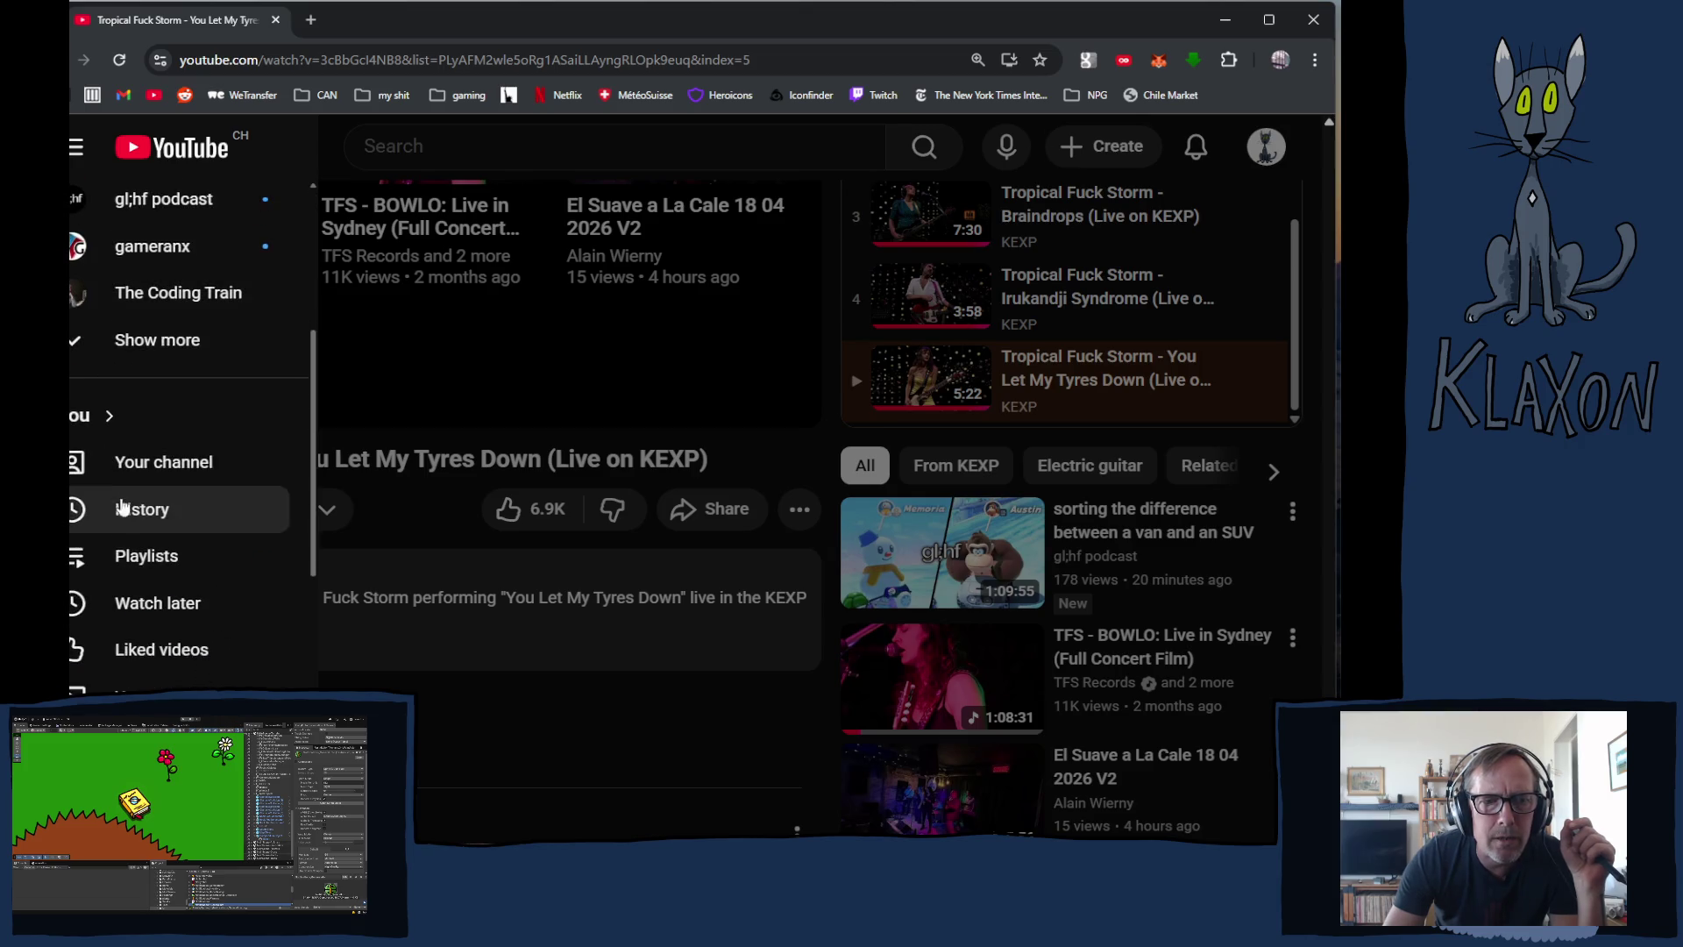
{"action": "left_click", "coordinate": [147, 556]}
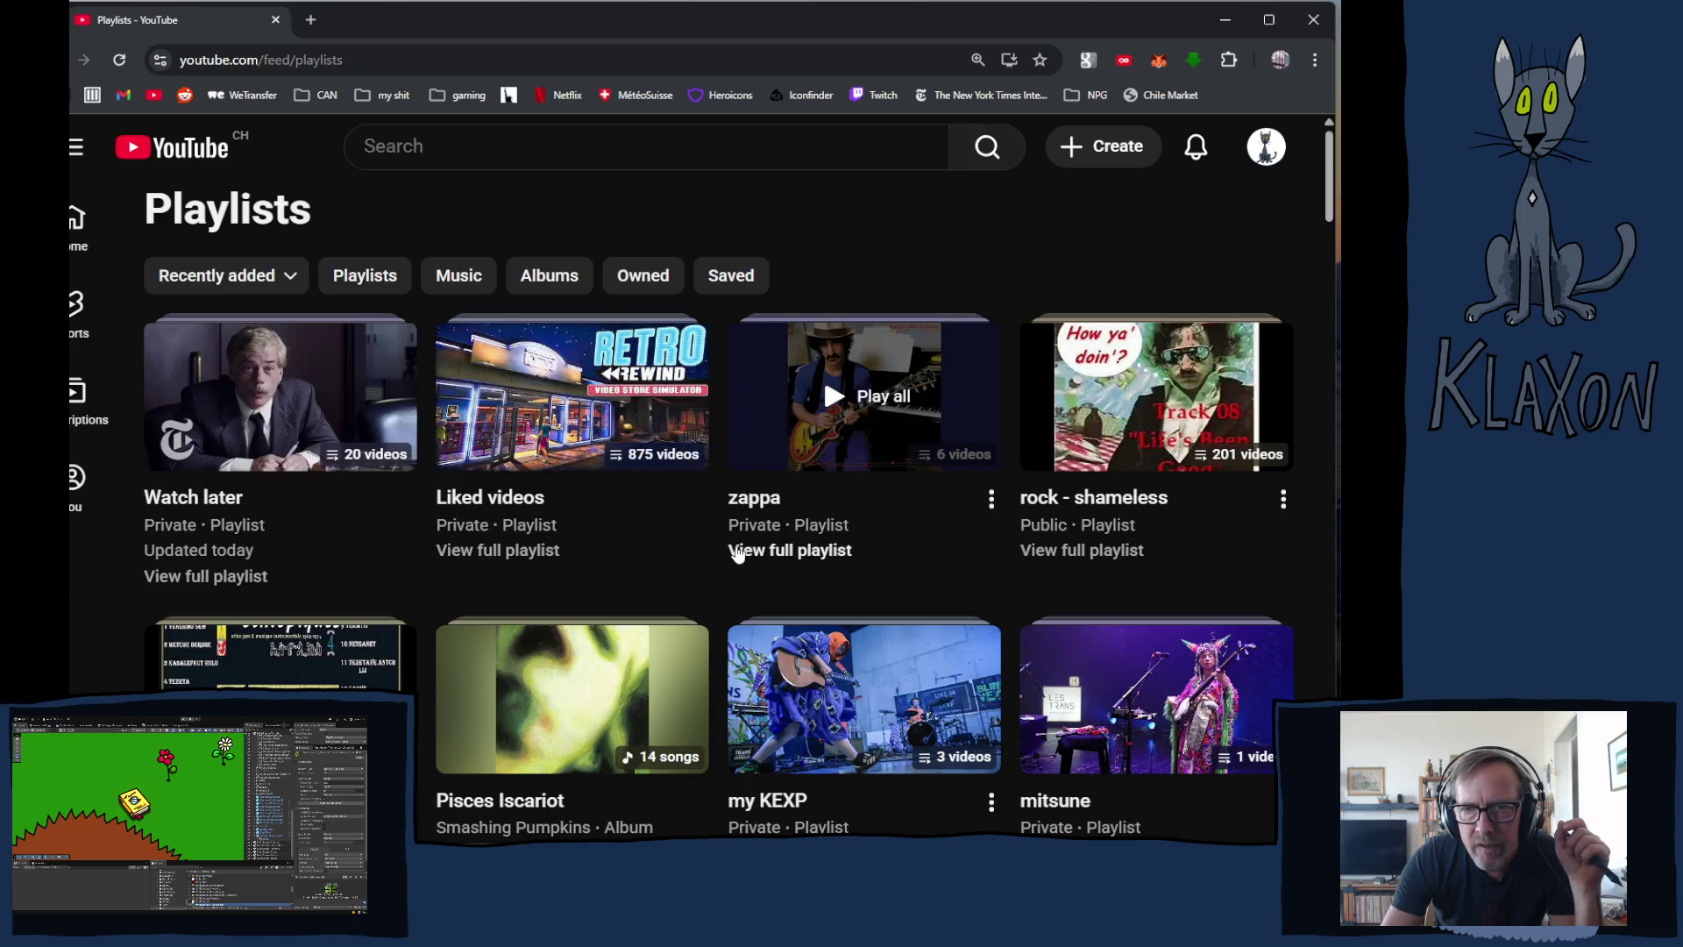
- Scroll down through the saved playlists on the YouTube Playlists page
{"action": "scroll", "coordinate": [739, 553], "scroll_direction": "down", "scroll_amount": 1}
{"action": "scroll", "coordinate": [822, 583], "scroll_direction": "down", "scroll_amount": 2}
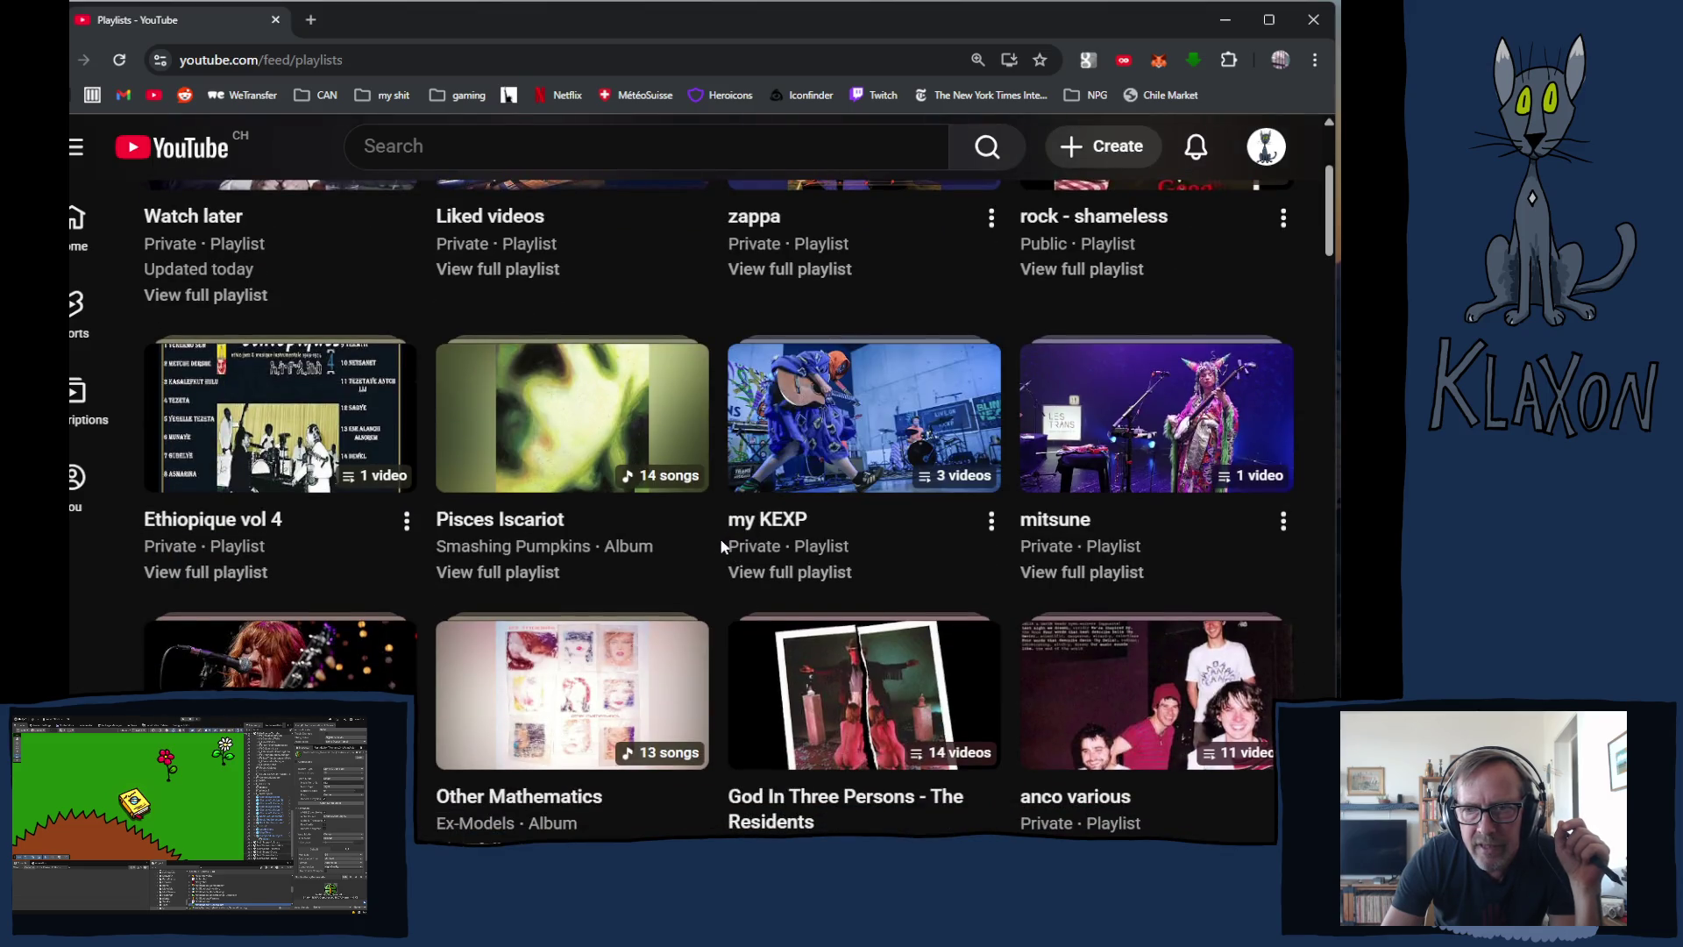
{"action": "scroll", "coordinate": [721, 543], "scroll_direction": "down", "scroll_amount": 4}
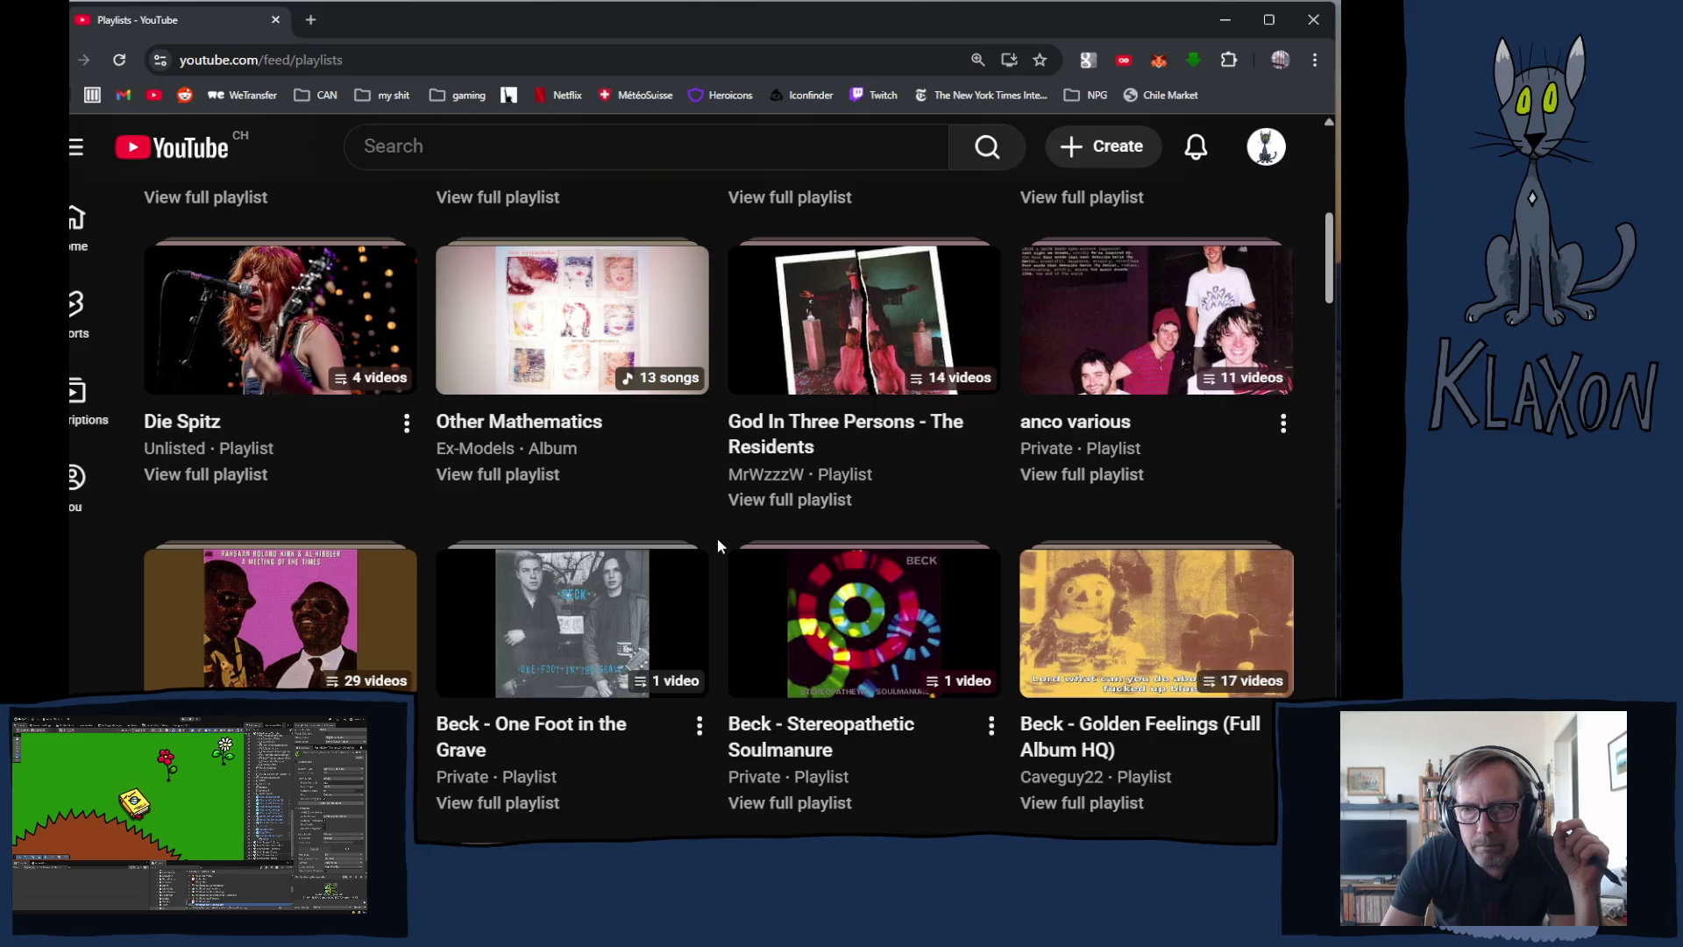
{"action": "scroll", "coordinate": [717, 543], "scroll_direction": "down", "scroll_amount": 4}
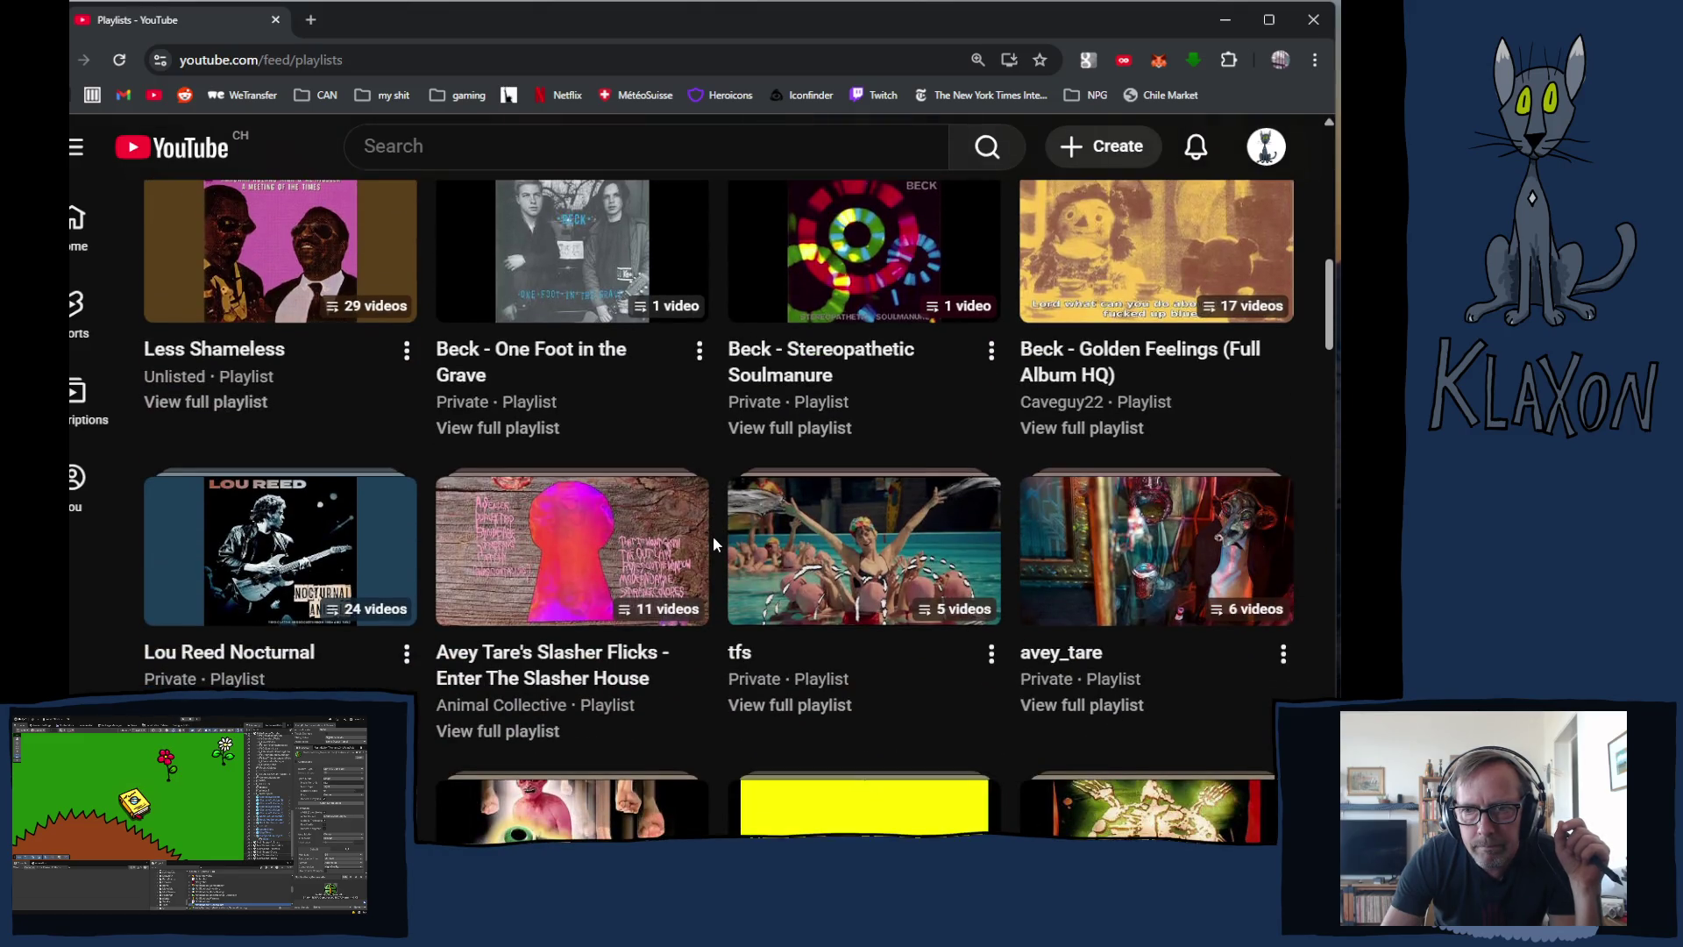
{"action": "scroll", "coordinate": [712, 536], "scroll_direction": "down", "scroll_amount": 3}
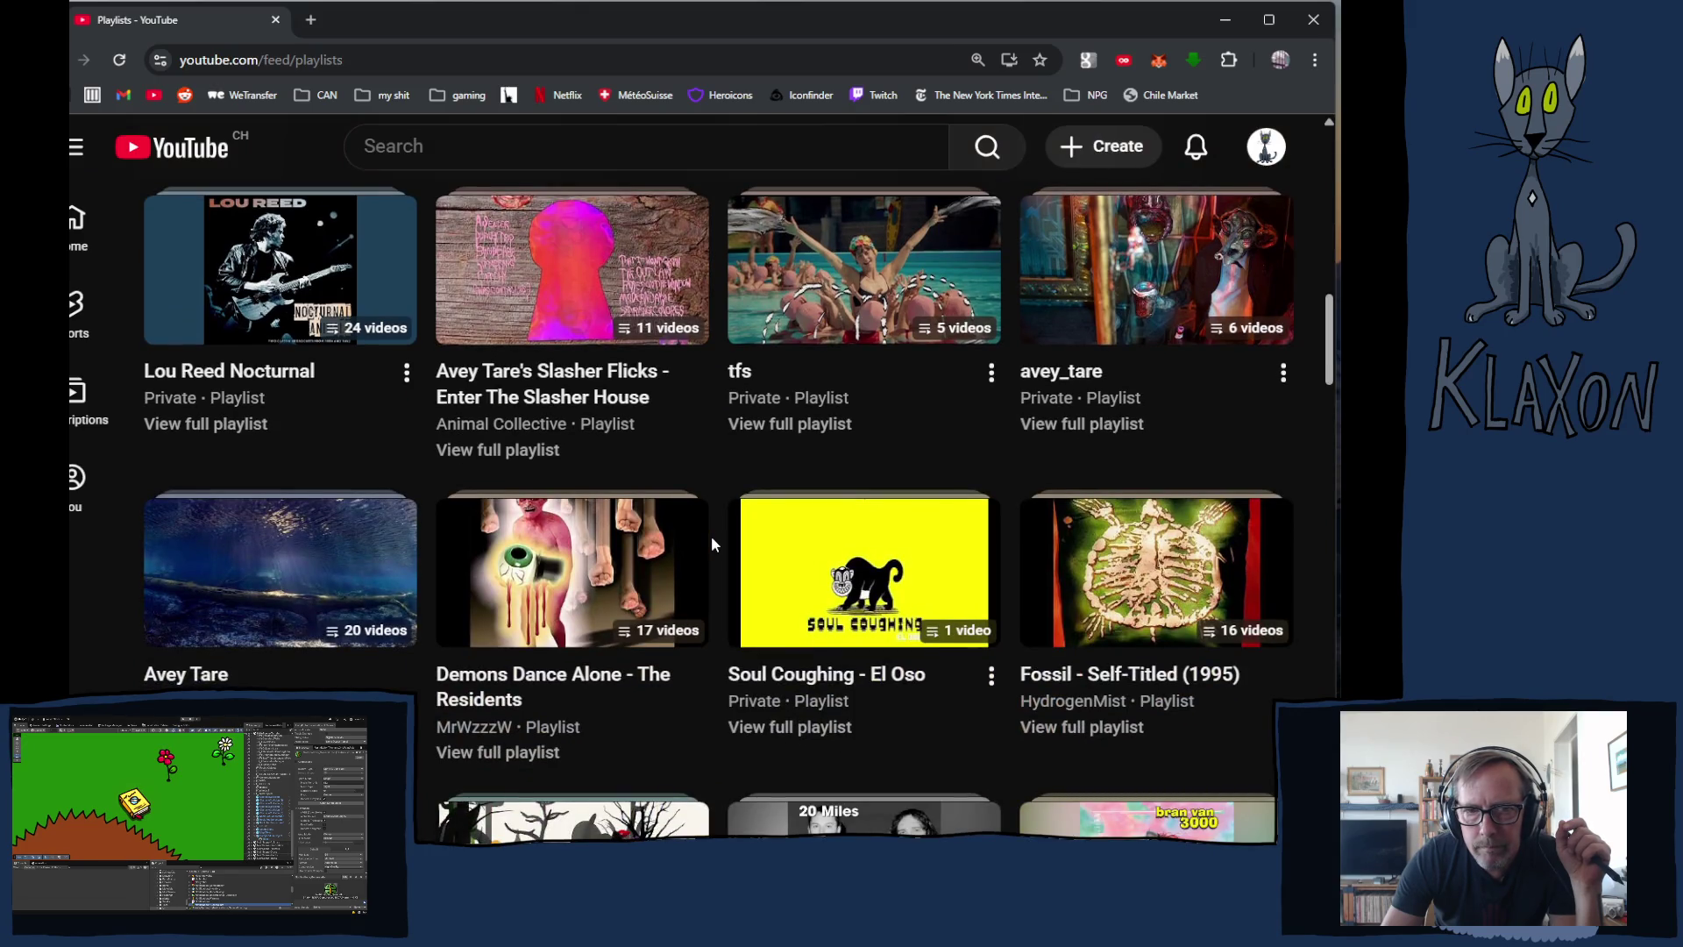
{"action": "scroll", "coordinate": [712, 539], "scroll_direction": "down", "scroll_amount": 2}
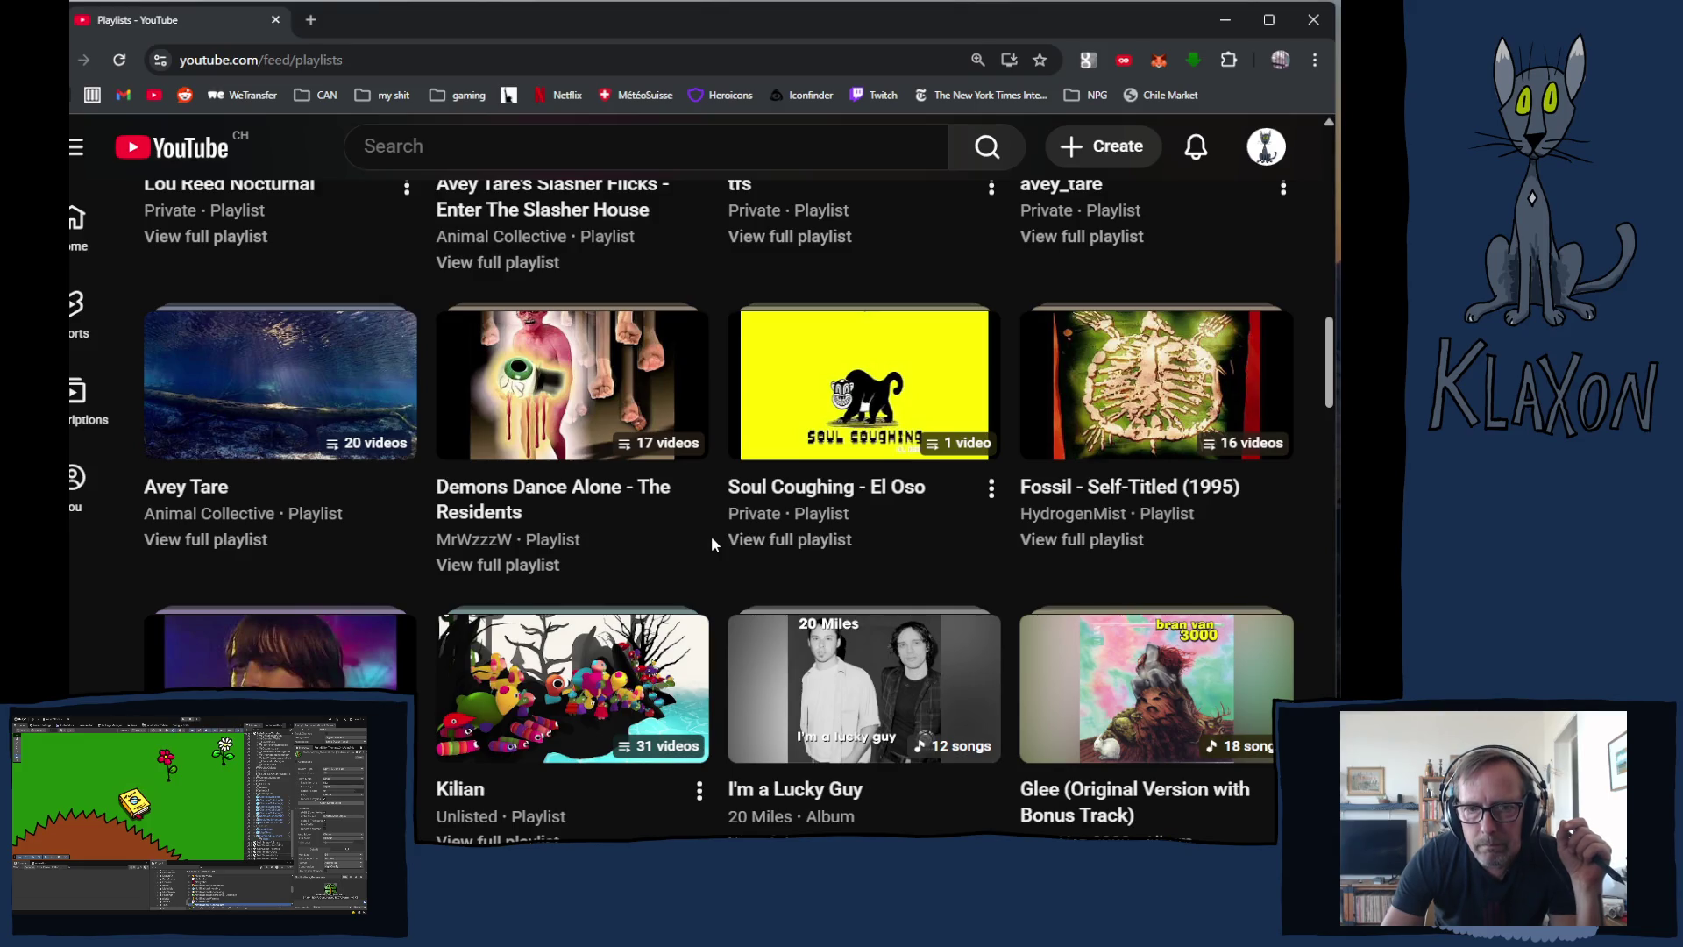
{"action": "scroll", "coordinate": [712, 544], "scroll_direction": "down", "scroll_amount": 1}
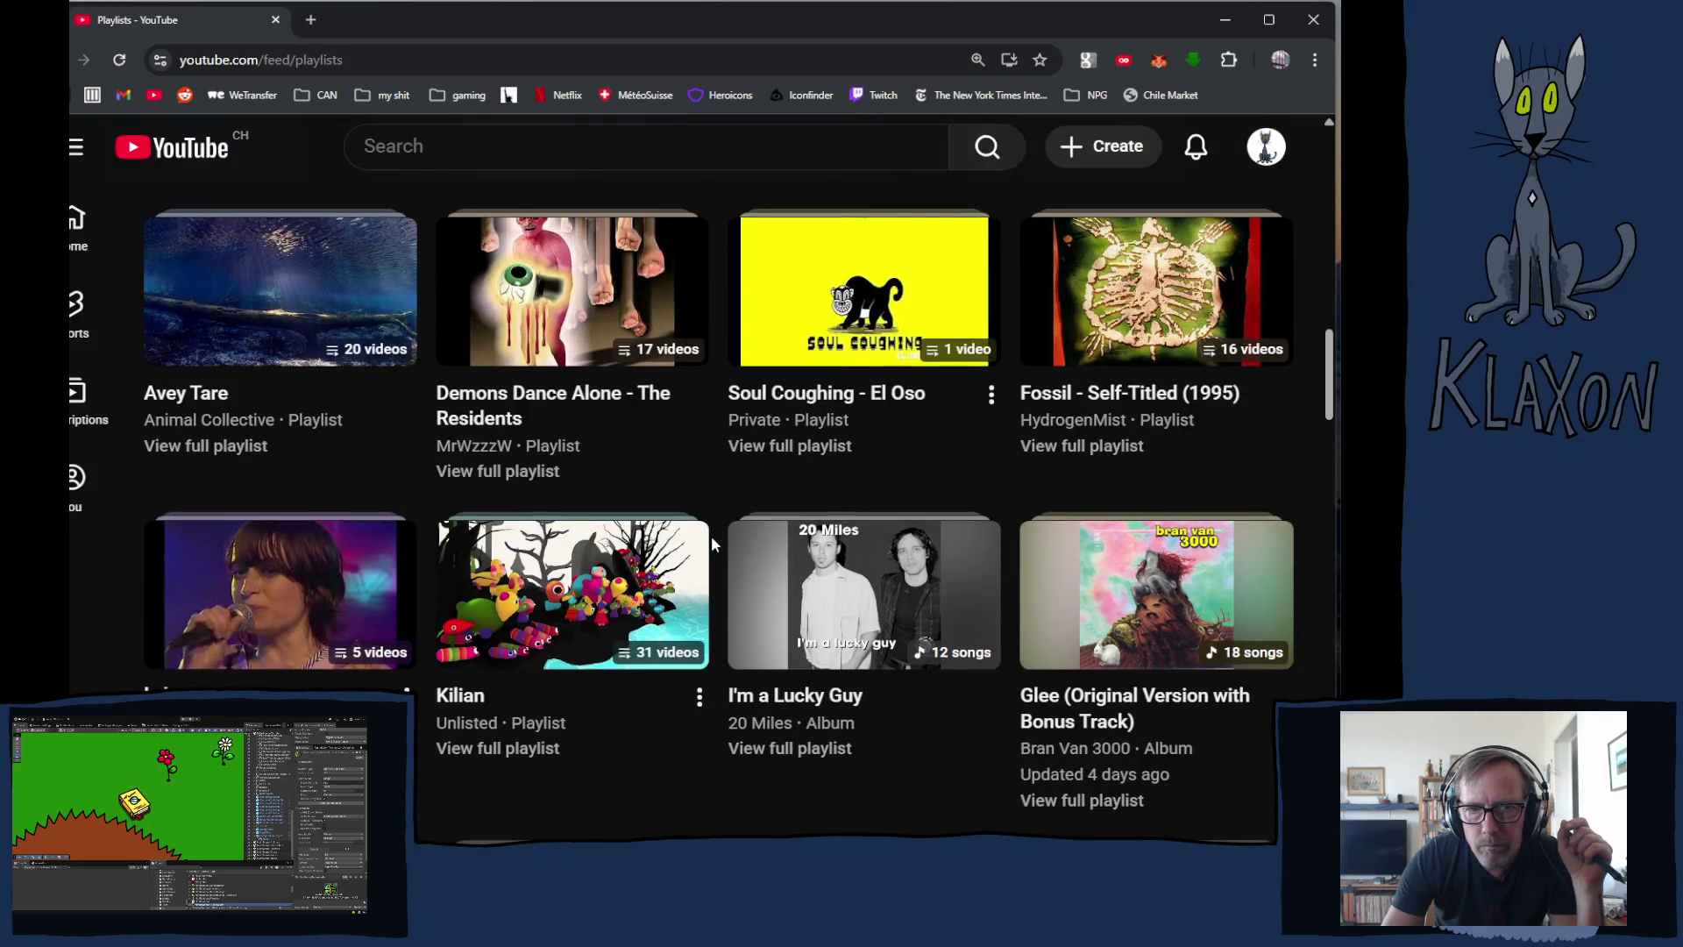
{"action": "mouse_move", "coordinate": [700, 548]}
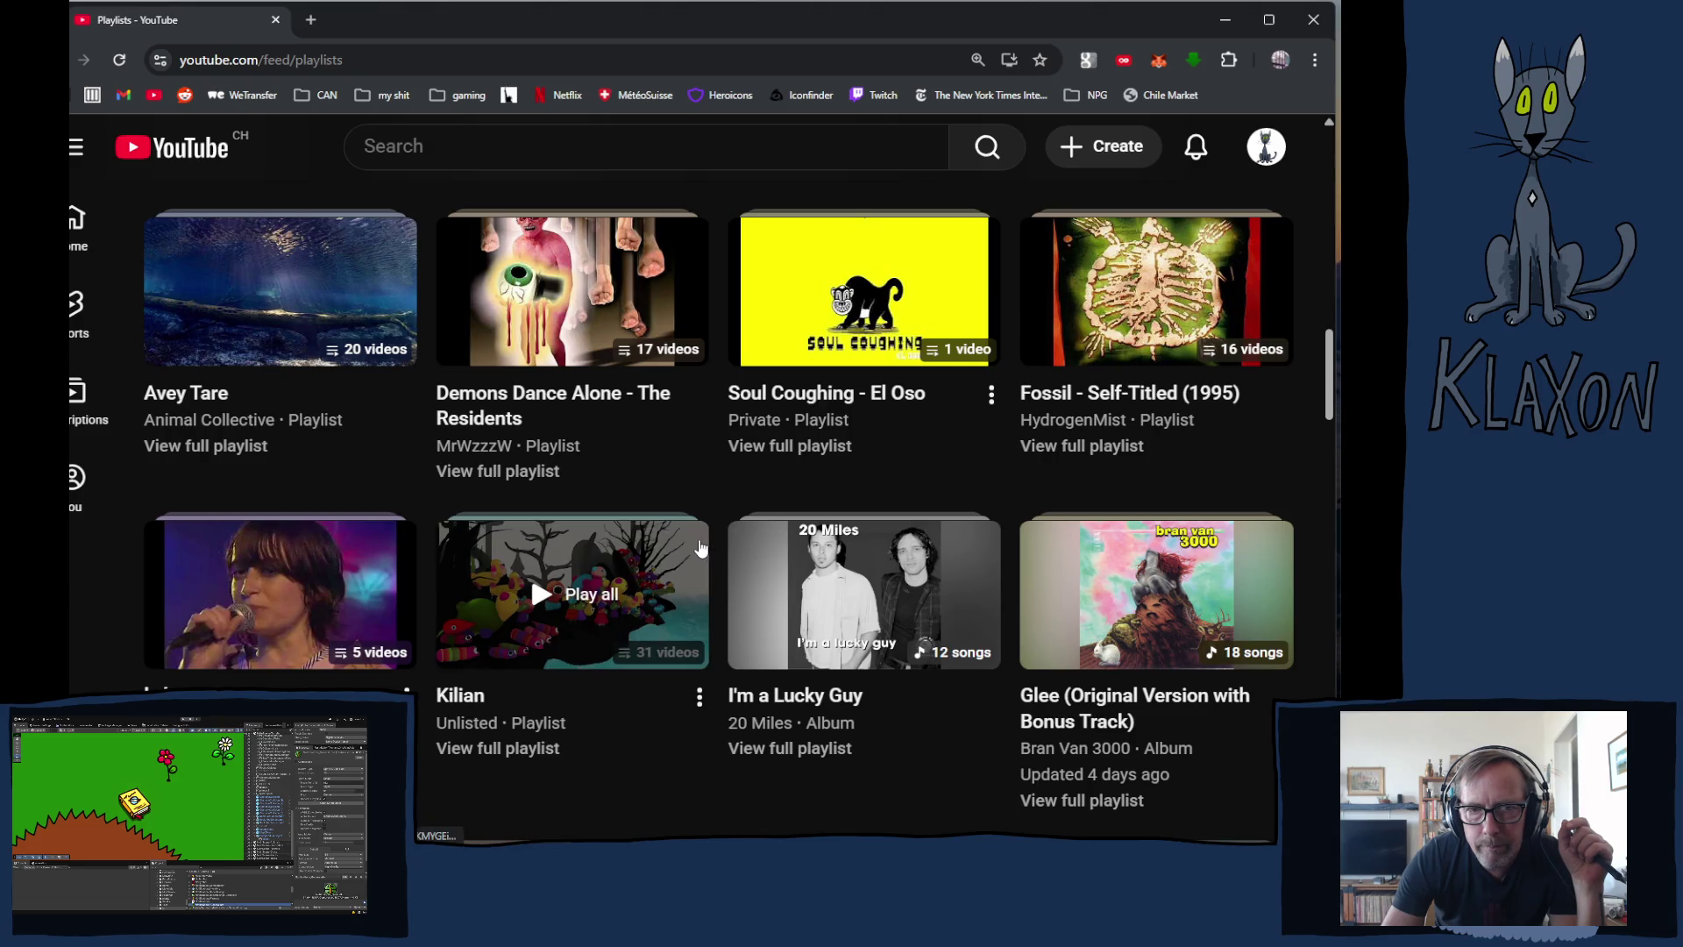
{"action": "scroll", "coordinate": [700, 548], "scroll_direction": "down", "scroll_amount": 2}
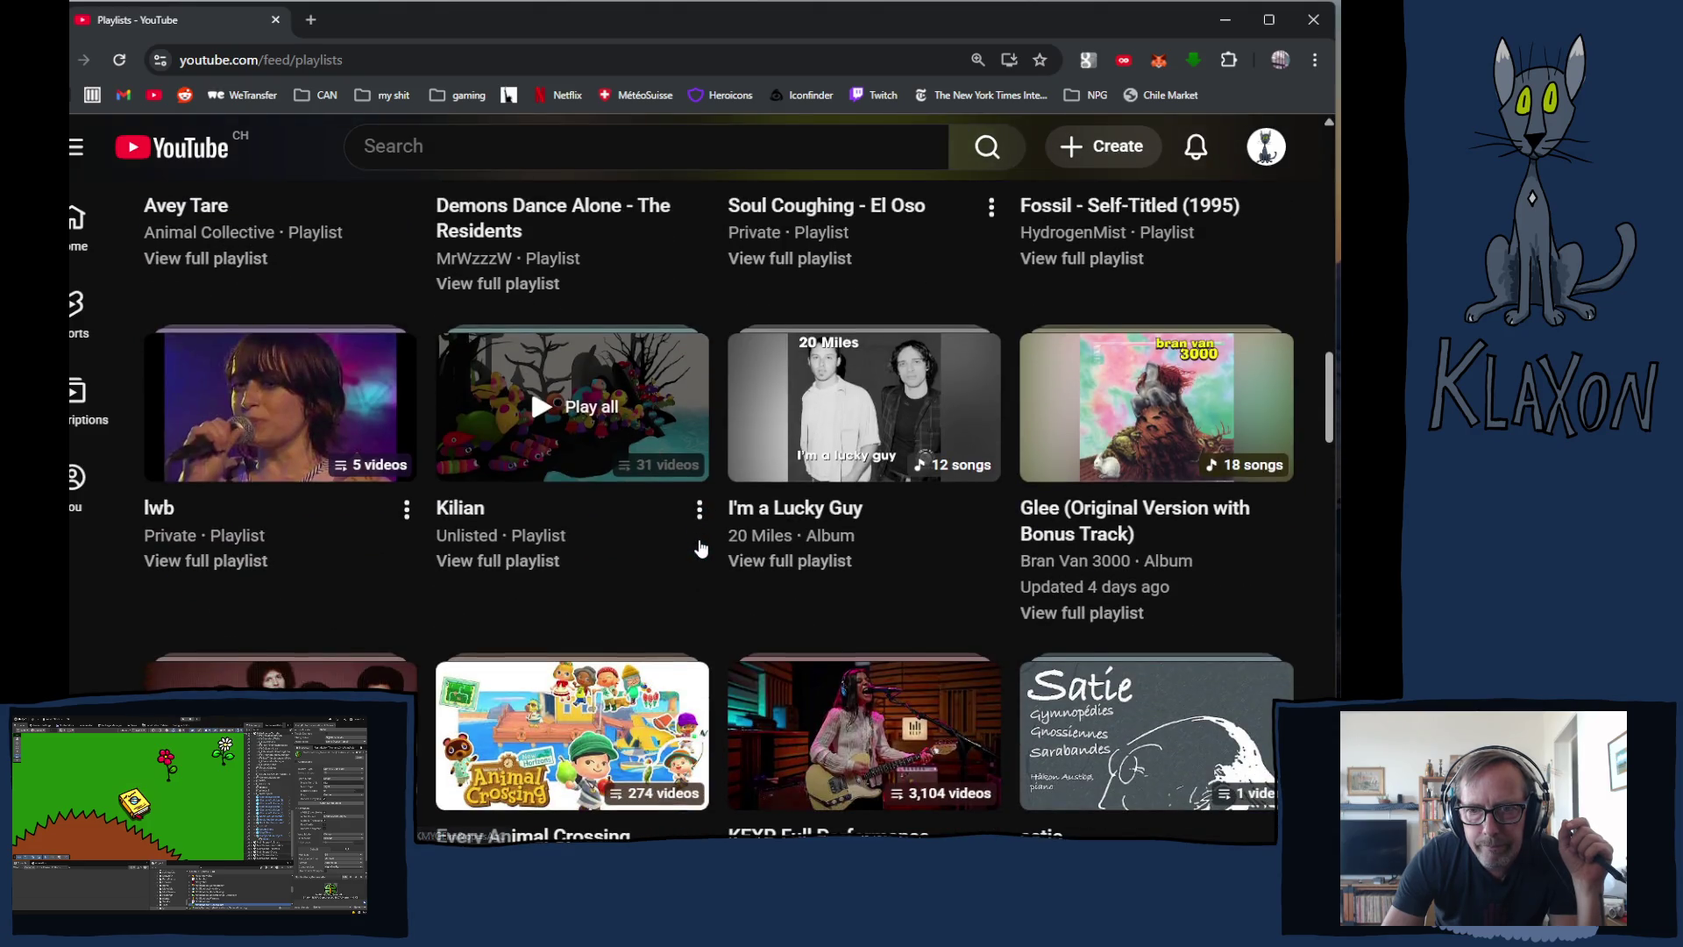
{"action": "scroll", "coordinate": [701, 548], "scroll_direction": "down", "scroll_amount": 2}
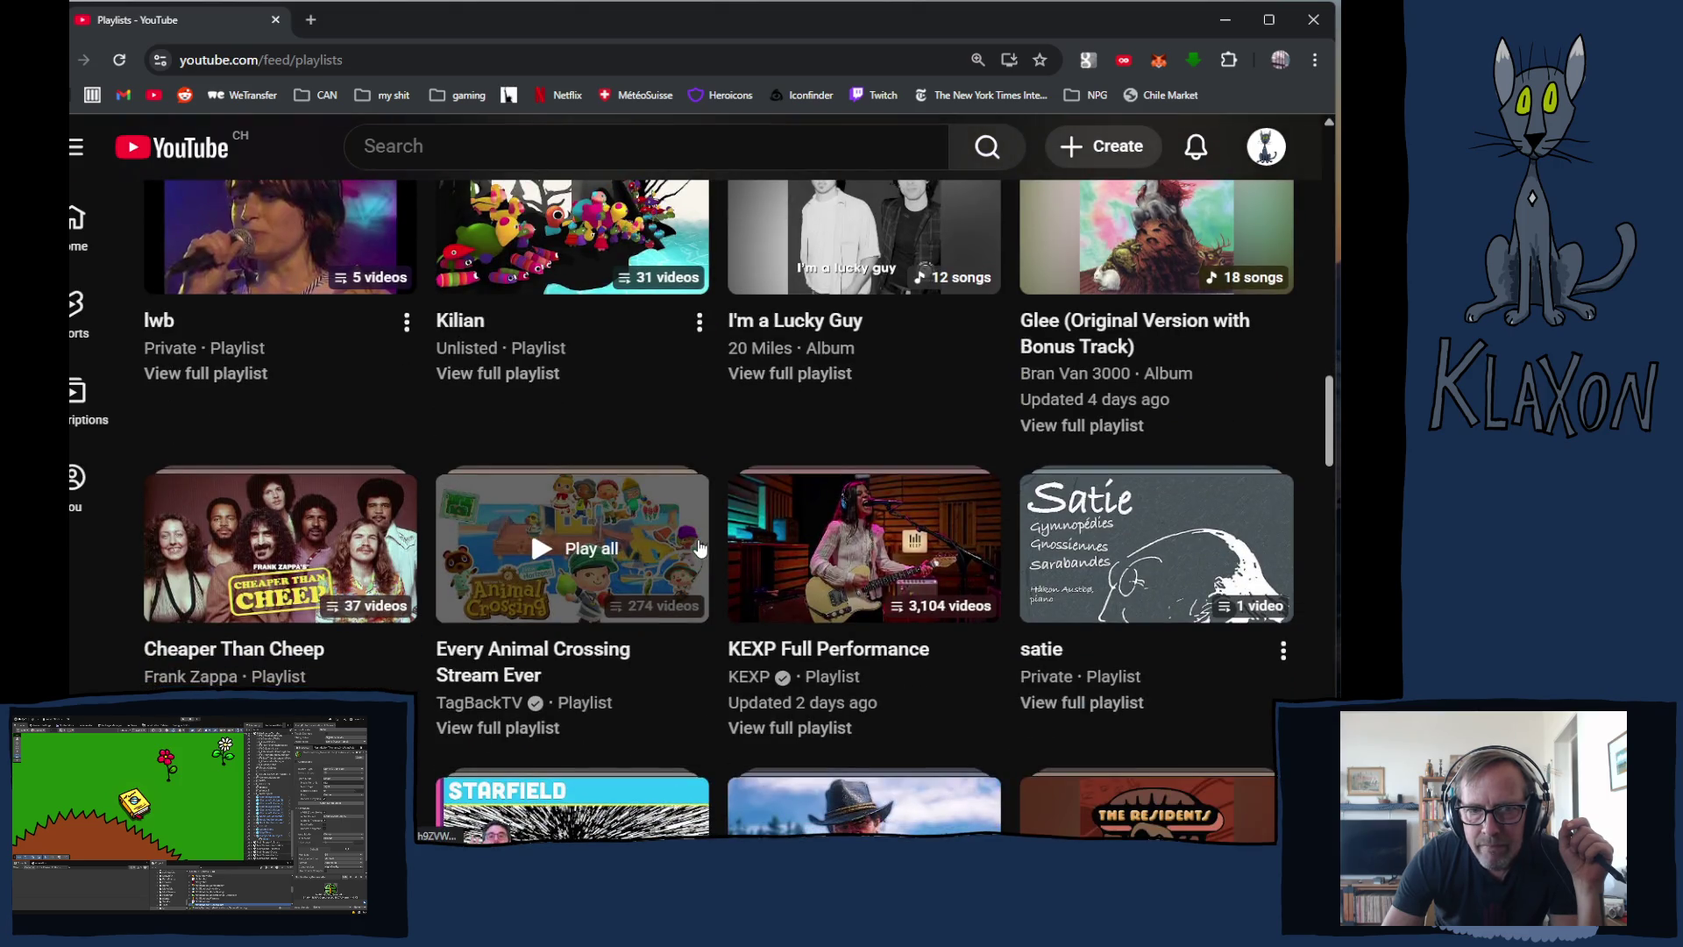
{"action": "scroll", "coordinate": [701, 548], "scroll_direction": "down", "scroll_amount": 2}
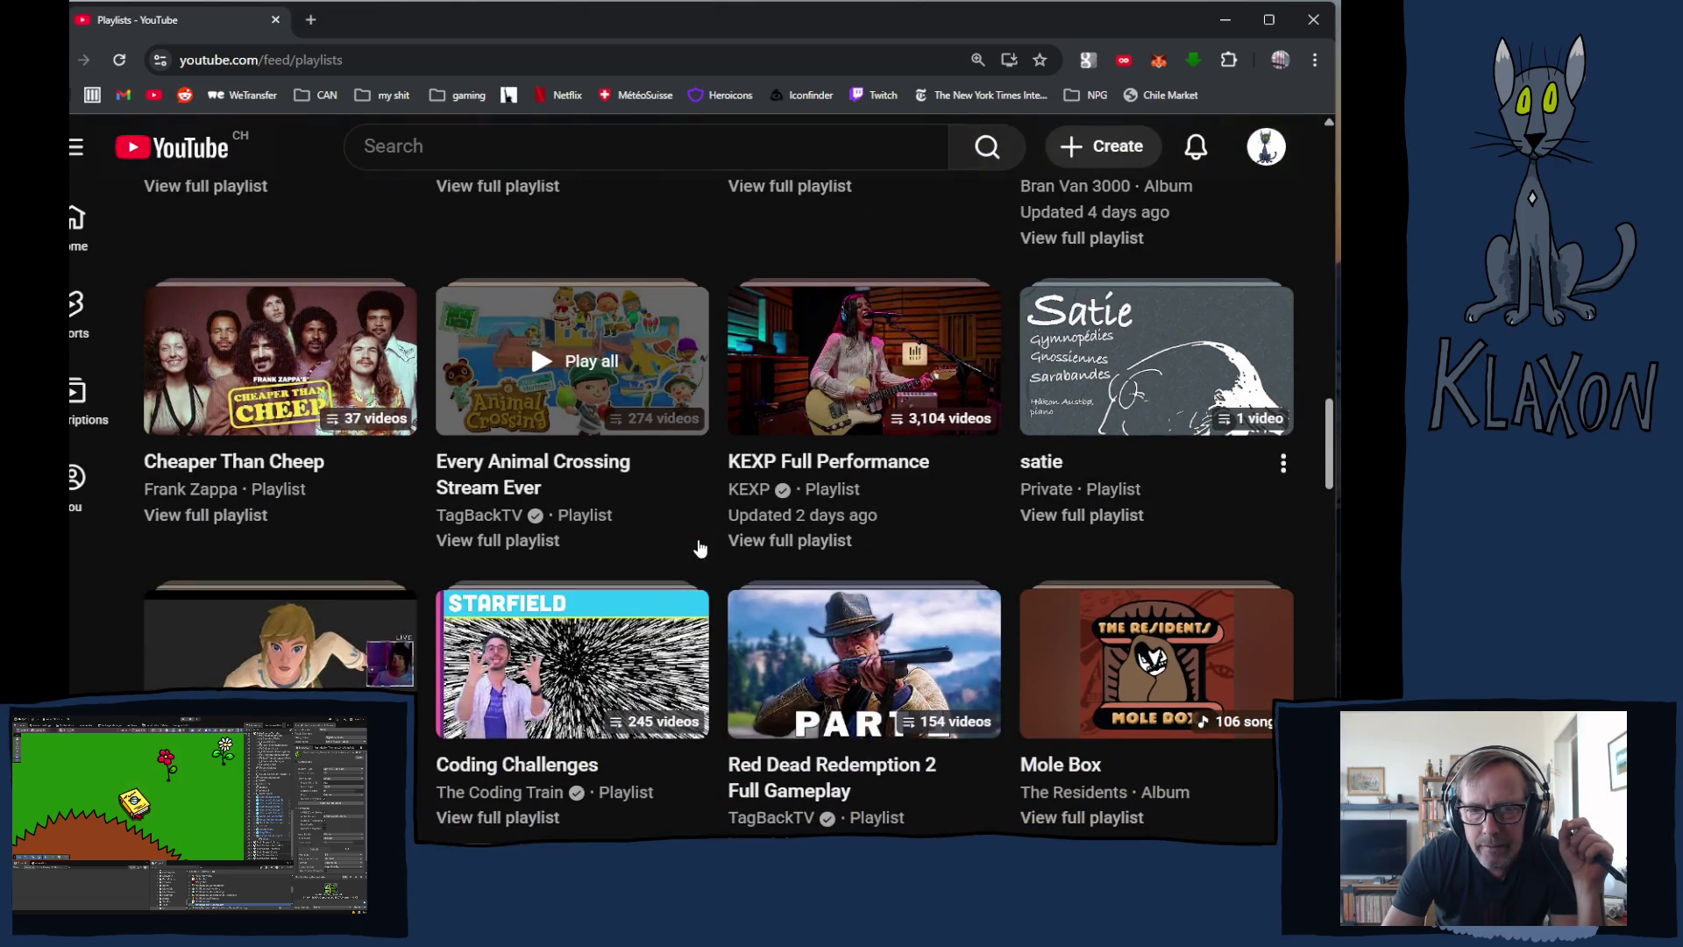
{"action": "scroll", "coordinate": [701, 548], "scroll_direction": "down", "scroll_amount": 4}
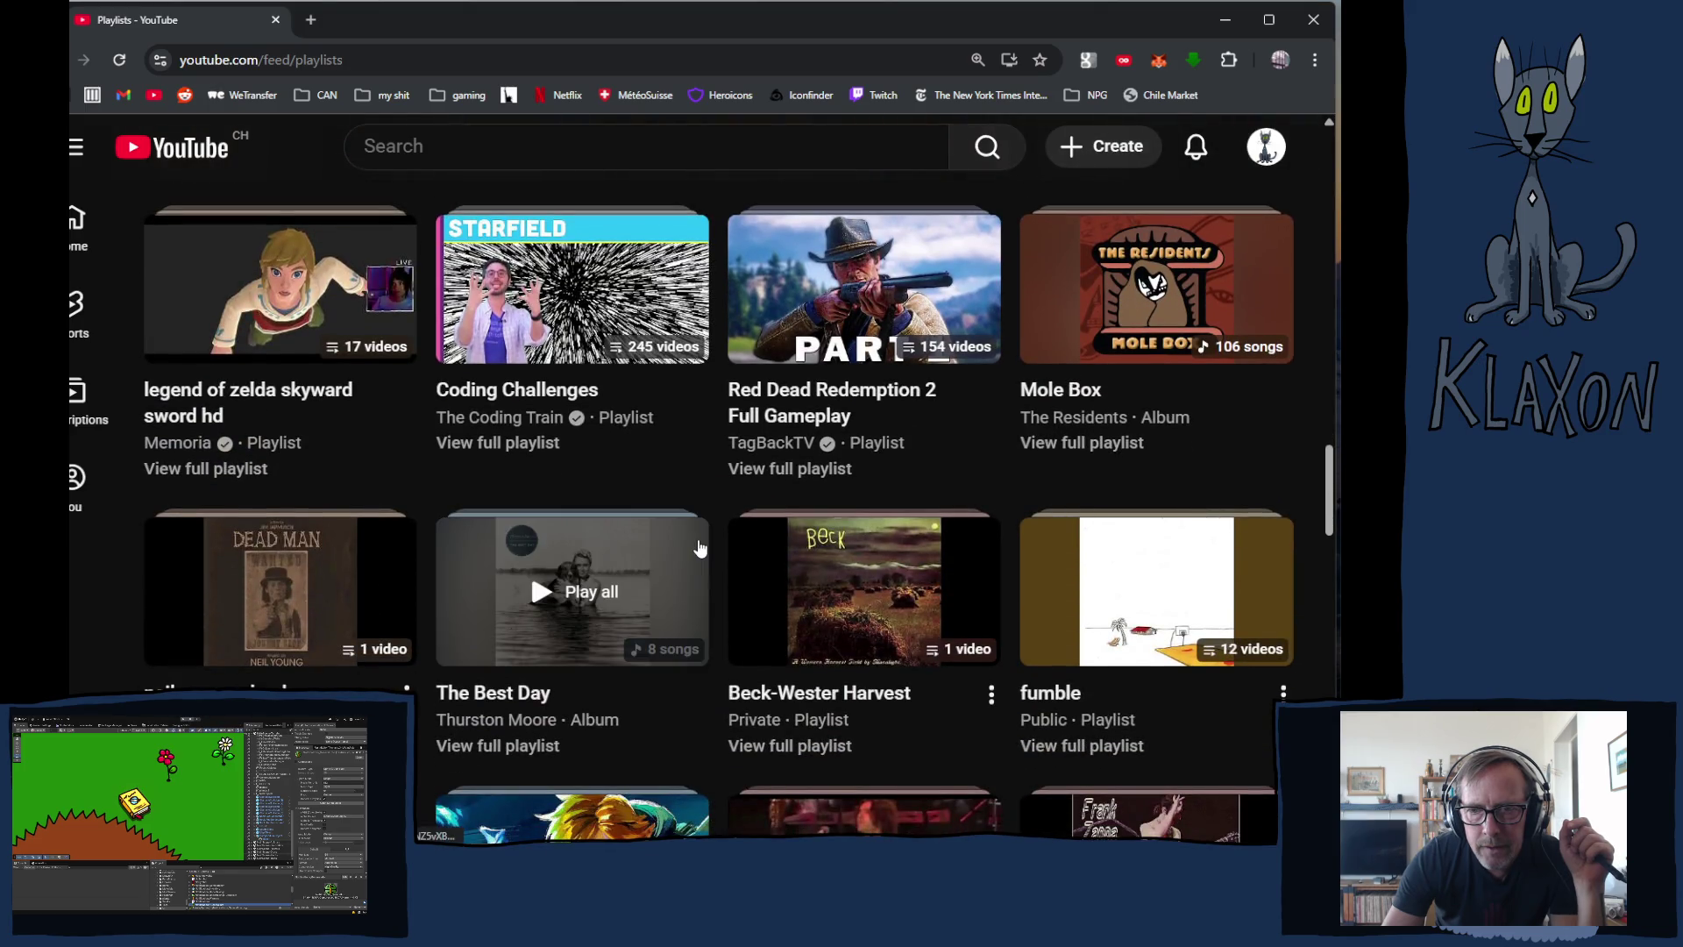
{"action": "scroll", "coordinate": [700, 548], "scroll_direction": "down", "scroll_amount": 2}
{"action": "scroll", "coordinate": [702, 552], "scroll_direction": "down", "scroll_amount": 3}
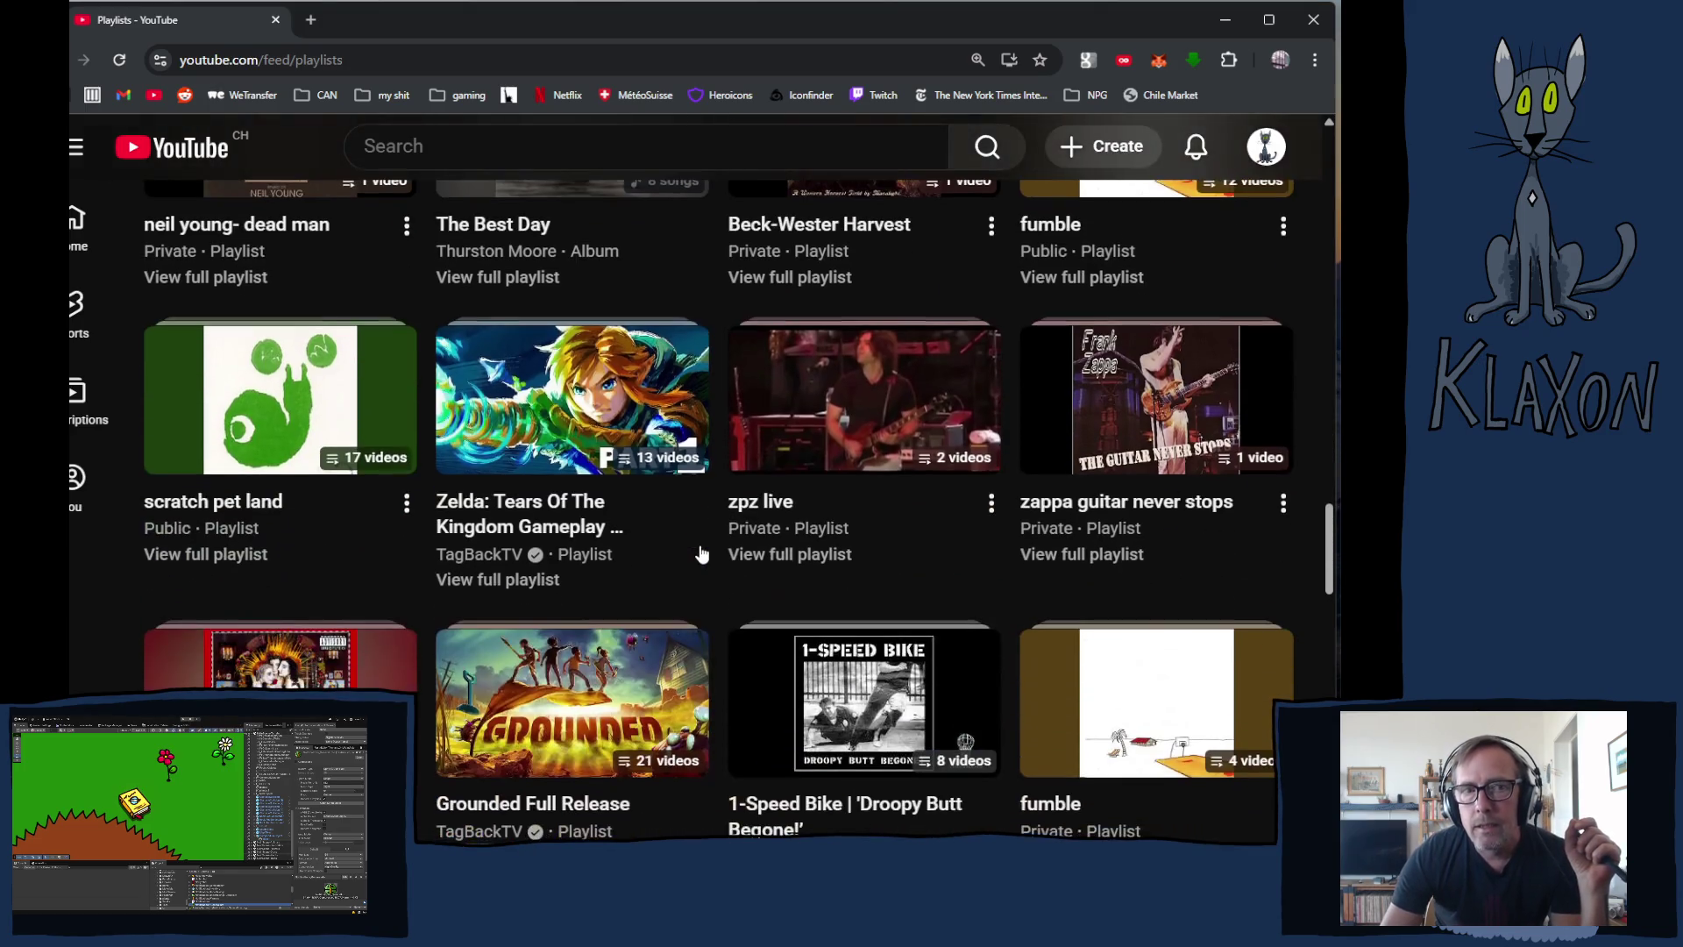
{"action": "scroll", "coordinate": [701, 552], "scroll_direction": "down", "scroll_amount": 2}
{"action": "scroll", "coordinate": [699, 552], "scroll_direction": "down", "scroll_amount": 3}
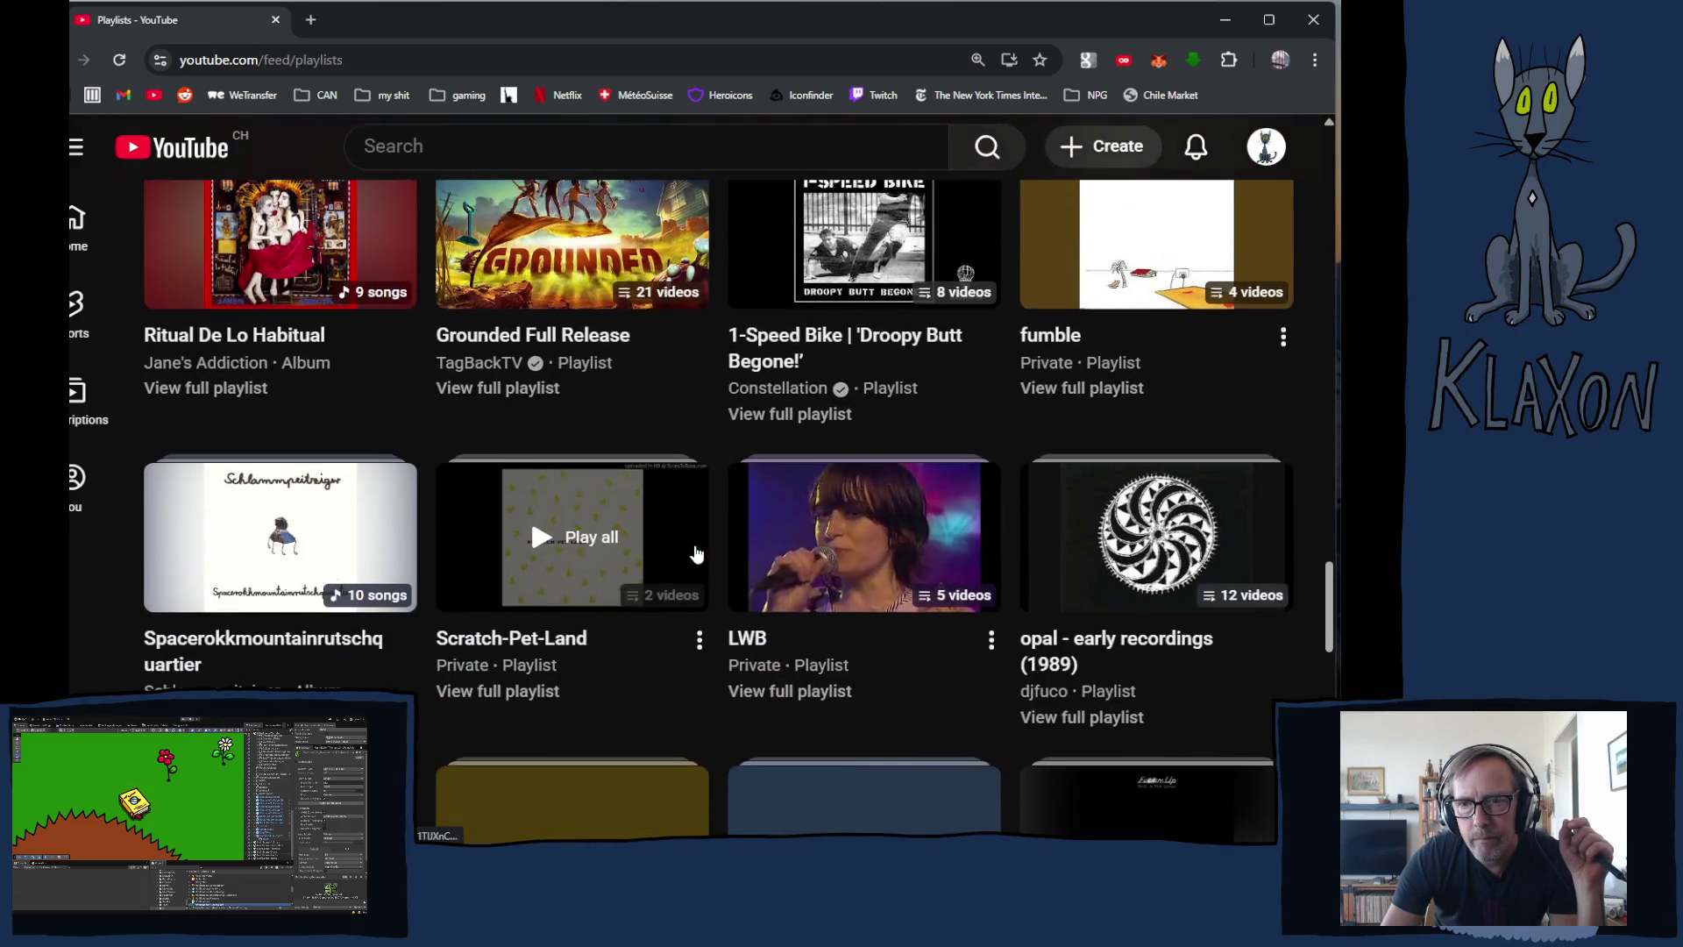
{"action": "scroll", "coordinate": [696, 550], "scroll_direction": "down", "scroll_amount": 2}
{"action": "scroll", "coordinate": [696, 548], "scroll_direction": "down", "scroll_amount": 2}
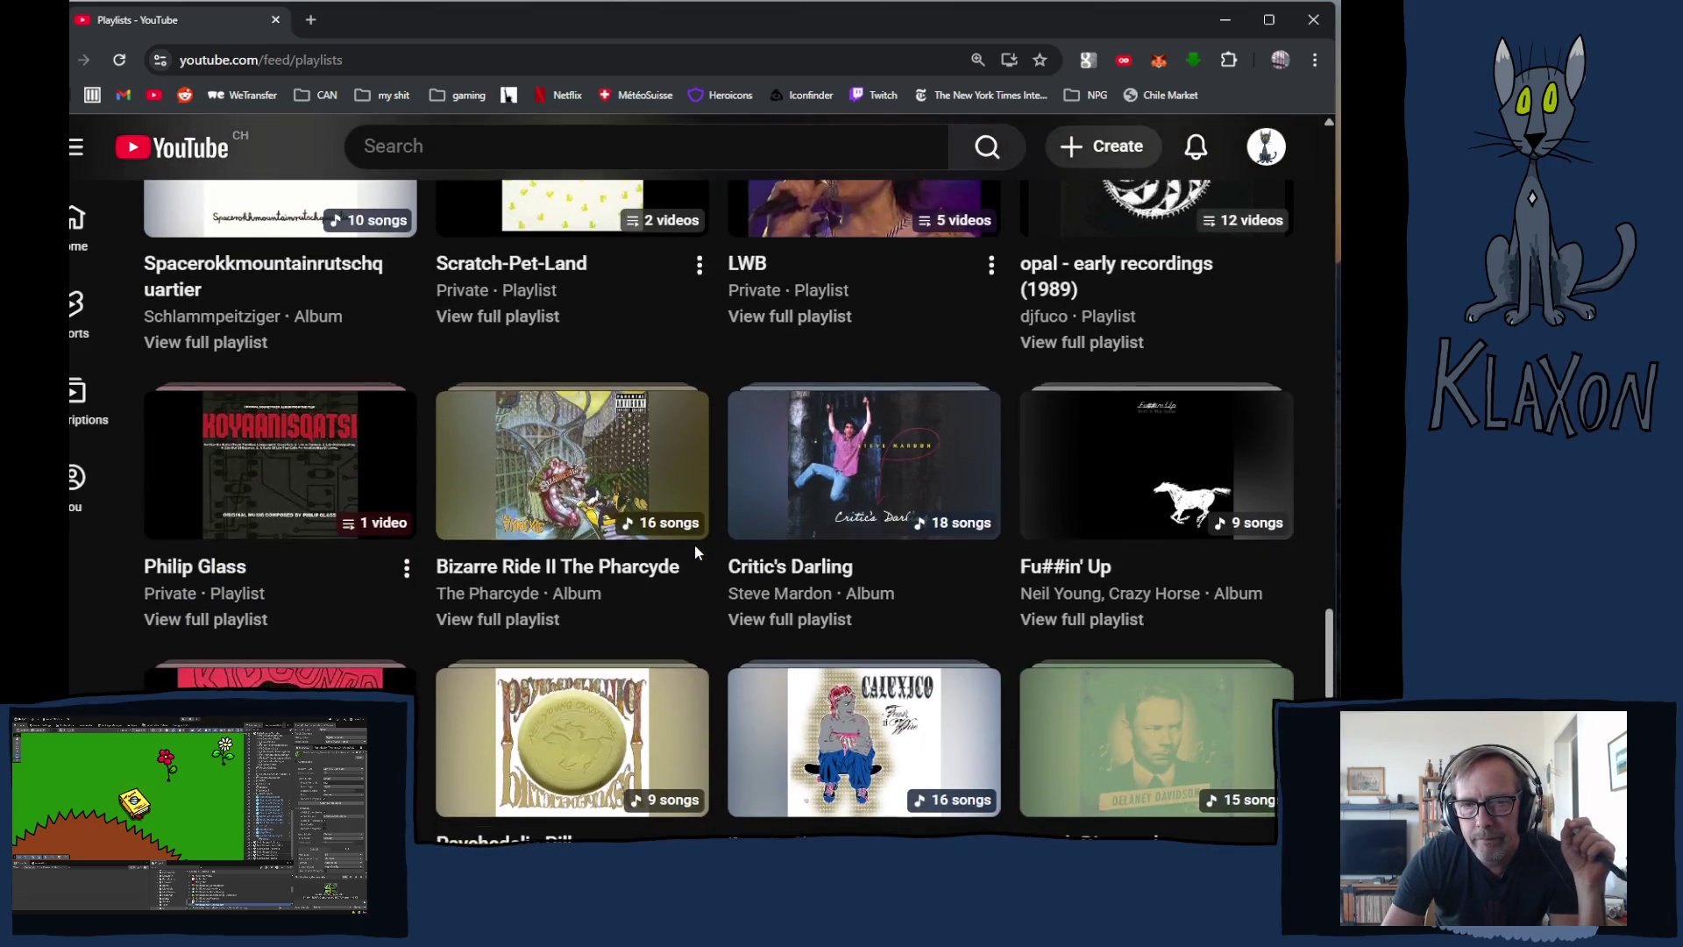
{"action": "scroll", "coordinate": [697, 553], "scroll_direction": "down", "scroll_amount": 4}
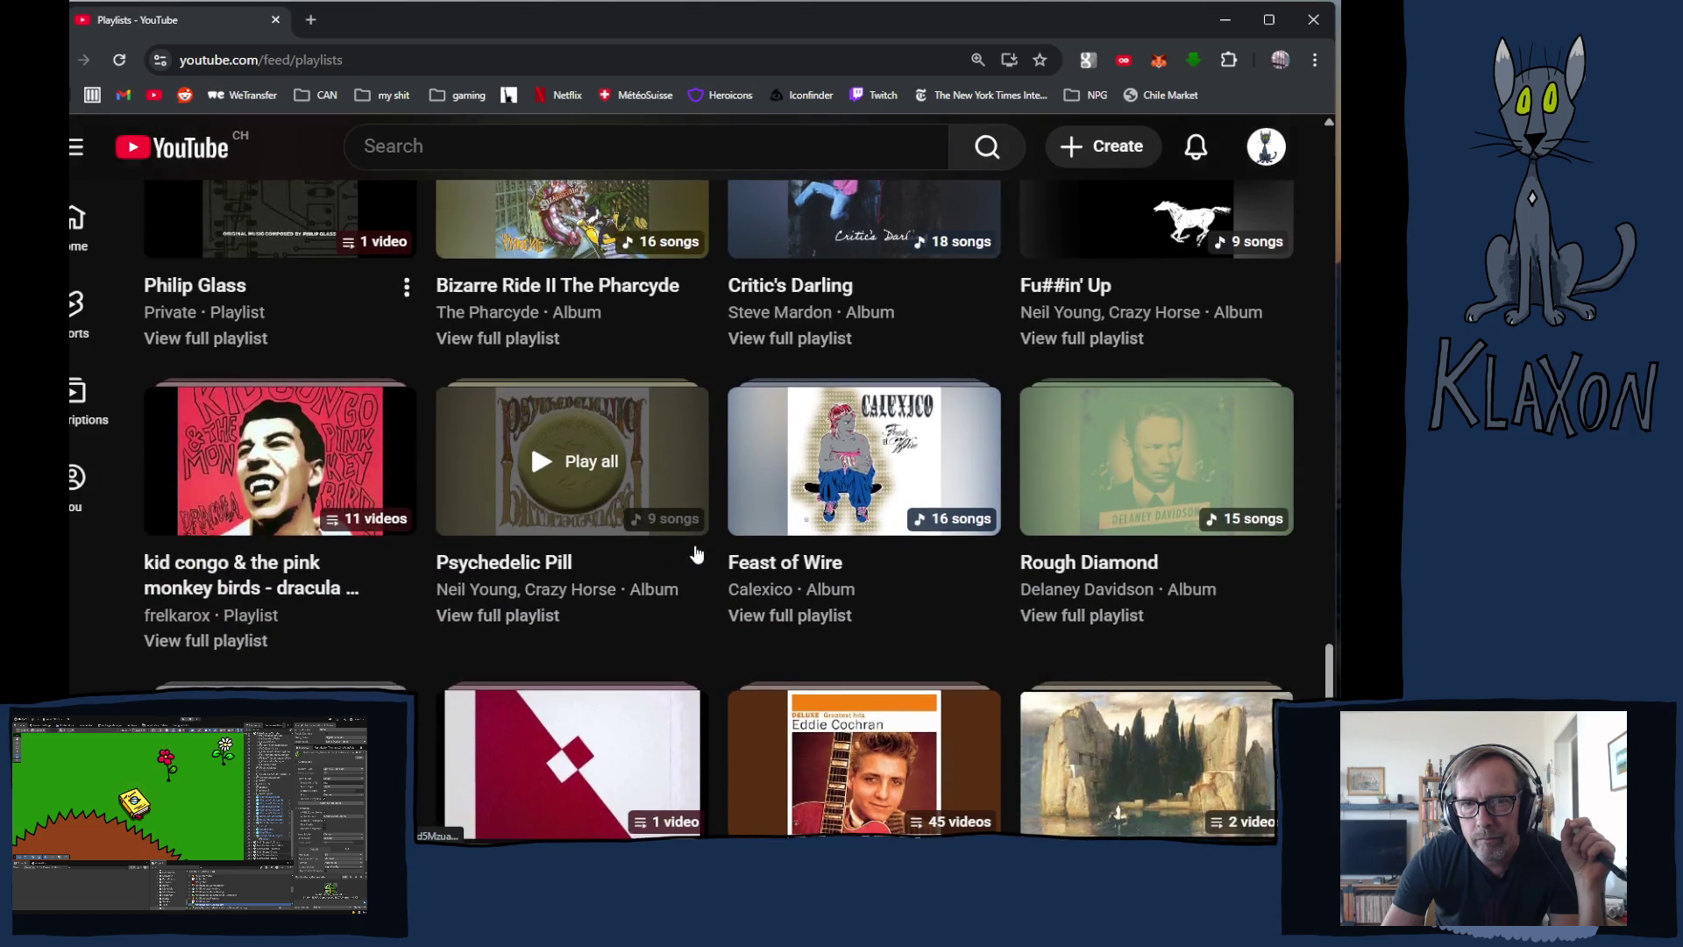
{"action": "scroll", "coordinate": [697, 552], "scroll_direction": "down", "scroll_amount": 3}
{"action": "scroll", "coordinate": [697, 553], "scroll_direction": "down", "scroll_amount": 5}
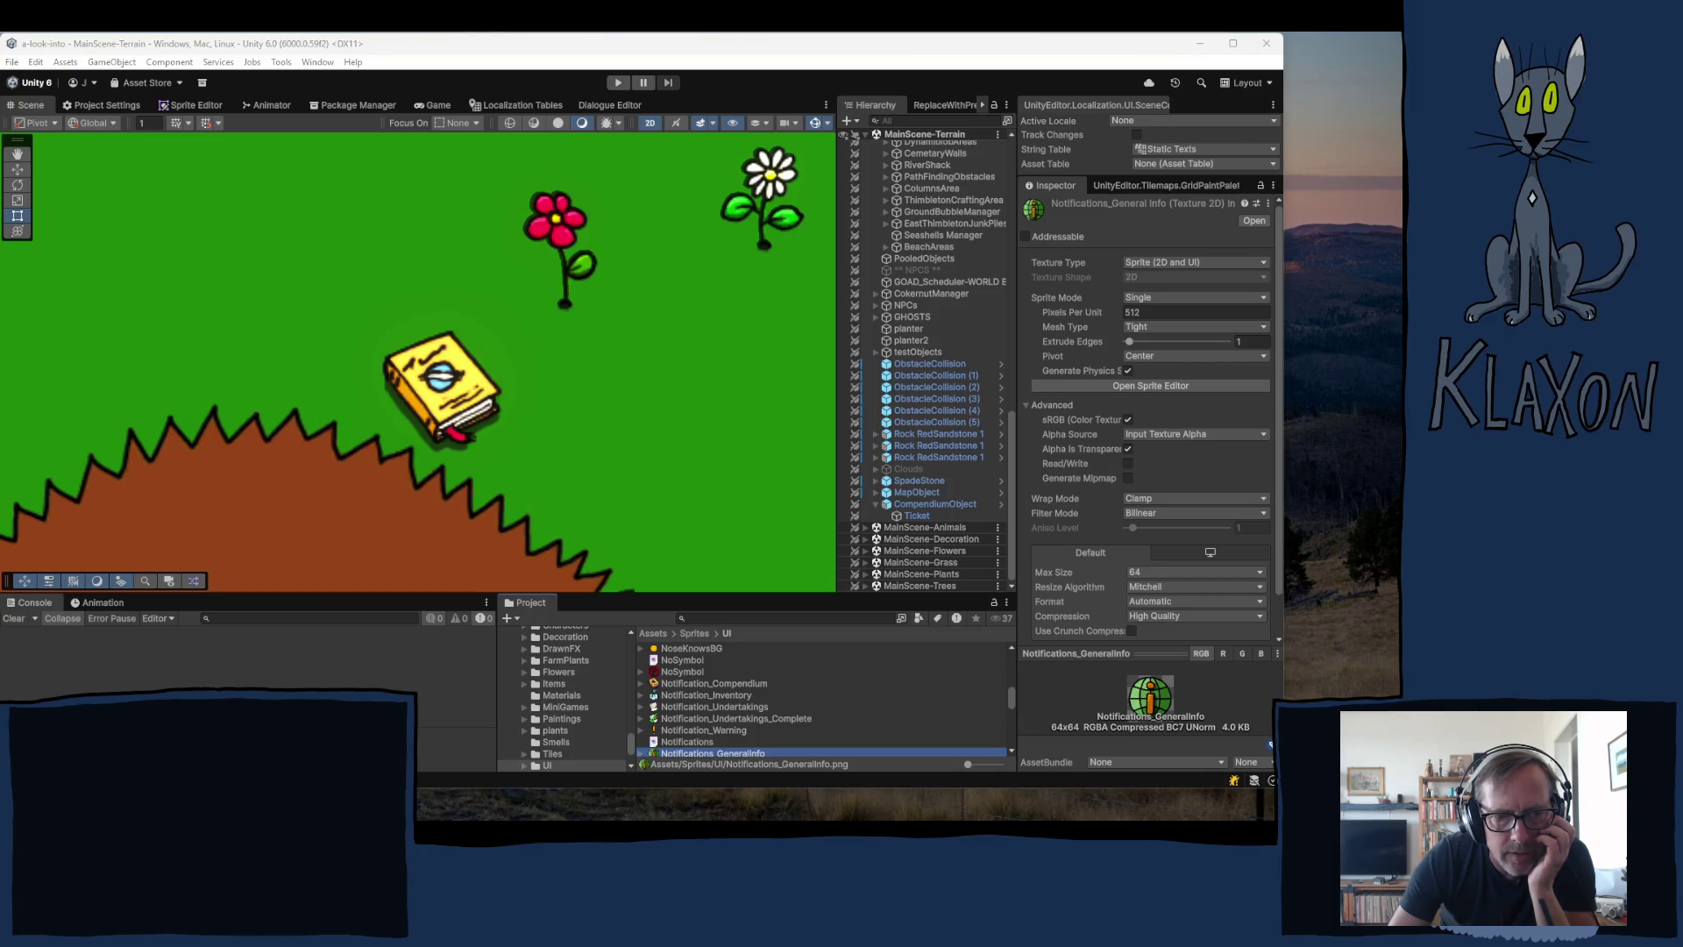
{"action": "key", "text": "super+e"}
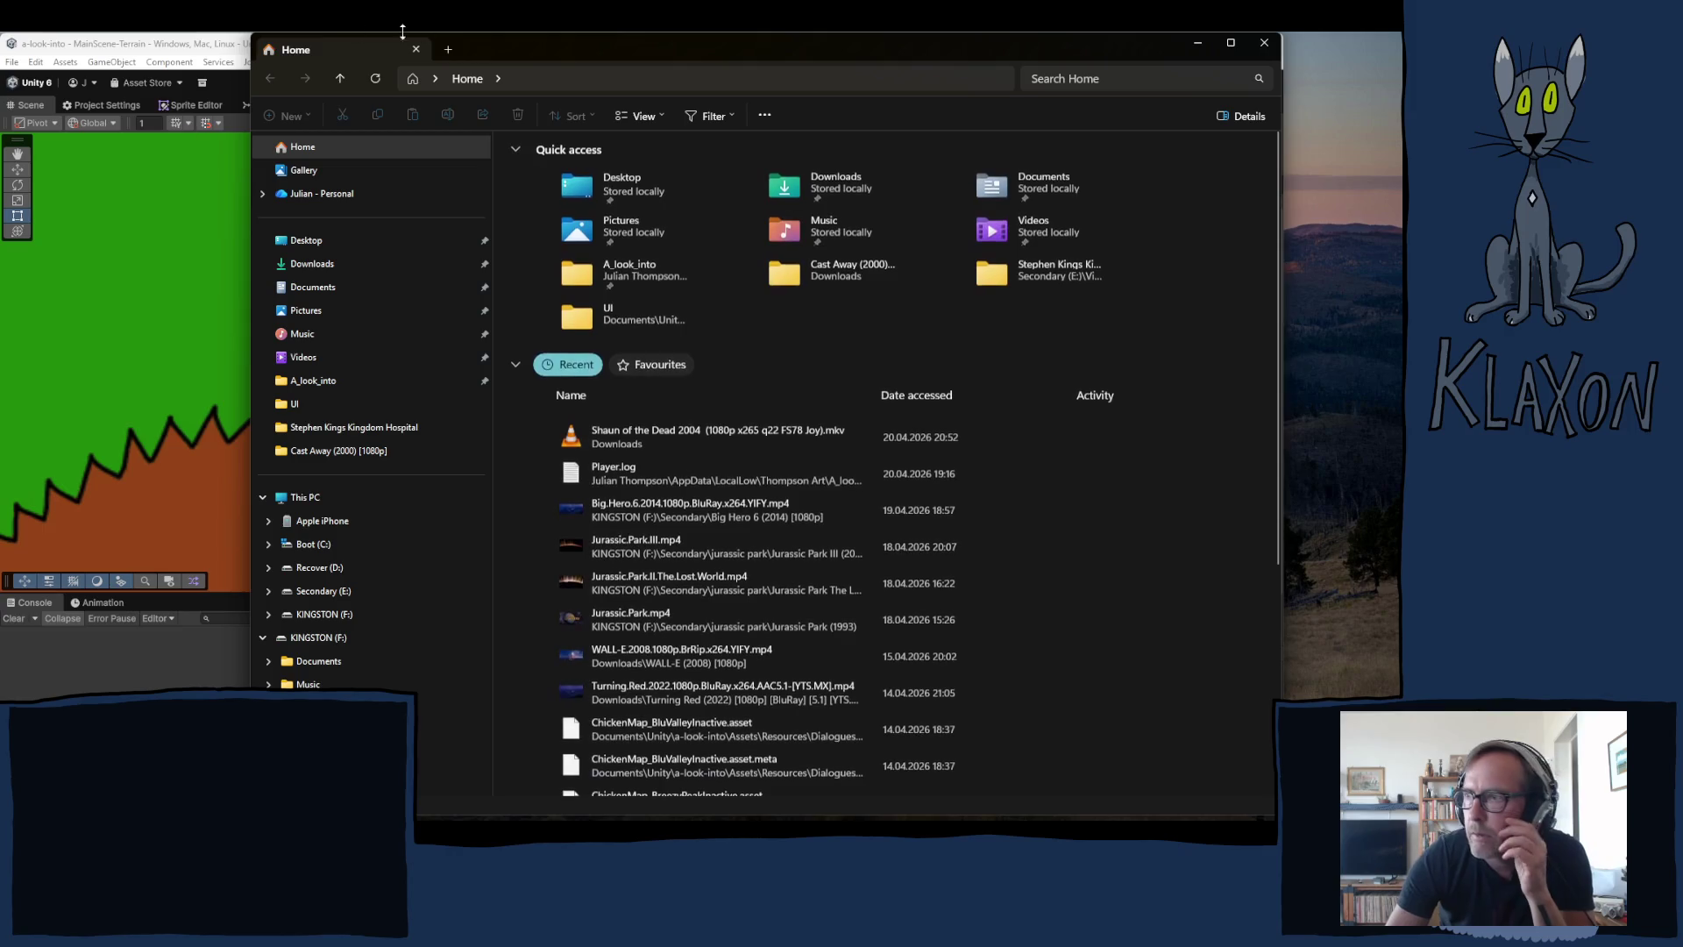
{"action": "key", "text": "alt+F4"}
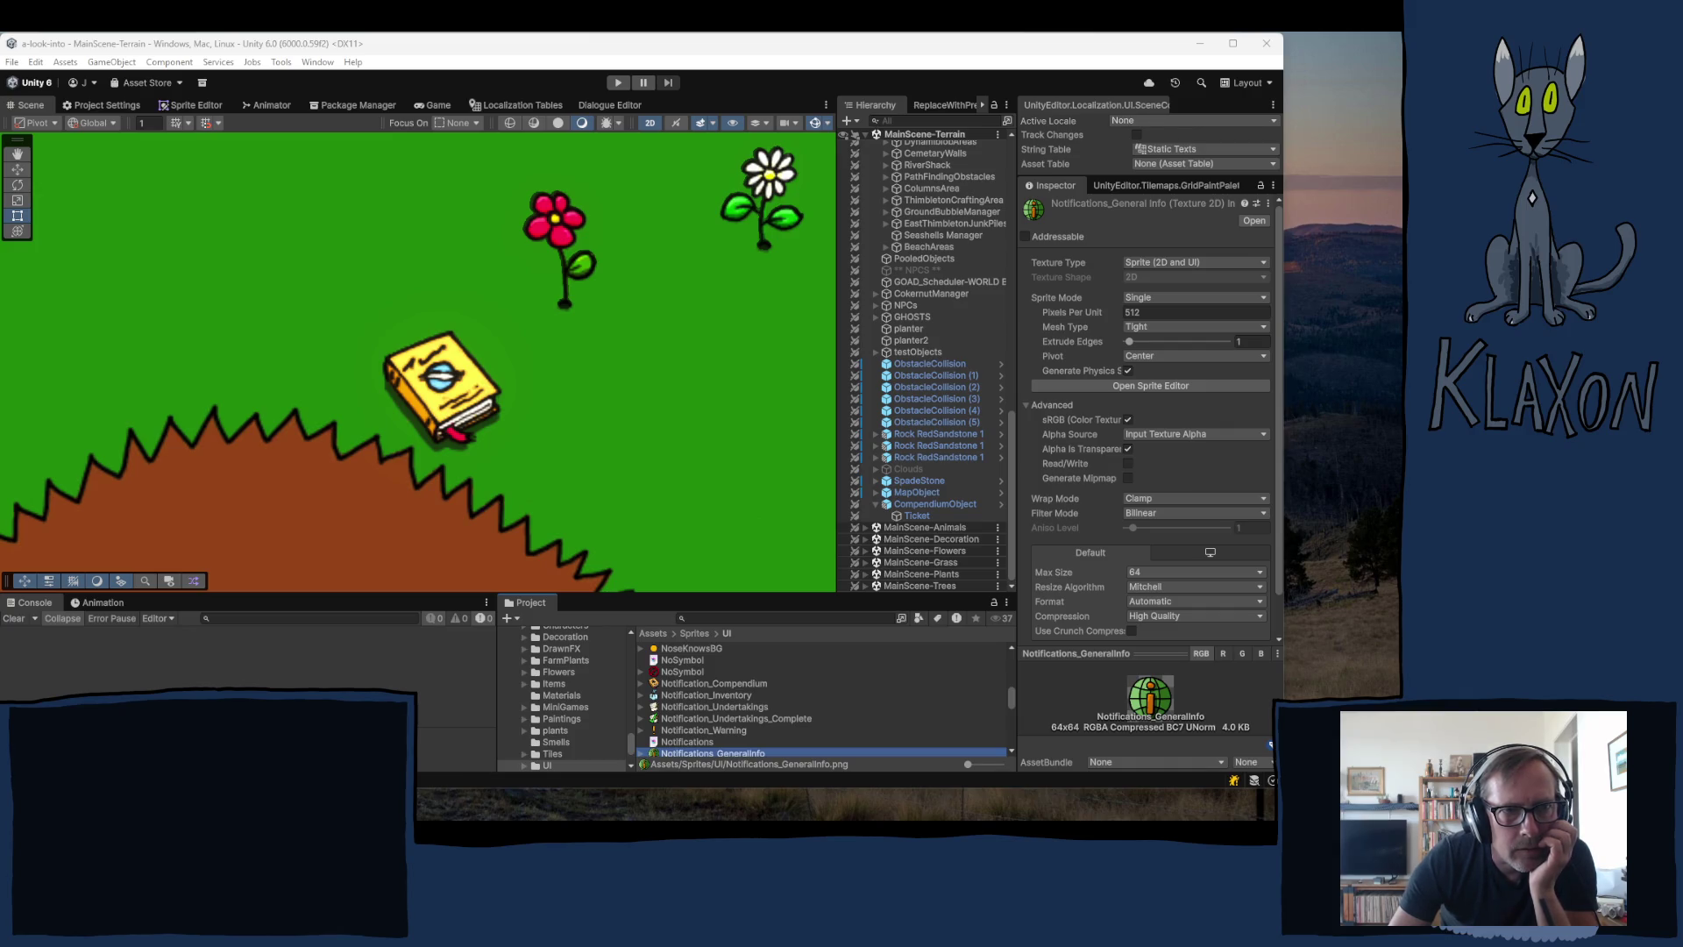
{"action": "mouse_move", "coordinate": [606, 803]}
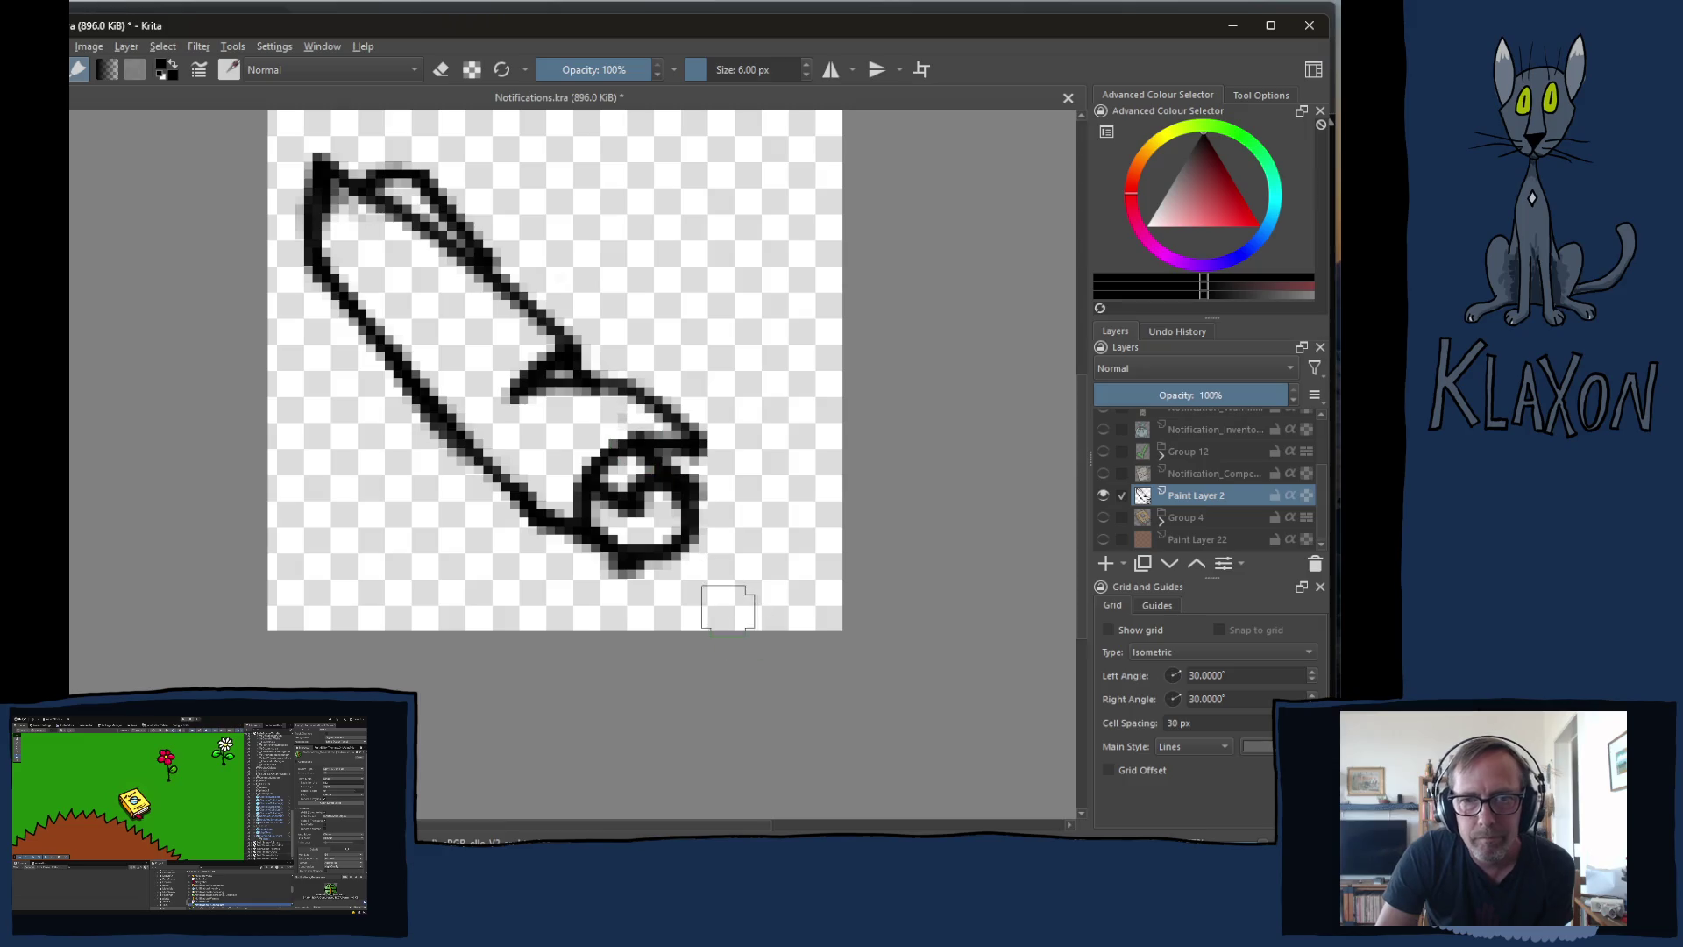
- Zoom the view out over the thick black scroll outline and its spiral curl
{"action": "scroll", "coordinate": [680, 545], "scroll_direction": "down", "scroll_amount": 2}
- Shrink the brush to 2.80 px and redraw the curl's circle with a thinner line
{"action": "scroll", "coordinate": [679, 546], "scroll_direction": "up", "scroll_amount": 1}
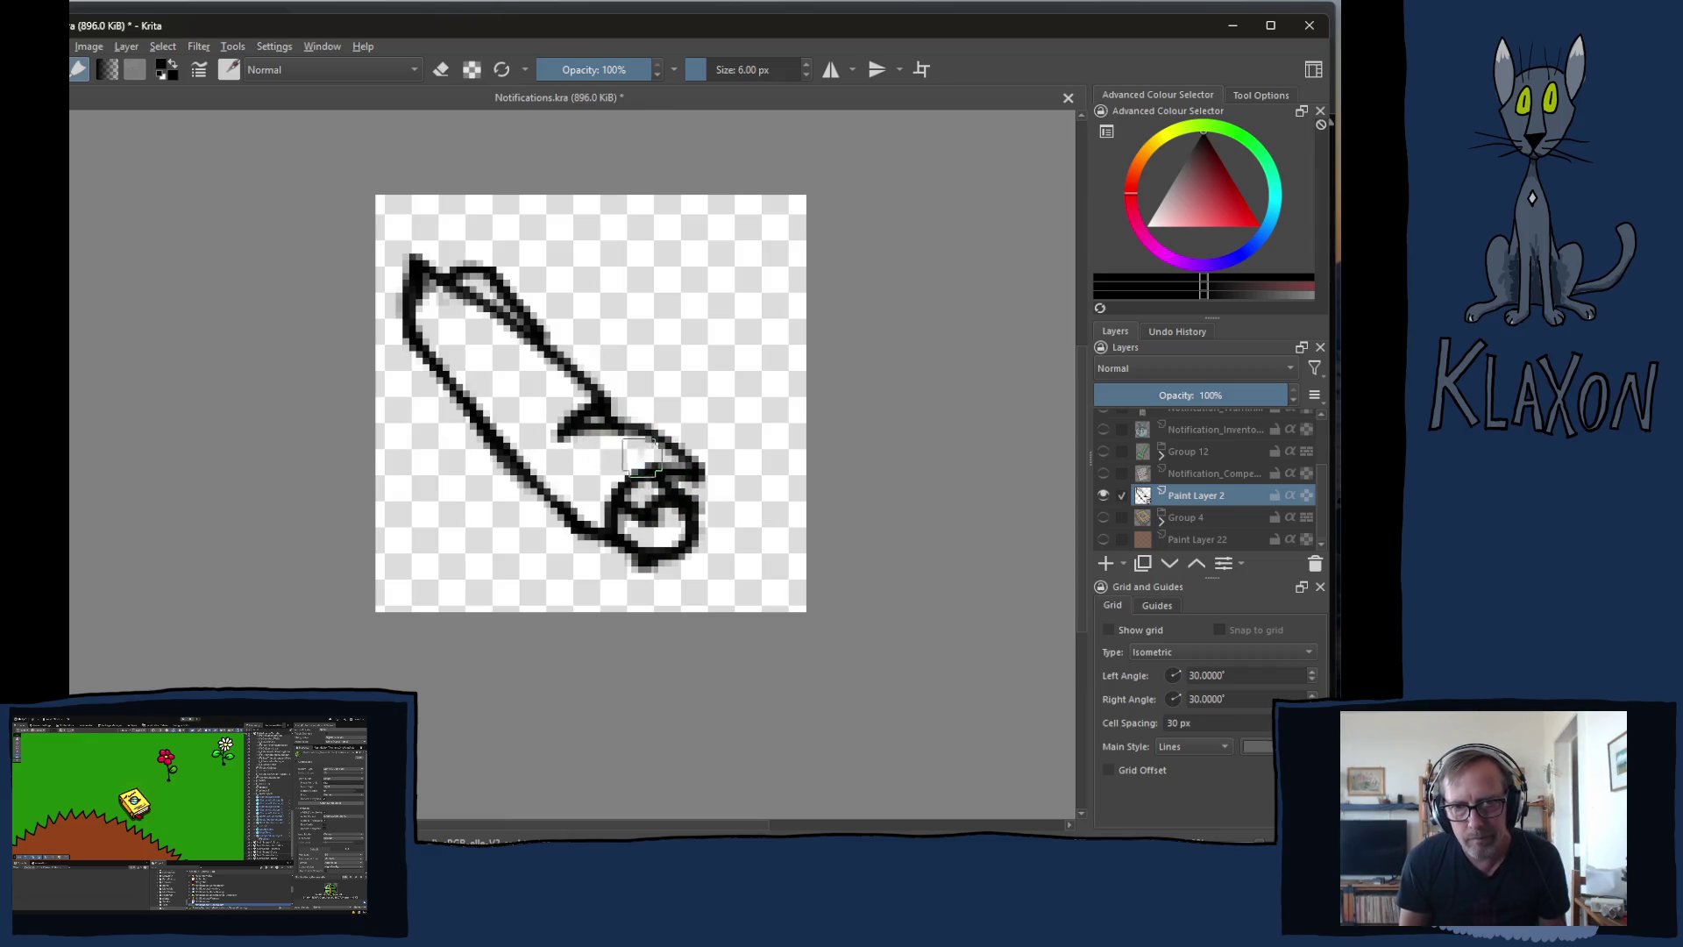
{"action": "right_click", "coordinate": [649, 438]}
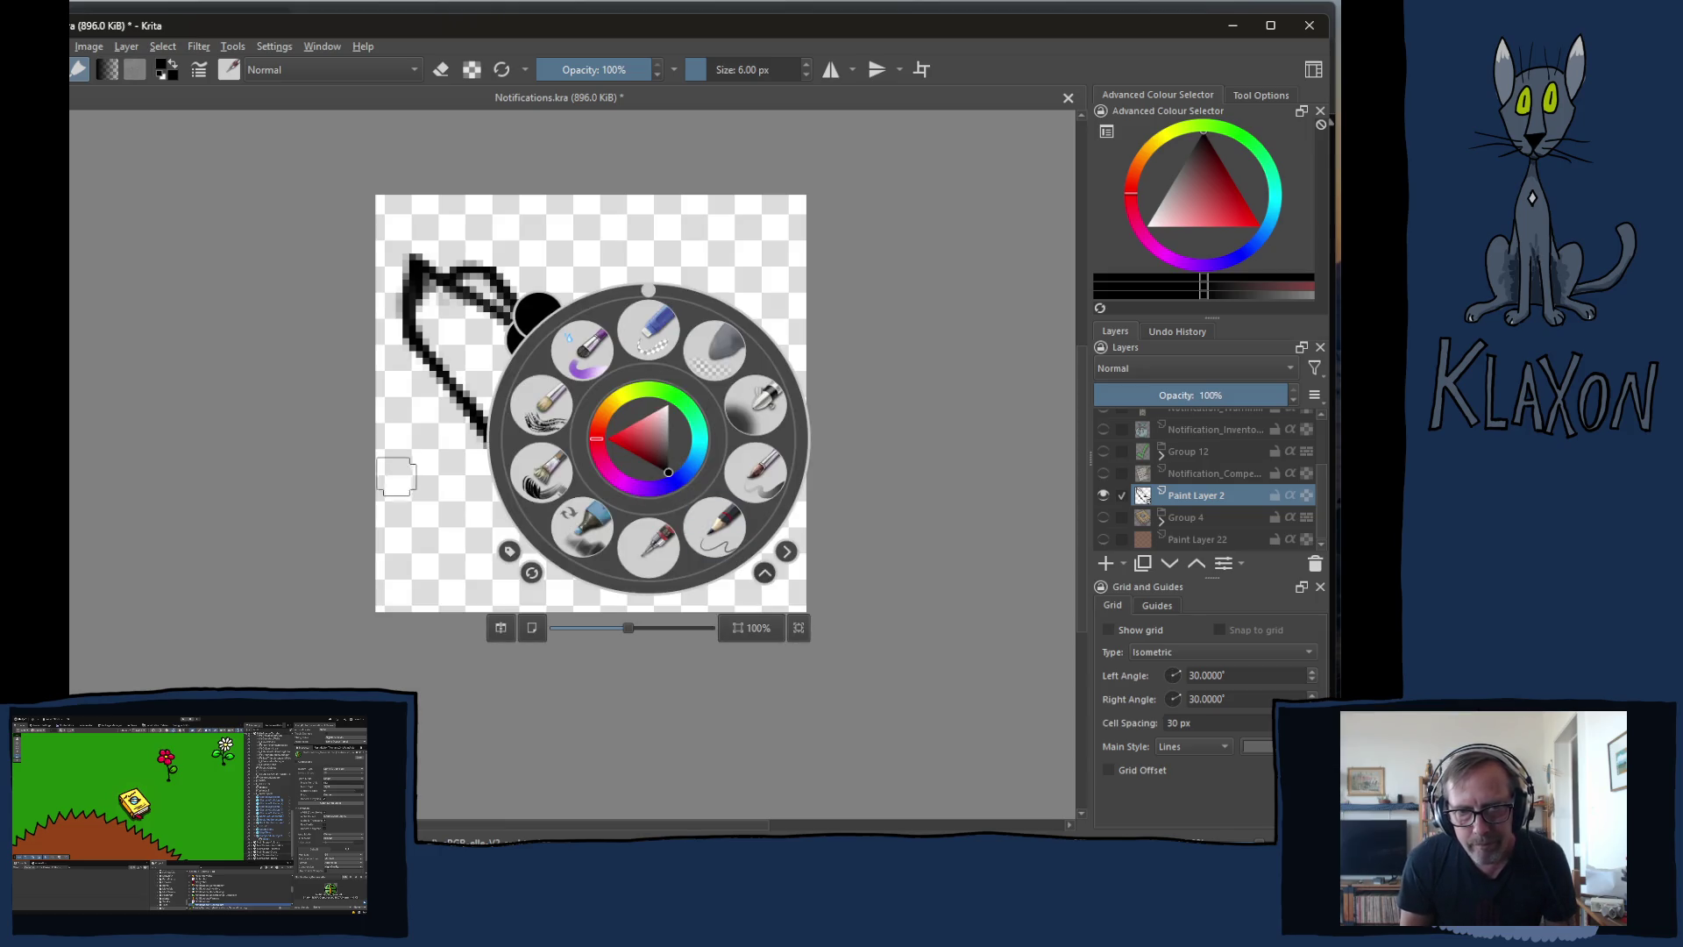
{"action": "left_click", "coordinate": [649, 565]}
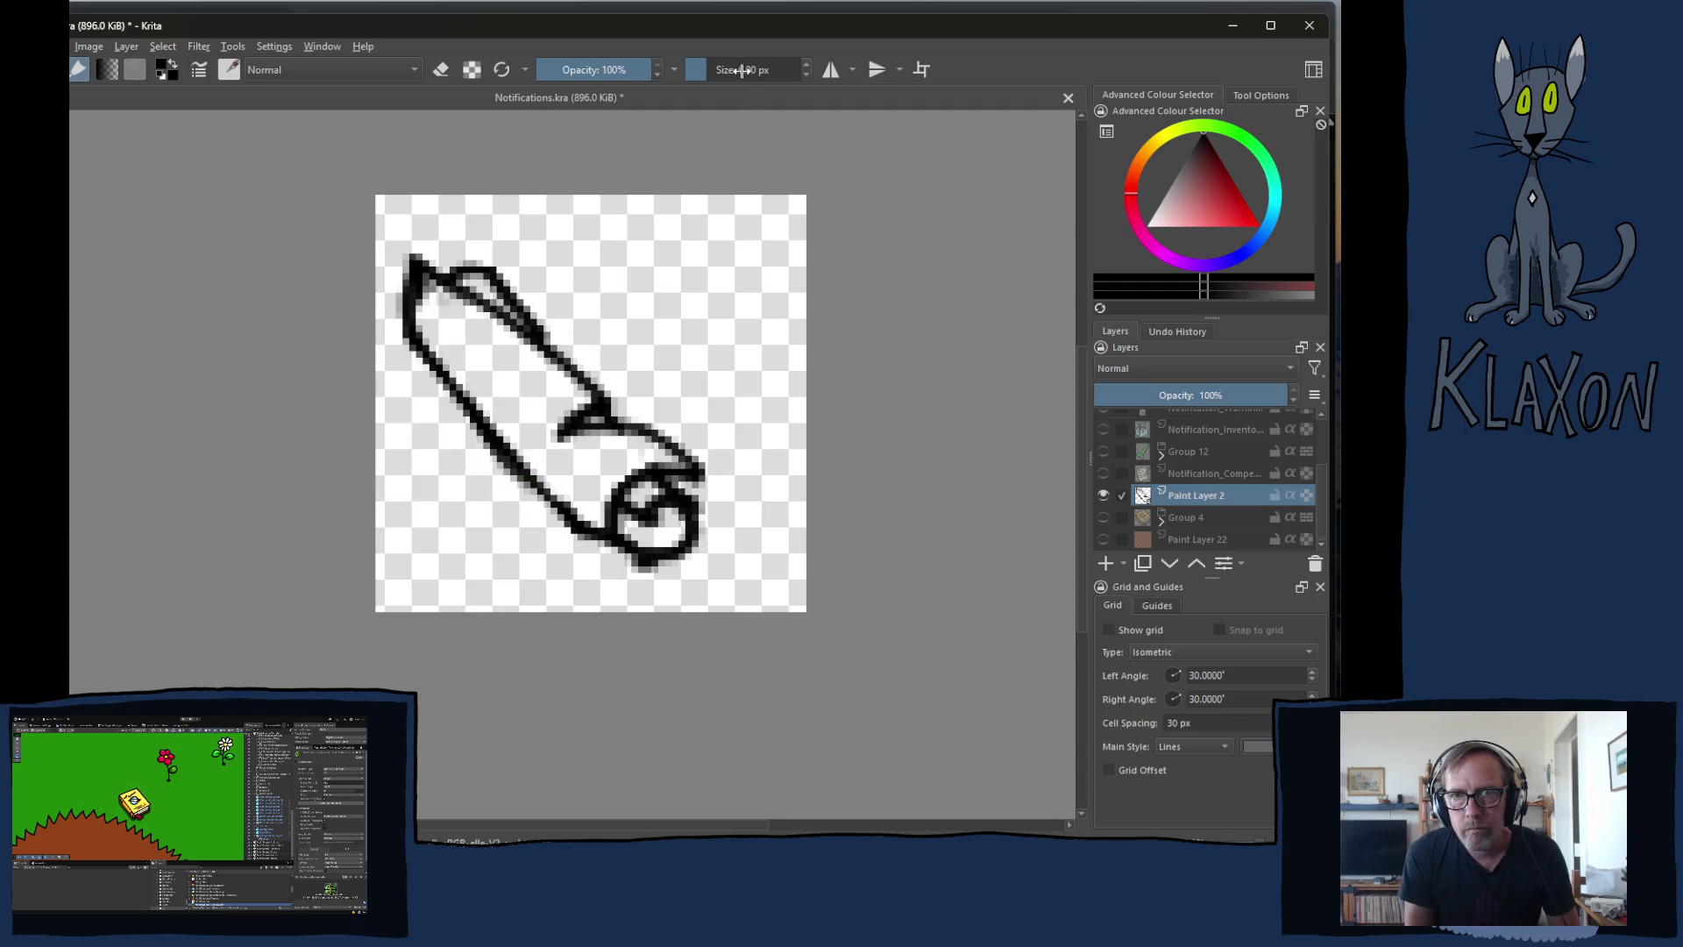
{"action": "left_click_drag", "start_coordinate": [749, 68], "coordinate": [744, 69]}
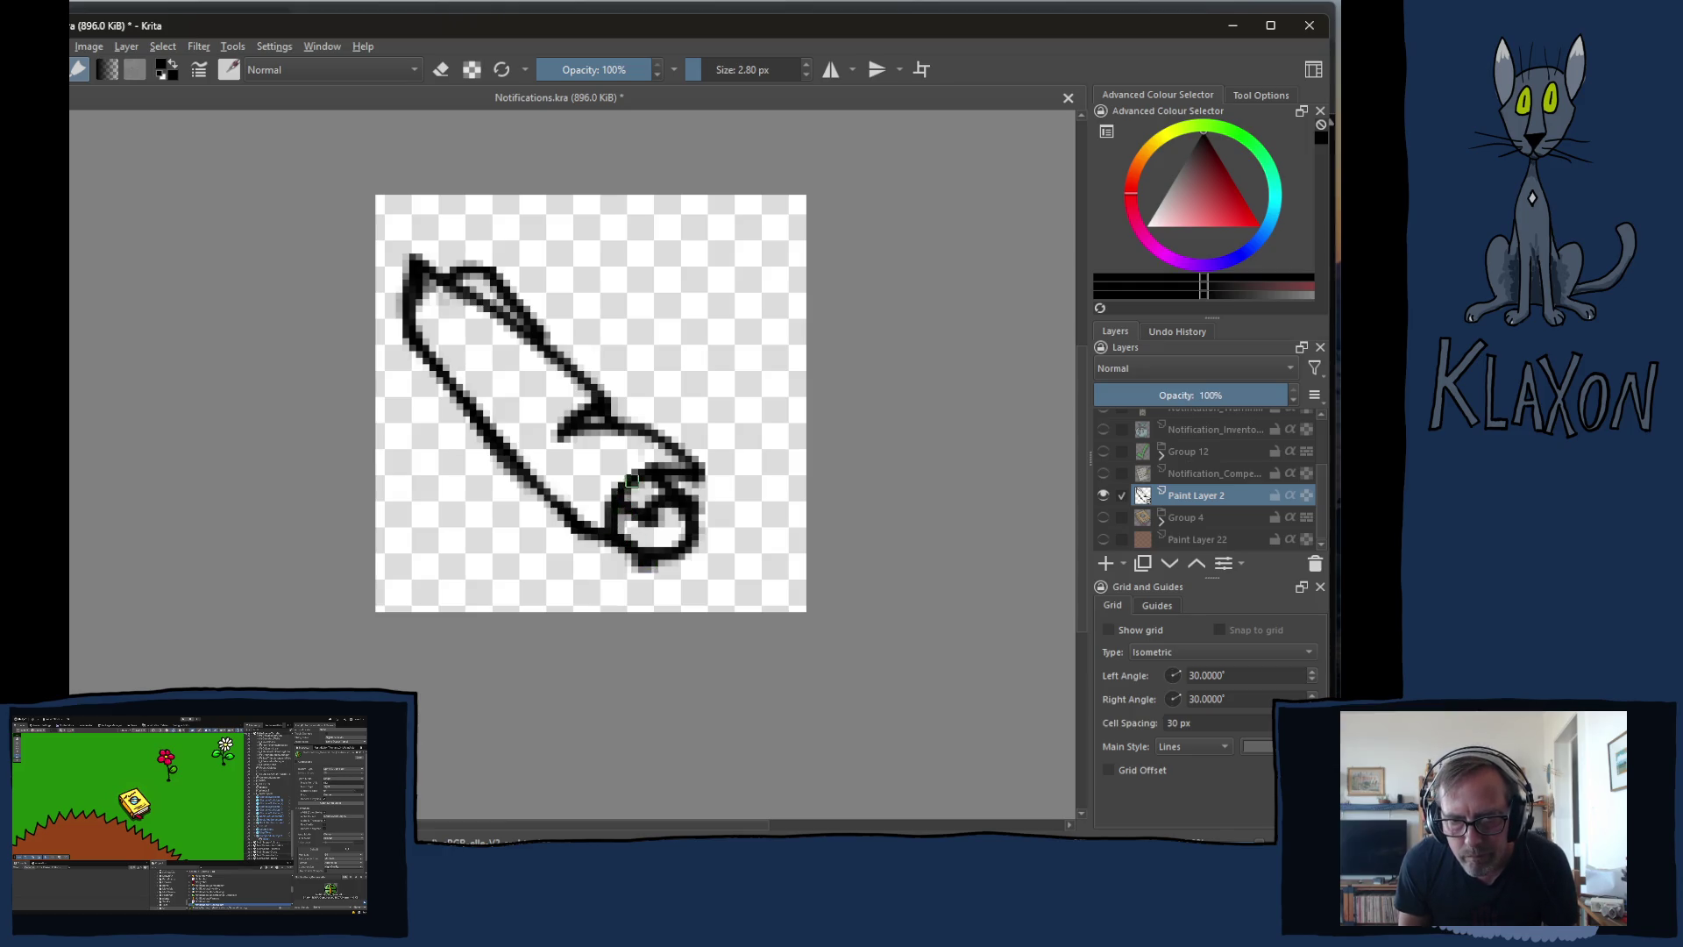
{"action": "mouse_move", "coordinate": [622, 487]}
{"action": "left_mouse_down"}
{"action": "mouse_move", "coordinate": [600, 536]}
{"action": "mouse_move", "coordinate": [612, 568]}
{"action": "mouse_move", "coordinate": [683, 568]}
{"action": "mouse_move", "coordinate": [698, 519]}
{"action": "mouse_move", "coordinate": [651, 517]}
{"action": "left_mouse_up"}
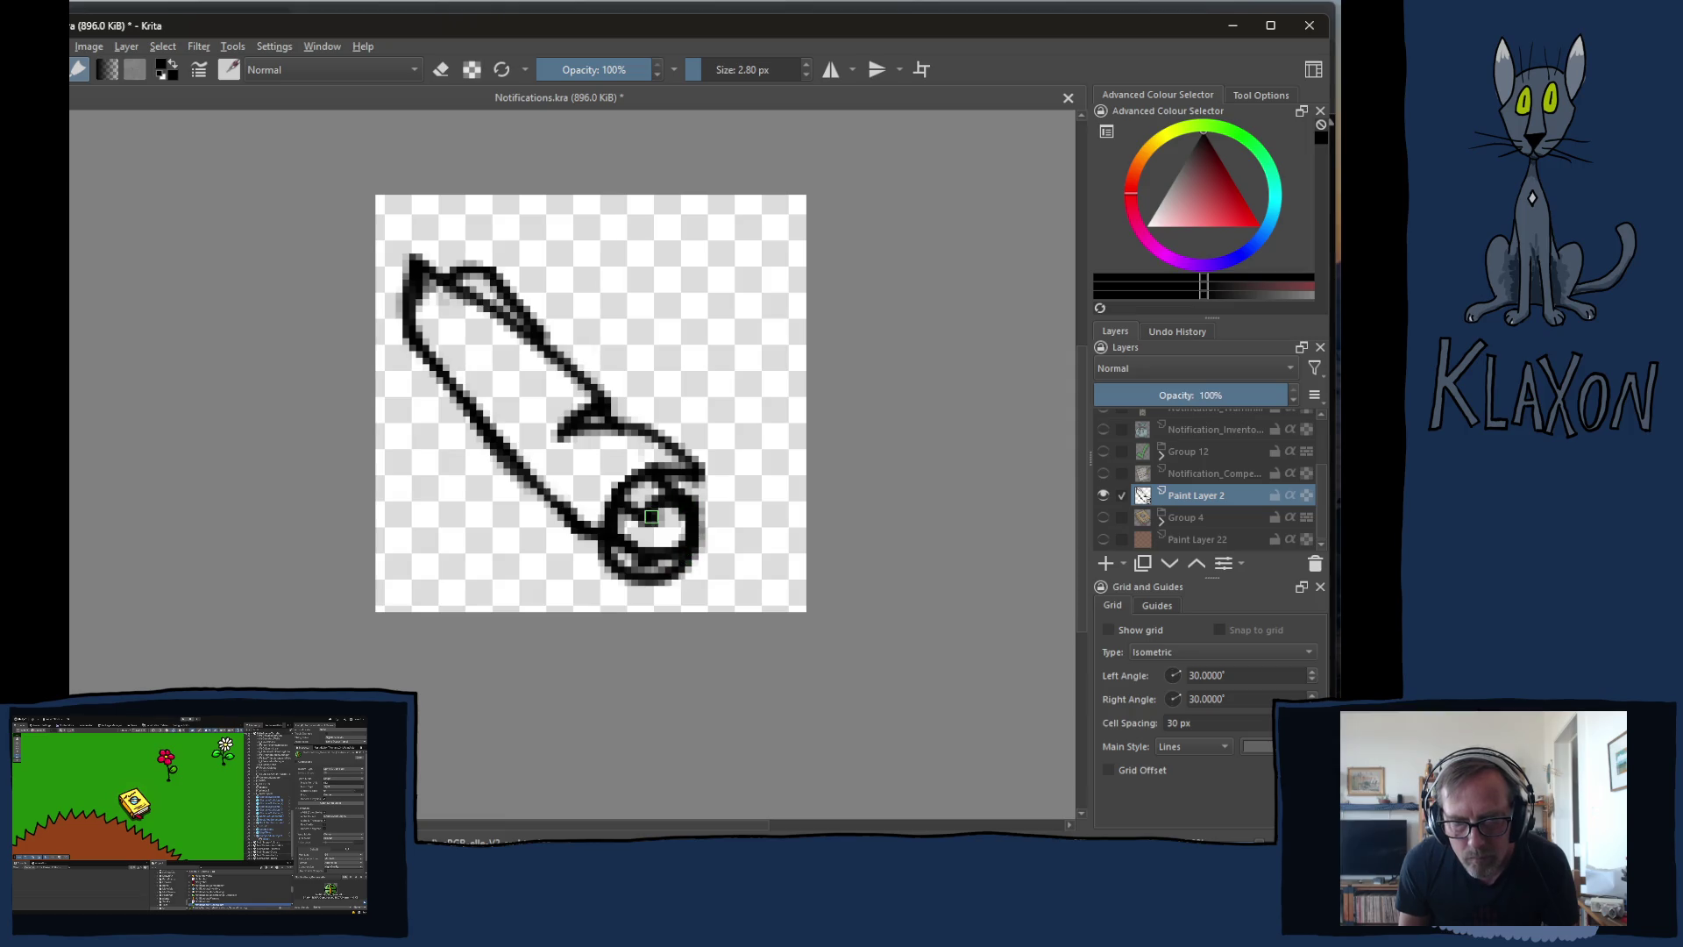
- Erase stray pixels around the curl, the long side outline and the bottom outline
{"action": "key", "text": "e"}
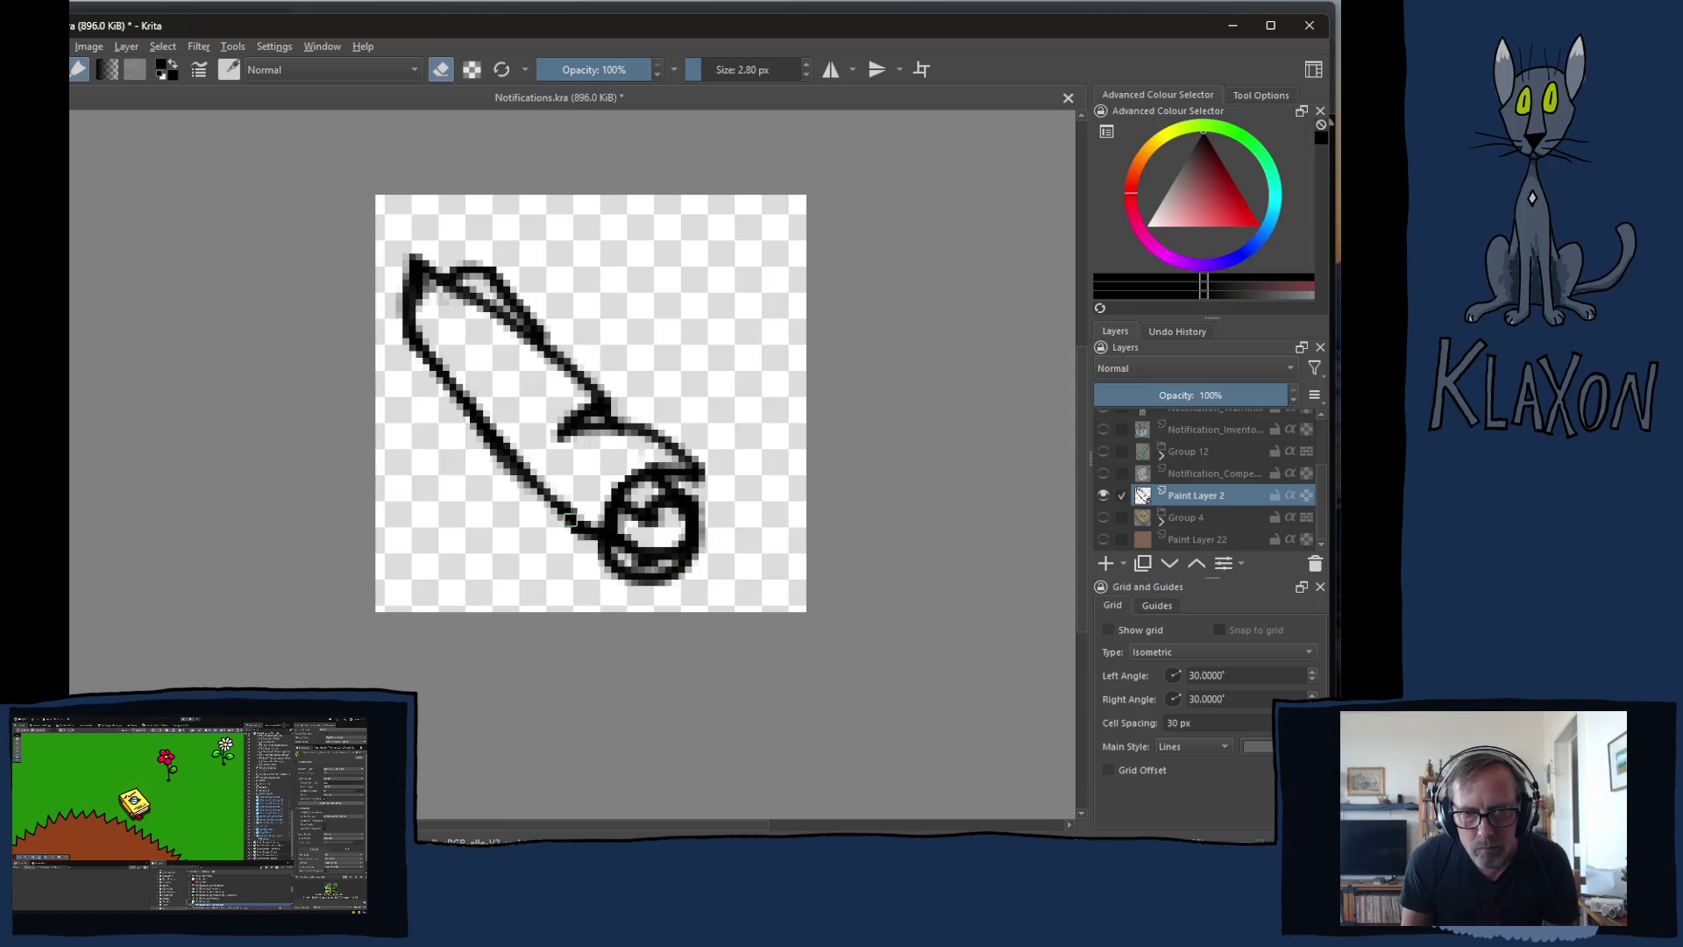
{"action": "mouse_move", "coordinate": [589, 518]}
{"action": "left_mouse_down"}
{"action": "mouse_move", "coordinate": [578, 552]}
{"action": "mouse_move", "coordinate": [587, 530]}
{"action": "mouse_move", "coordinate": [620, 532]}
{"action": "mouse_move", "coordinate": [624, 554]}
{"action": "mouse_move", "coordinate": [677, 542]}
{"action": "mouse_move", "coordinate": [645, 562]}
{"action": "left_mouse_up"}
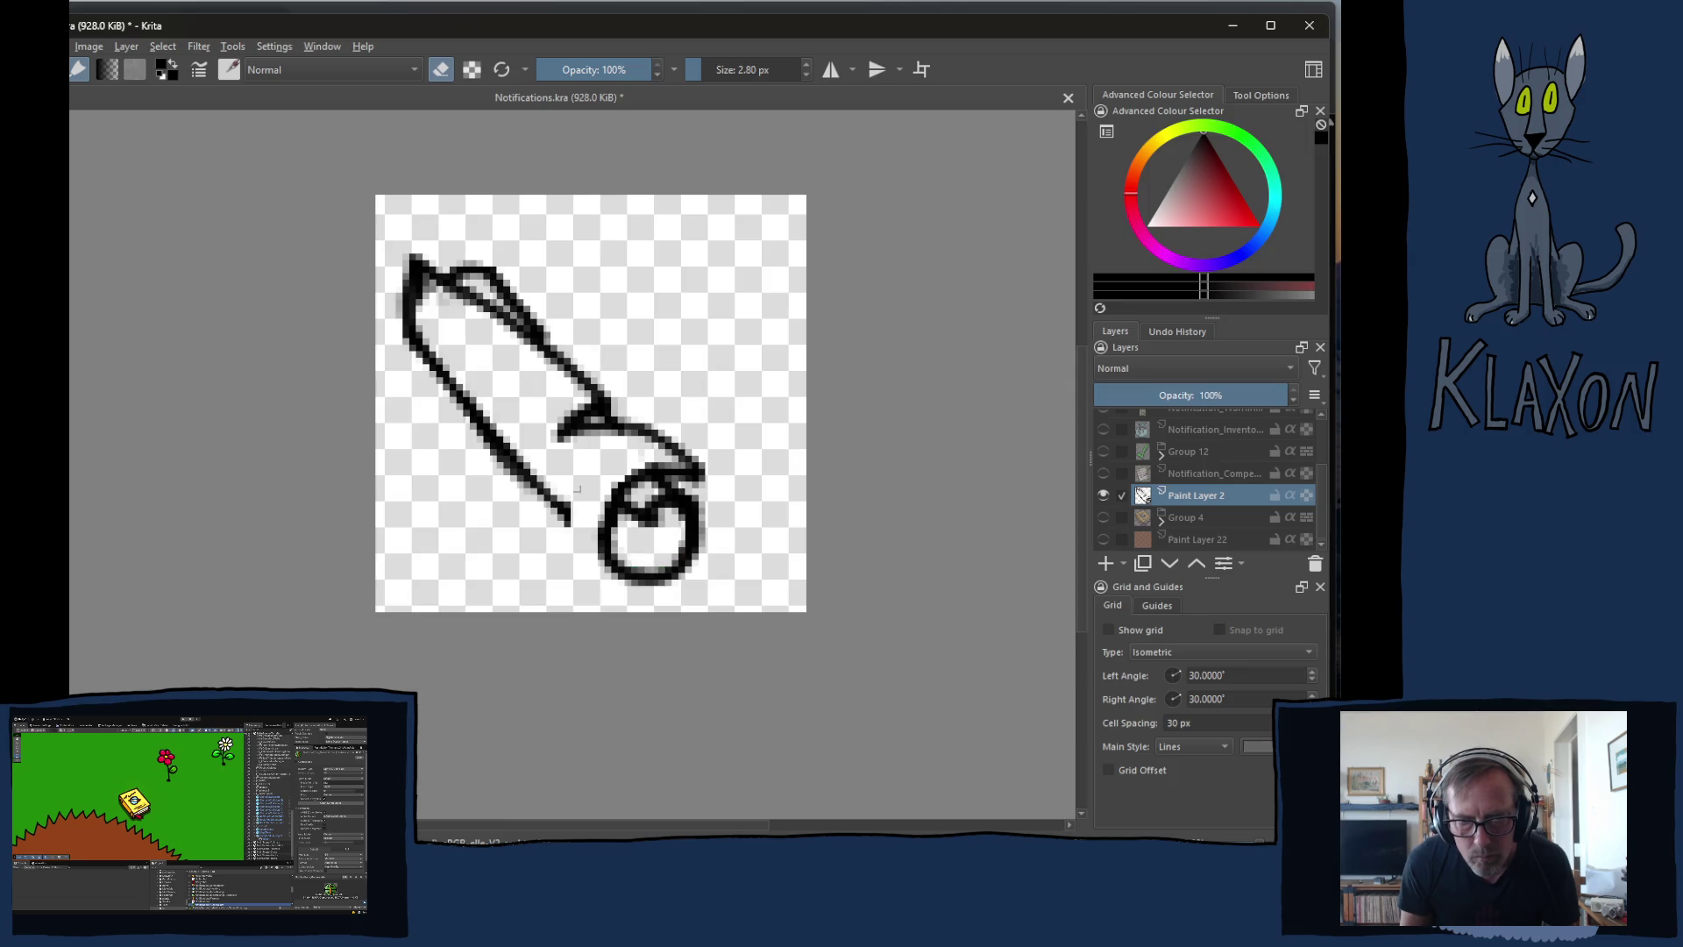
{"action": "key", "text": "e"}
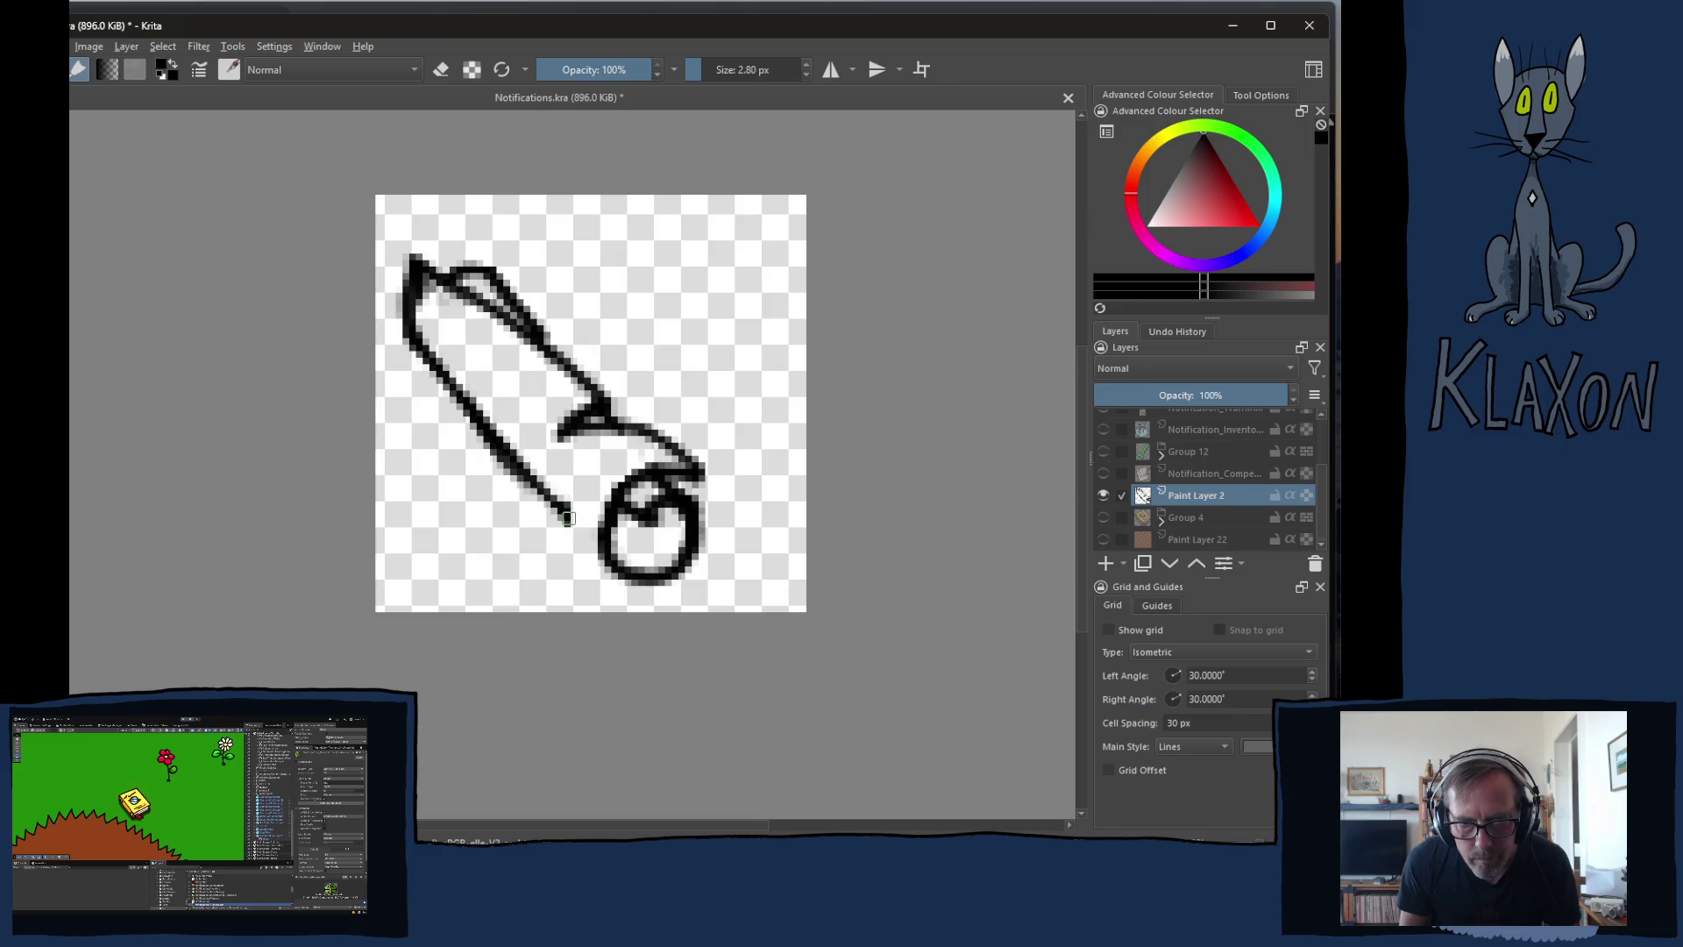
{"action": "mouse_move", "coordinate": [555, 497]}
{"action": "left_mouse_down"}
{"action": "mouse_move", "coordinate": [605, 490]}
{"action": "mouse_move", "coordinate": [635, 457]}
{"action": "mouse_move", "coordinate": [636, 401]}
{"action": "mouse_move", "coordinate": [566, 550]}
{"action": "left_mouse_up"}
{"action": "key", "text": "e"}
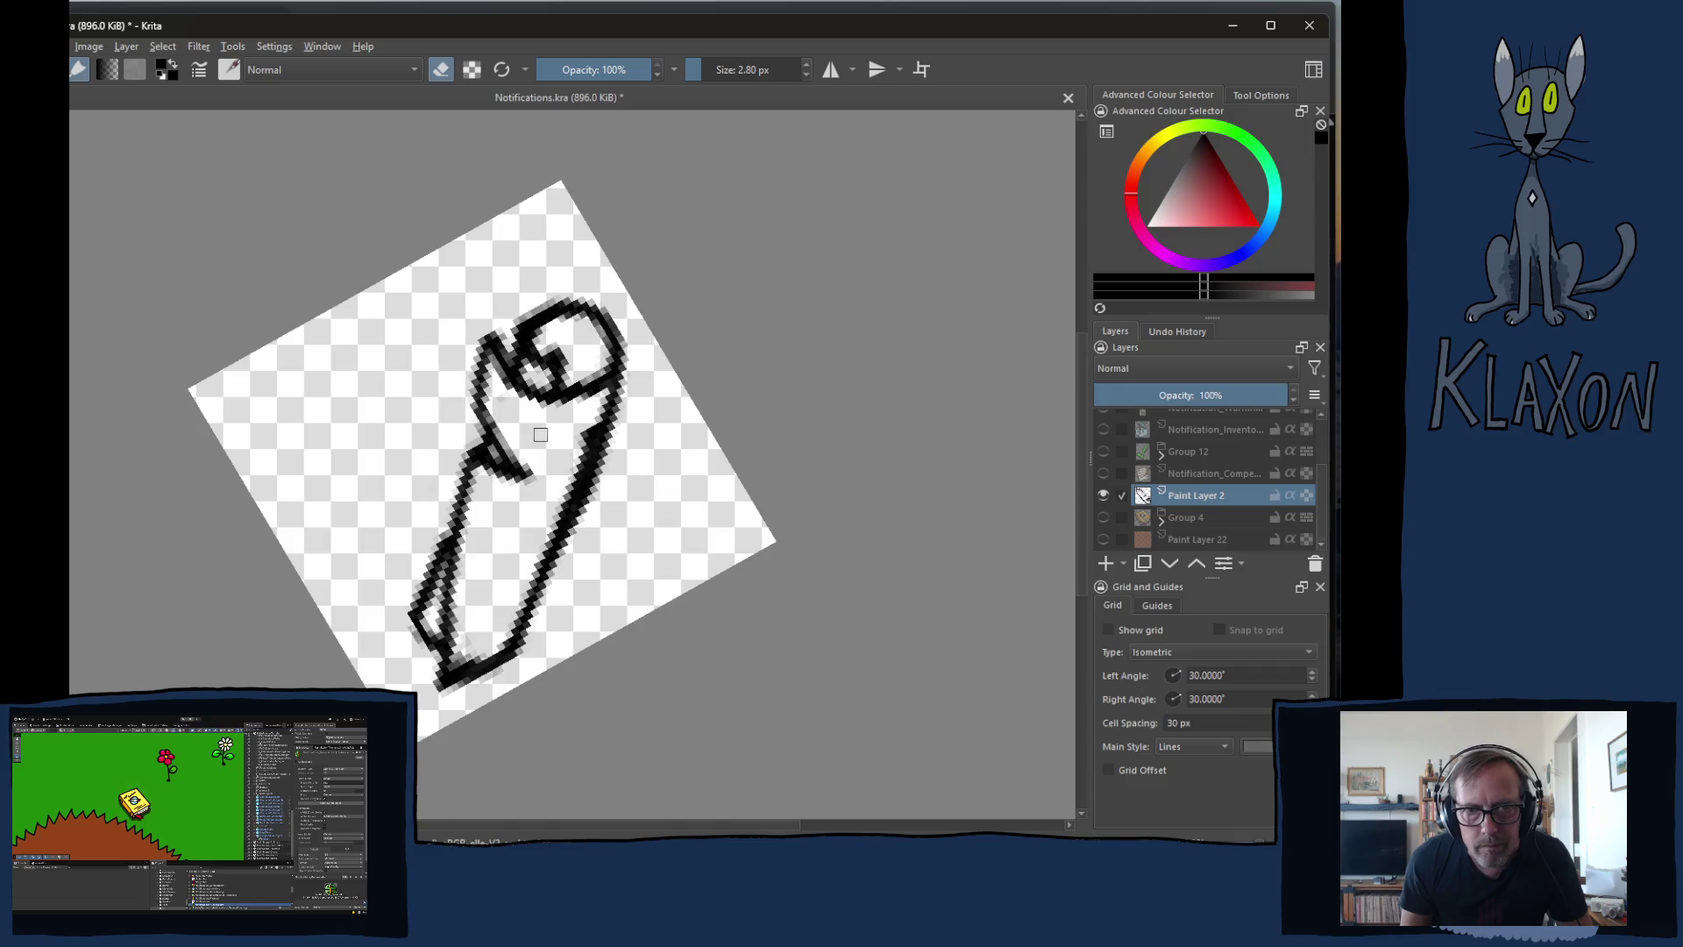
{"action": "mouse_move", "coordinate": [574, 463]}
{"action": "left_mouse_down"}
{"action": "mouse_move", "coordinate": [589, 425]}
{"action": "mouse_move", "coordinate": [557, 517]}
{"action": "mouse_move", "coordinate": [595, 473]}
{"action": "mouse_move", "coordinate": [583, 526]}
{"action": "mouse_move", "coordinate": [617, 422]}
{"action": "left_mouse_up"}
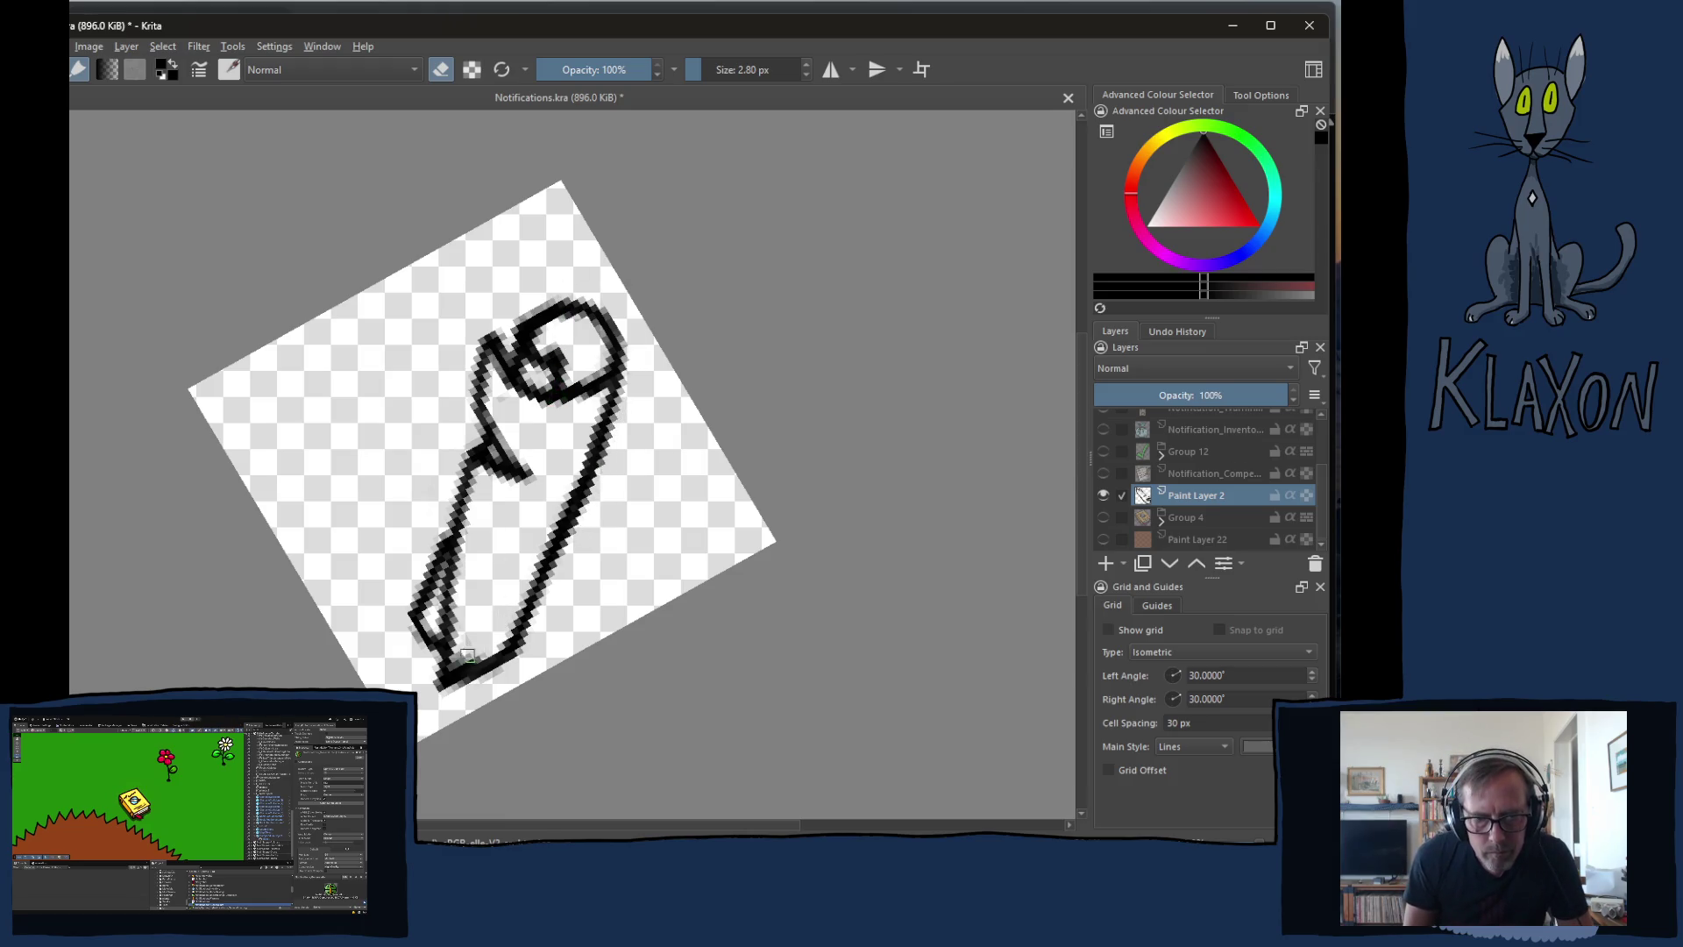
{"action": "left_click_drag", "start_coordinate": [463, 665], "coordinate": [473, 654]}
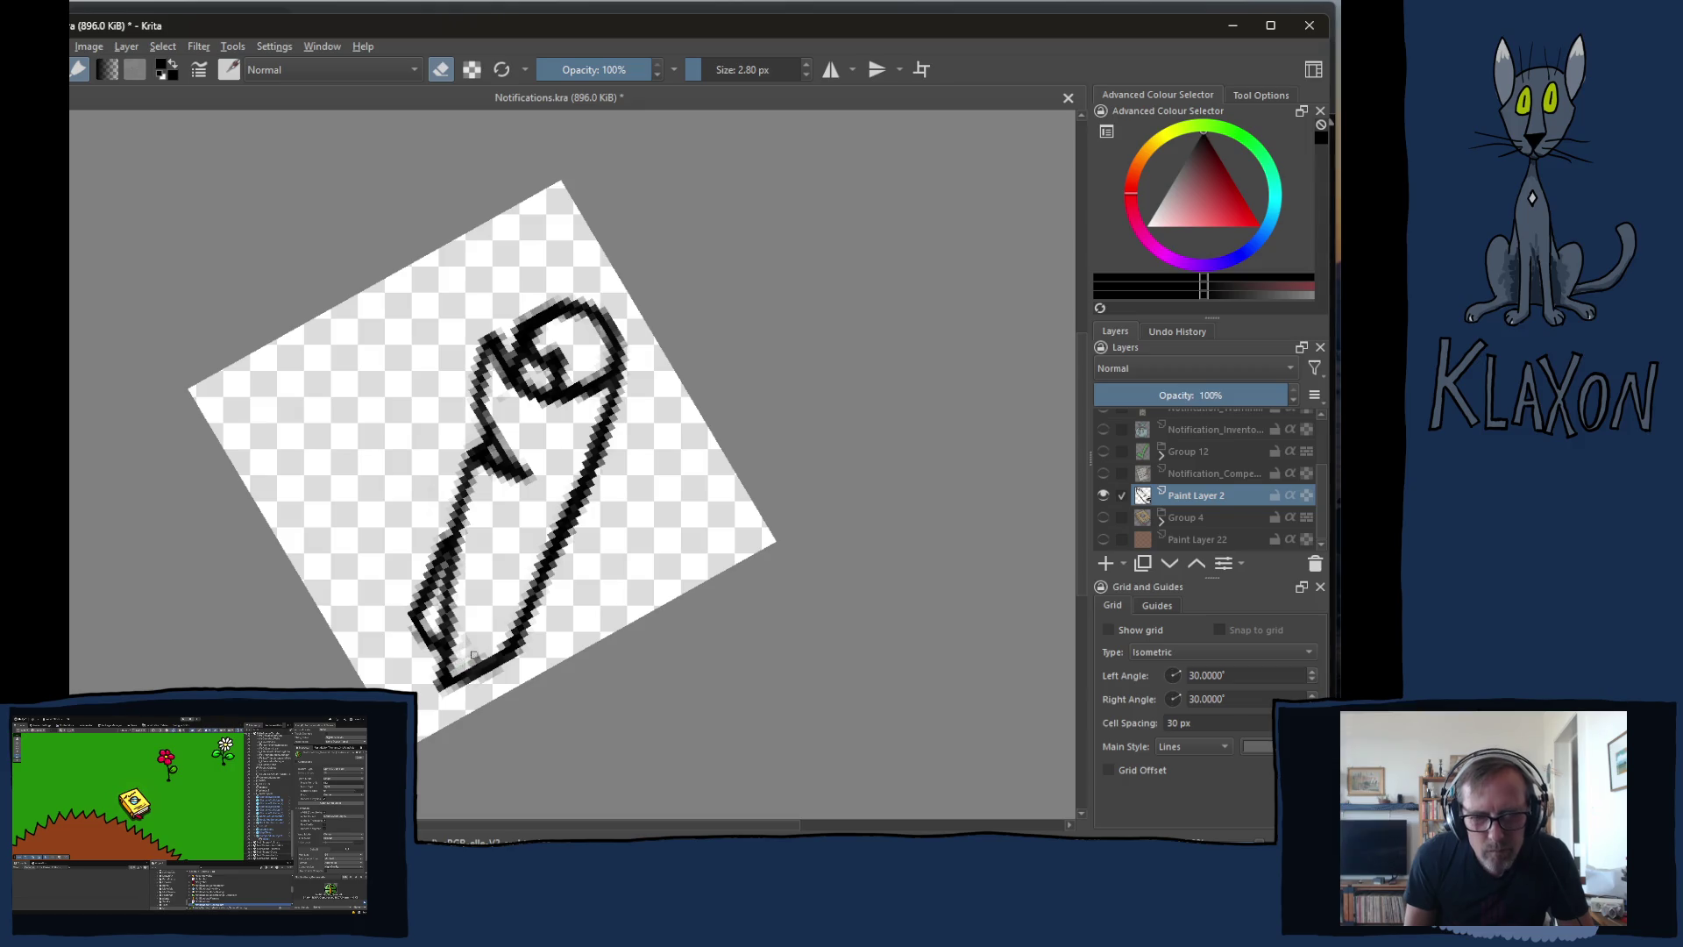
- Straighten the view upright, then erase and redraw the scroll's outline down from its pointed tip
{"action": "key", "text": "5"}
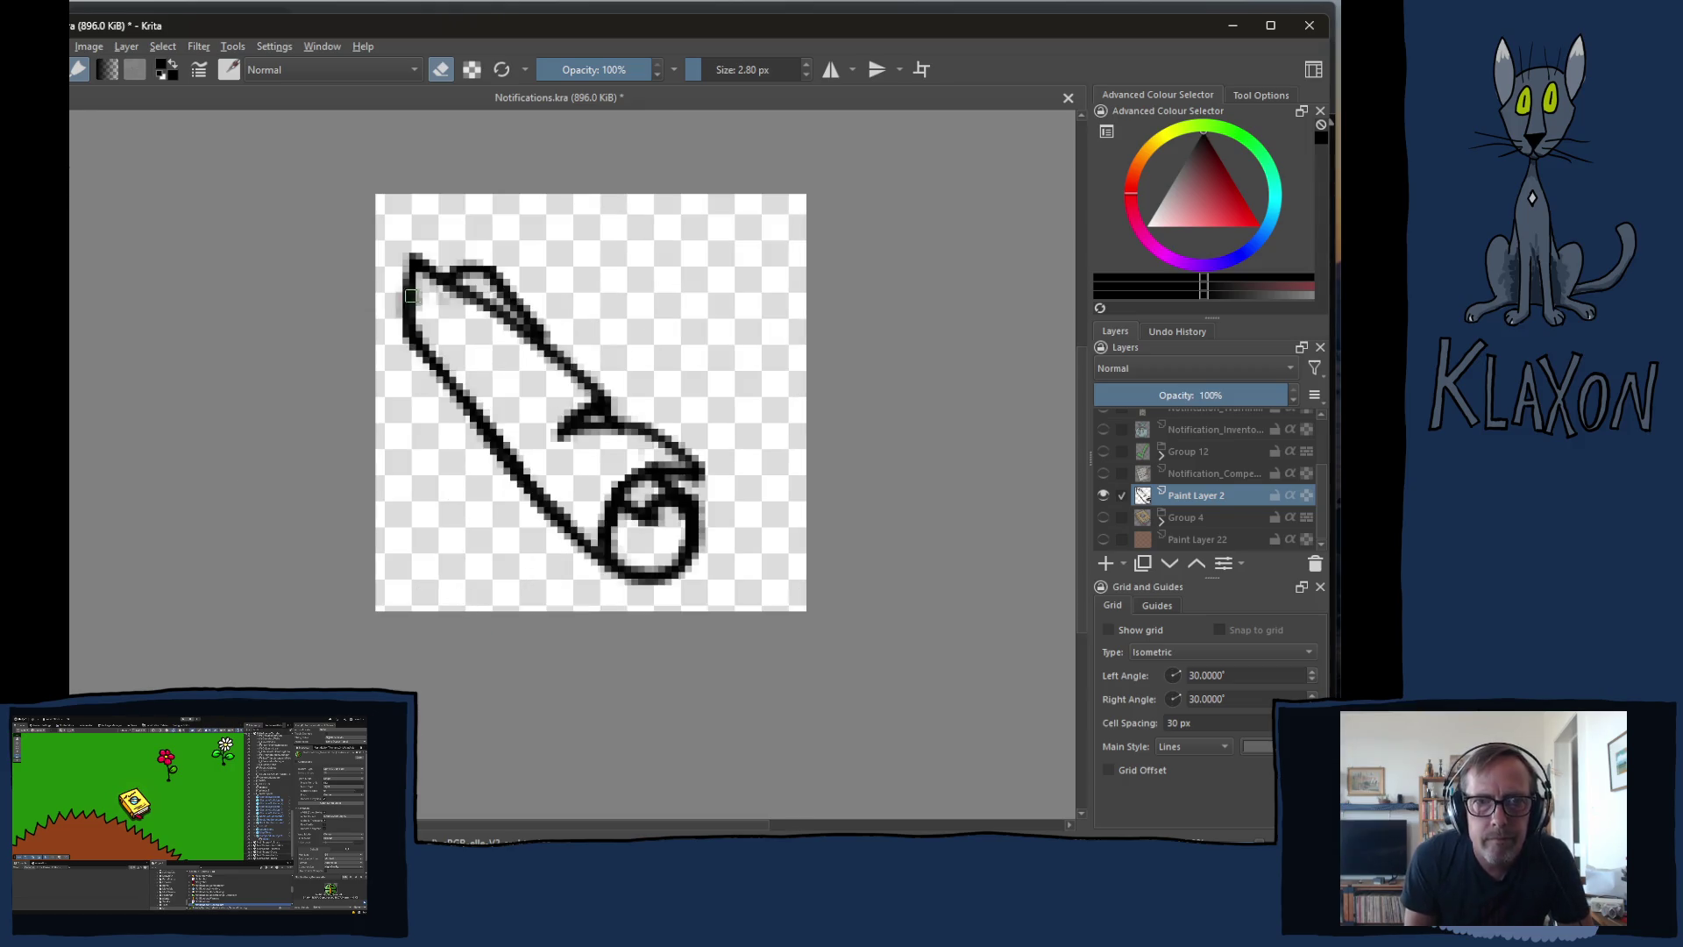
{"action": "left_click_drag", "start_coordinate": [409, 307], "coordinate": [415, 248]}
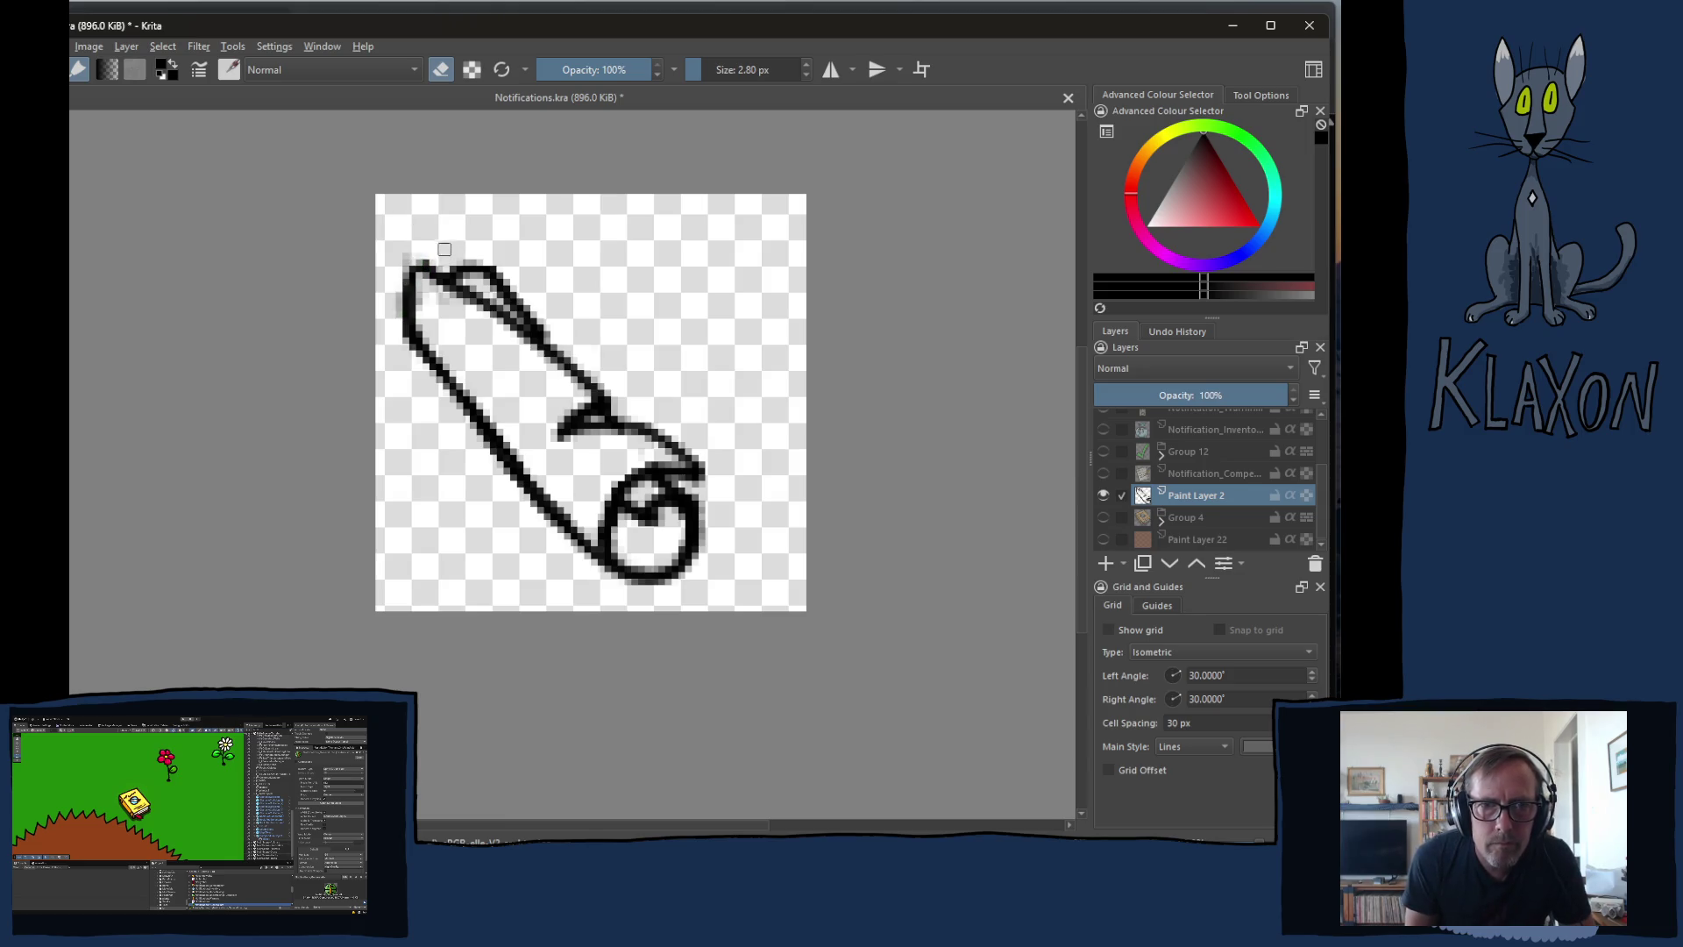
{"action": "key", "text": "e"}
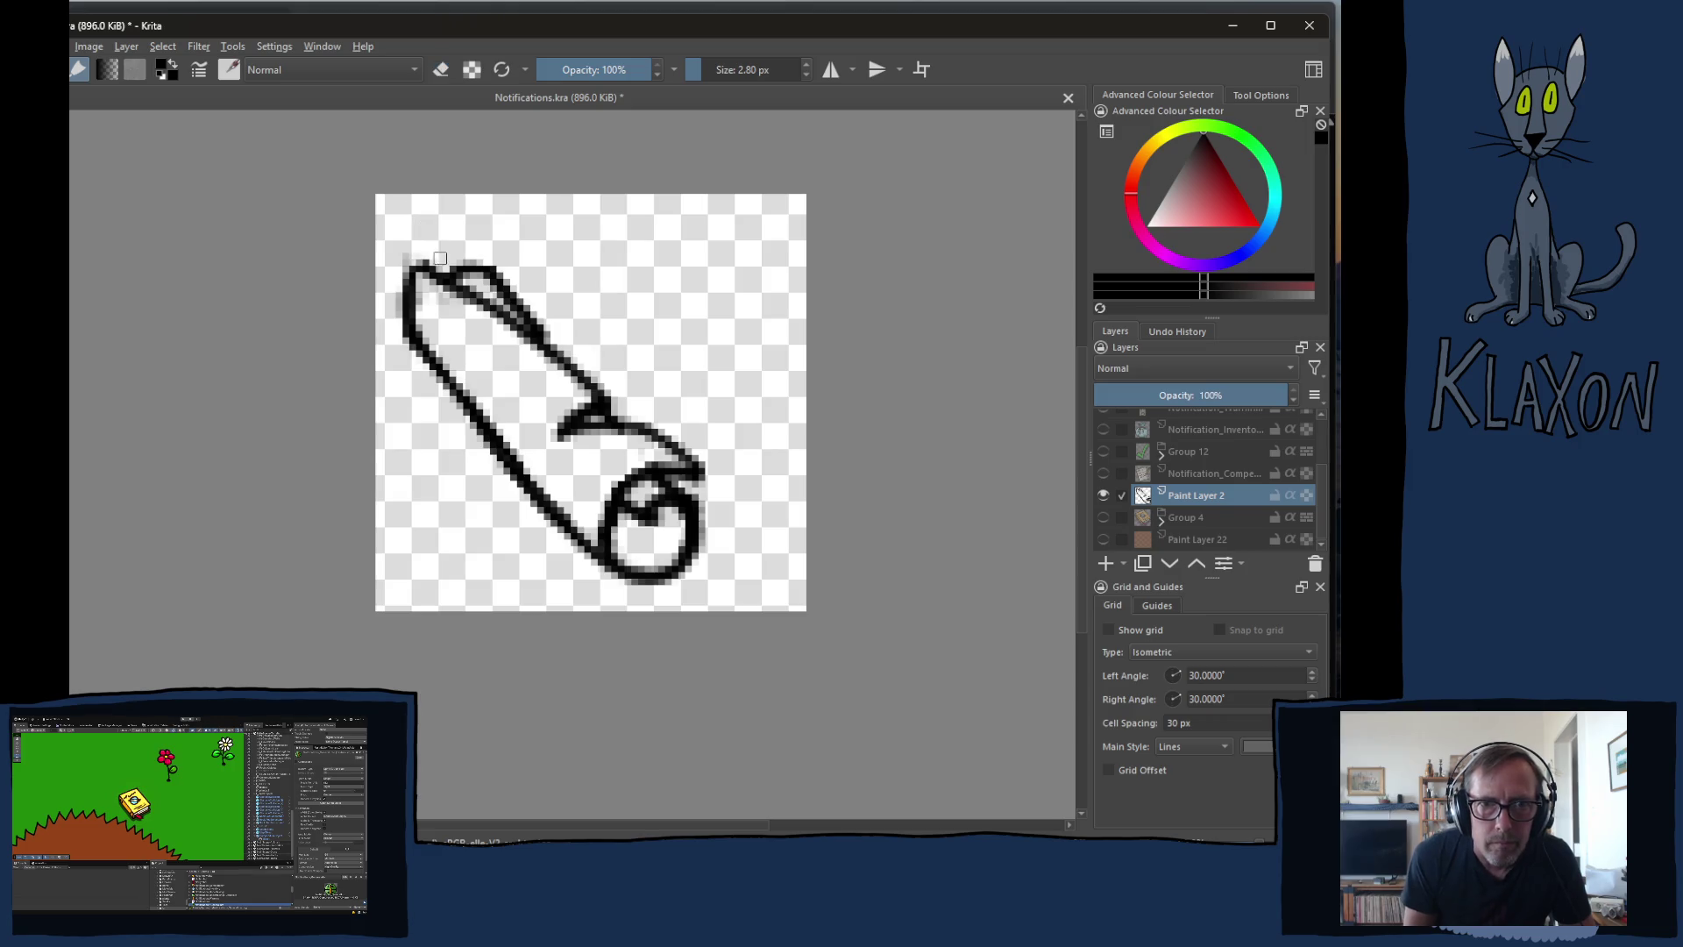
{"action": "mouse_move", "coordinate": [424, 247]}
{"action": "left_mouse_down"}
{"action": "mouse_move", "coordinate": [403, 313]}
{"action": "mouse_move", "coordinate": [419, 340]}
{"action": "left_mouse_up"}
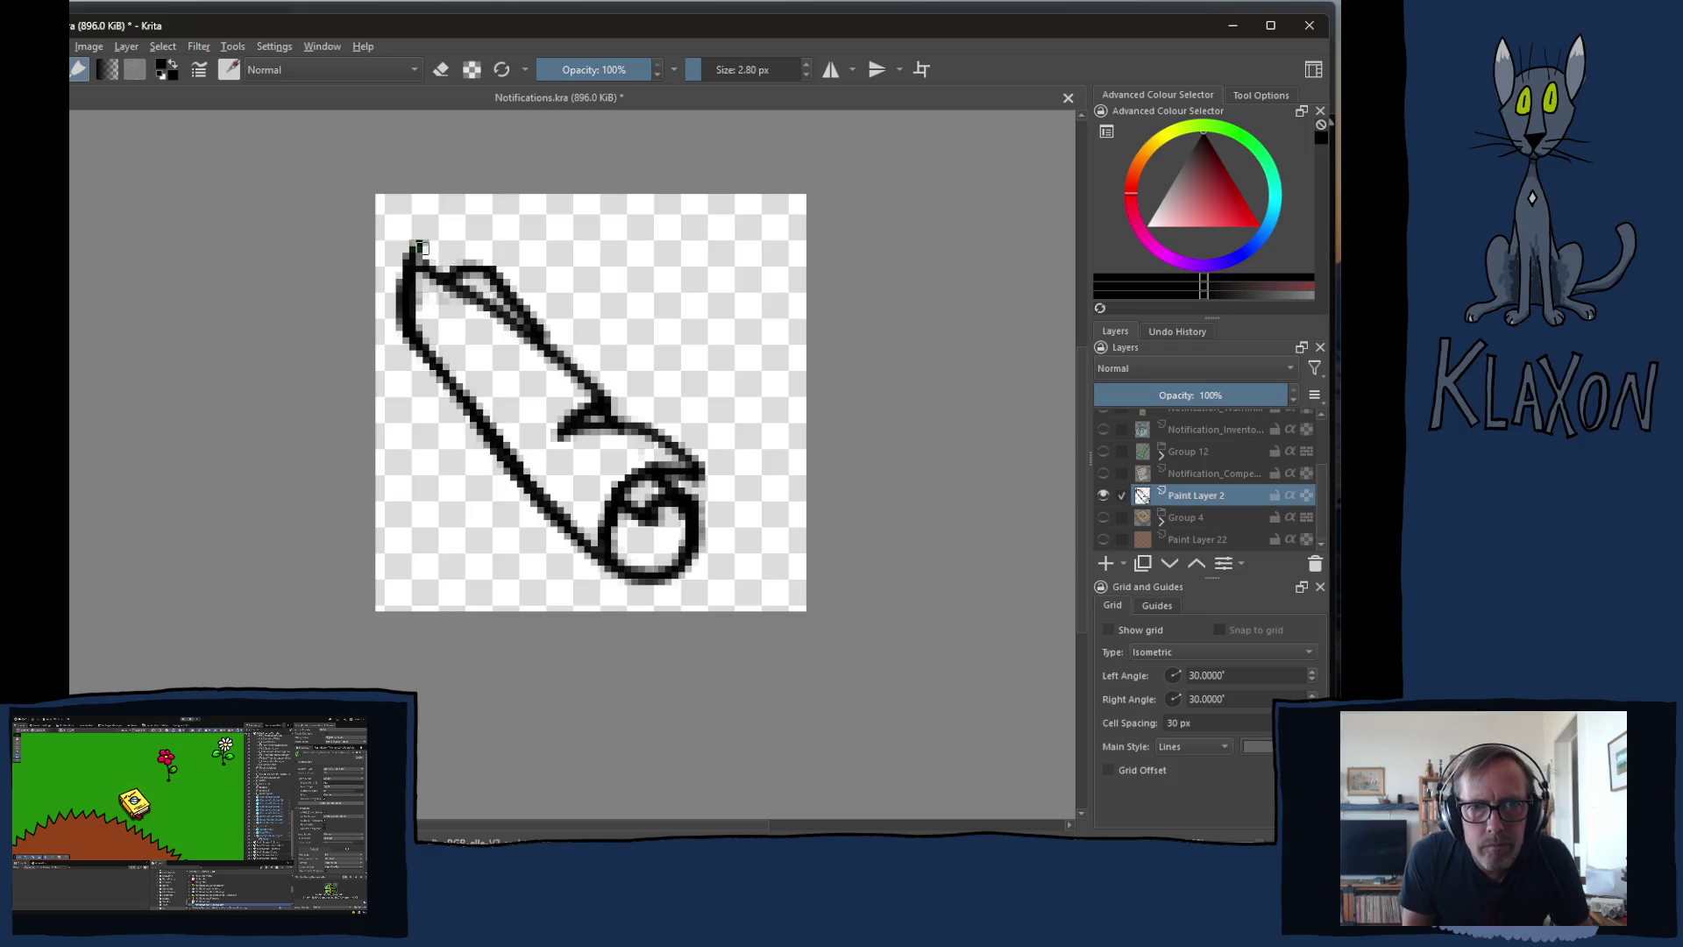
{"action": "mouse_move", "coordinate": [419, 246]}
{"action": "left_mouse_down"}
{"action": "mouse_move", "coordinate": [453, 287]}
{"action": "mouse_move", "coordinate": [421, 274]}
{"action": "mouse_move", "coordinate": [447, 287]}
{"action": "mouse_move", "coordinate": [418, 286]}
{"action": "mouse_move", "coordinate": [419, 313]}
{"action": "left_mouse_up"}
- Repaint the left and upper outlines, erase pixels near the roll's circle, and check at 100%
{"action": "key", "text": "e"}
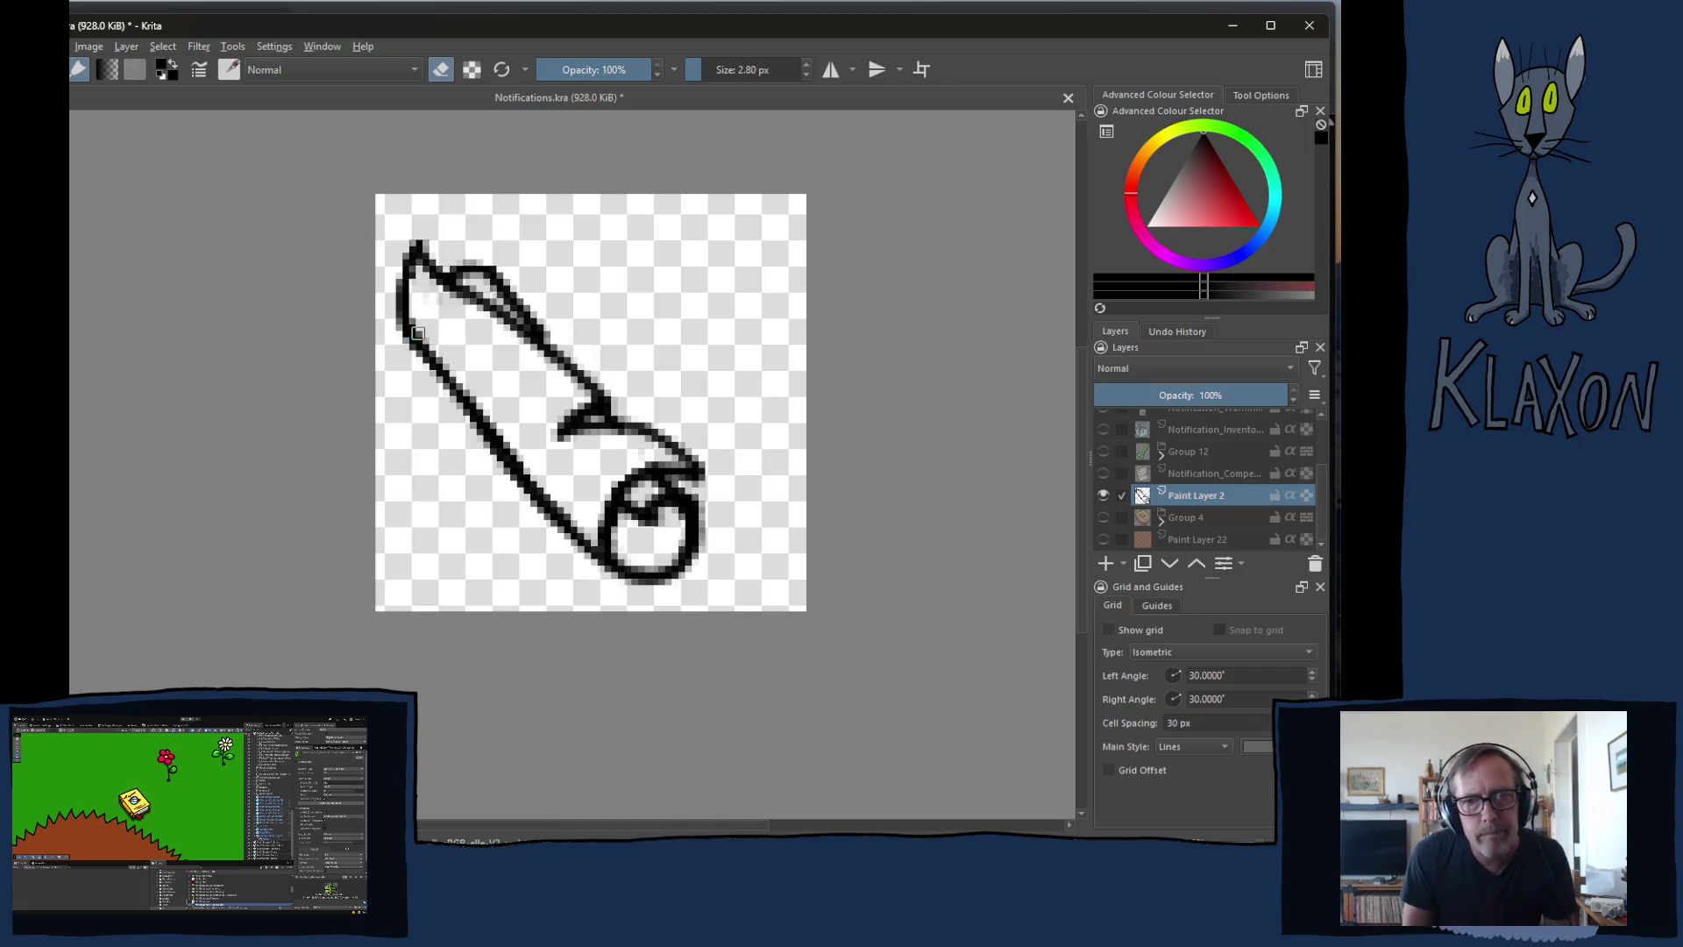
{"action": "key", "text": "e"}
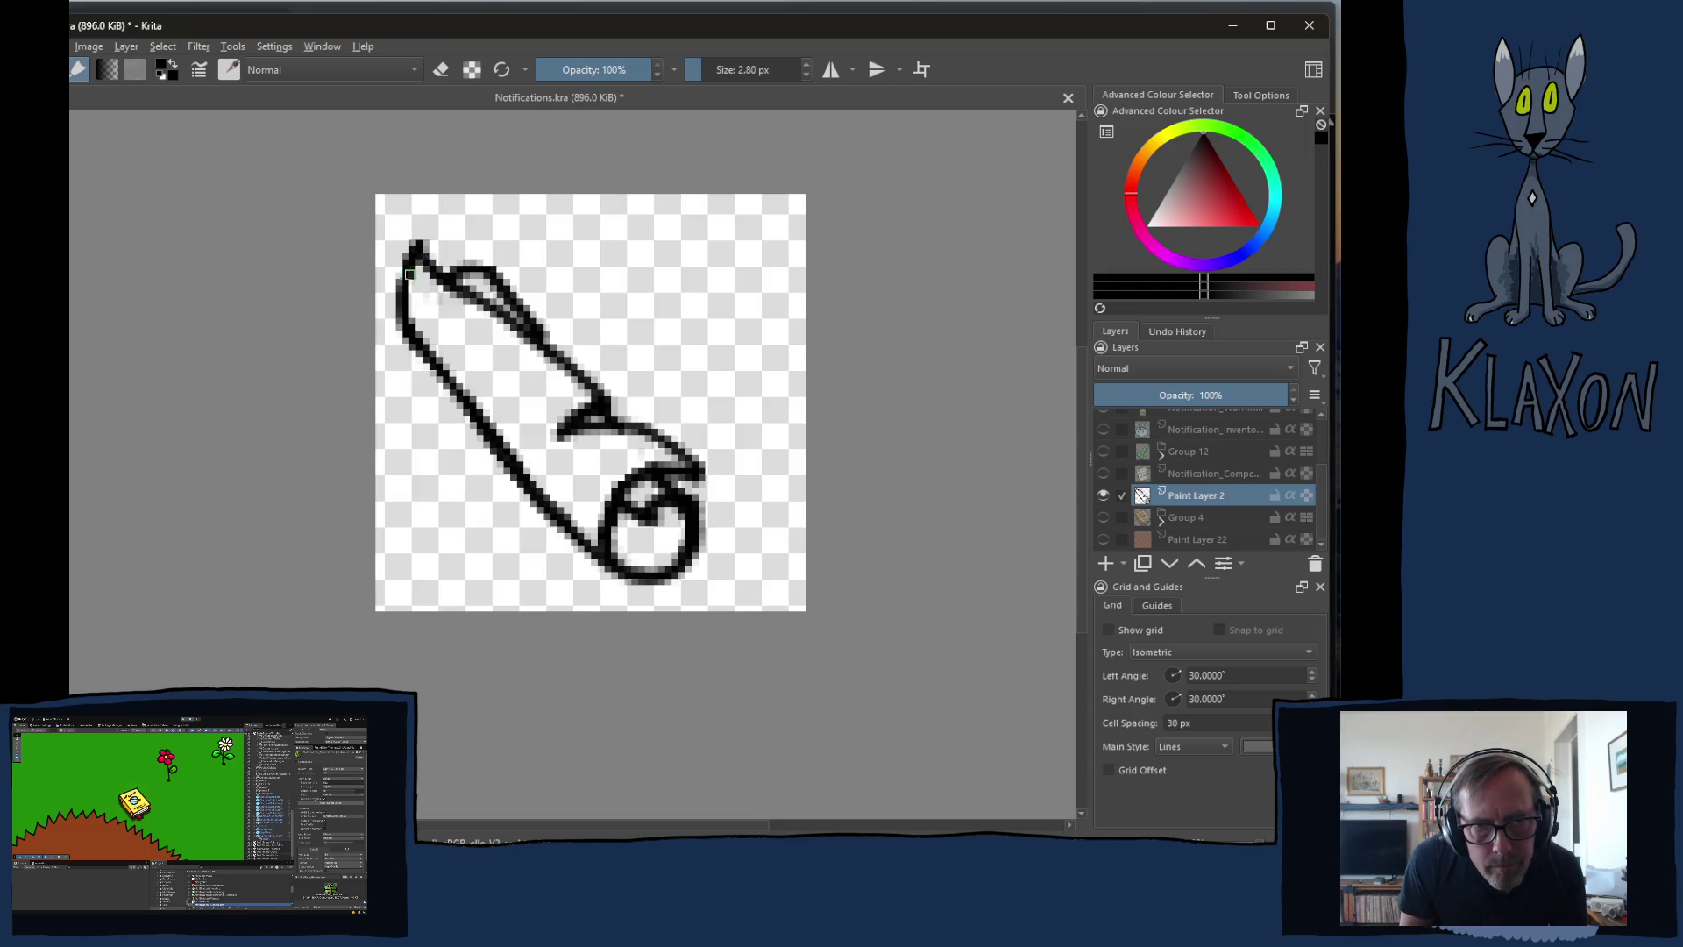
{"action": "left_click_drag", "start_coordinate": [409, 274], "coordinate": [410, 350]}
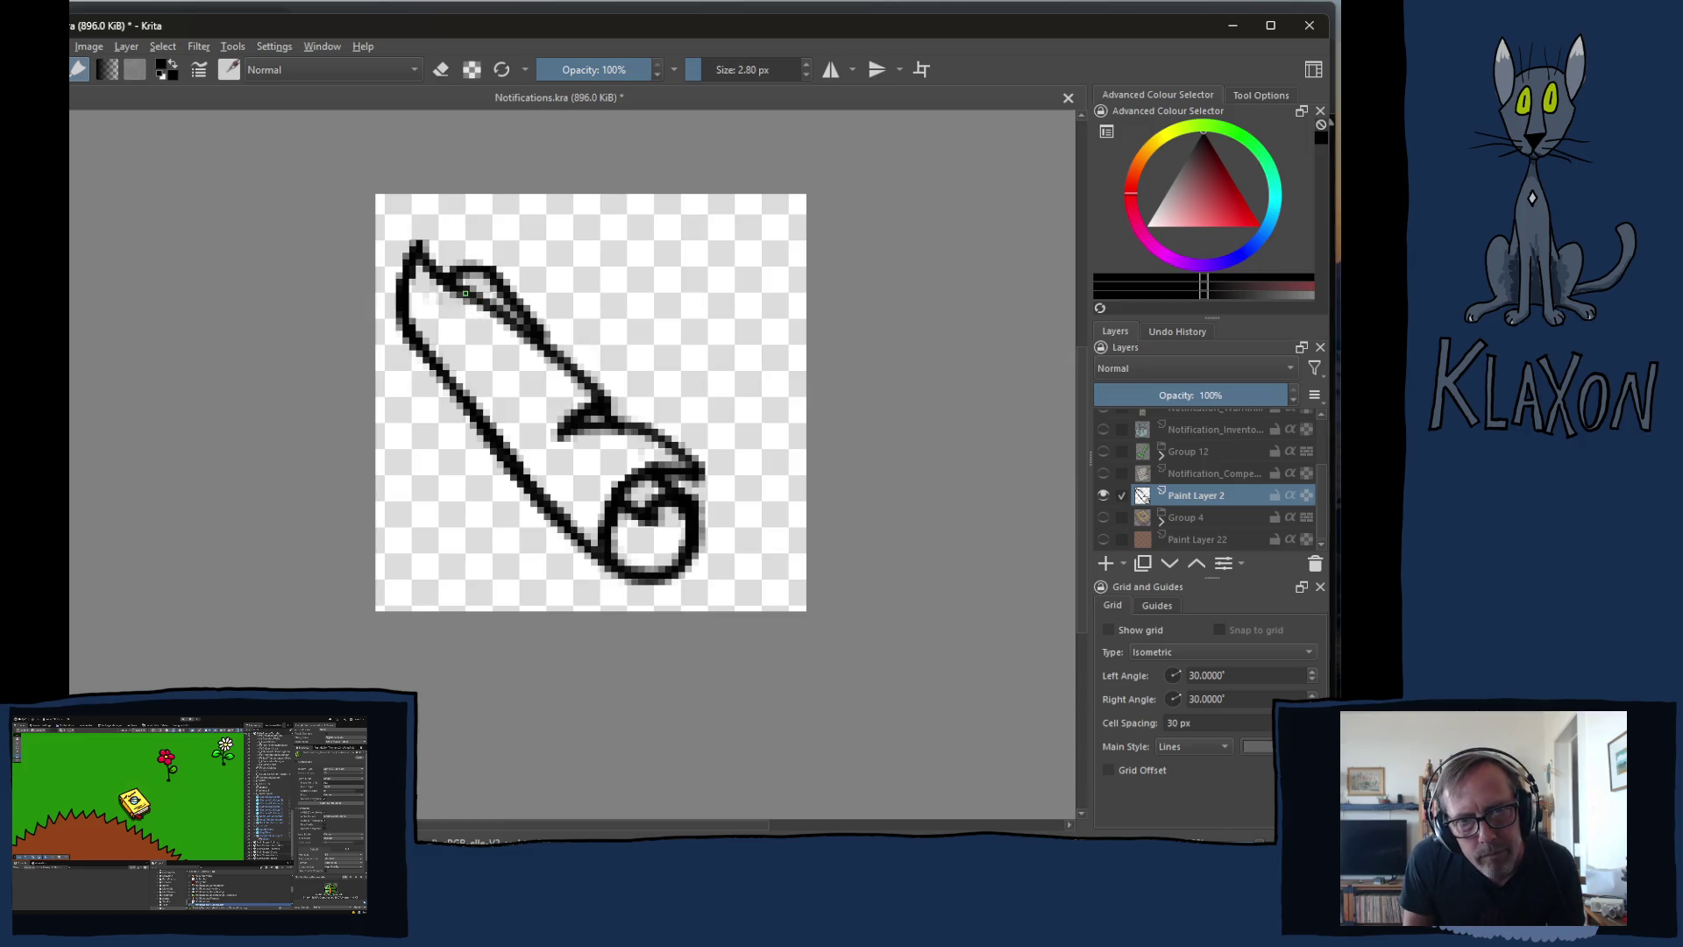
{"action": "left_click_drag", "start_coordinate": [465, 293], "coordinate": [570, 383]}
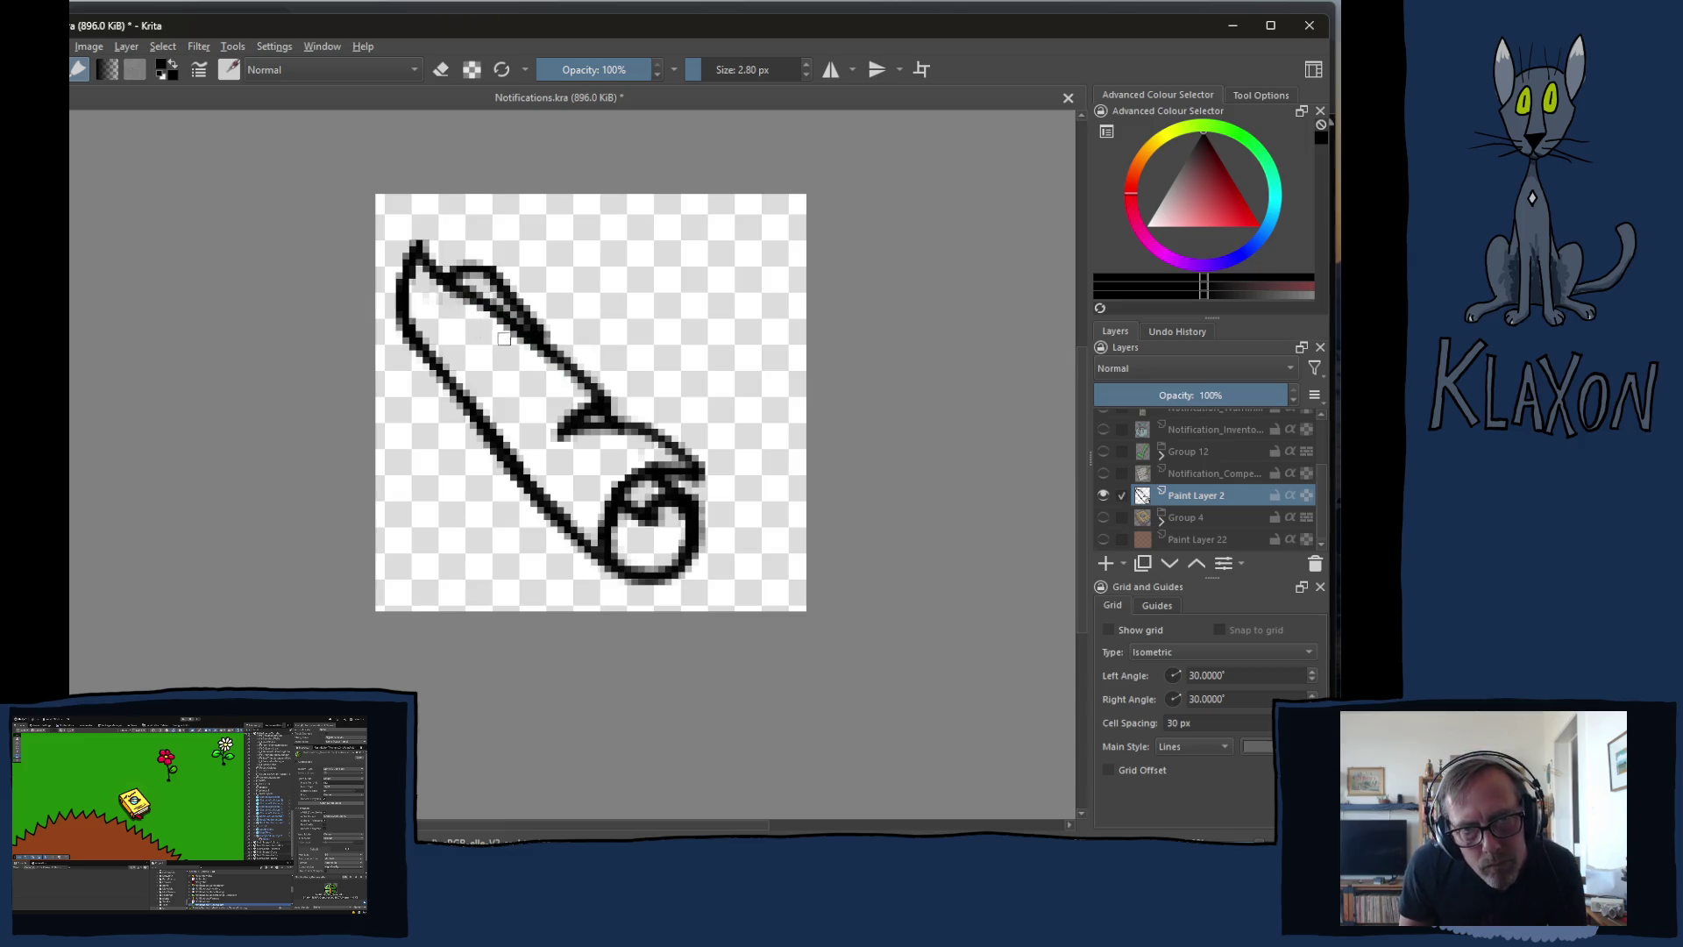
{"action": "key", "text": "e"}
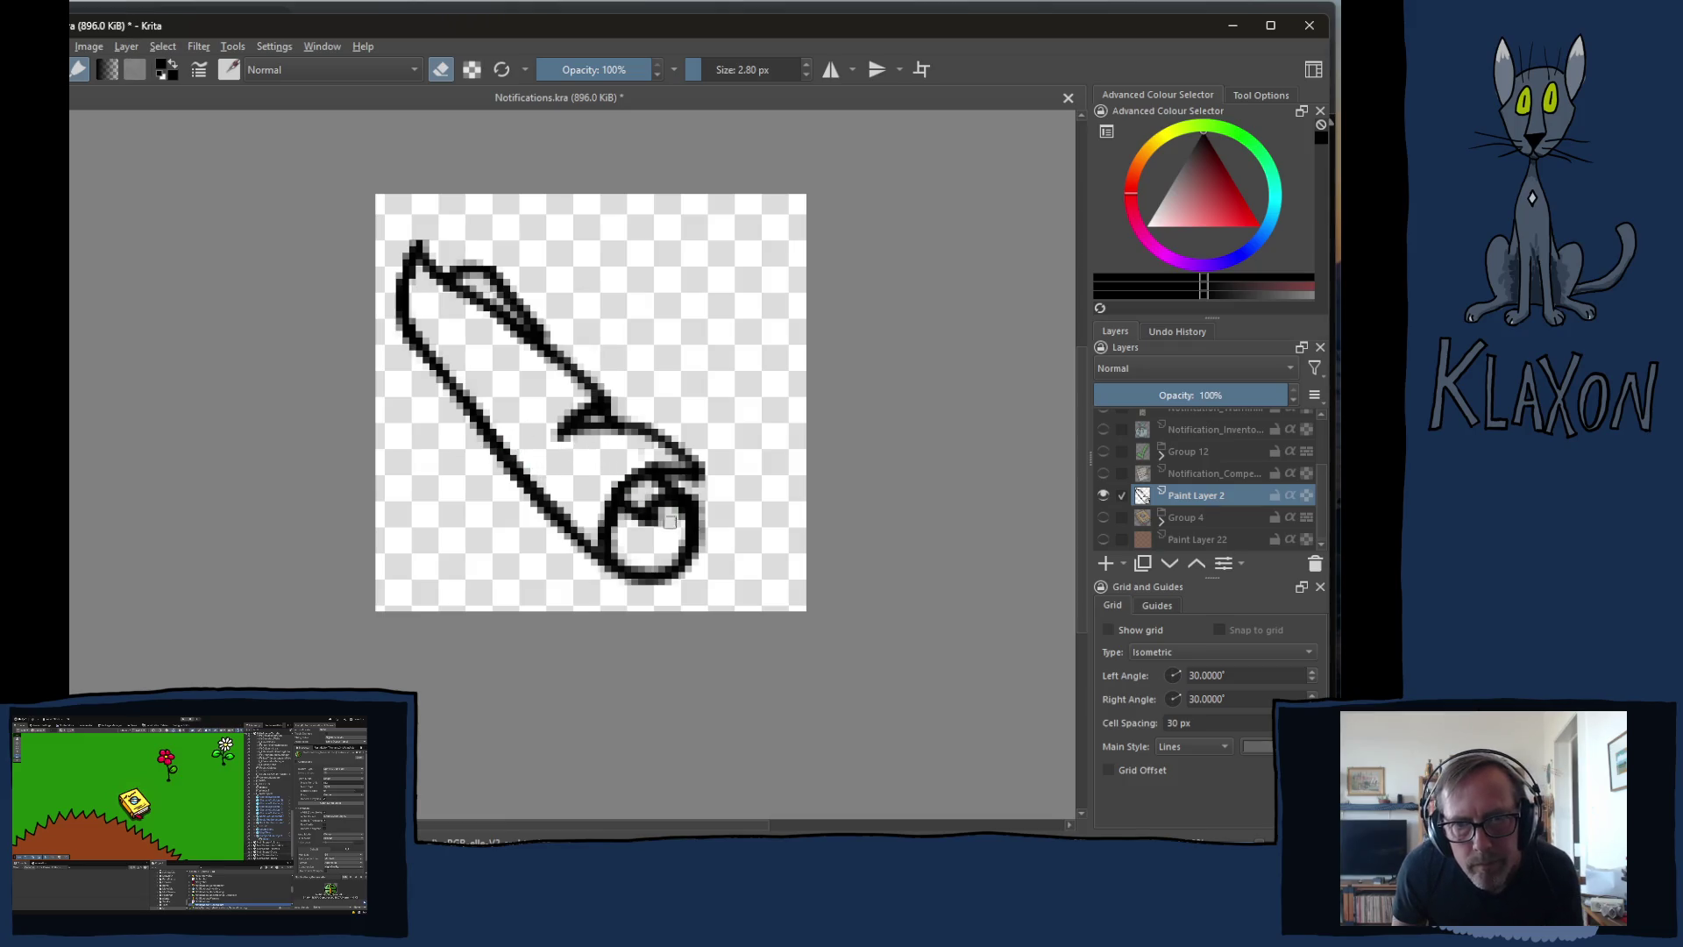
{"action": "left_click_drag", "start_coordinate": [670, 520], "coordinate": [685, 541]}
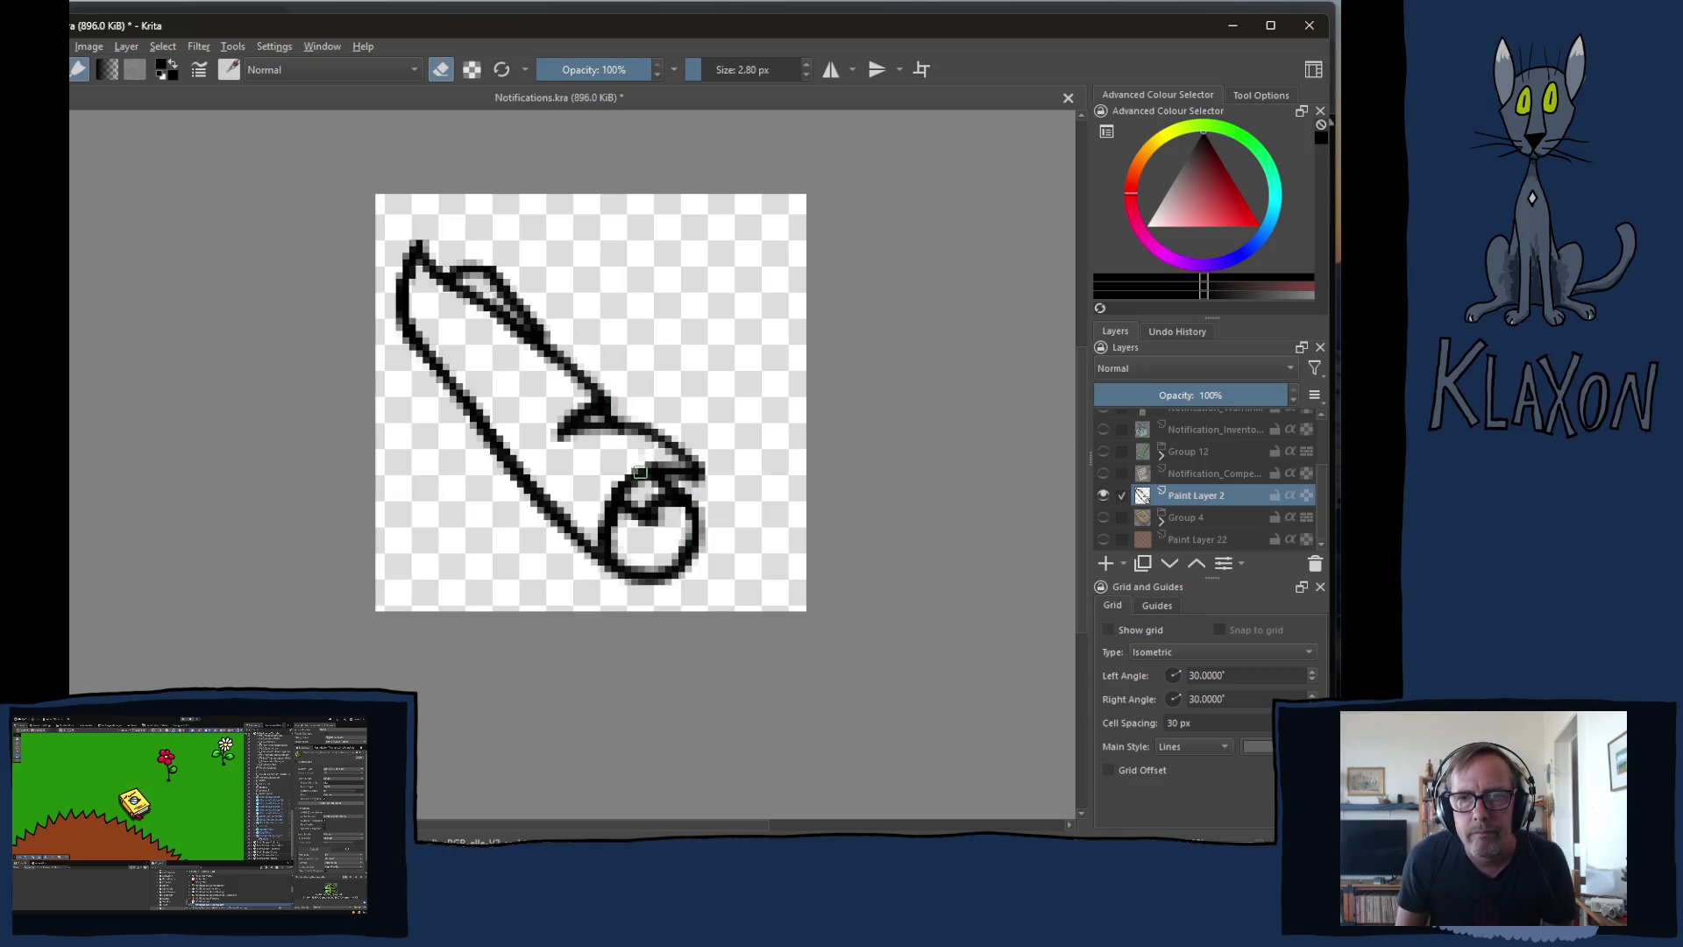
{"action": "key", "text": "e"}
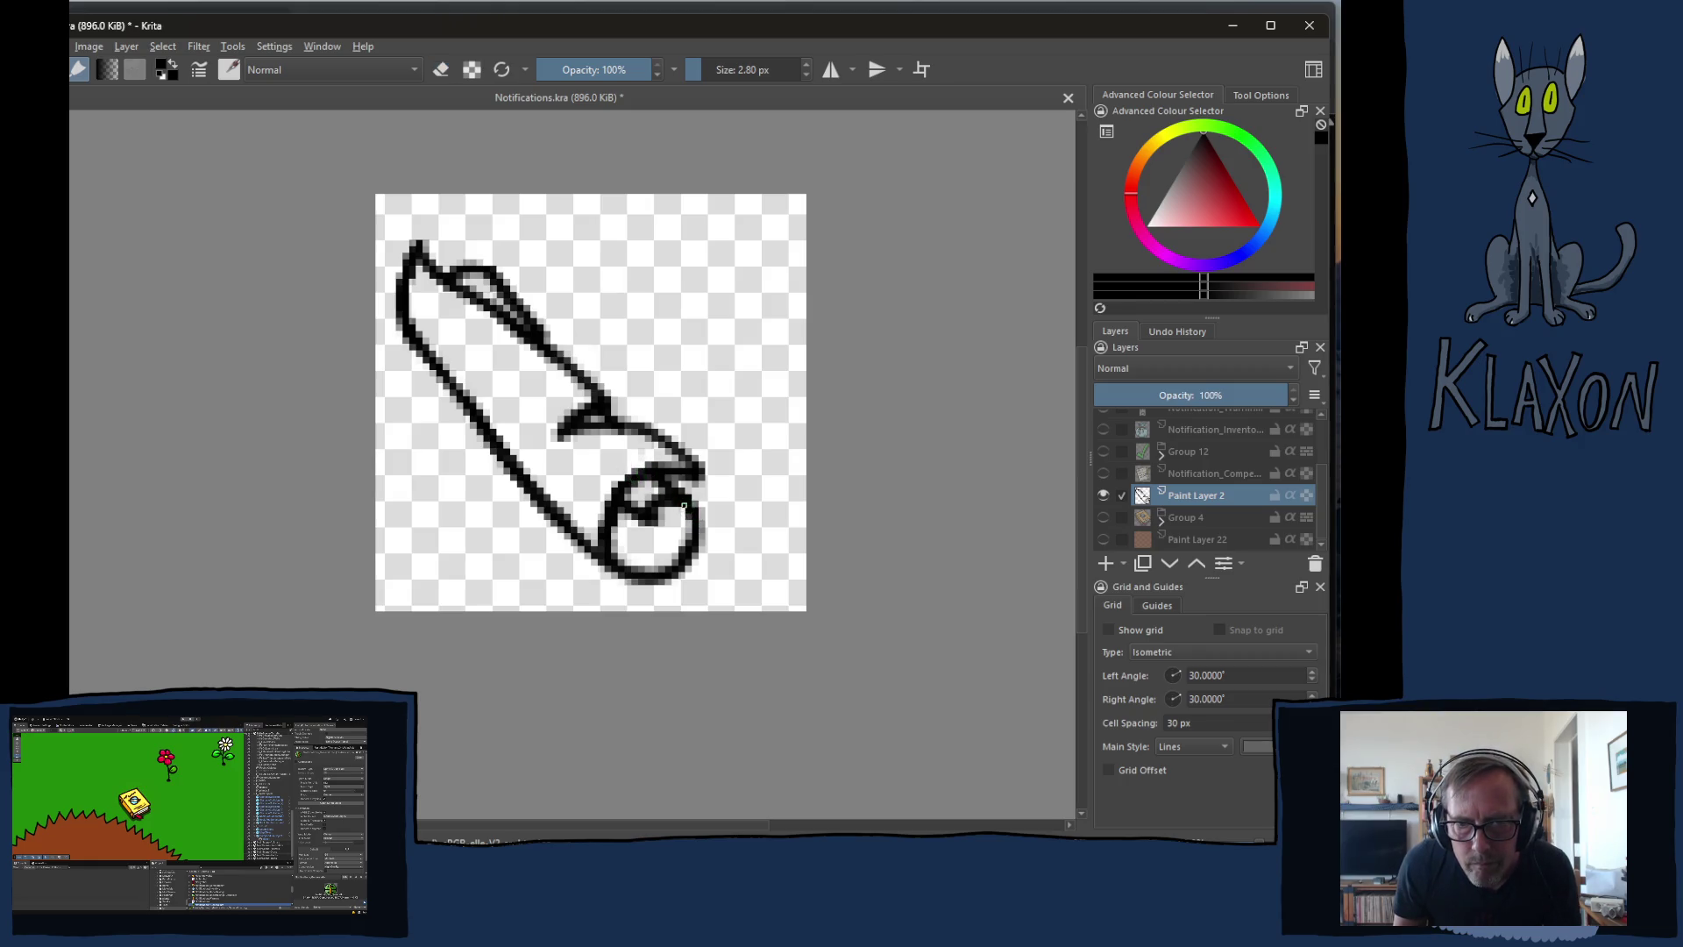
{"action": "key", "text": "1"}
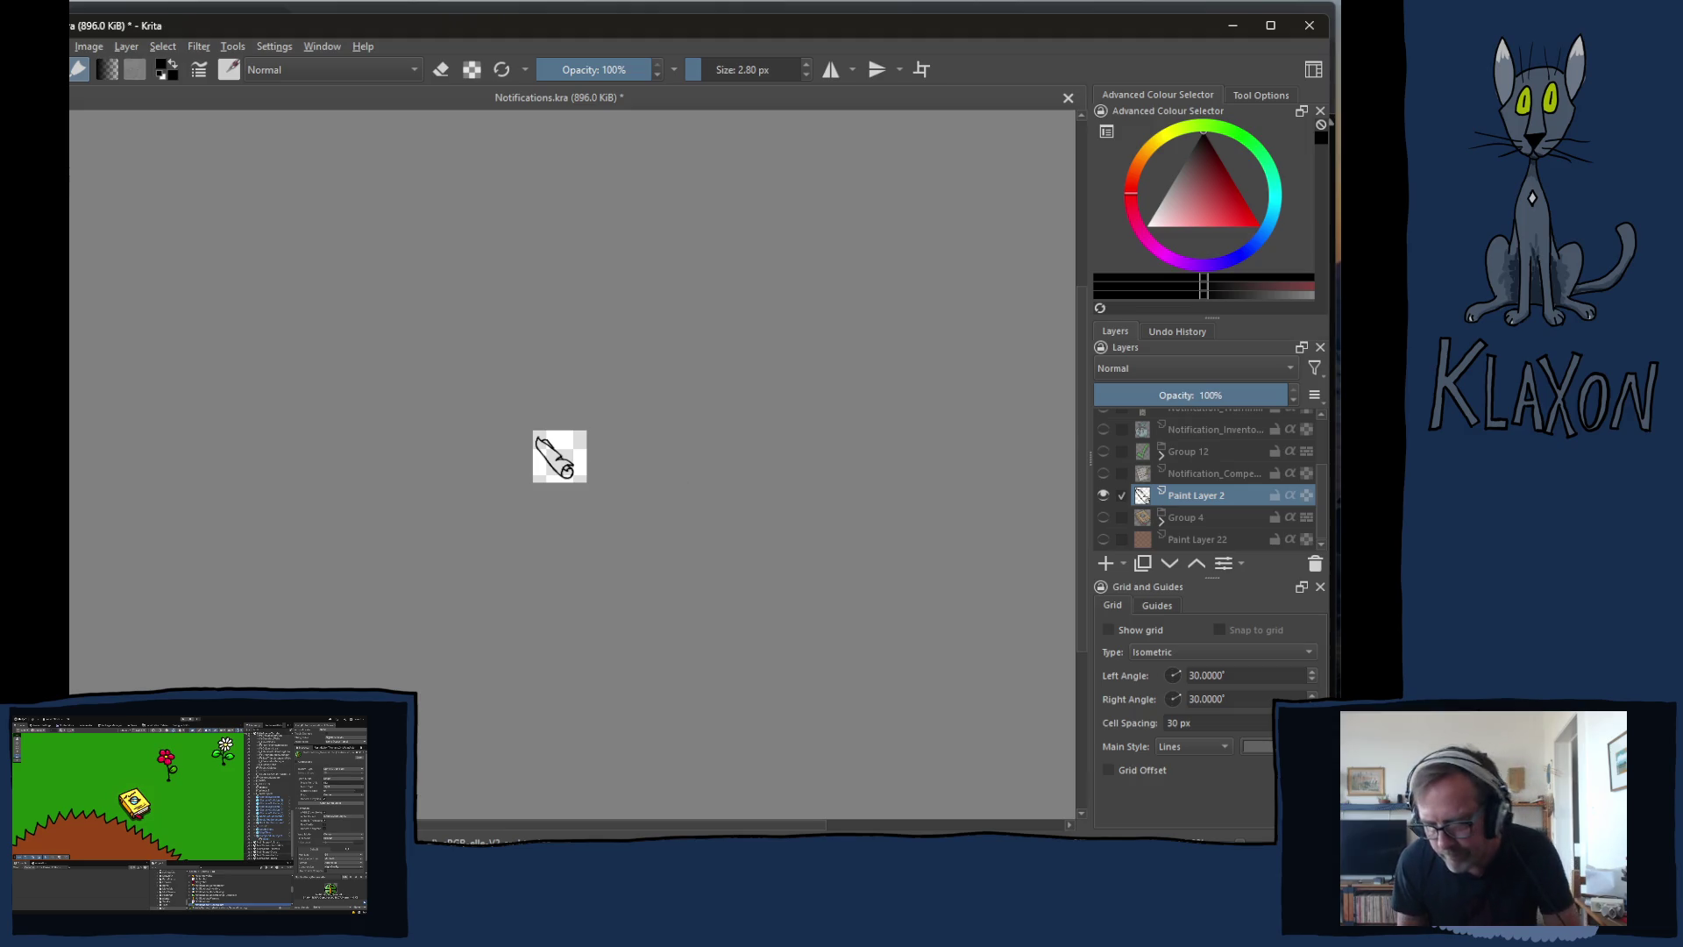
- At 800% zoom, erase dark pixels inside the roll's circle and strengthen the curl's upper edge
{"action": "key", "text": "plus"}
{"action": "key", "text": "plus"}
{"action": "key", "text": "plus"}
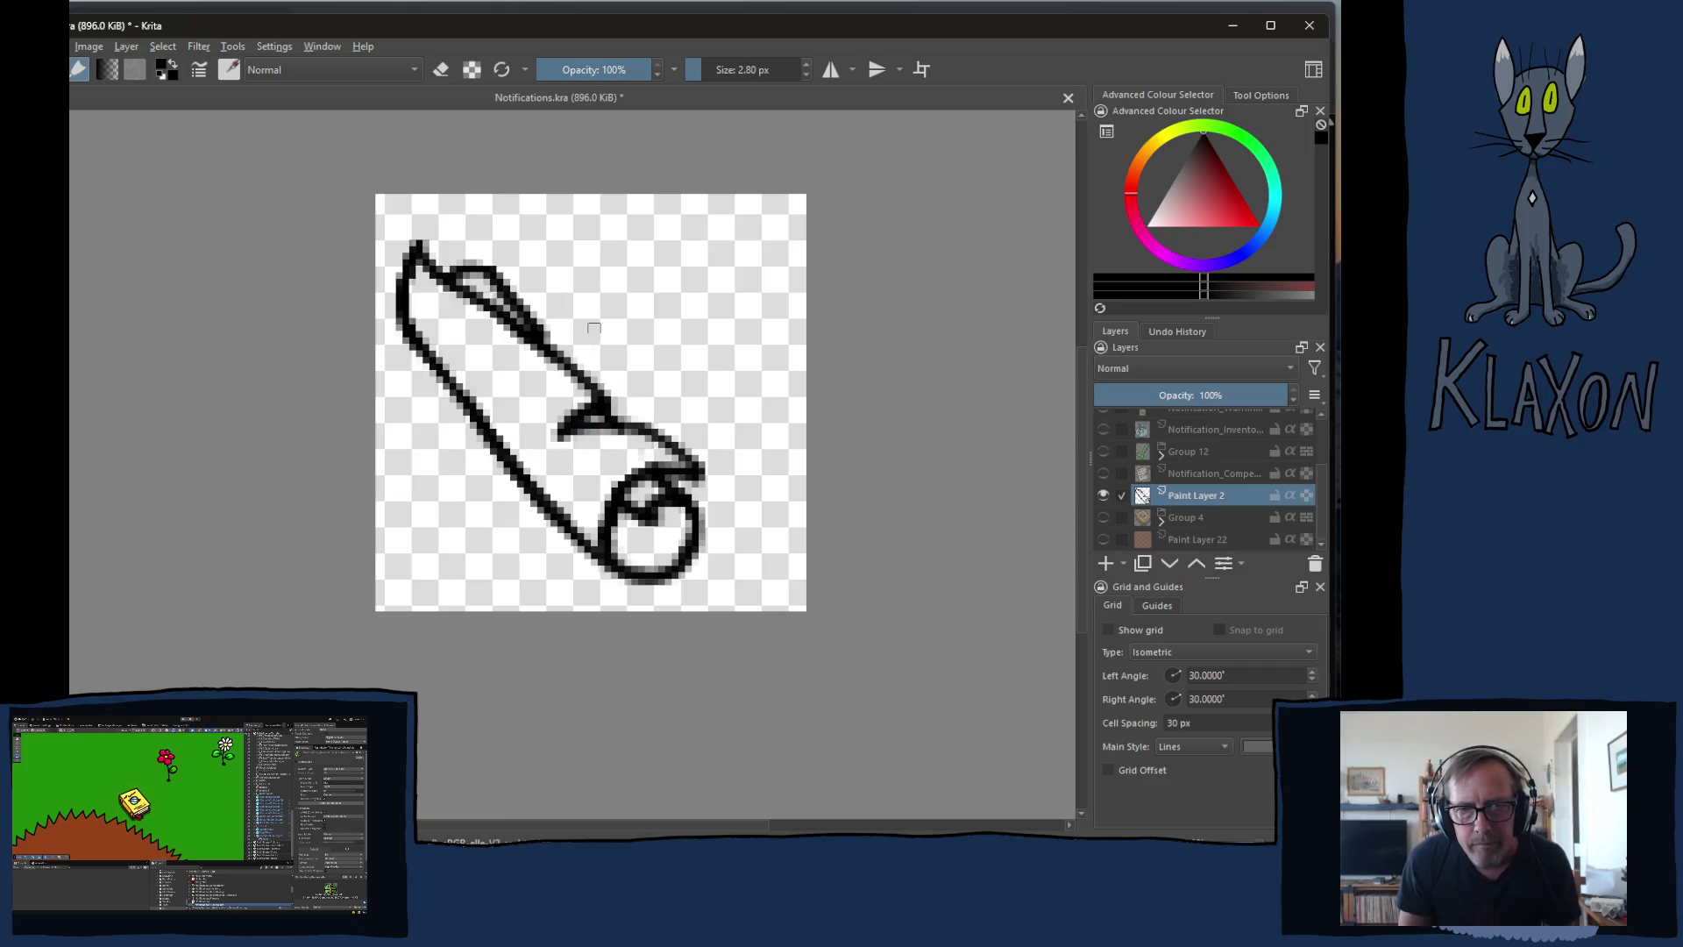
{"action": "key", "text": "e"}
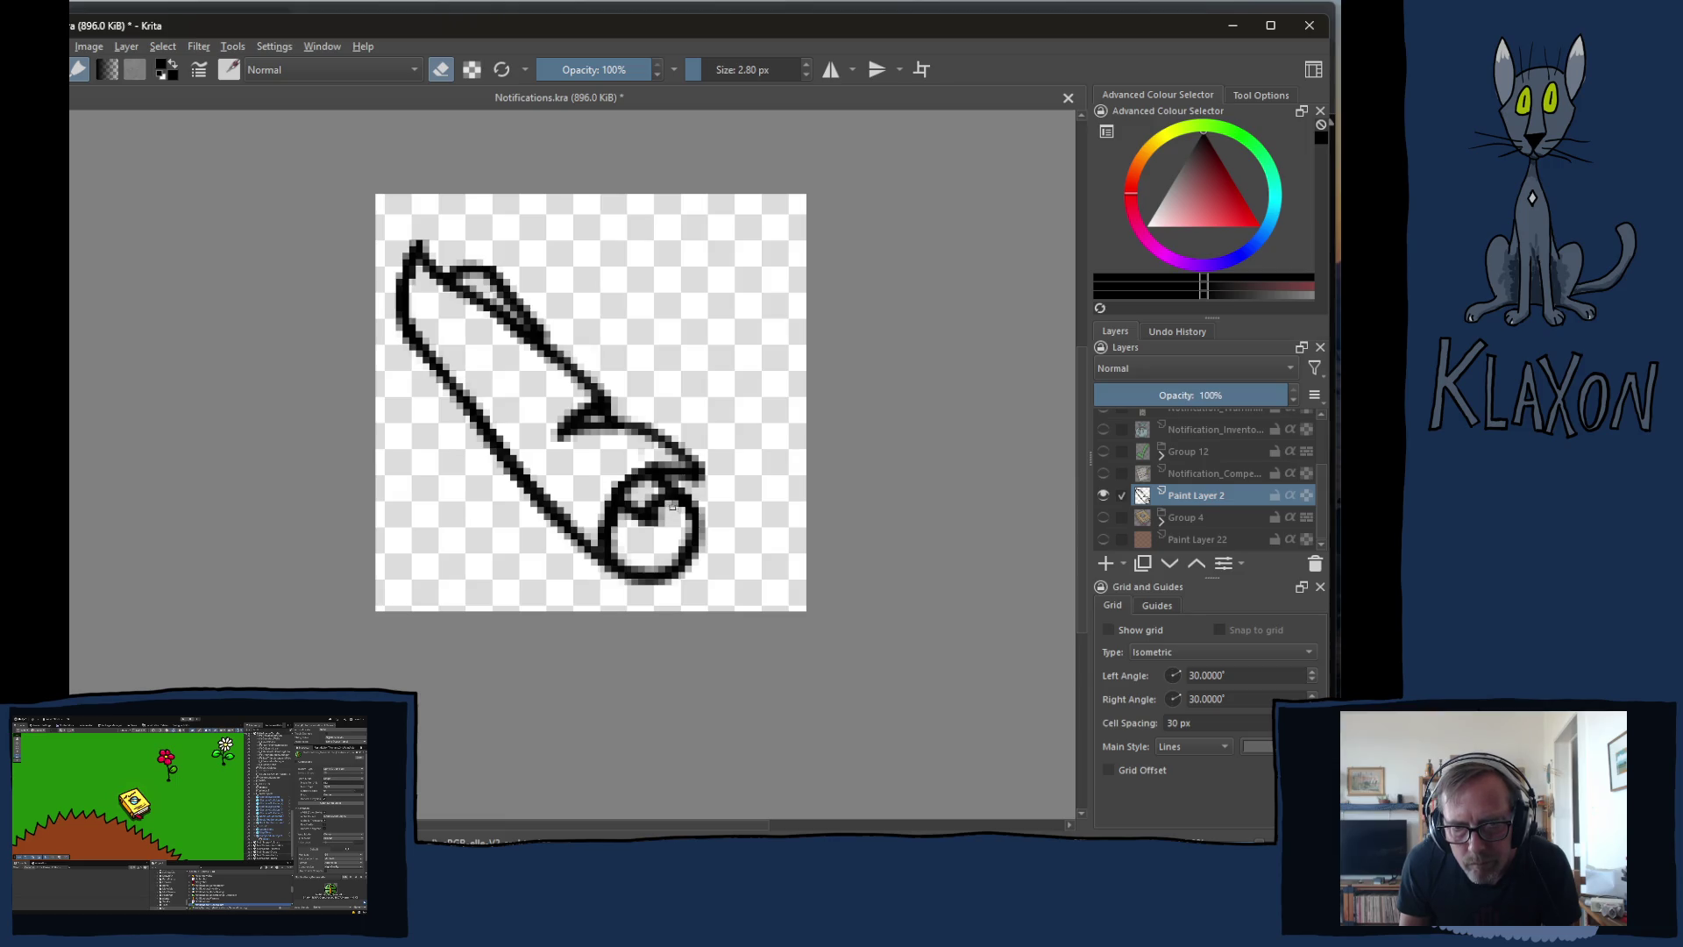
{"action": "left_click_drag", "start_coordinate": [681, 513], "coordinate": [672, 519]}
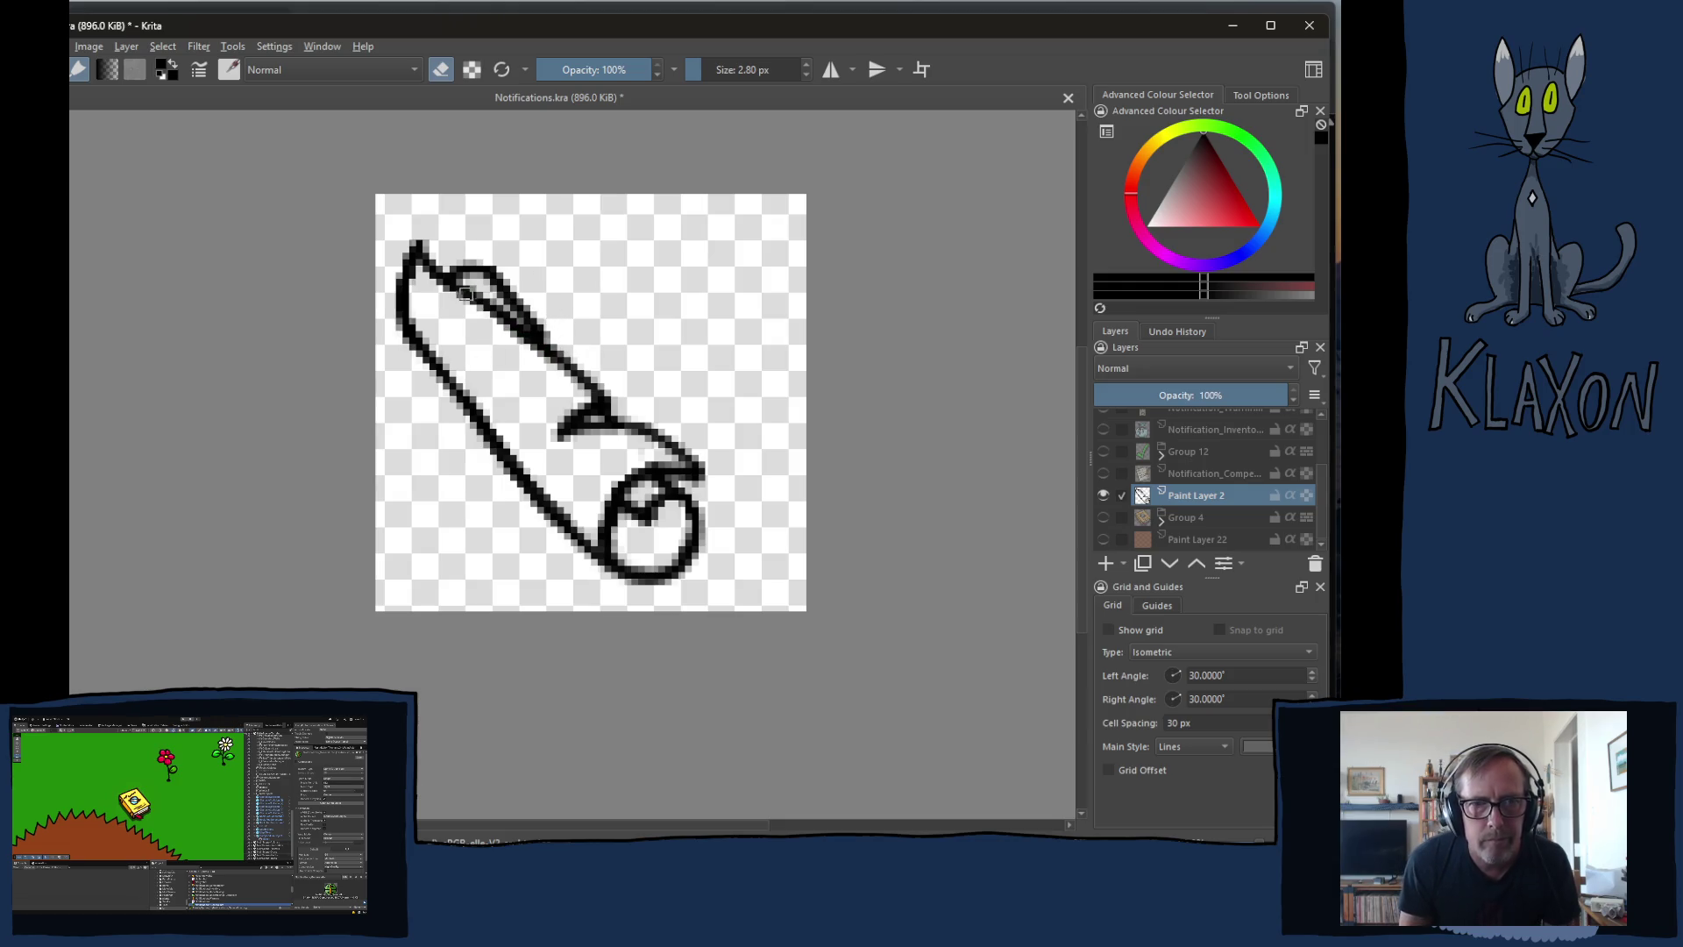
{"action": "key", "text": "e"}
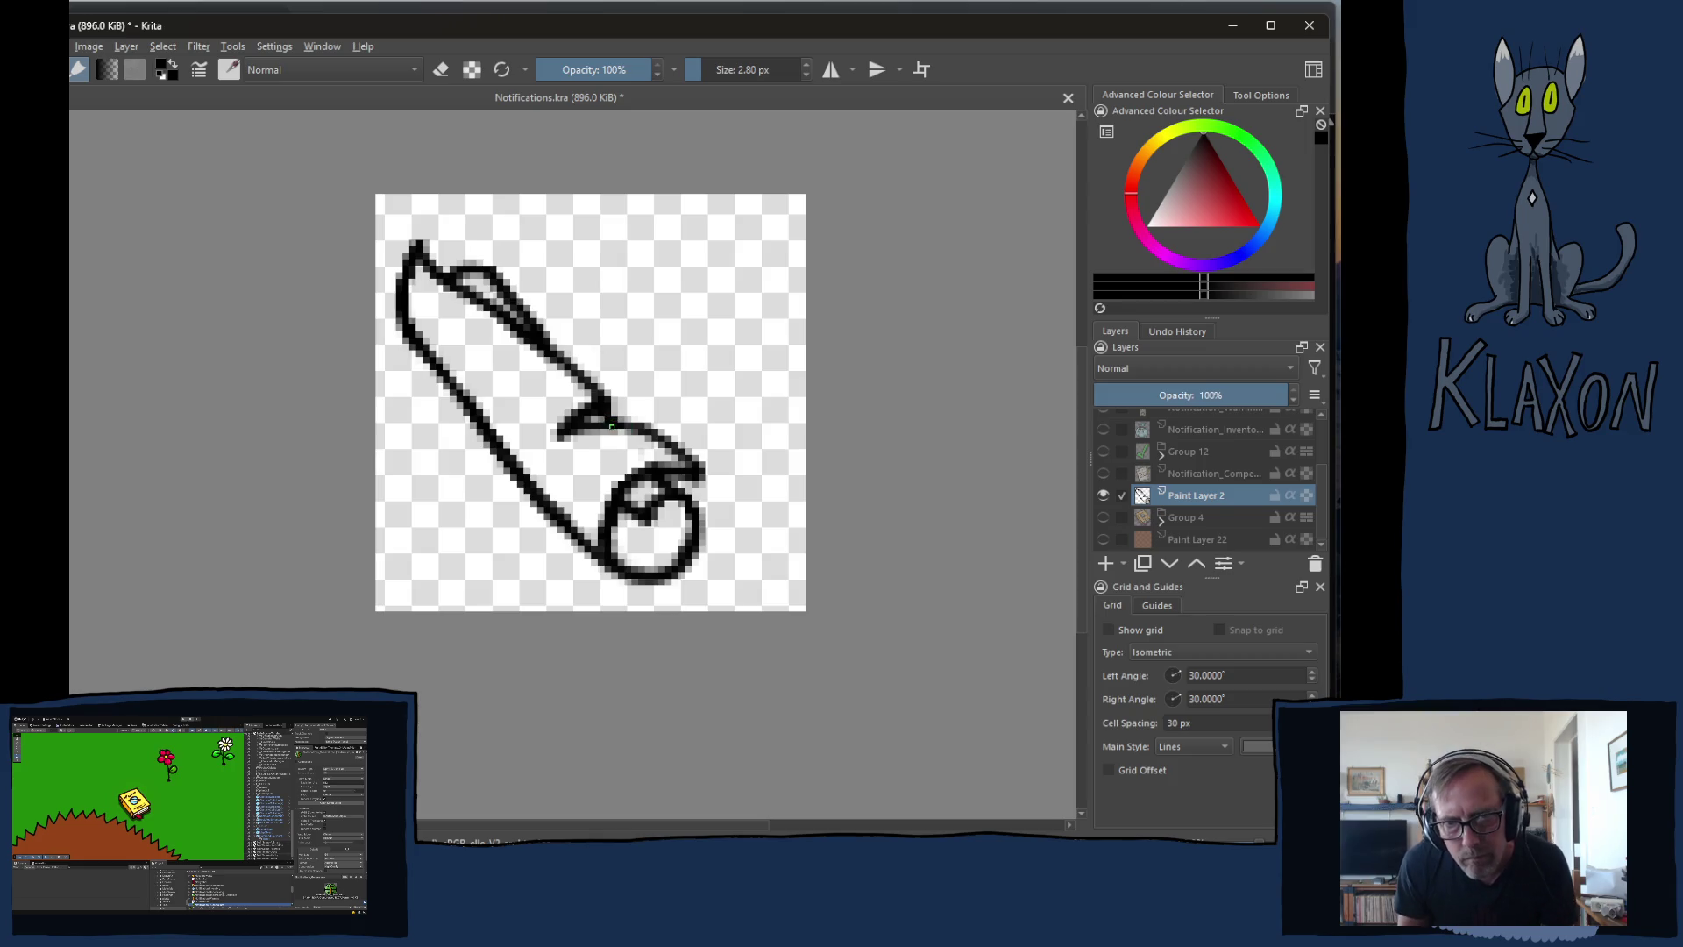
{"action": "left_click_drag", "start_coordinate": [625, 425], "coordinate": [677, 454]}
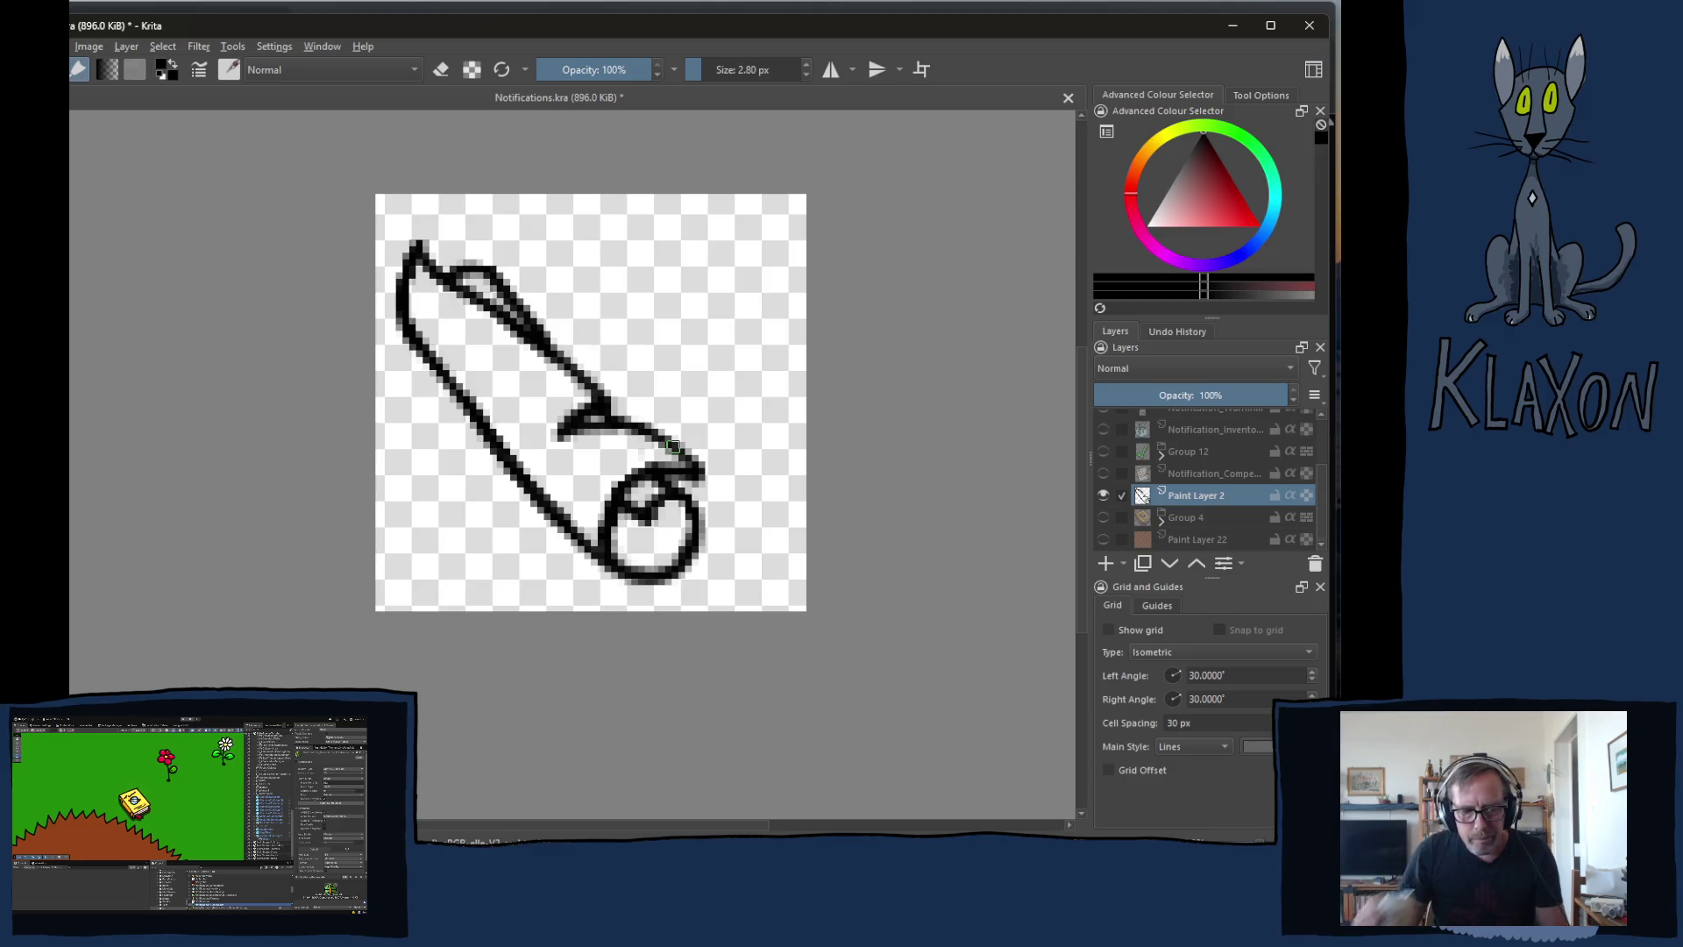
- Move the whole scroll drawing right and slightly up, then select Group 4
{"action": "key", "text": "t"}
{"action": "key", "text": "Right"}
{"action": "key", "text": "Right"}
{"action": "key", "text": "Right"}
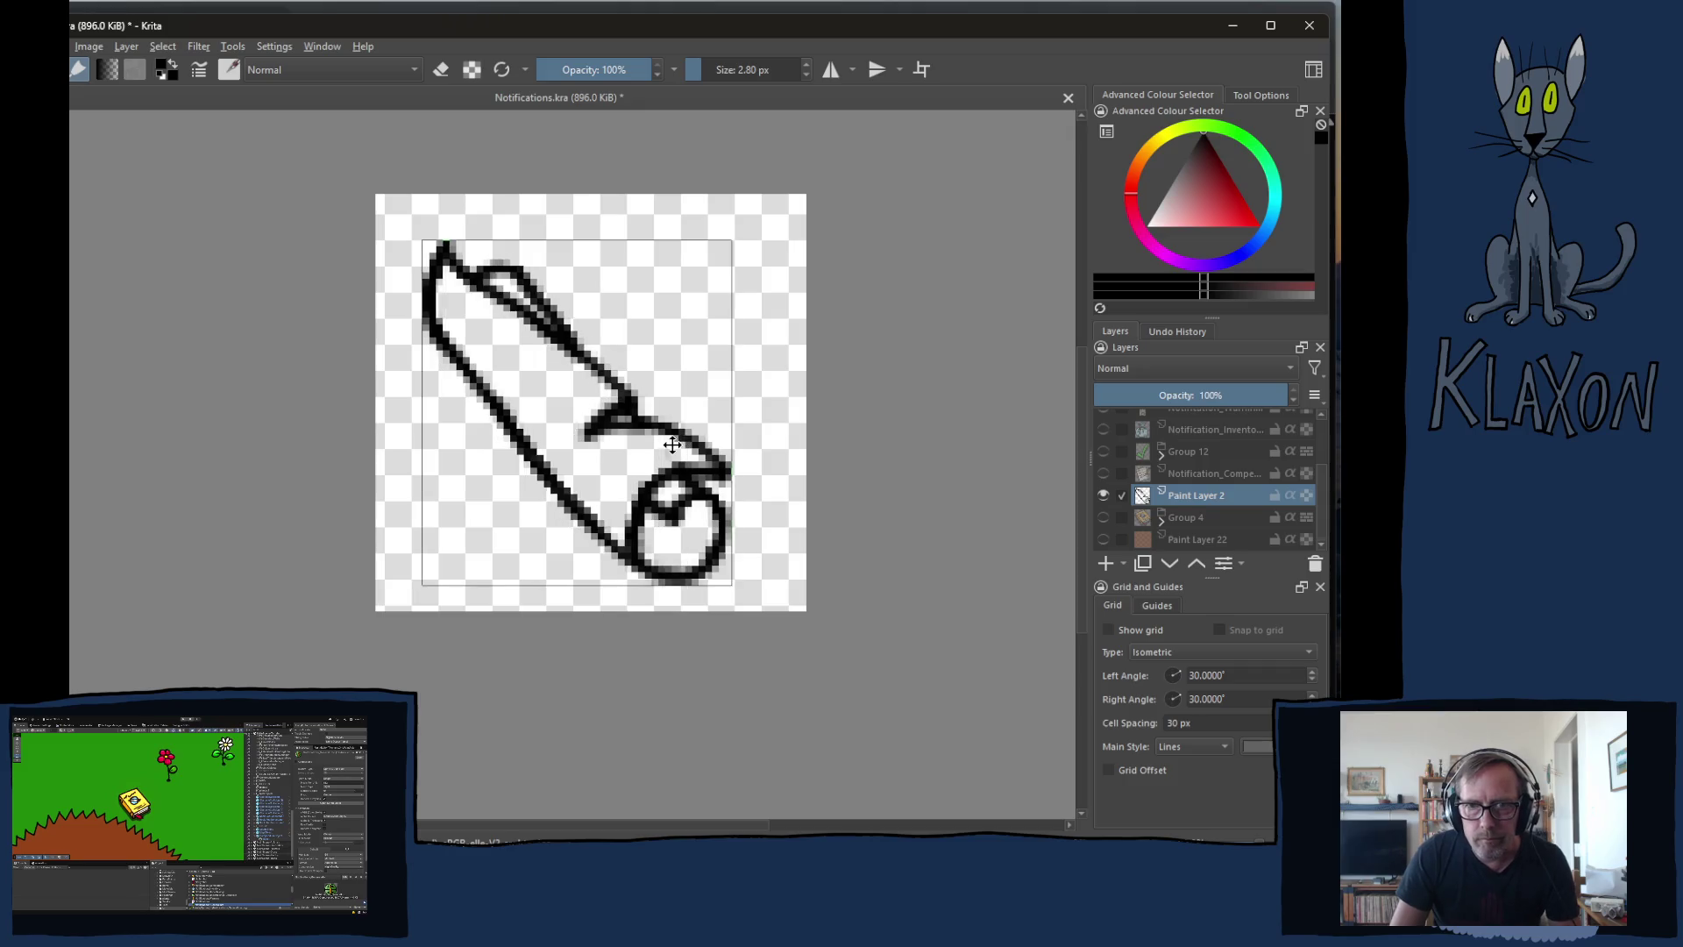
{"action": "key", "text": "Up"}
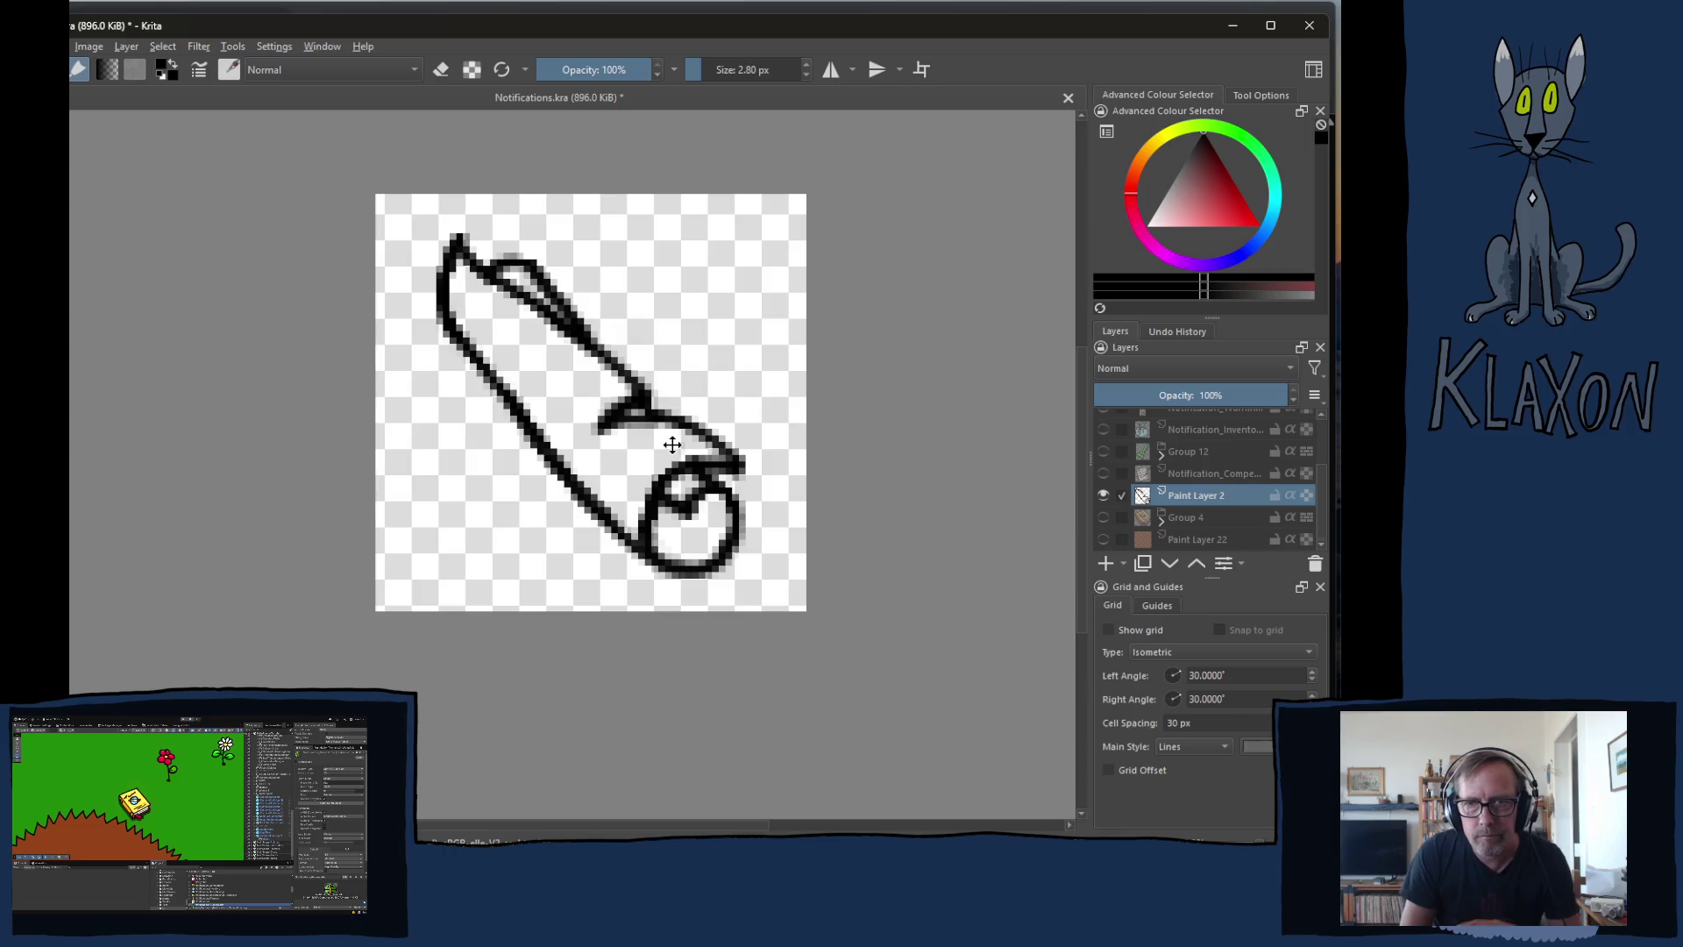
{"action": "left_click", "coordinate": [1179, 519]}
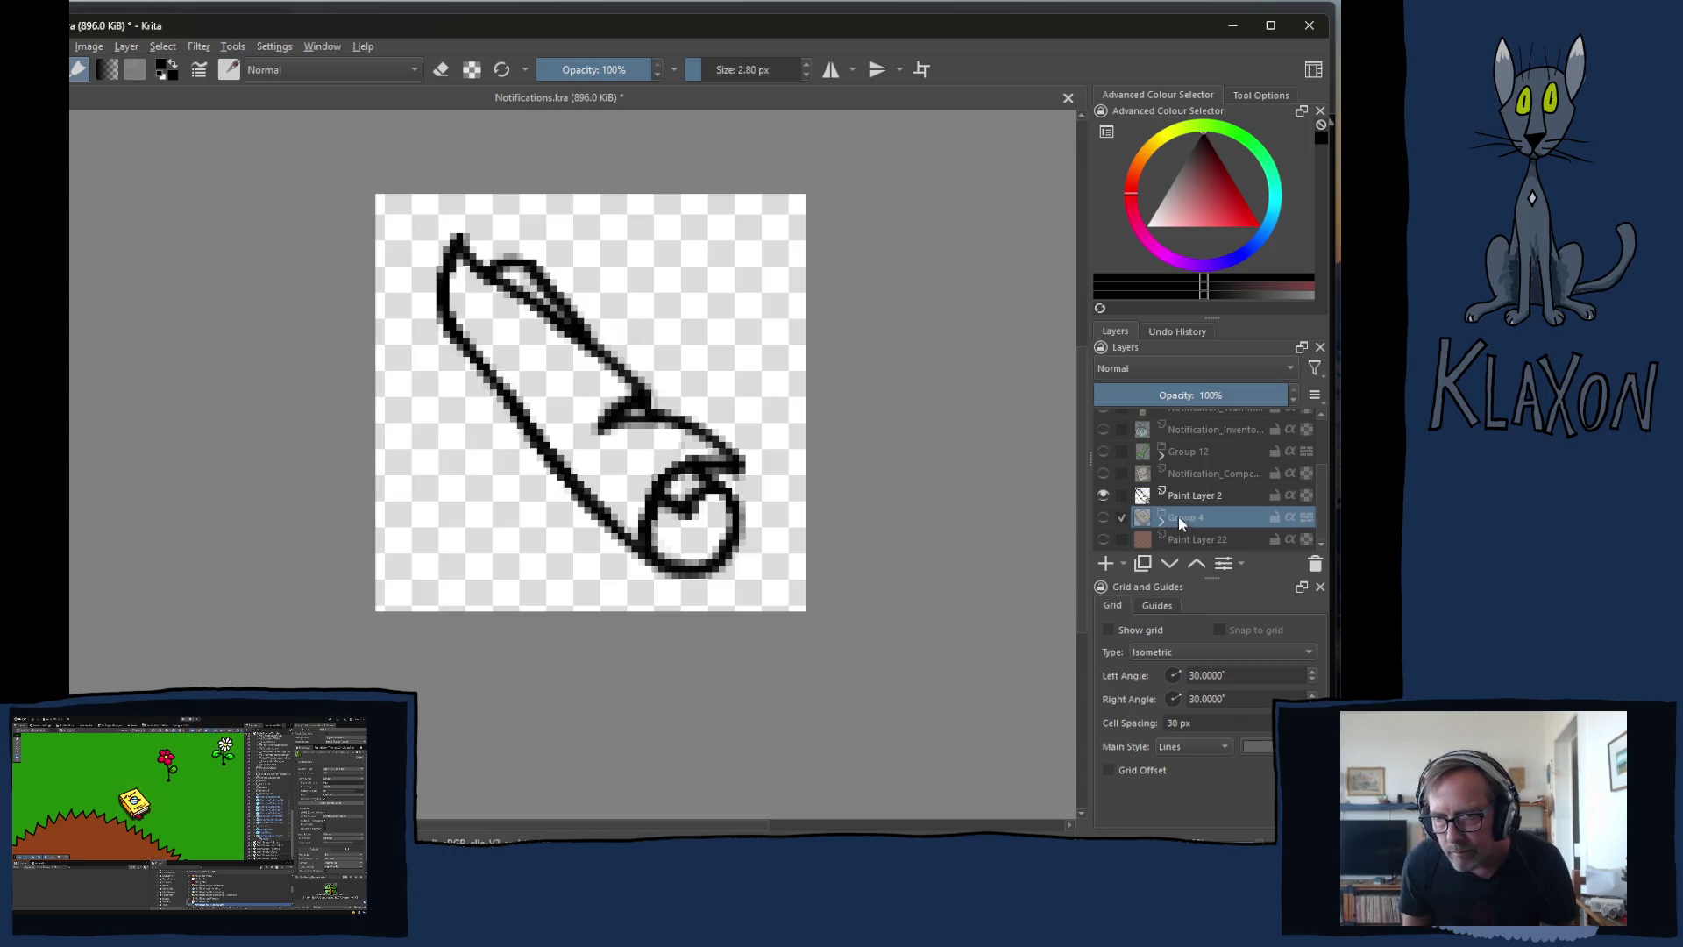
- Add a new paint layer above Group 4 and pick a near-white cream in the pop-up palette
{"action": "left_click", "coordinate": [1107, 563]}
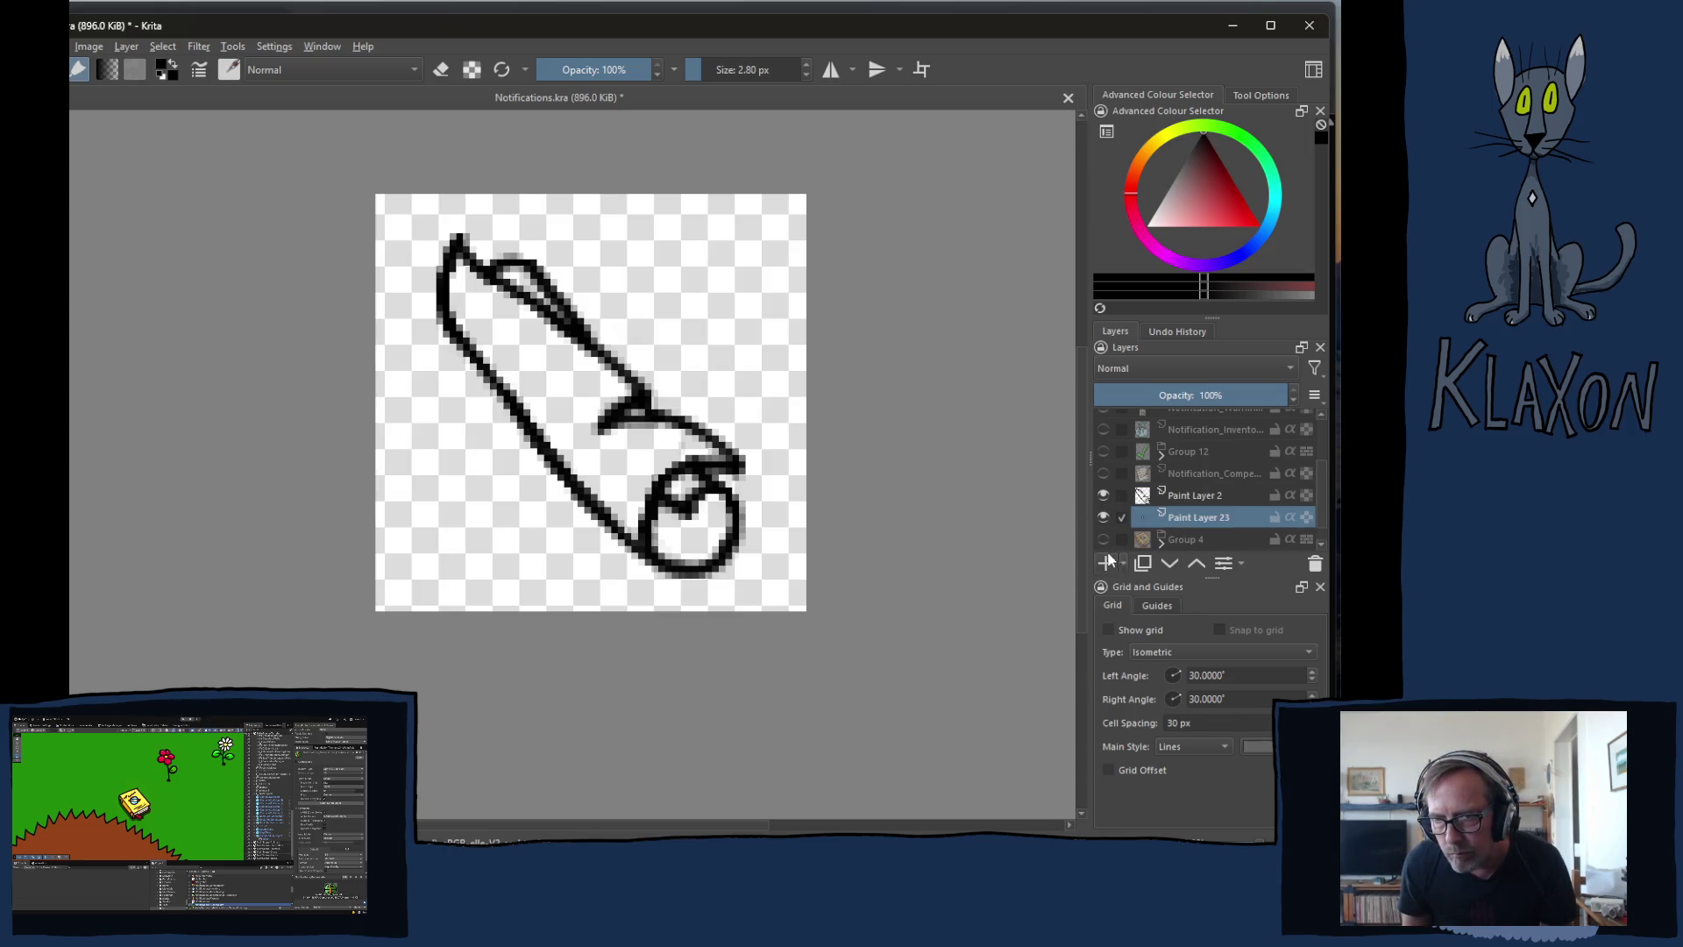
{"action": "right_click", "coordinate": [562, 392]}
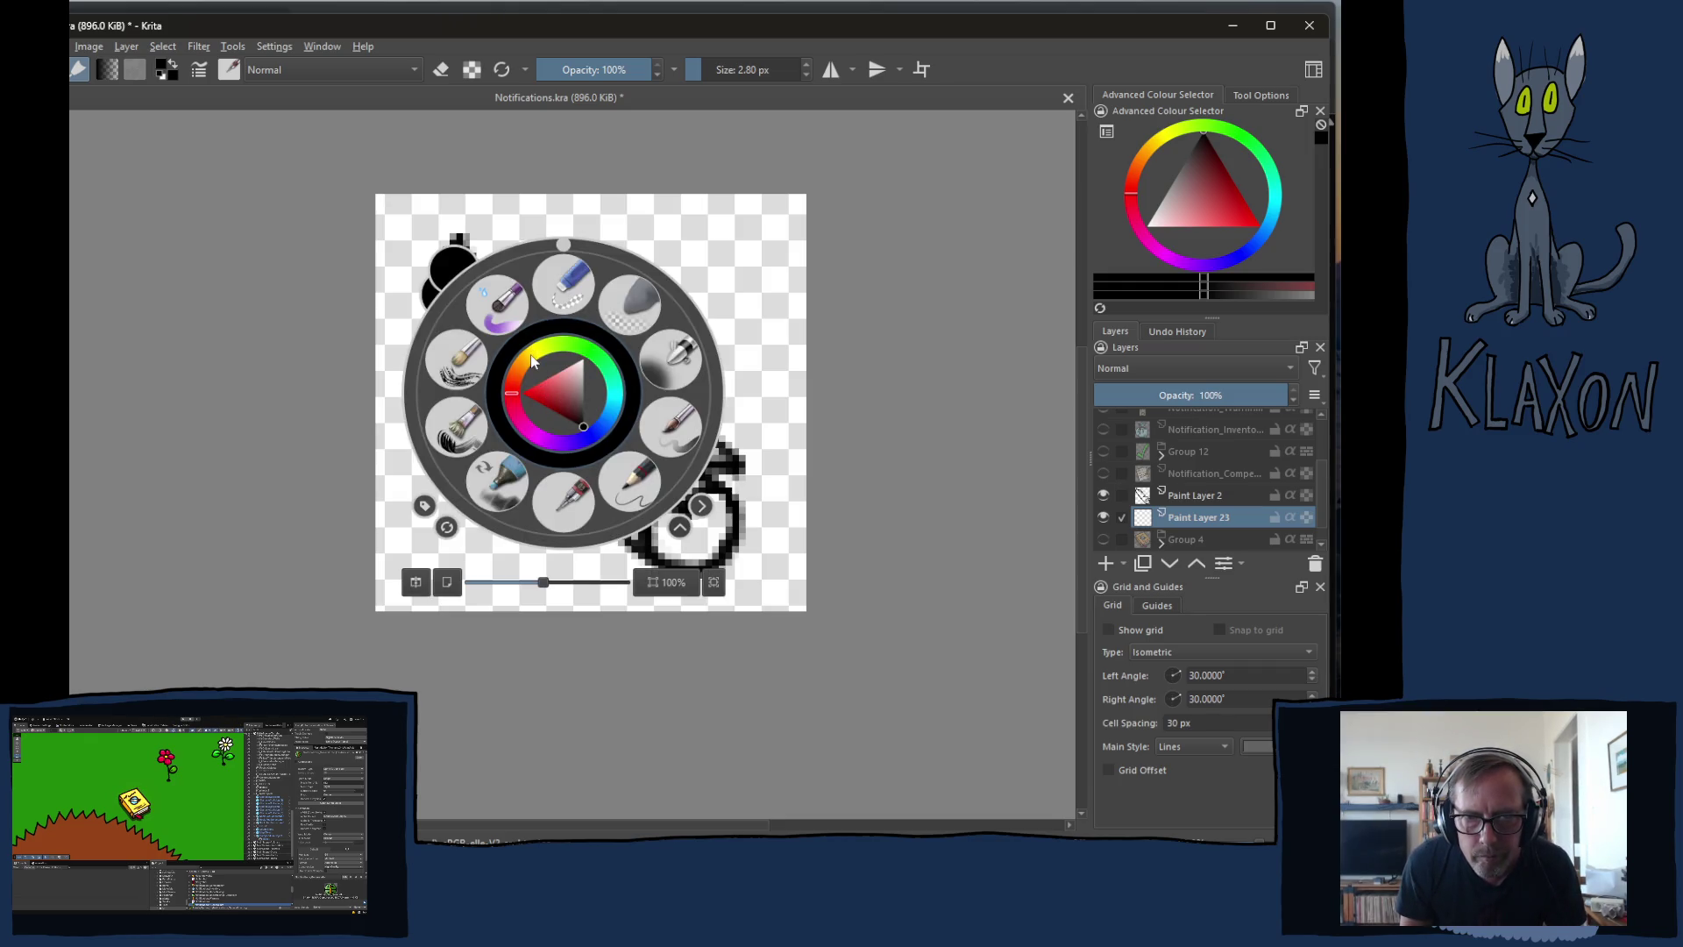
{"action": "left_click", "coordinate": [532, 361]}
{"action": "left_click", "coordinate": [579, 394]}
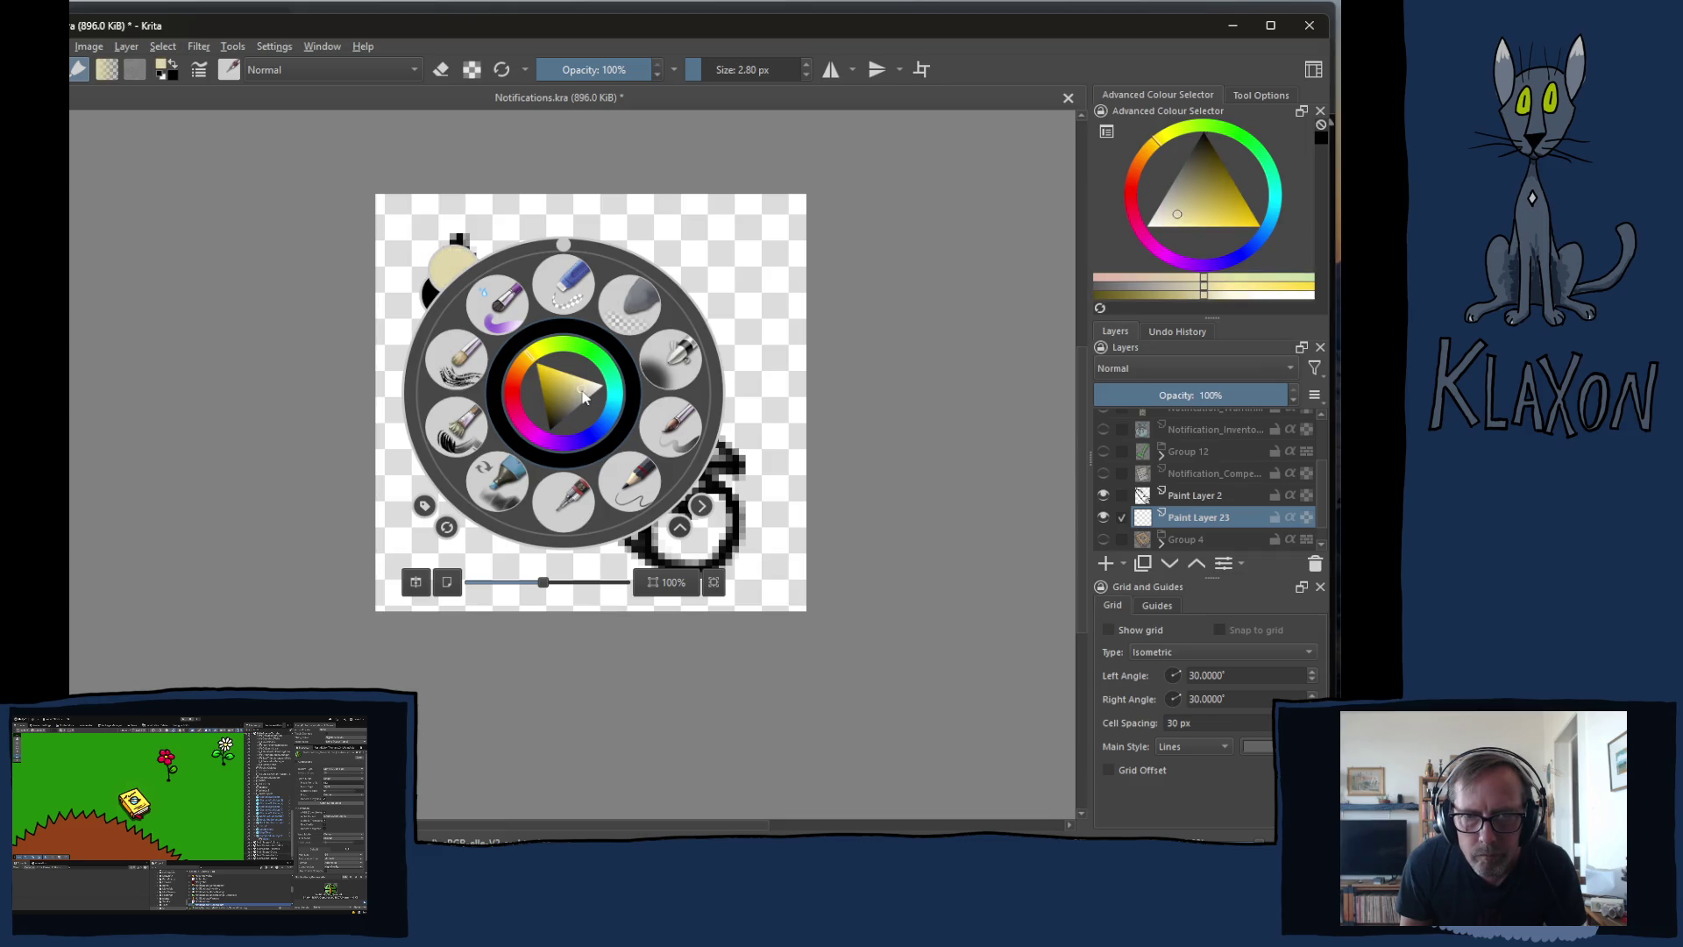
{"action": "left_click_drag", "start_coordinate": [583, 396], "coordinate": [592, 392]}
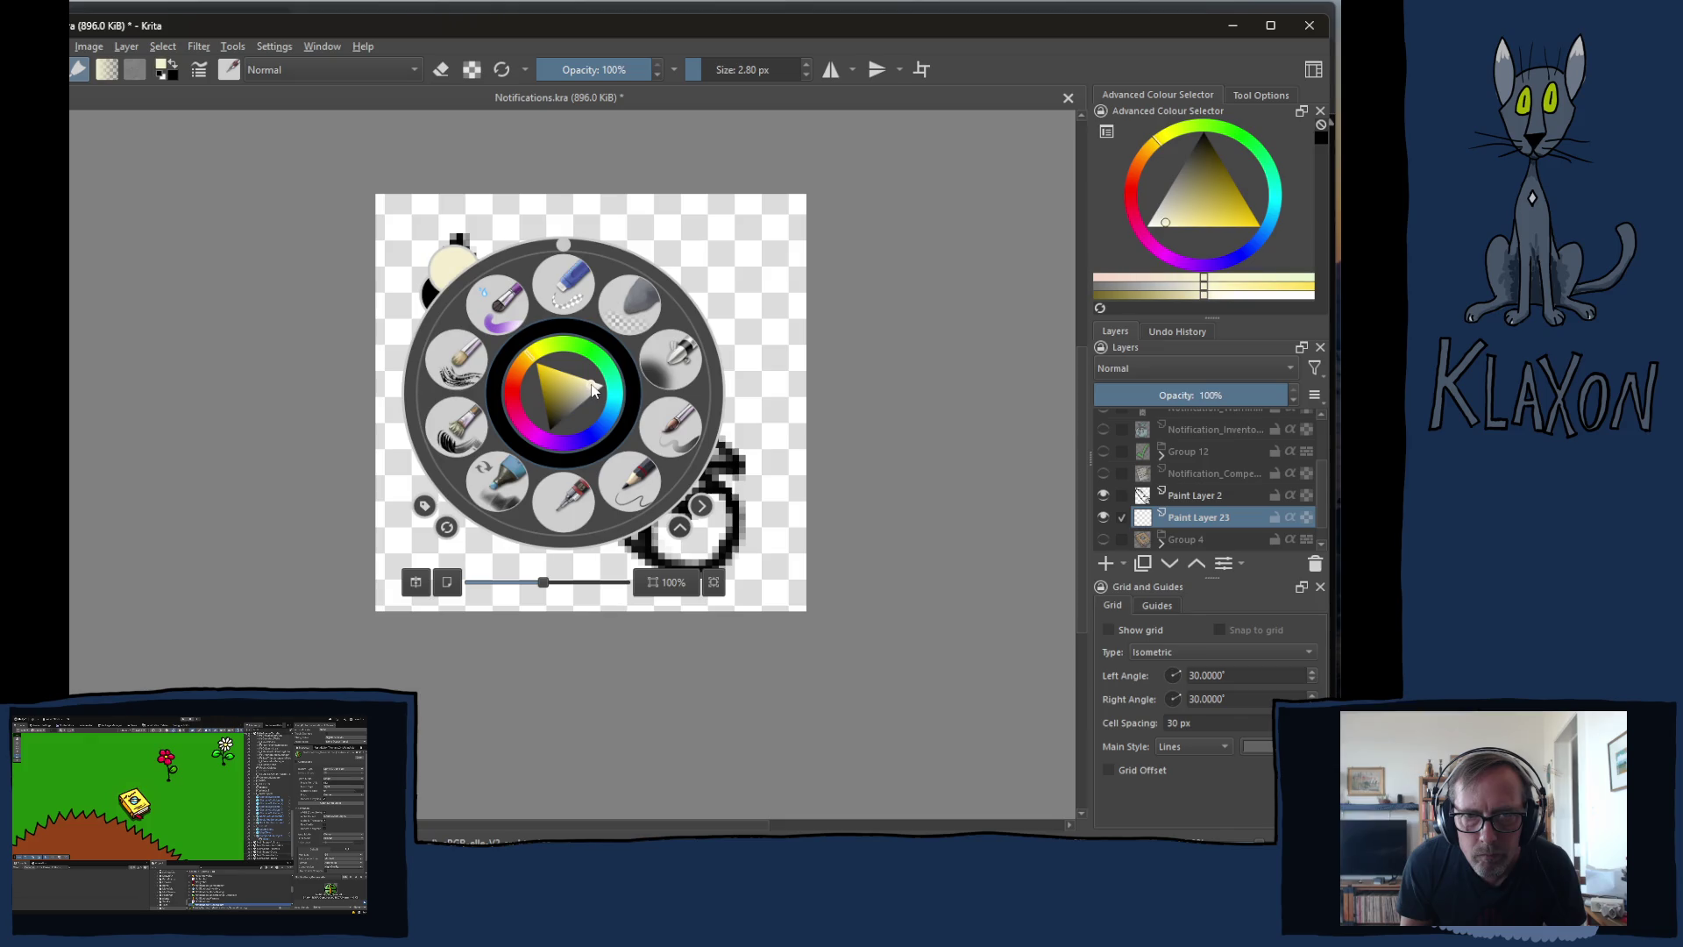
{"action": "left_click", "coordinate": [529, 368]}
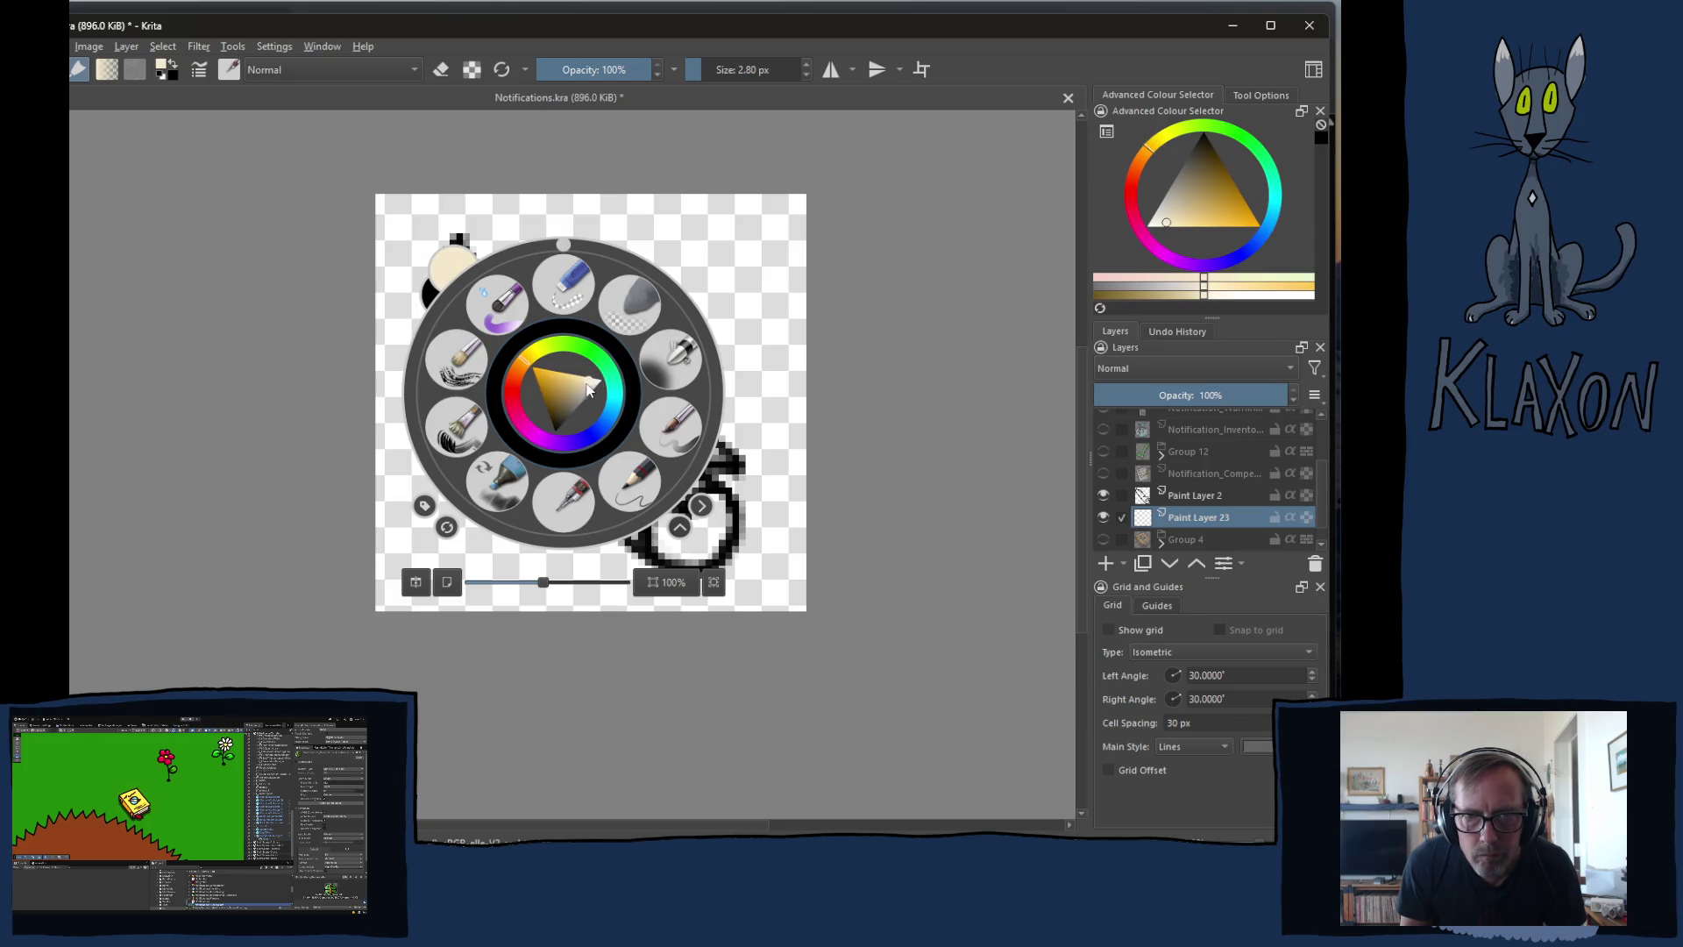
{"action": "left_click_drag", "start_coordinate": [589, 387], "coordinate": [584, 381]}
- Switch the brush to erasing at about 4.83 px
{"action": "key", "text": "e"}
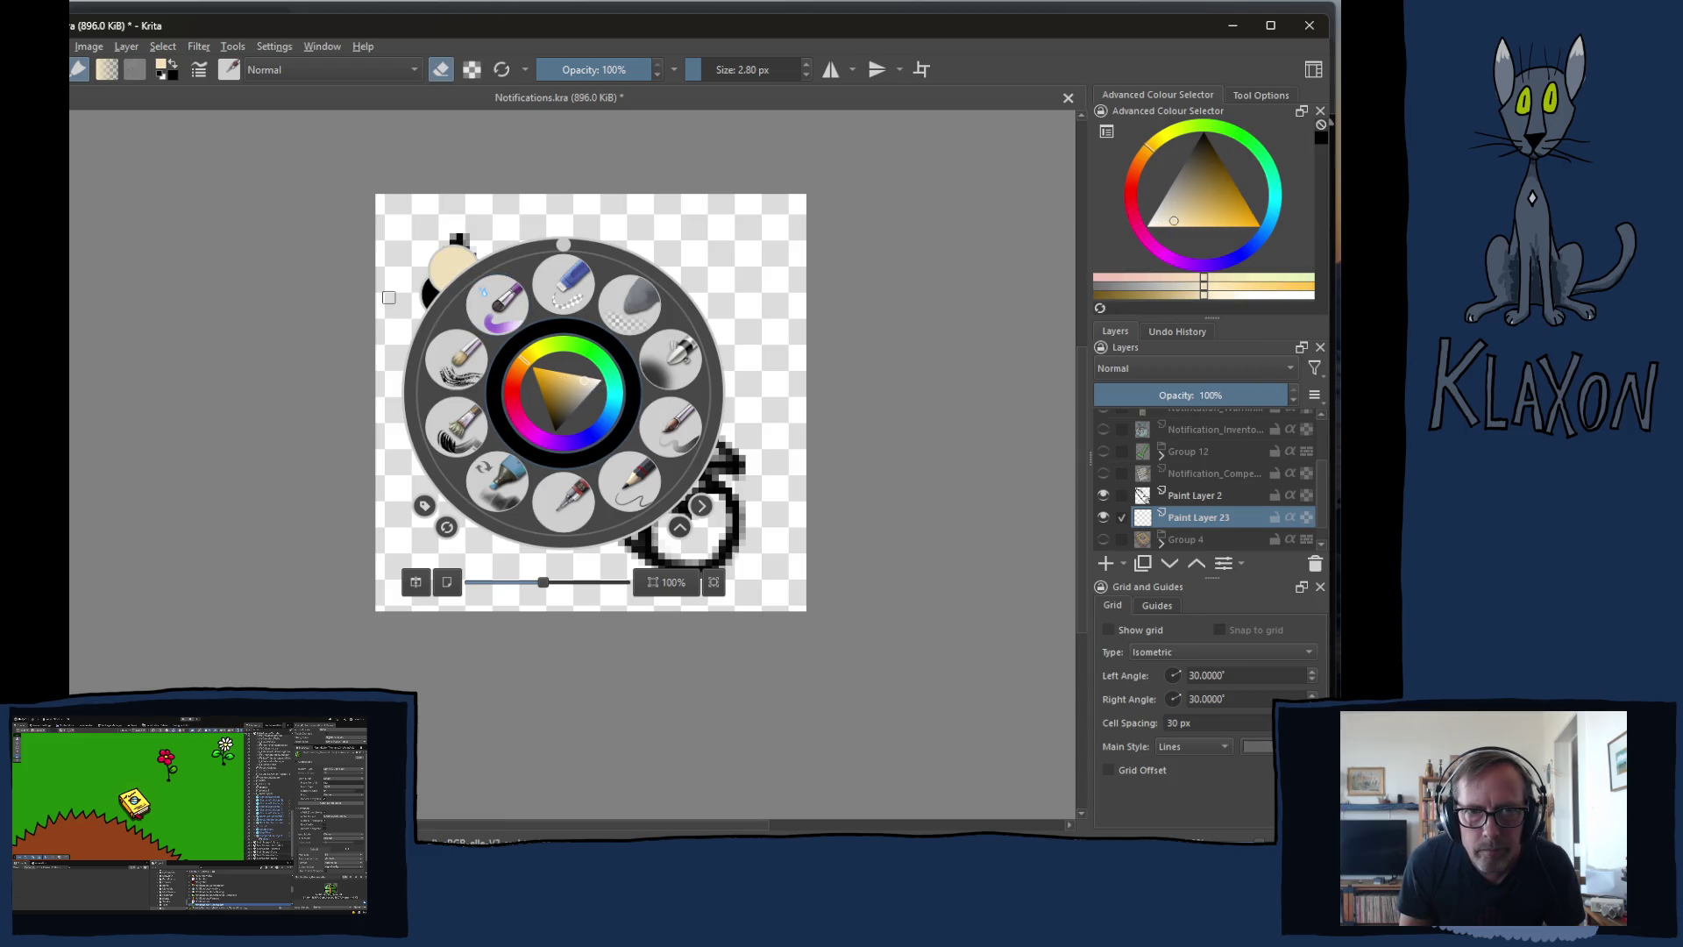
{"action": "left_click", "coordinate": [430, 323]}
{"action": "key", "text": "bracketright"}
{"action": "key", "text": "bracketright"}
{"action": "key", "text": "bracketright"}
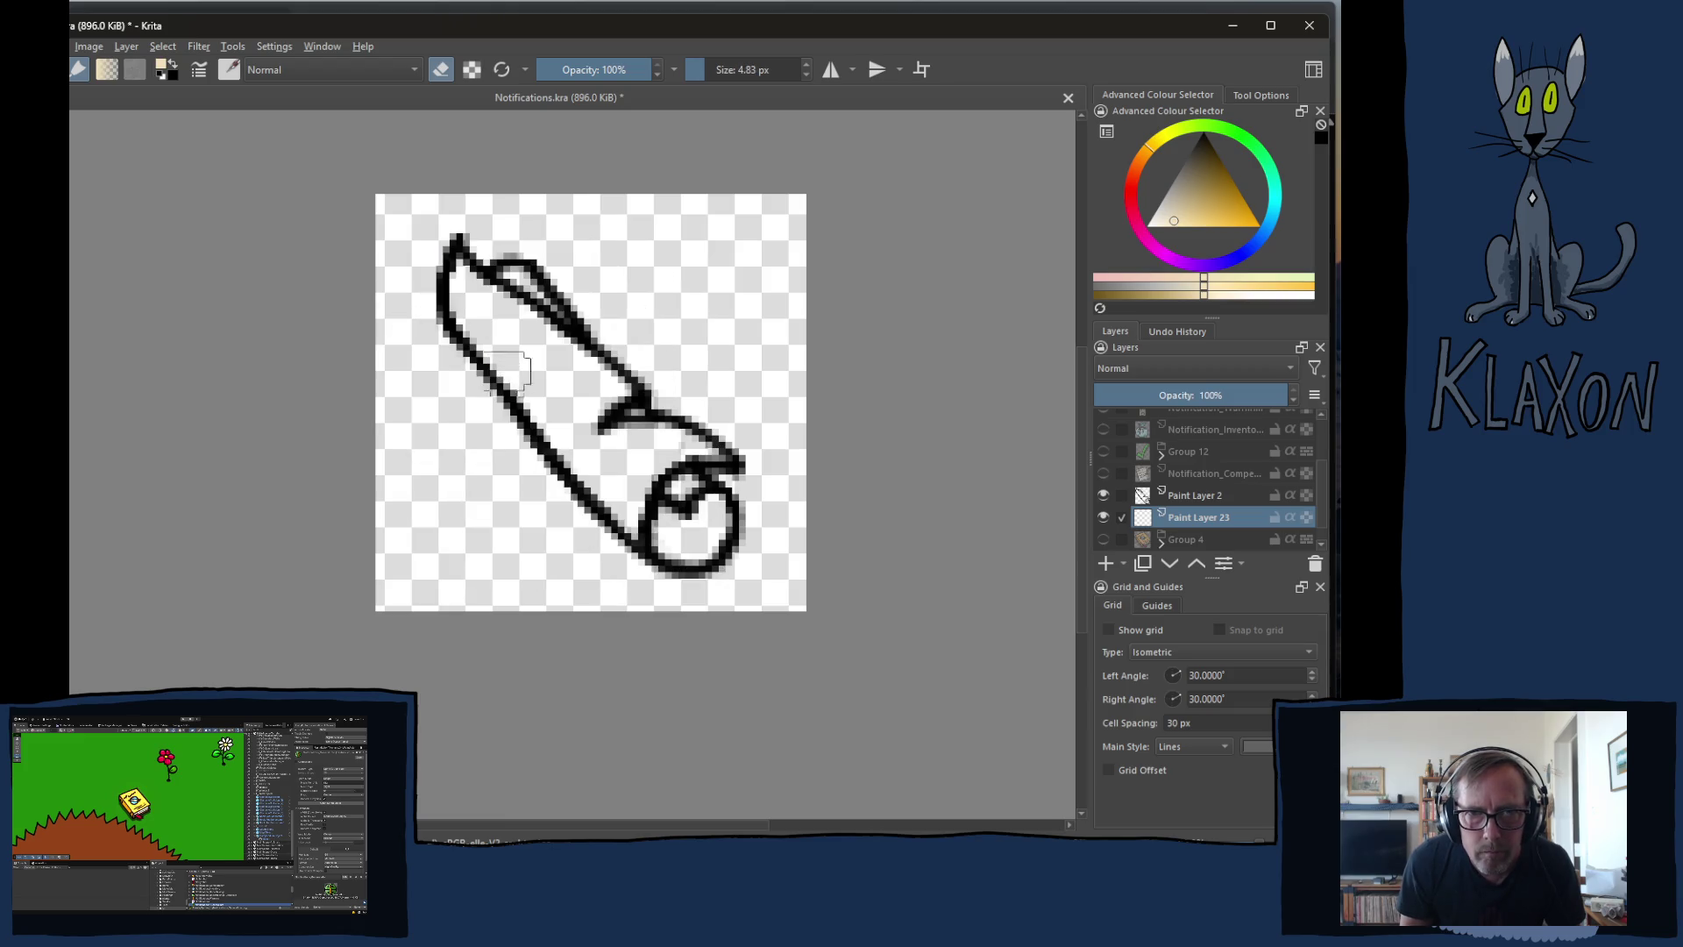
- Erase stray marks near the upper fold, then paint cream across the scroll's upper body
{"action": "mouse_move", "coordinate": [534, 320]}
{"action": "left_mouse_down"}
{"action": "mouse_move", "coordinate": [513, 289]}
{"action": "mouse_move", "coordinate": [491, 302]}
{"action": "mouse_move", "coordinate": [548, 294]}
{"action": "left_mouse_up"}
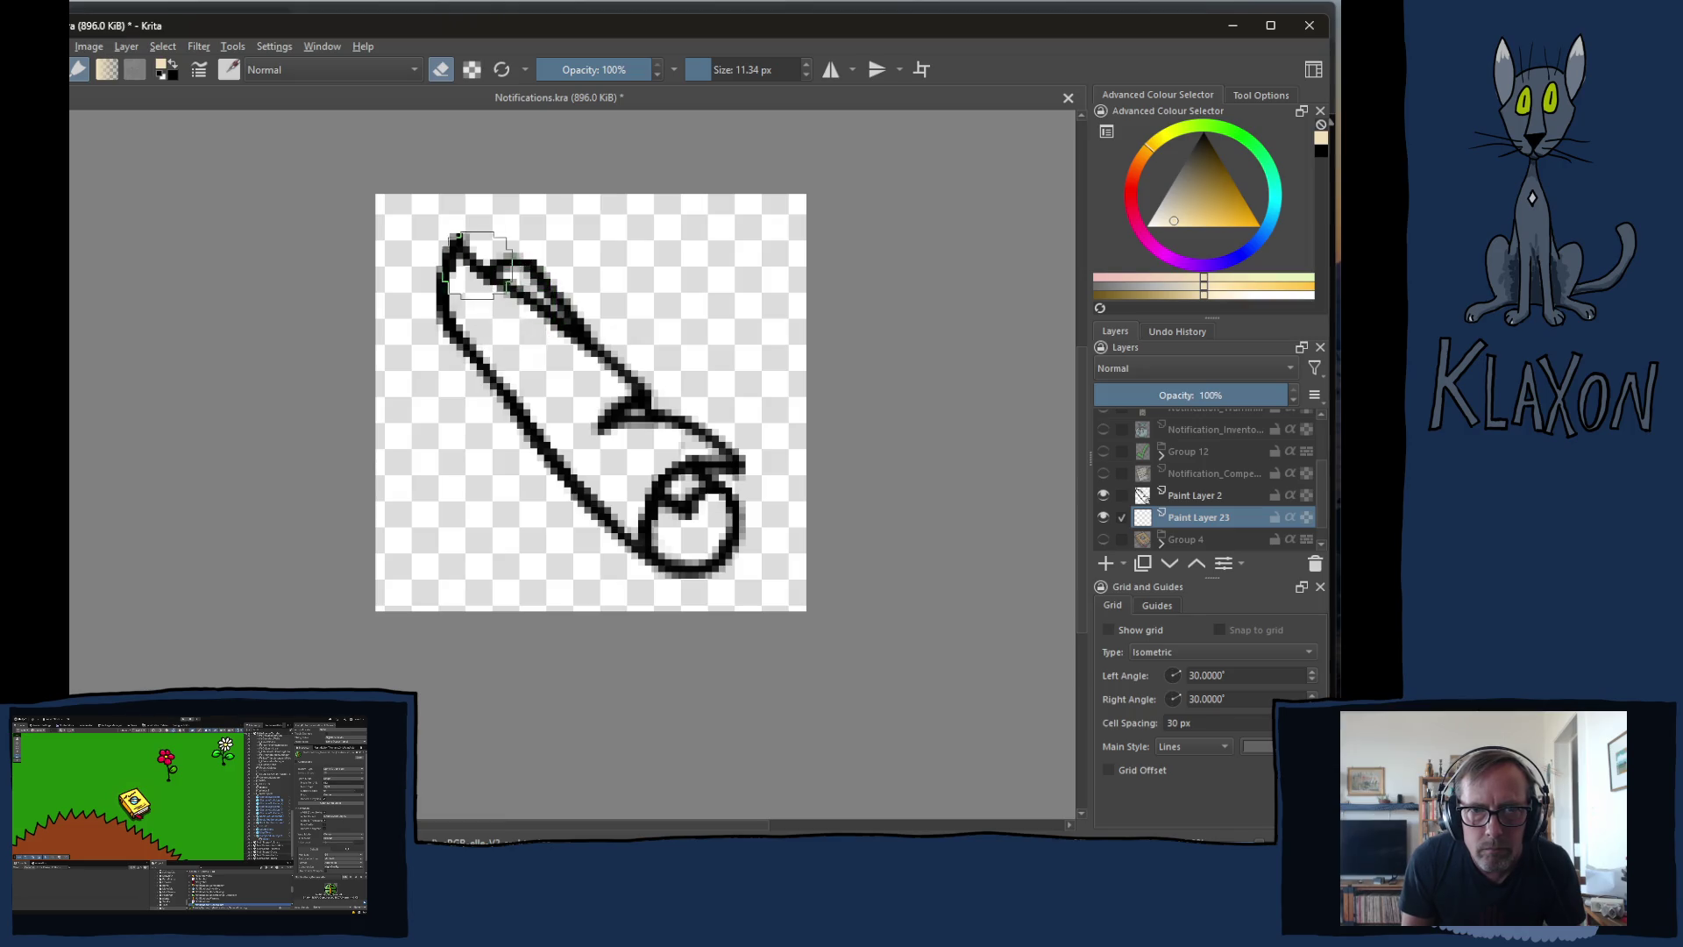
{"action": "right_click", "coordinate": [506, 282]}
{"action": "right_click", "coordinate": [506, 294]}
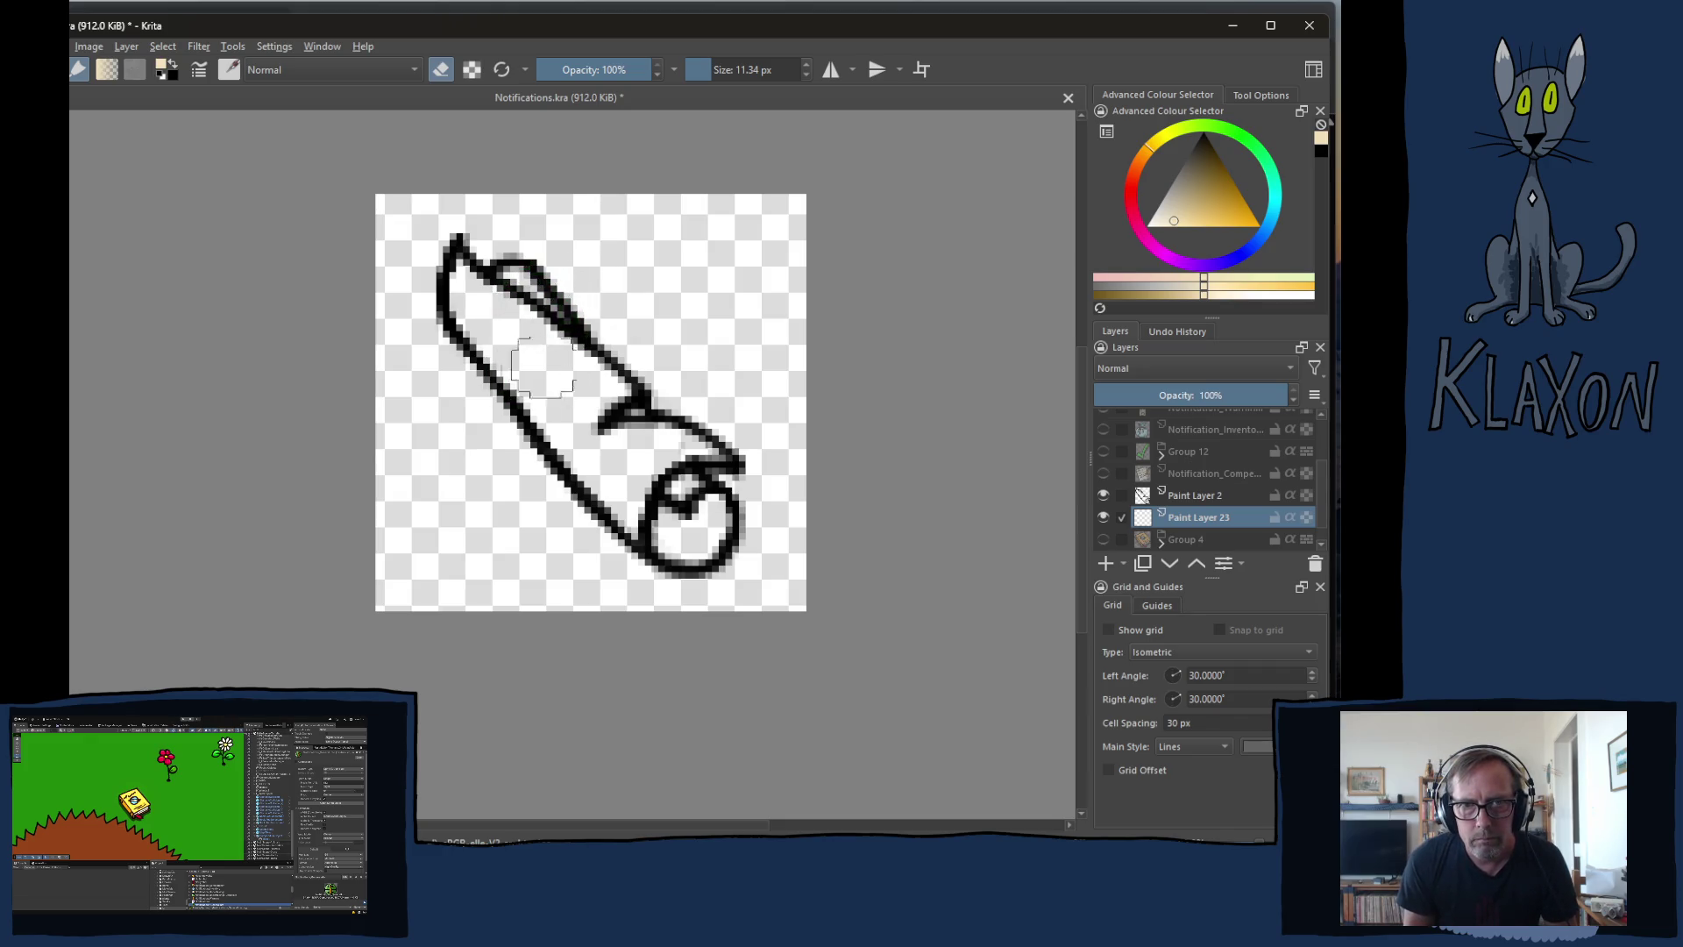
{"action": "key", "text": "ctrl+z"}
{"action": "key", "text": "e"}
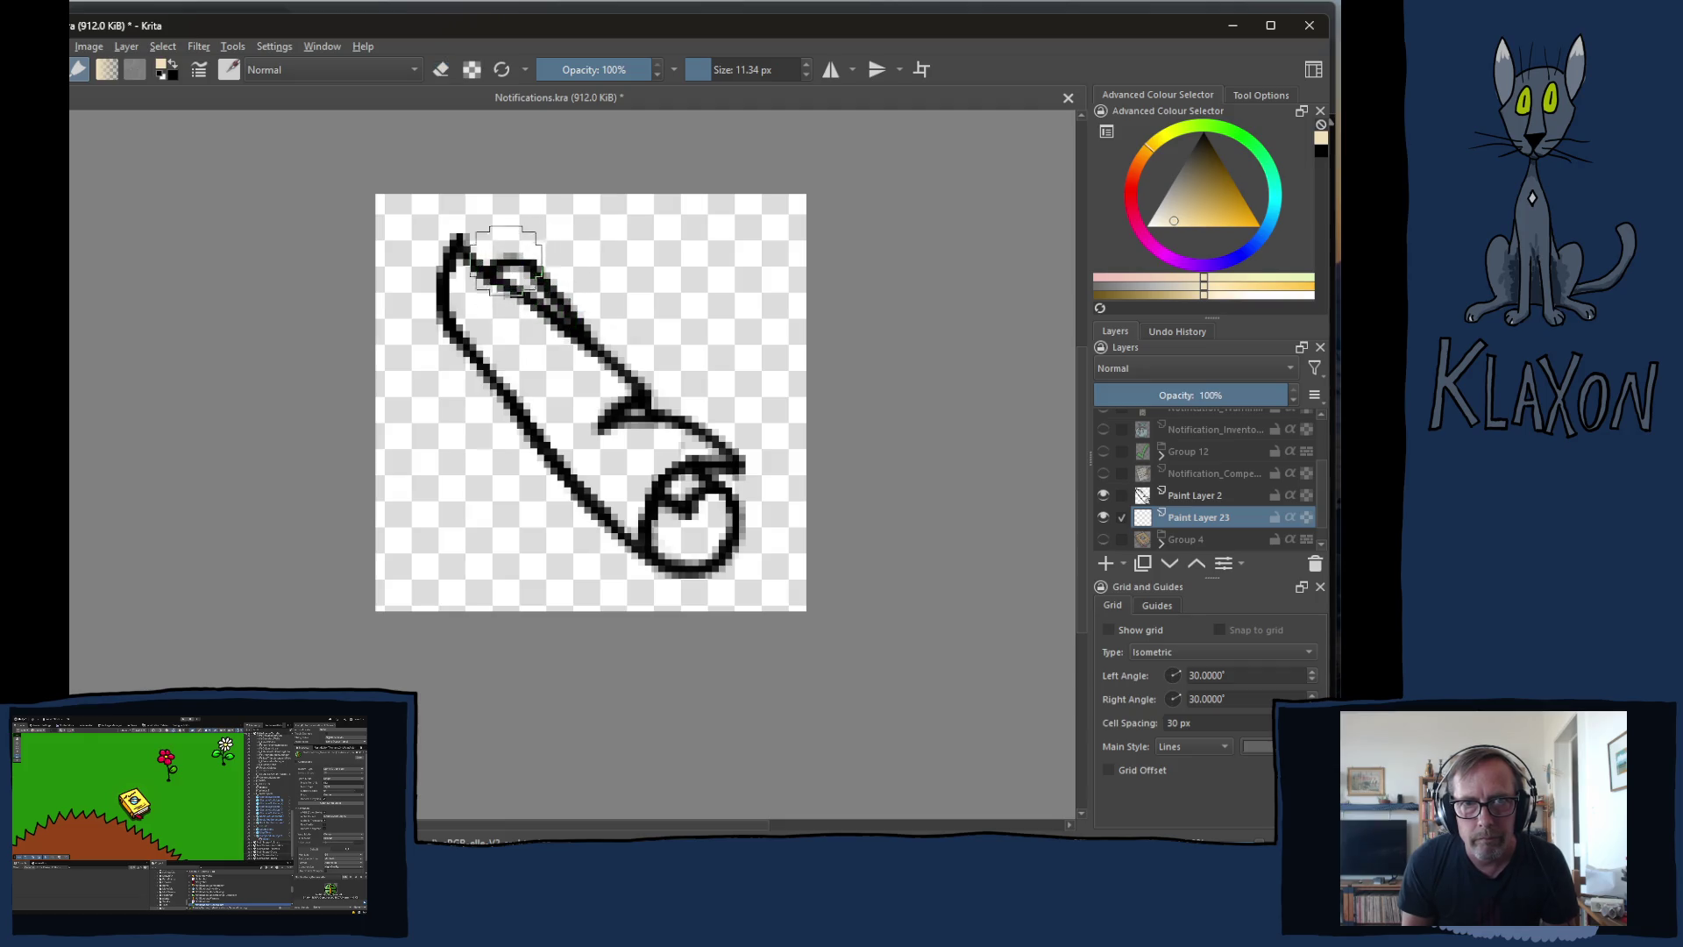
{"action": "mouse_move", "coordinate": [444, 272]}
{"action": "left_mouse_down"}
{"action": "mouse_move", "coordinate": [496, 263]}
{"action": "mouse_move", "coordinate": [526, 289]}
{"action": "mouse_move", "coordinate": [526, 360]}
{"action": "mouse_move", "coordinate": [570, 513]}
{"action": "mouse_move", "coordinate": [614, 552]}
{"action": "mouse_move", "coordinate": [679, 535]}
{"action": "mouse_move", "coordinate": [689, 551]}
{"action": "mouse_move", "coordinate": [684, 451]}
{"action": "mouse_move", "coordinate": [689, 547]}
{"action": "mouse_move", "coordinate": [666, 570]}
{"action": "mouse_move", "coordinate": [743, 518]}
{"action": "mouse_move", "coordinate": [701, 412]}
{"action": "mouse_move", "coordinate": [517, 254]}
{"action": "mouse_move", "coordinate": [460, 254]}
{"action": "mouse_move", "coordinate": [464, 229]}
{"action": "mouse_move", "coordinate": [419, 289]}
{"action": "mouse_move", "coordinate": [452, 386]}
{"action": "mouse_move", "coordinate": [568, 506]}
{"action": "left_mouse_up"}
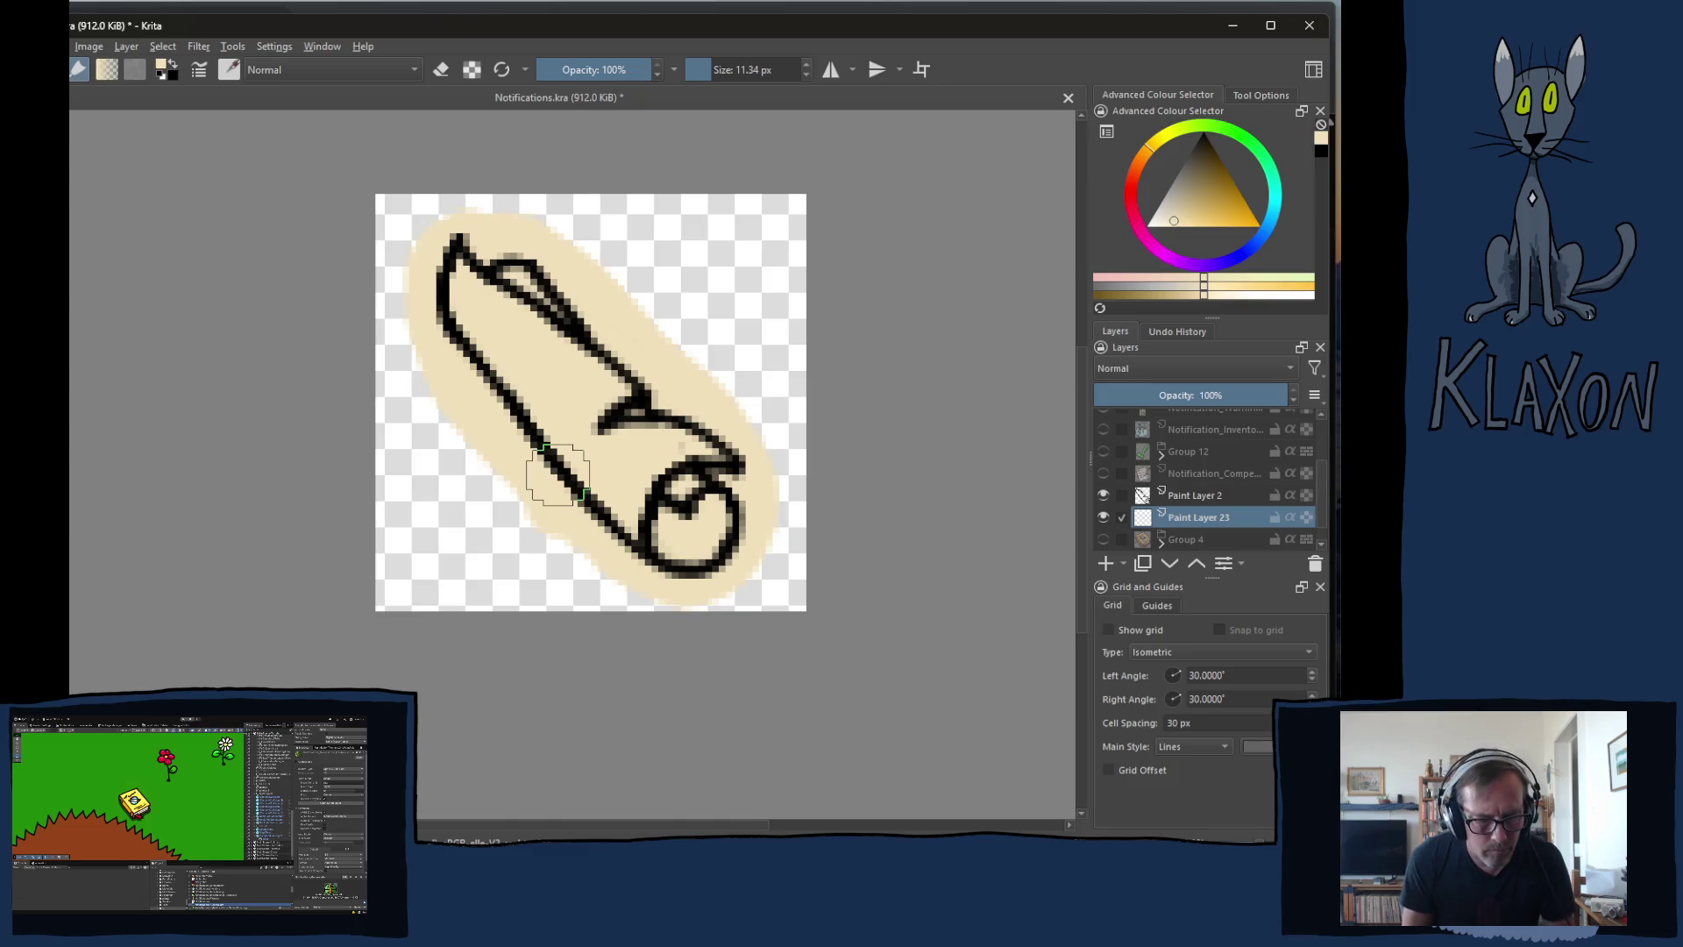
- Bucket-fill the remaining gaps with cream, erase spill outside the outline, and shrink the brush to about 2.6 px
{"action": "key", "text": "f"}
{"action": "left_click", "coordinate": [480, 419]}
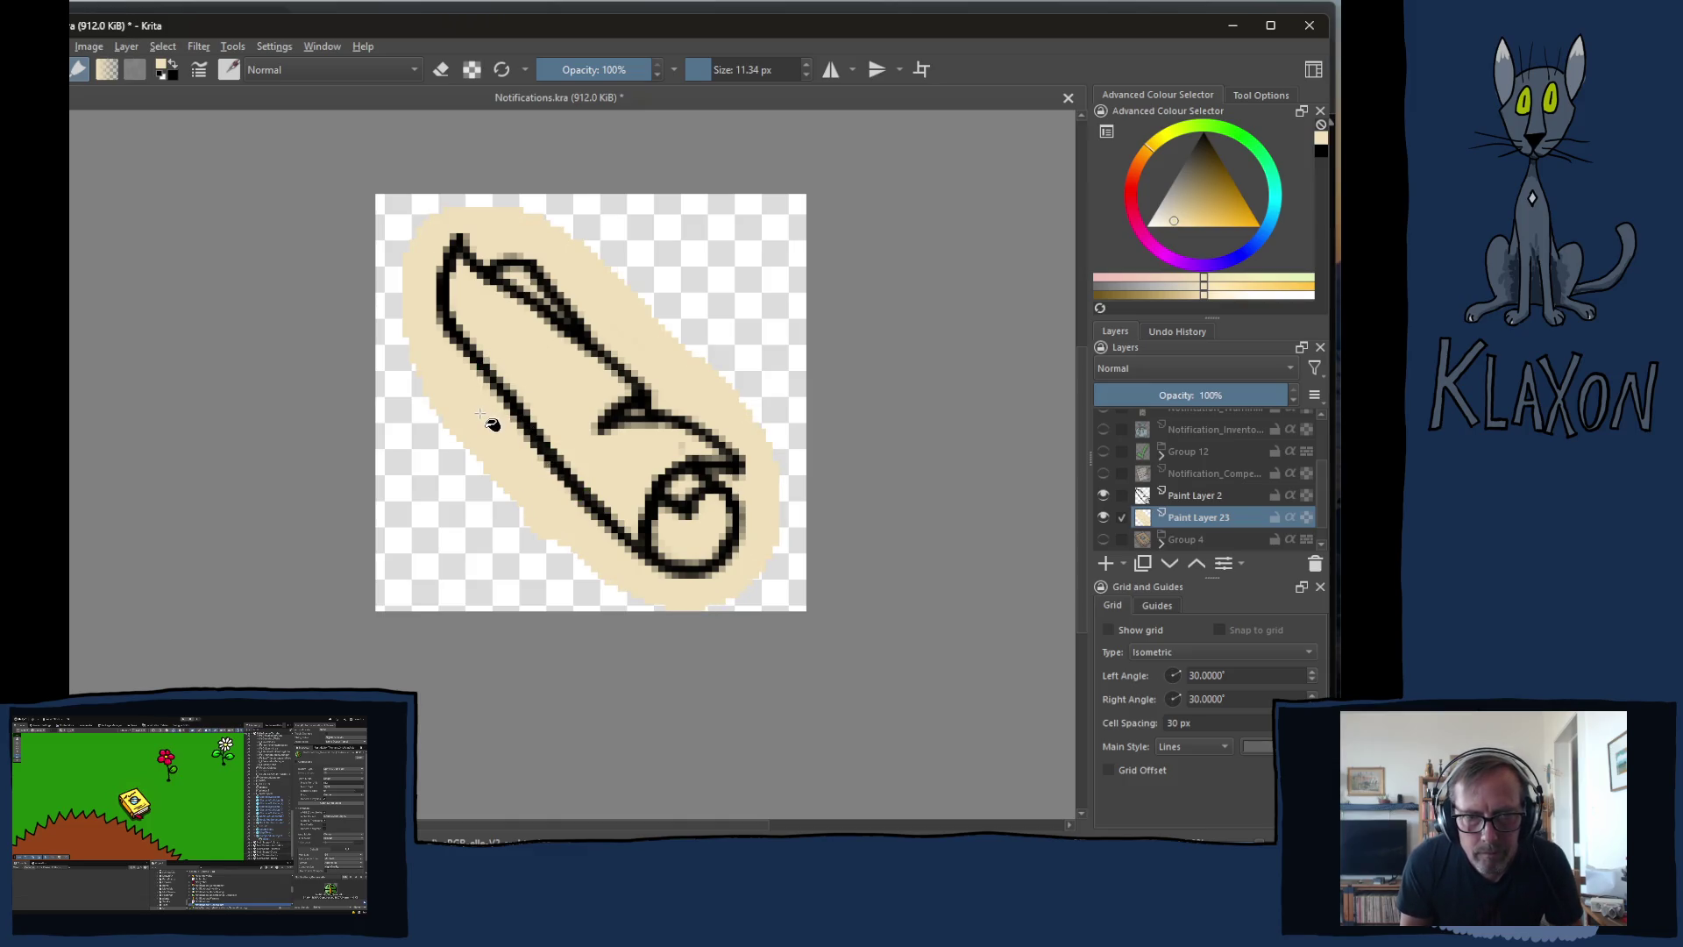
{"action": "key", "text": "e"}
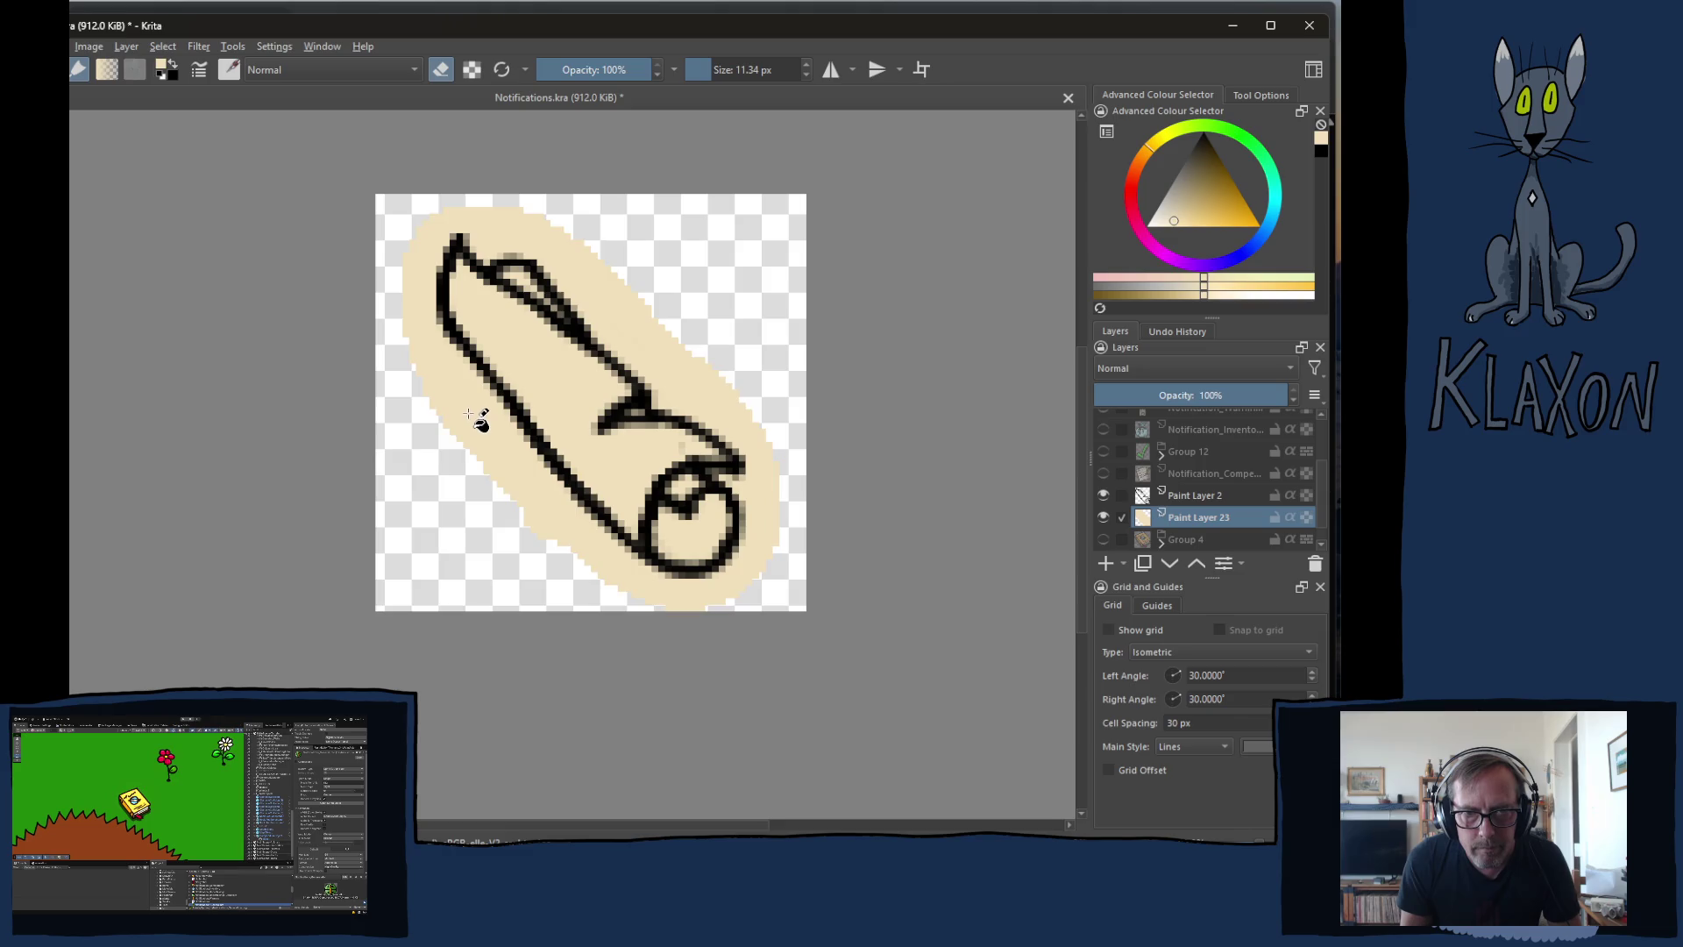
{"action": "left_click", "coordinate": [469, 411]}
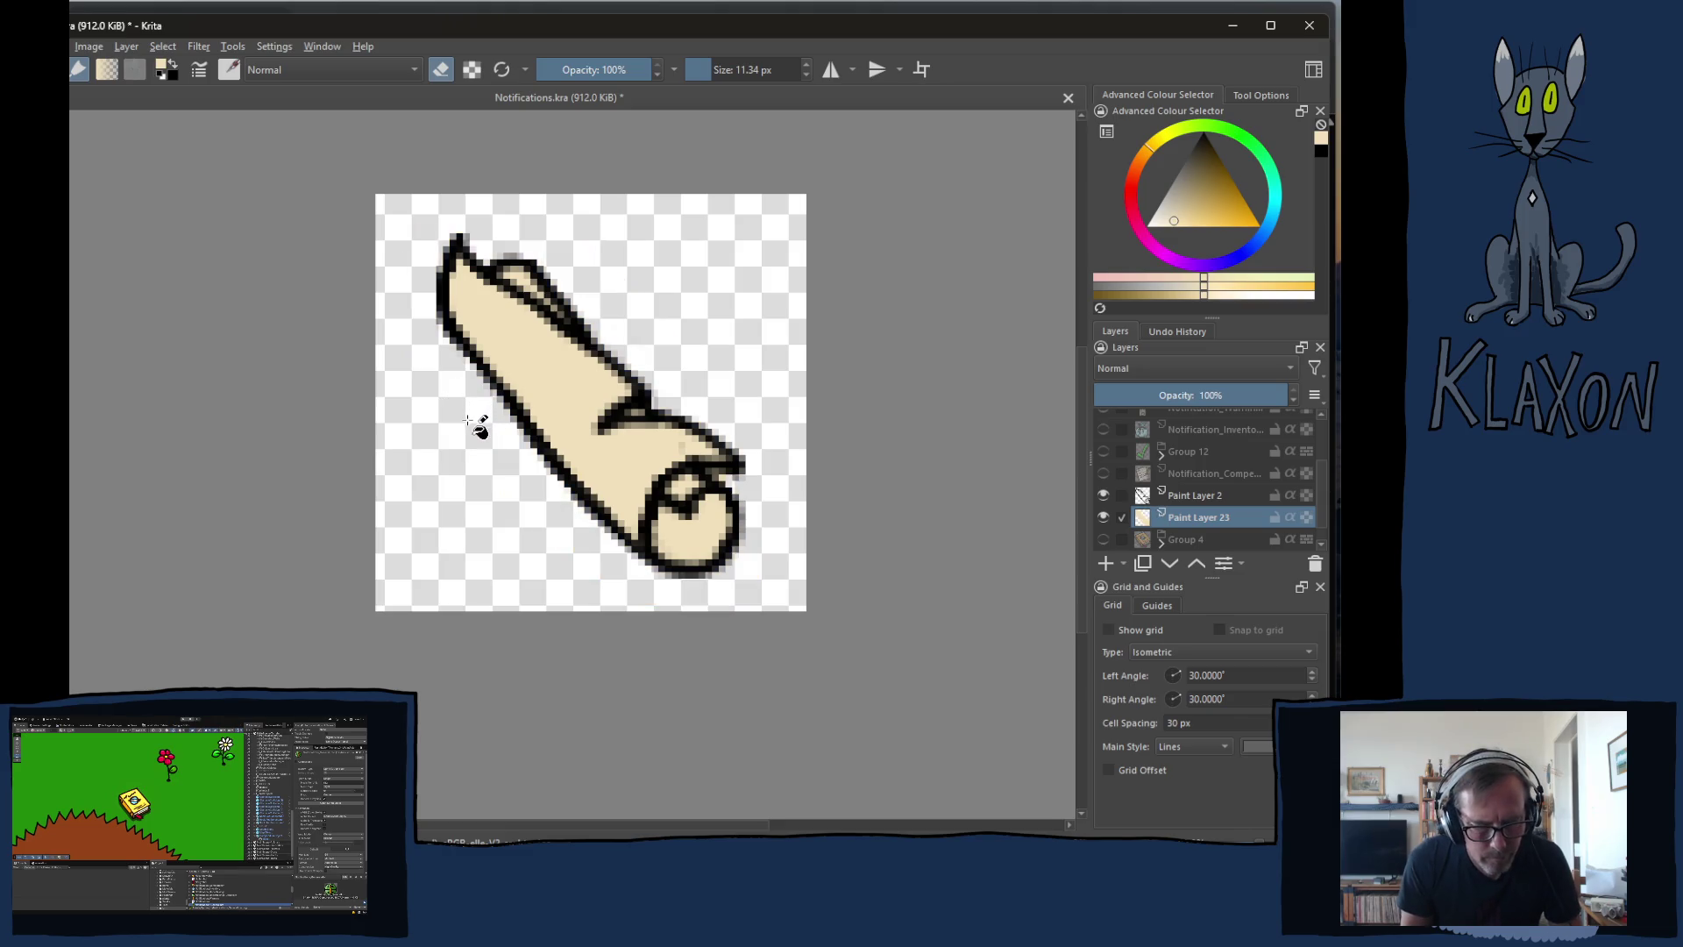
{"action": "key", "text": "b"}
{"action": "left_click_drag", "start_coordinate": [657, 438], "coordinate": [600, 440], "text": "shift"}
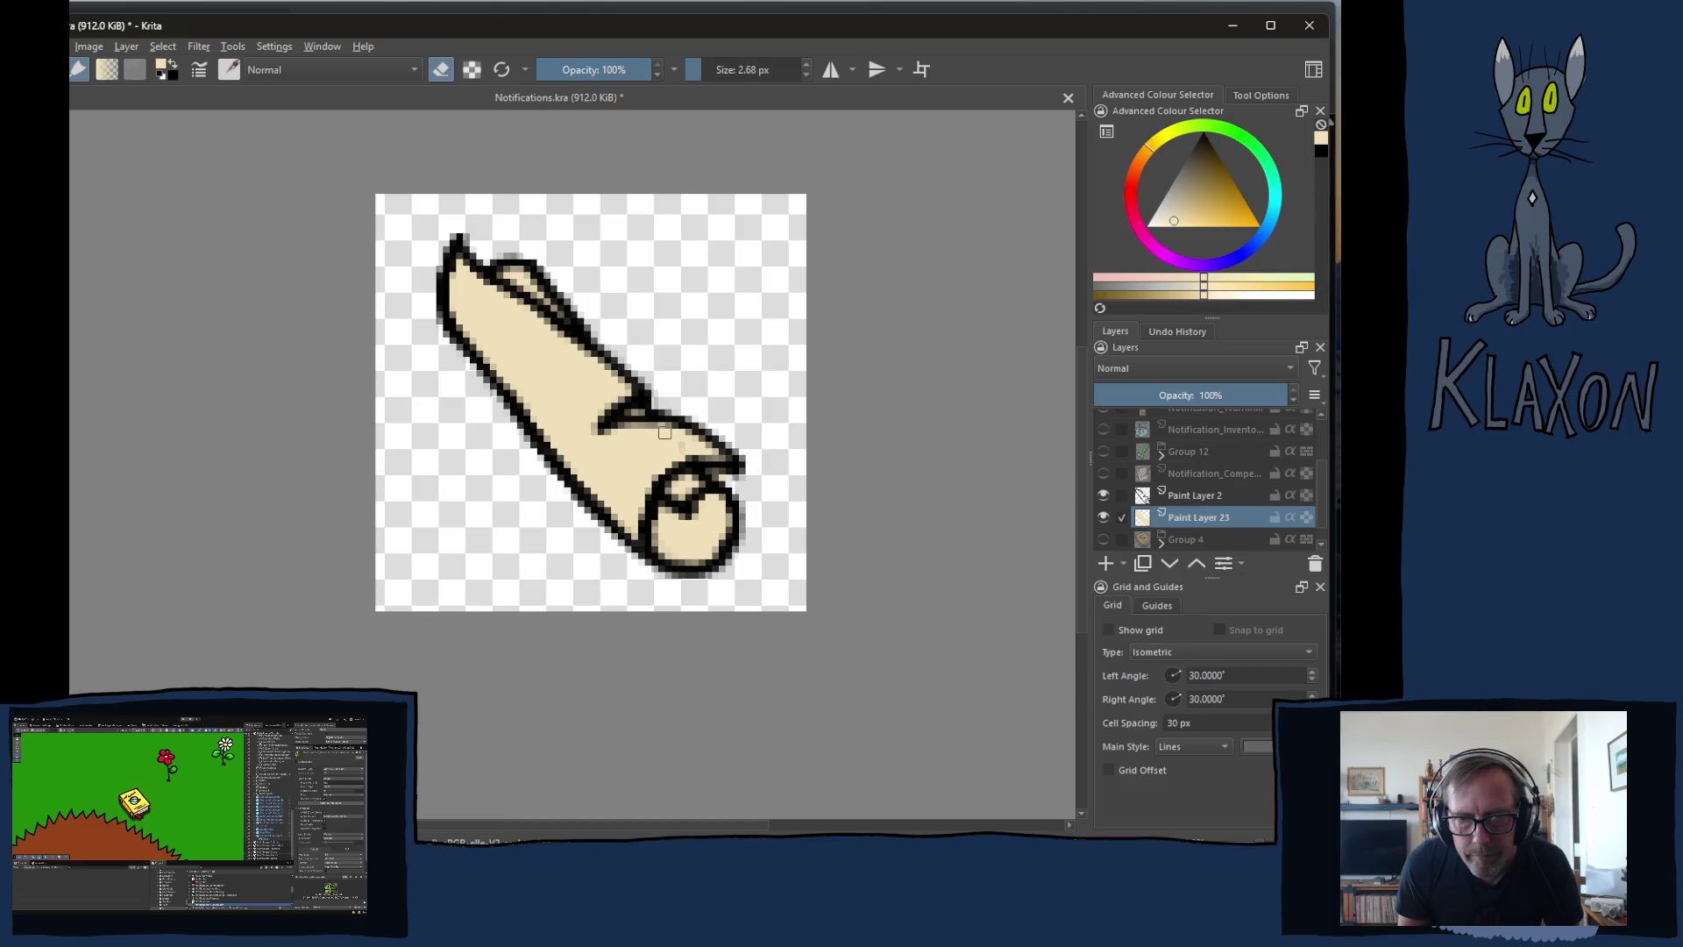
- On Paint Layer 23, touch up and erase stray cream beside the roll's right edge
{"action": "key", "text": "e"}
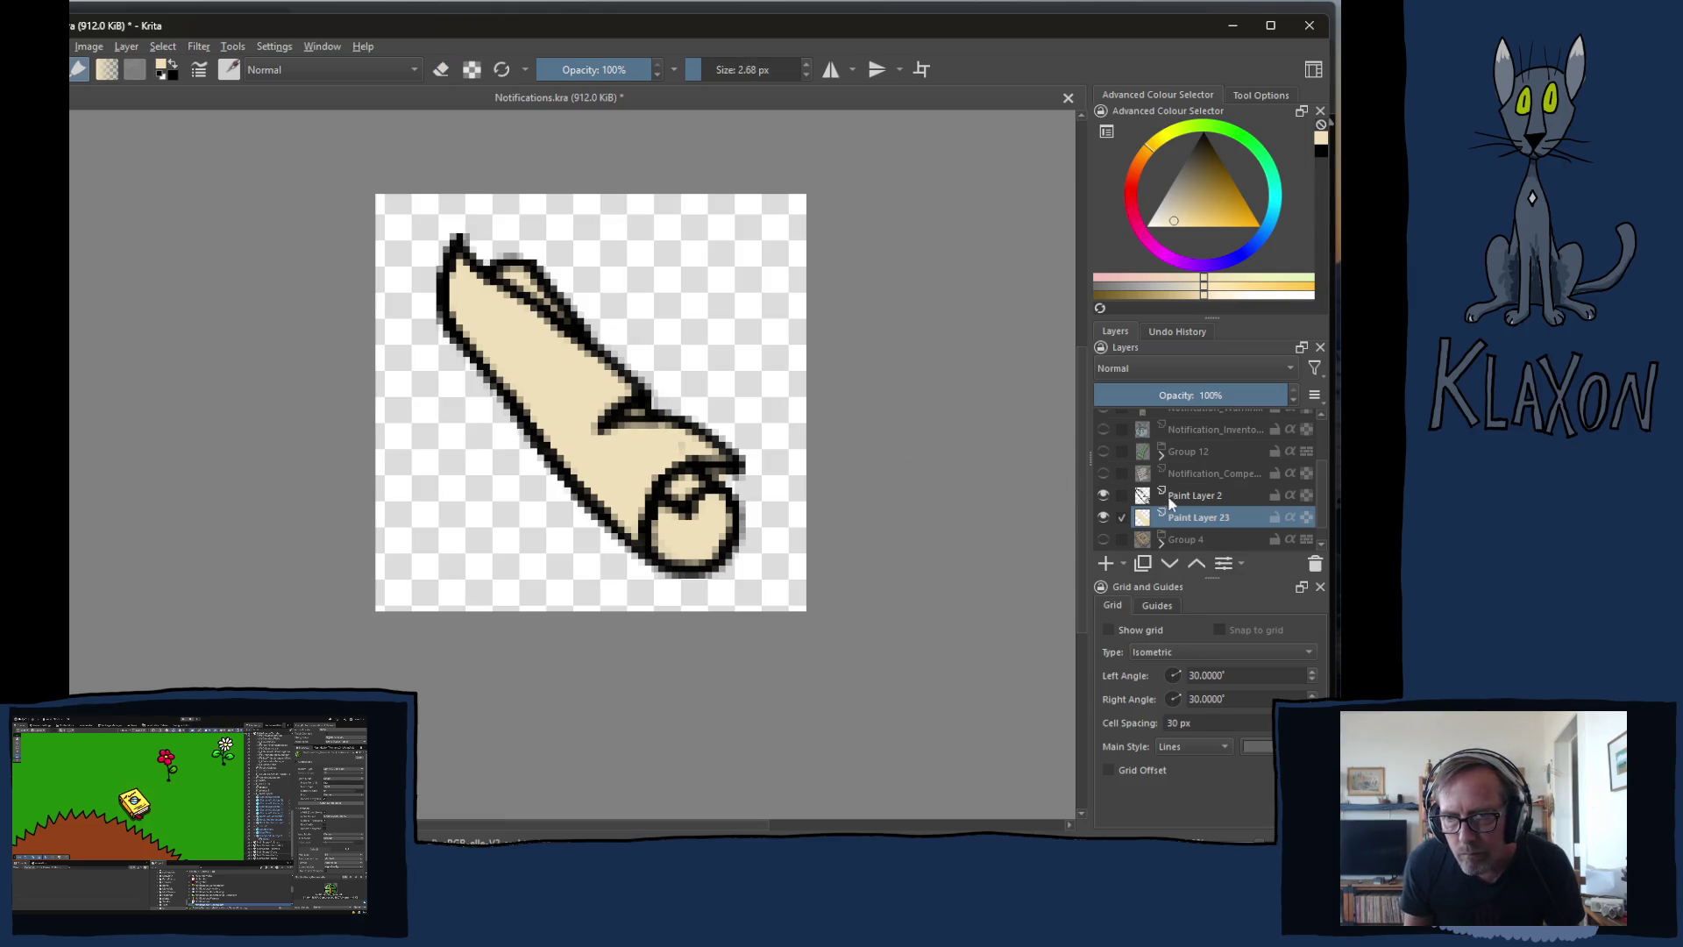
{"action": "left_click", "coordinate": [1169, 498]}
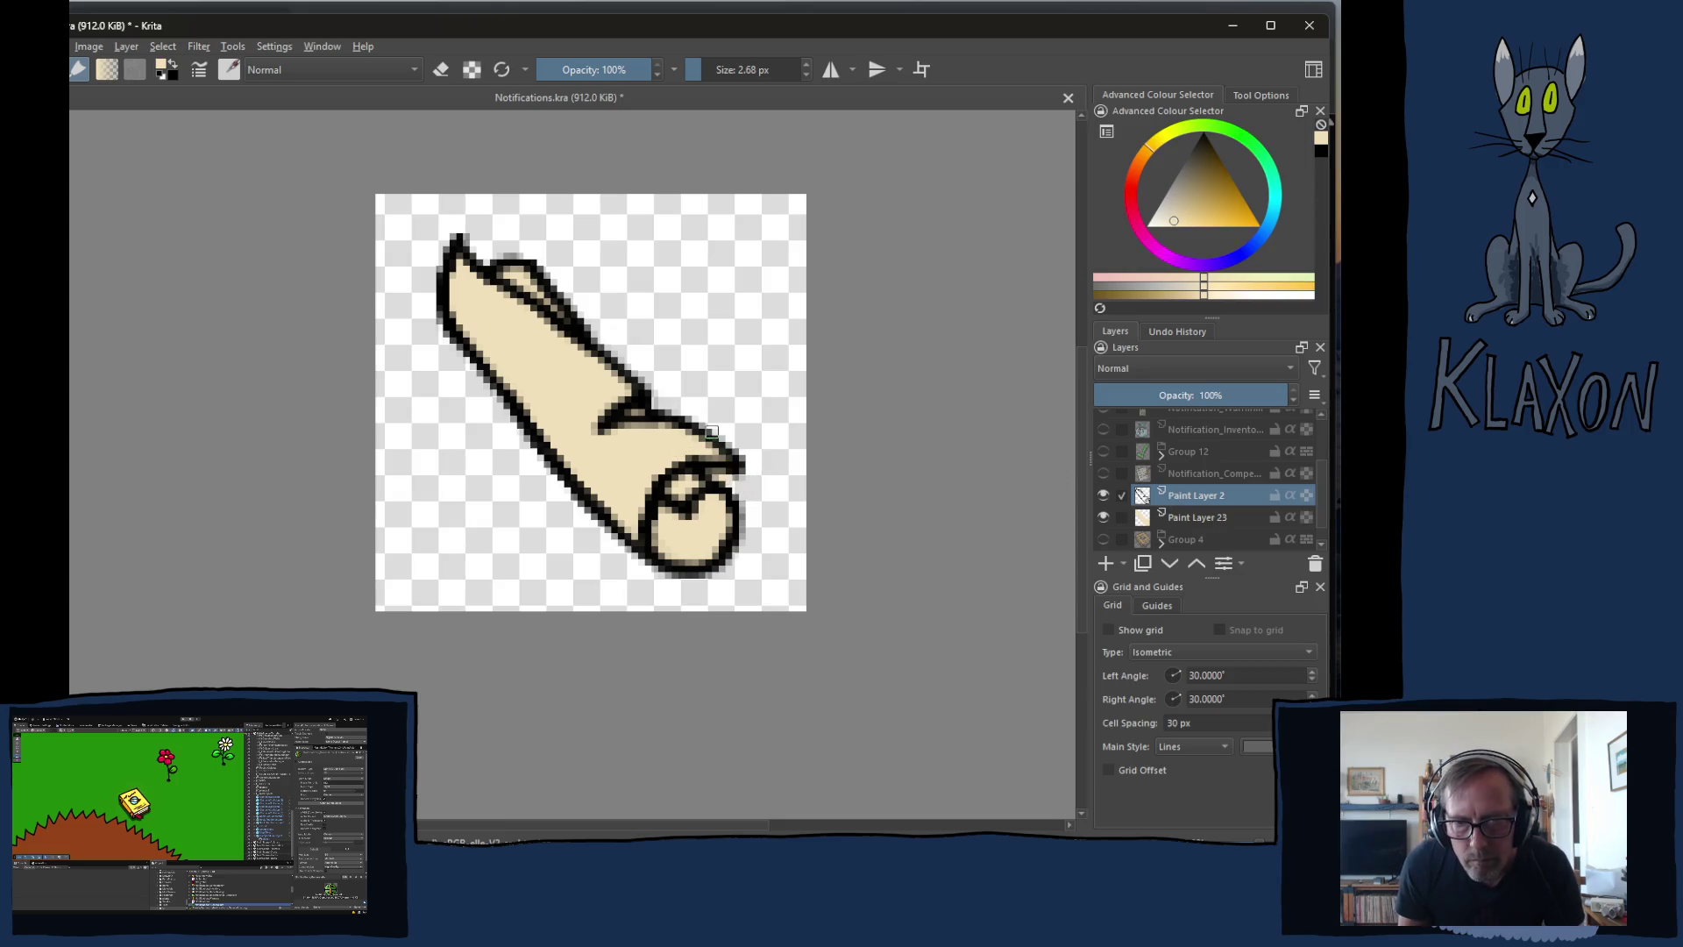
{"action": "left_click", "coordinate": [1165, 512]}
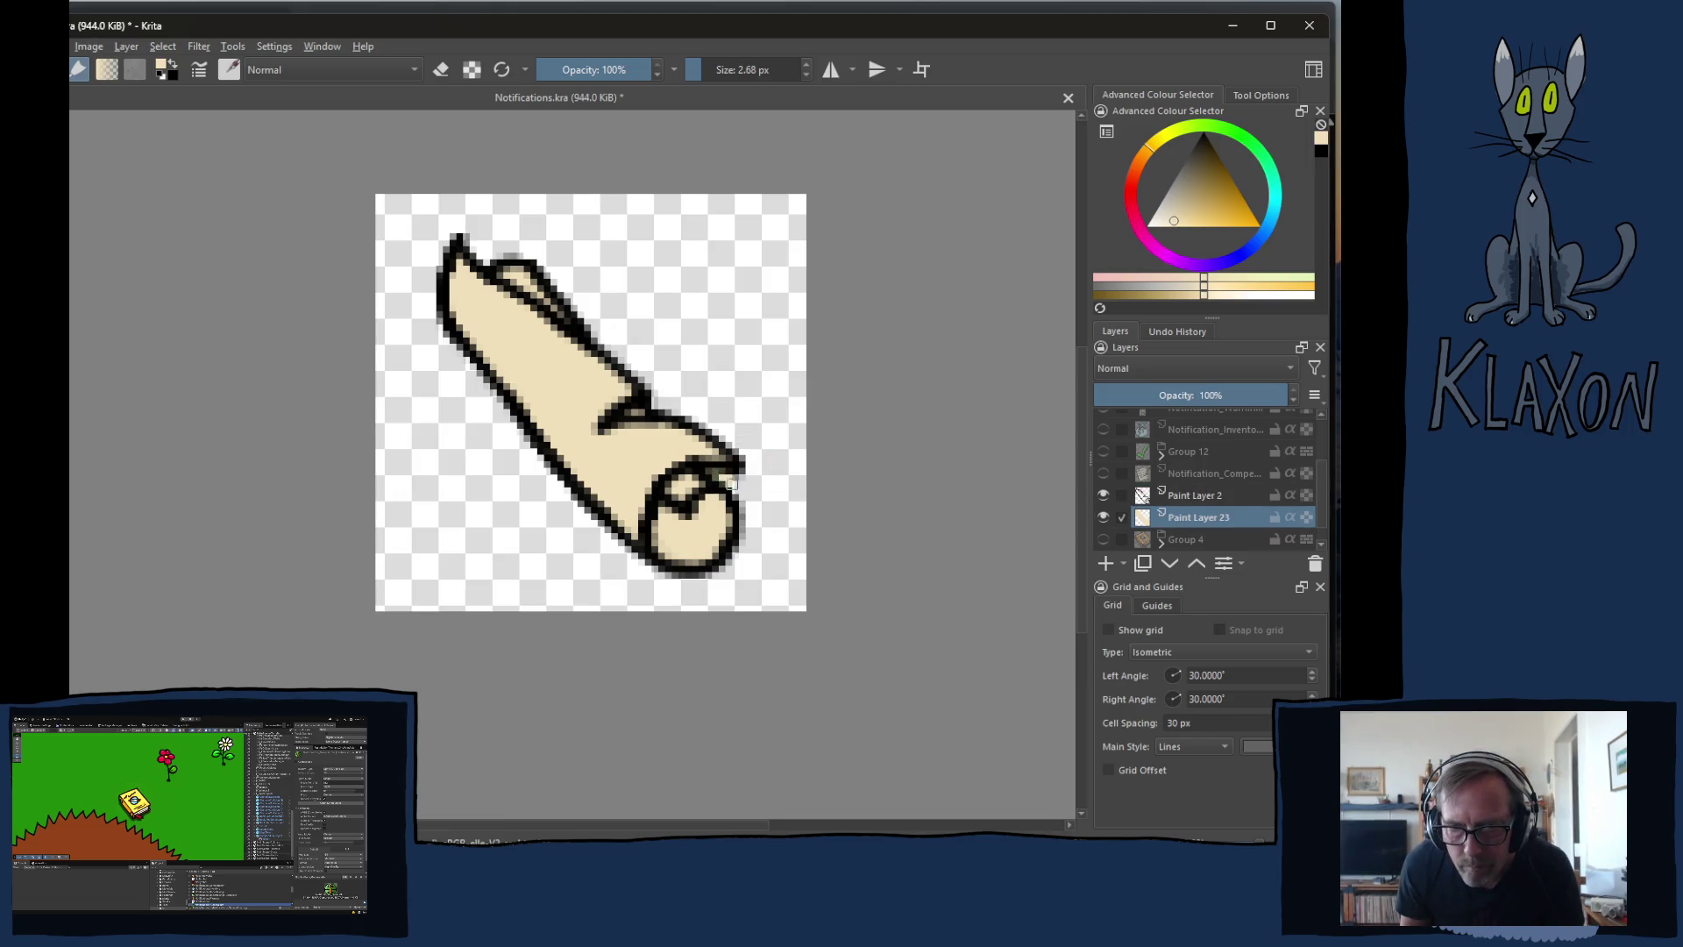
{"action": "left_click_drag", "start_coordinate": [761, 510], "coordinate": [754, 531]}
{"action": "key", "text": "e"}
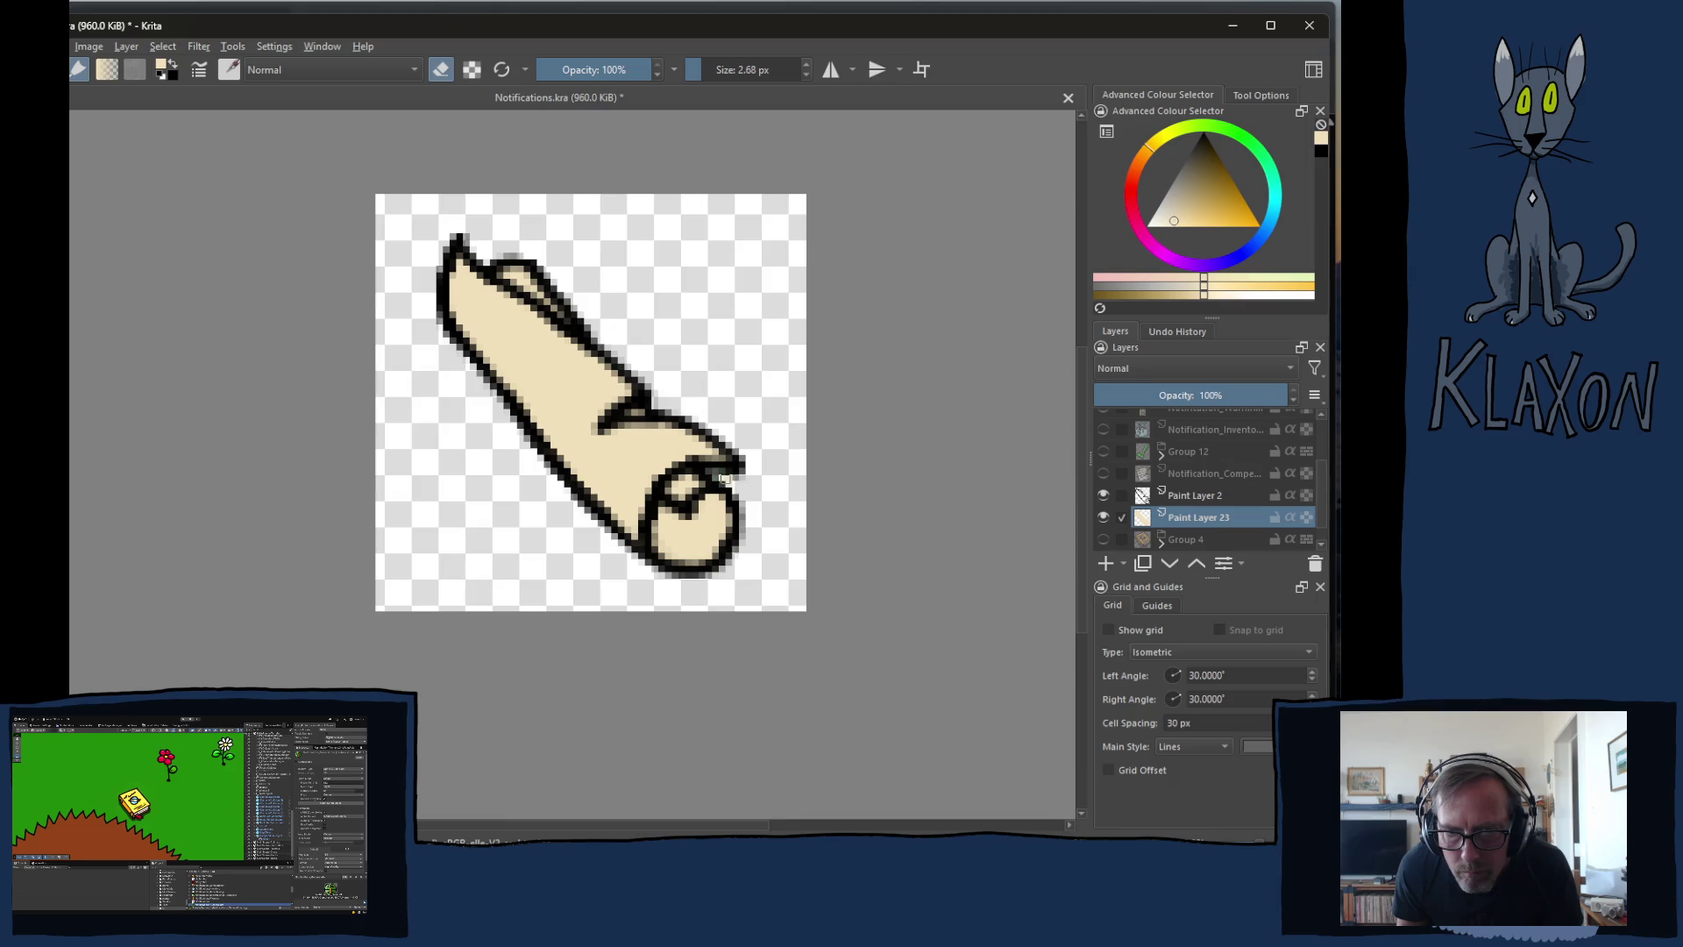
- Toggle the black outline's visibility to check the fill, then reselect Paint Layer 23
{"action": "left_click", "coordinate": [1105, 496]}
{"action": "left_click", "coordinate": [1104, 496]}
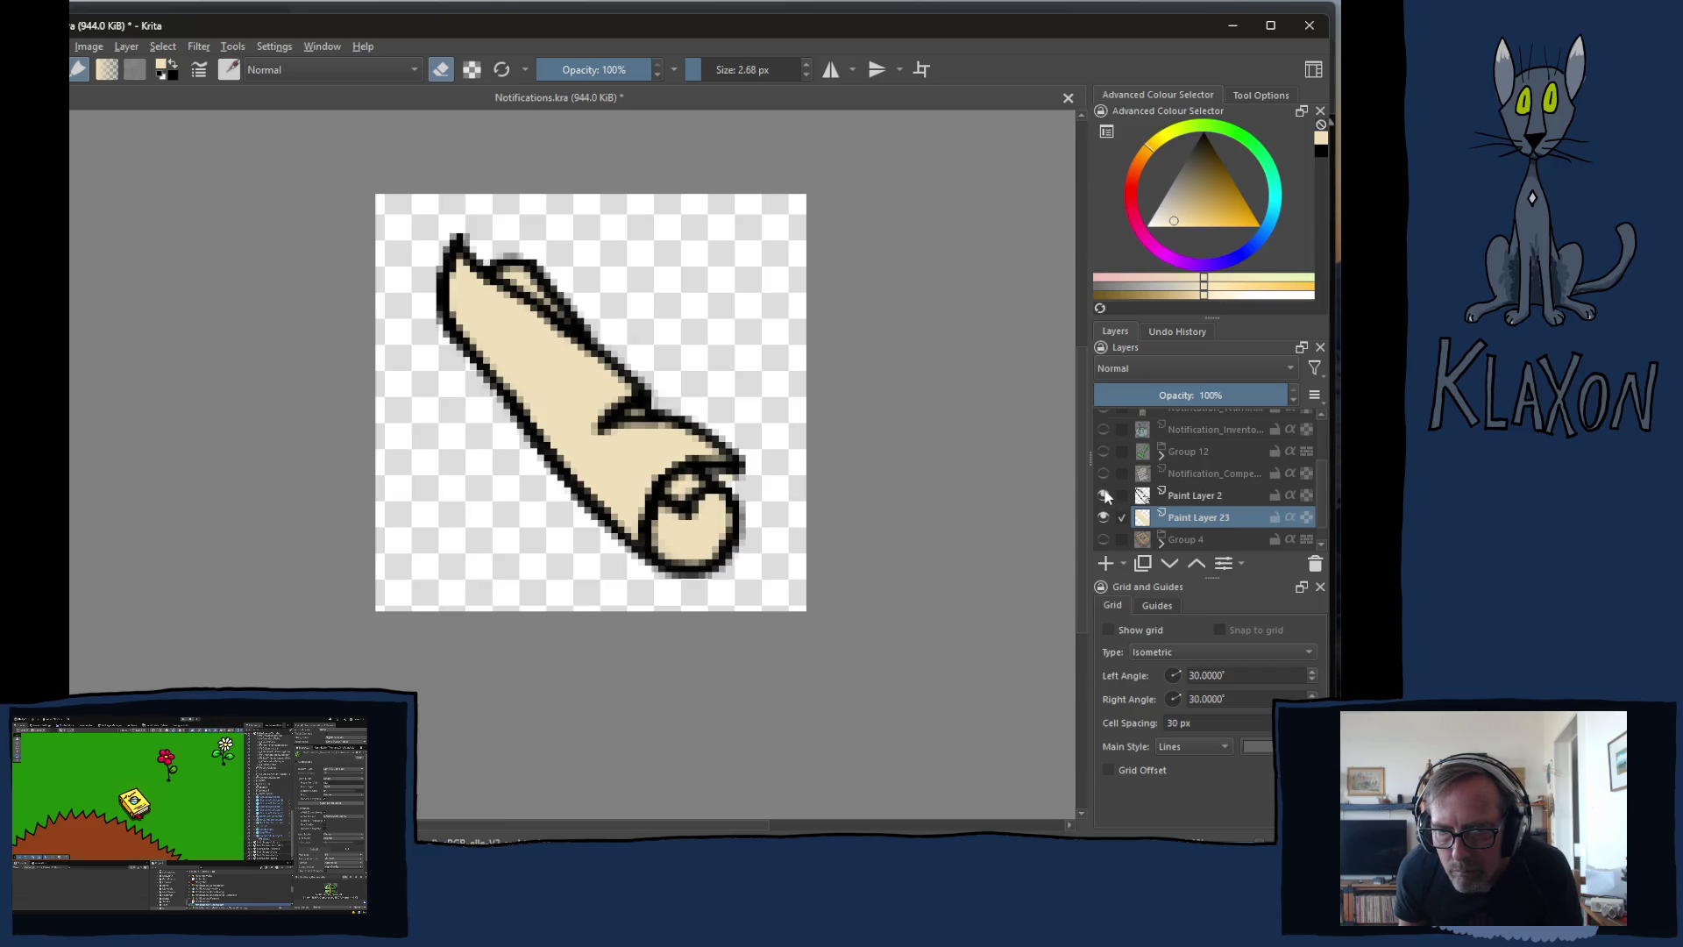
{"action": "left_click", "coordinate": [1104, 496]}
{"action": "left_click", "coordinate": [1105, 496]}
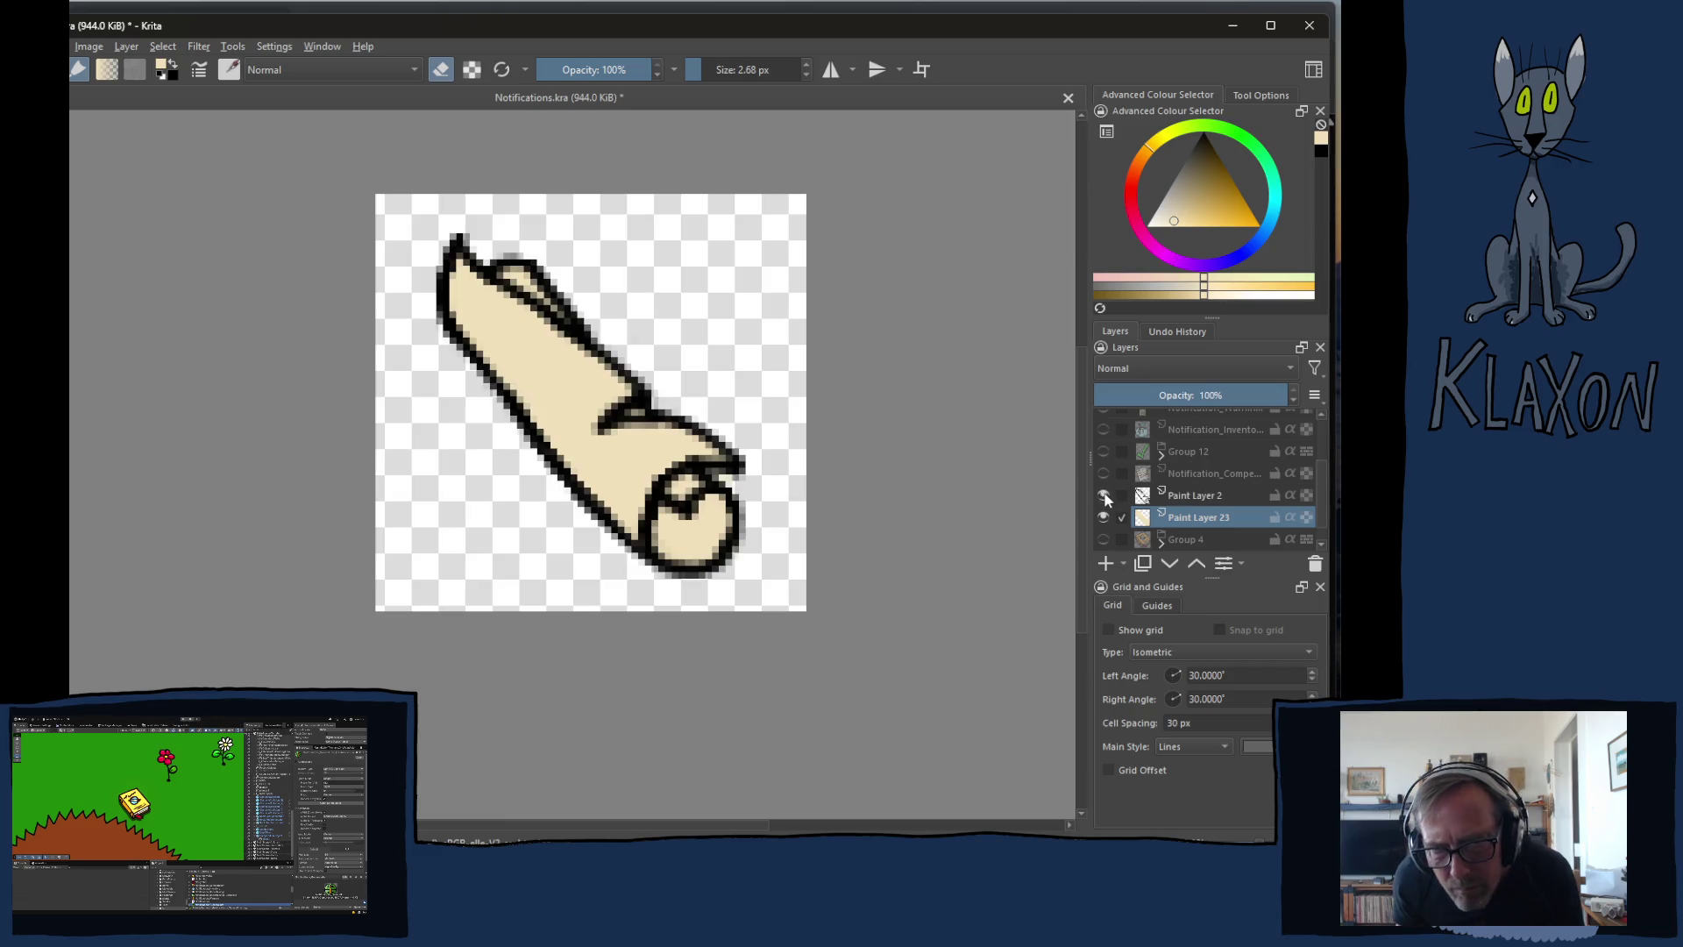
{"action": "left_click", "coordinate": [1180, 500]}
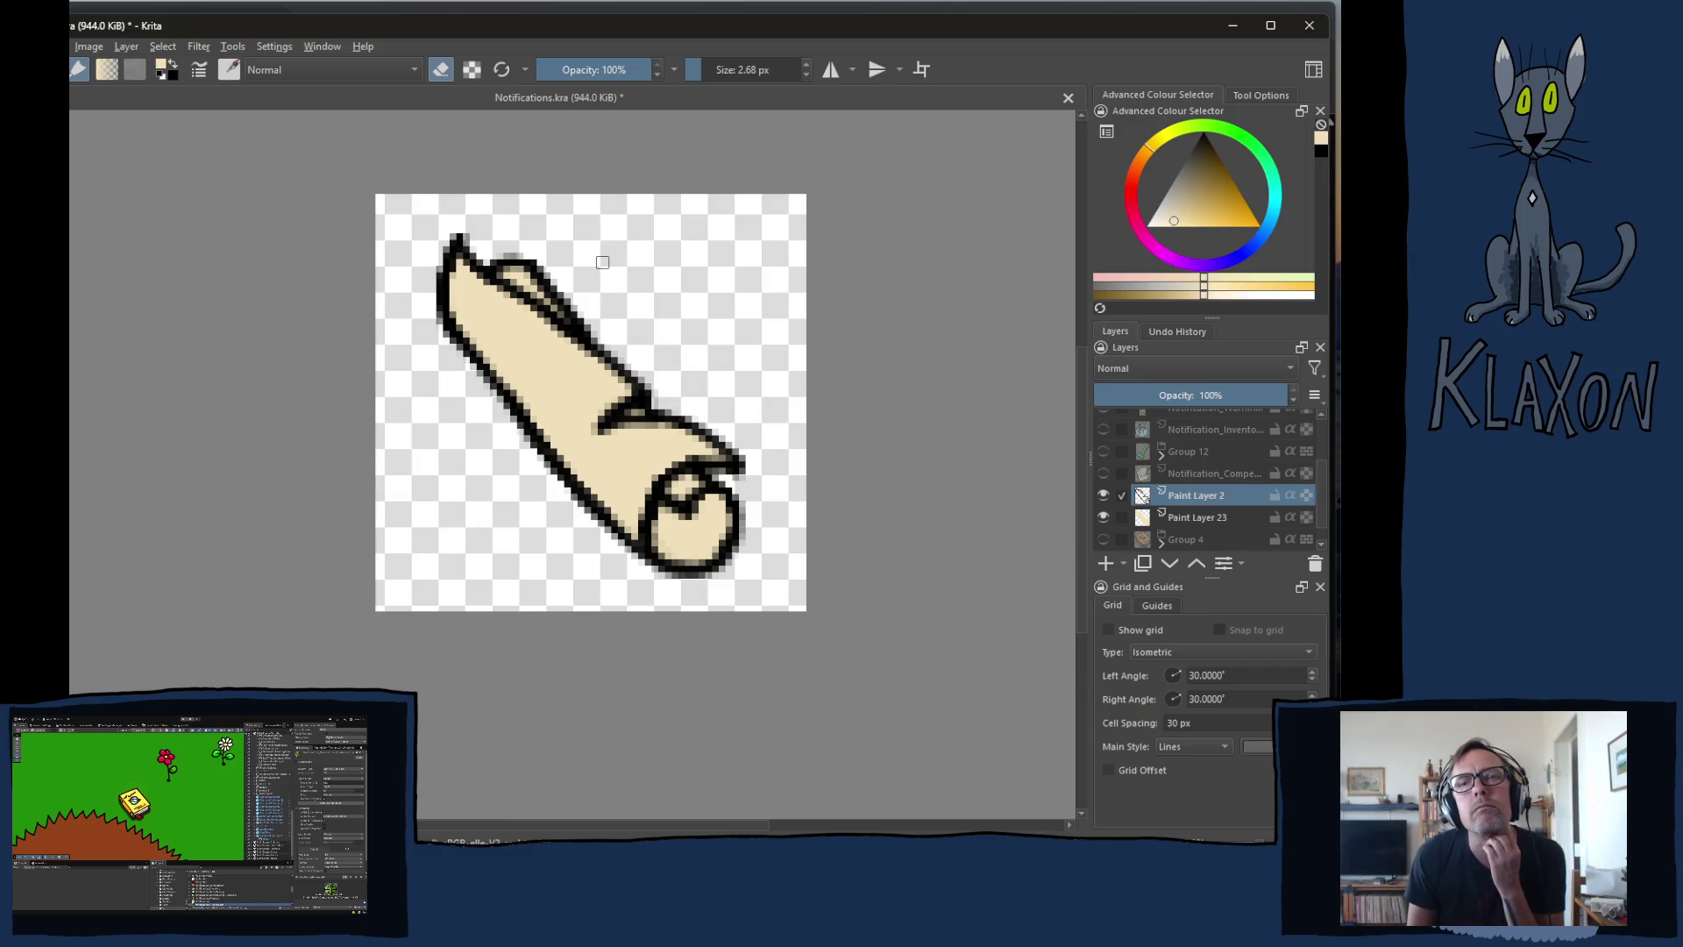
{"action": "left_click", "coordinate": [1186, 521]}
- Add a new layer above the fill and set its opacity to 50%
{"action": "left_click", "coordinate": [1121, 562]}
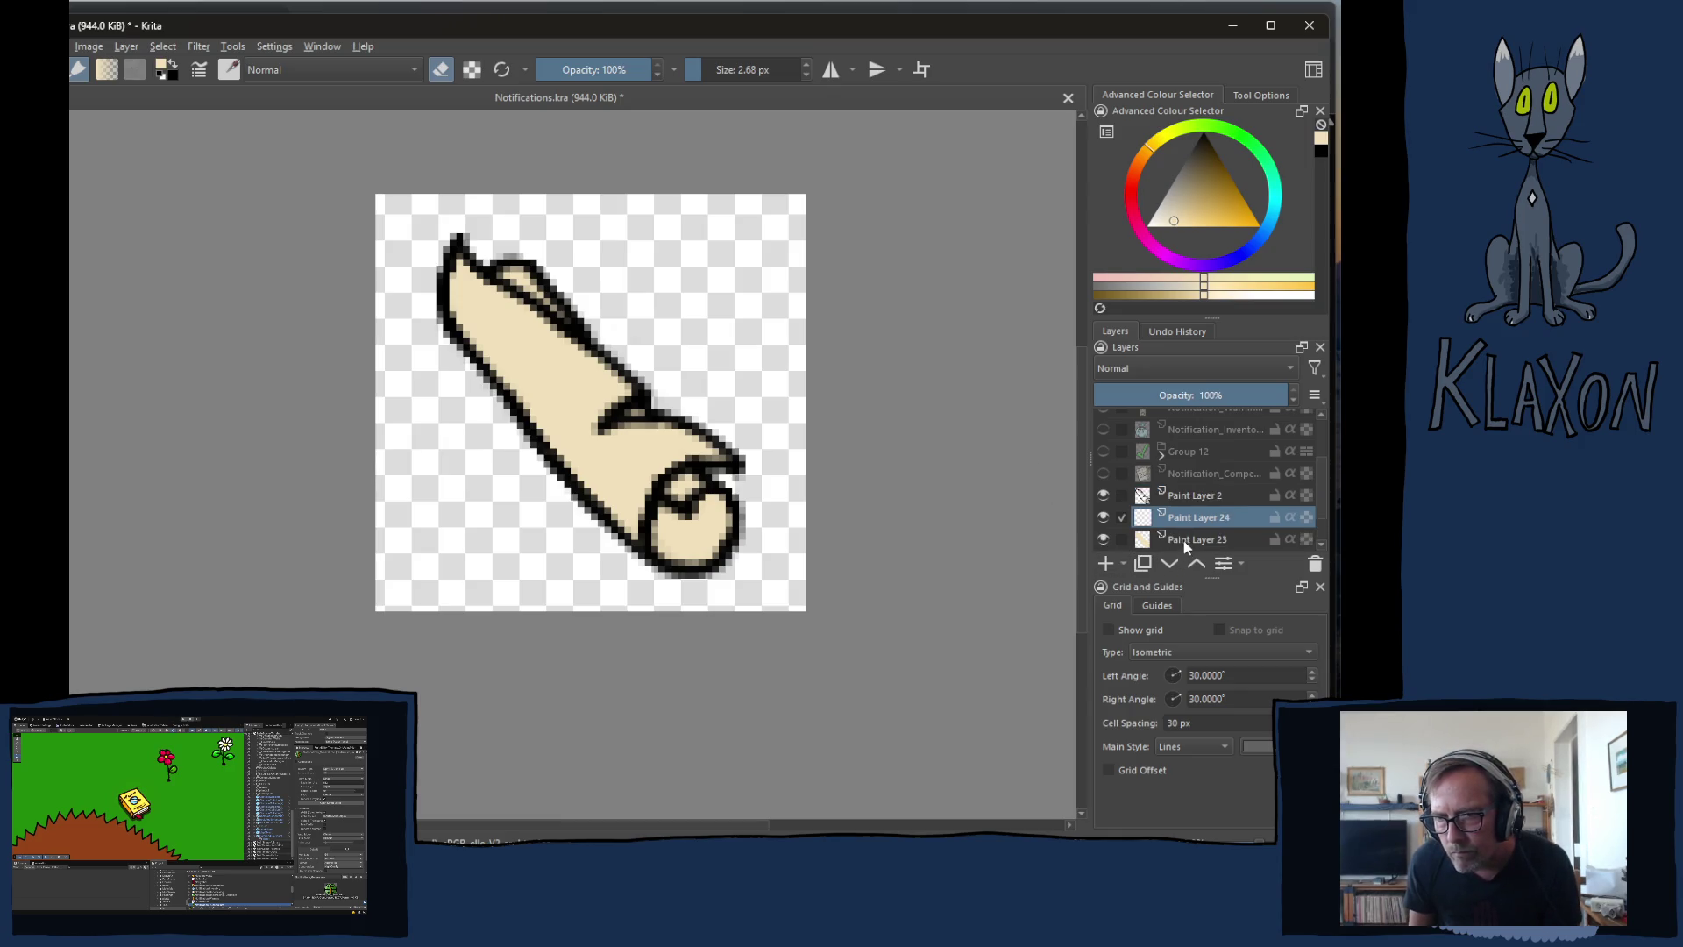
{"action": "left_click", "coordinate": [1186, 395]}
{"action": "type", "text": "50"}
{"action": "key", "text": "Return"}
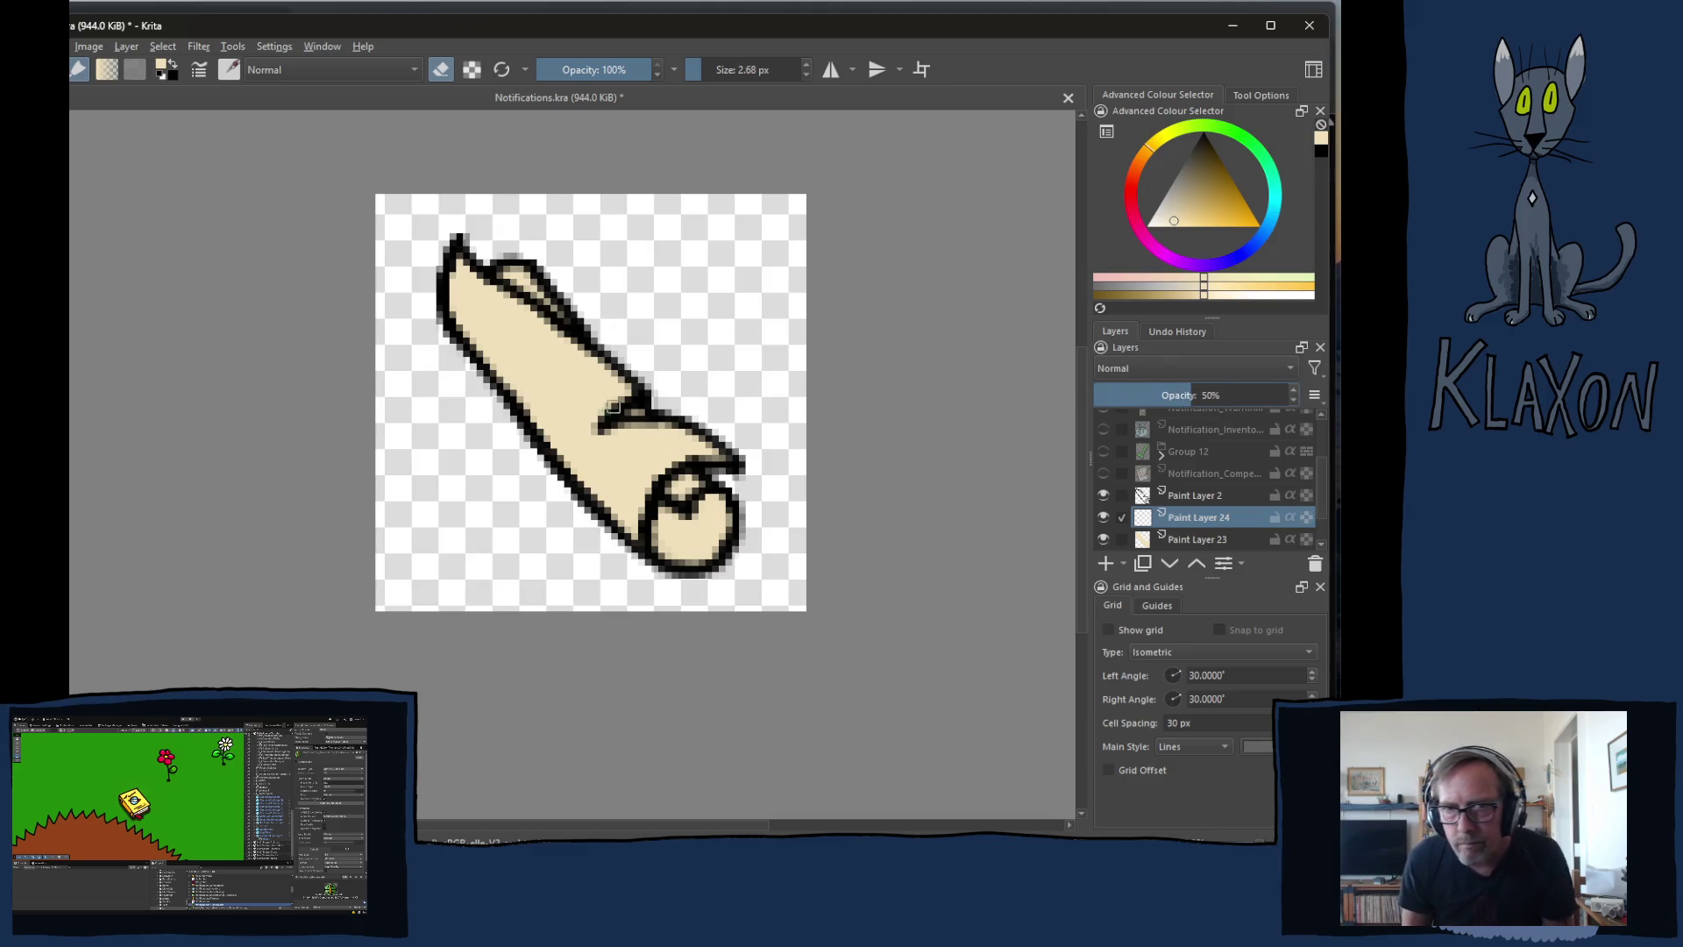
- Paint black shading with a 5 px brush along the lower-left edge and inside the rolled end
{"action": "right_click", "coordinate": [603, 397]}
{"action": "left_click", "coordinate": [587, 373]}
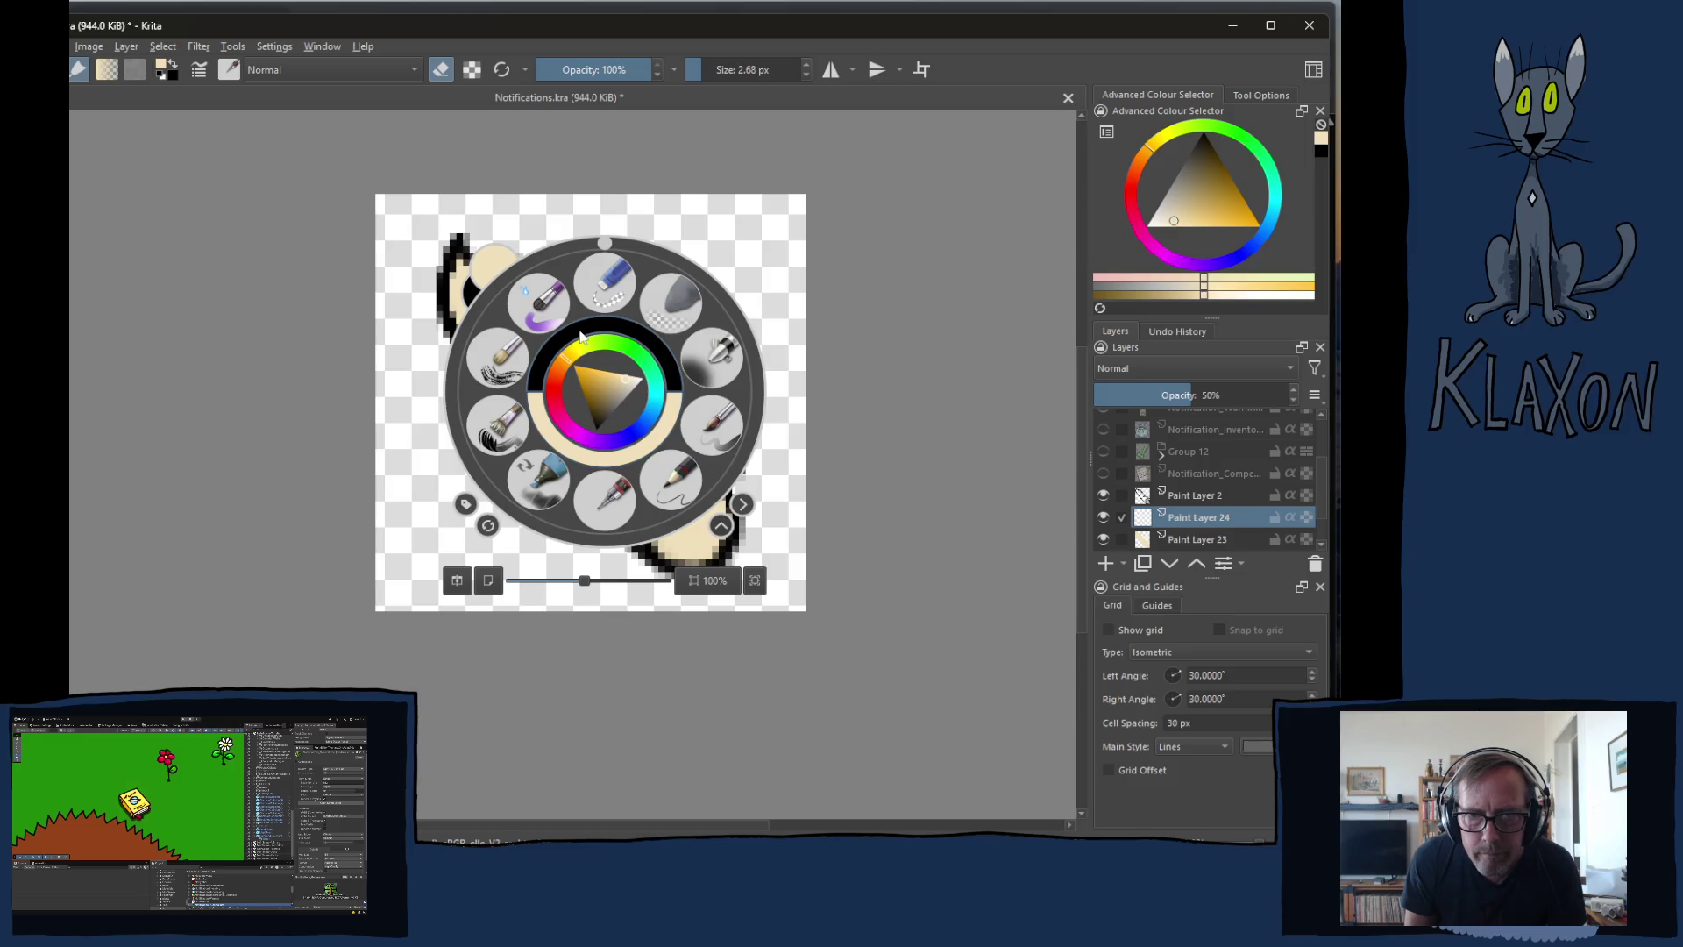
{"action": "key", "text": "e"}
{"action": "key", "text": "bracketright"}
{"action": "key", "text": "bracketright"}
{"action": "key", "text": "bracketright"}
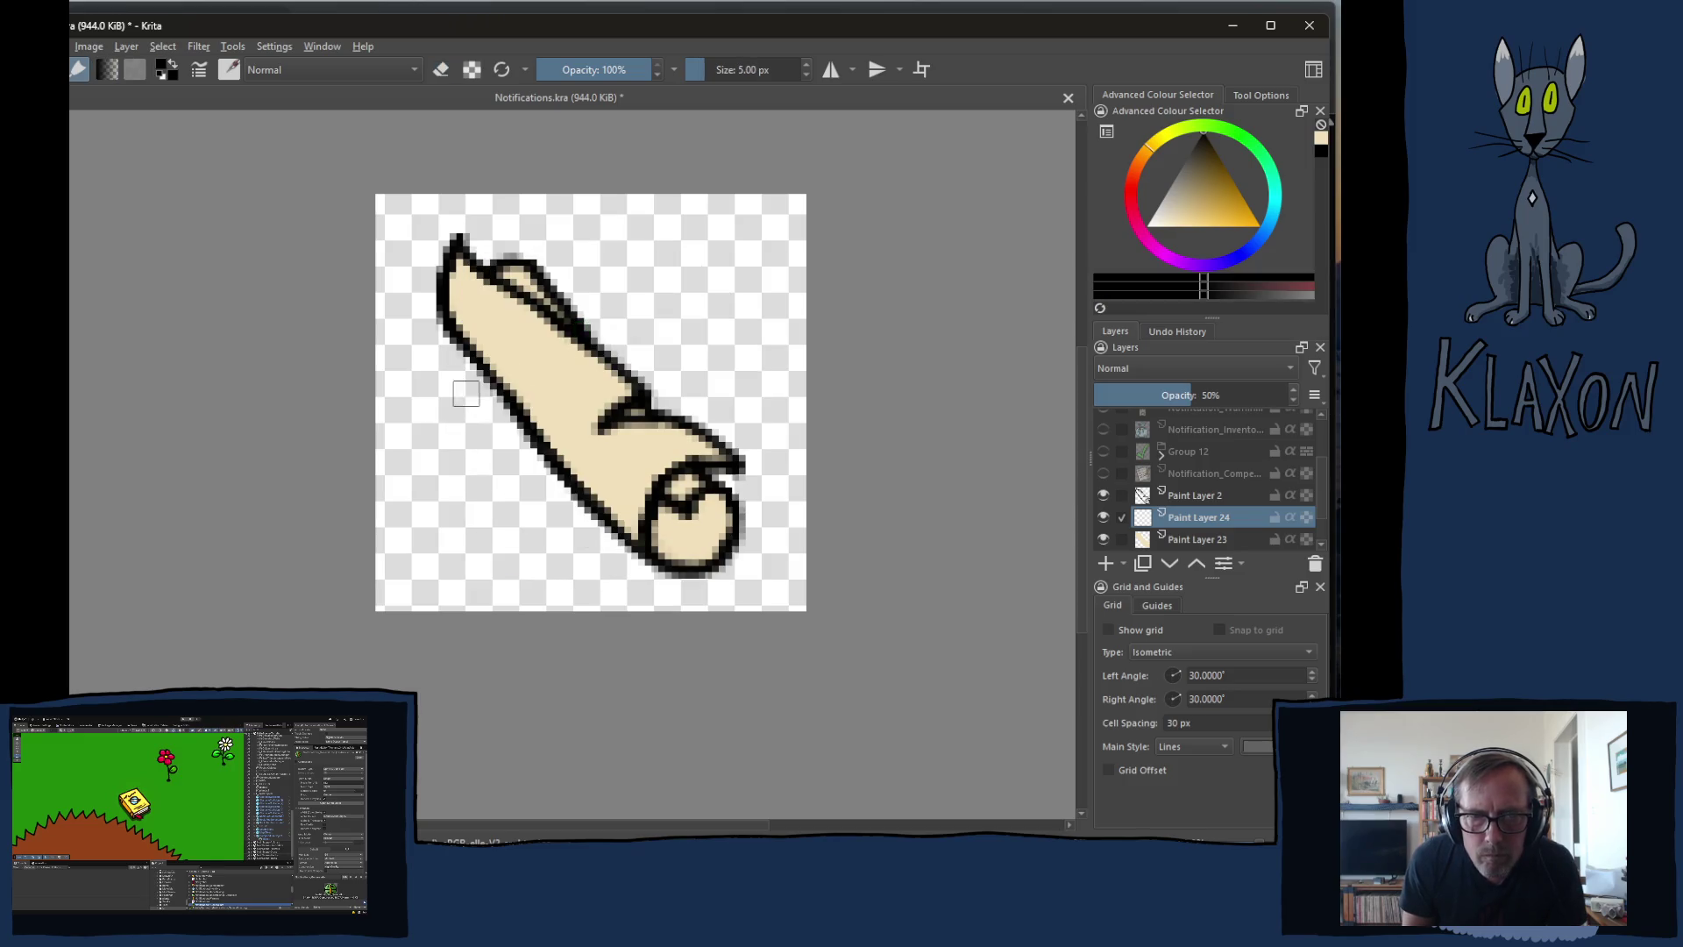
{"action": "left_click_drag", "start_coordinate": [449, 313], "coordinate": [637, 535]}
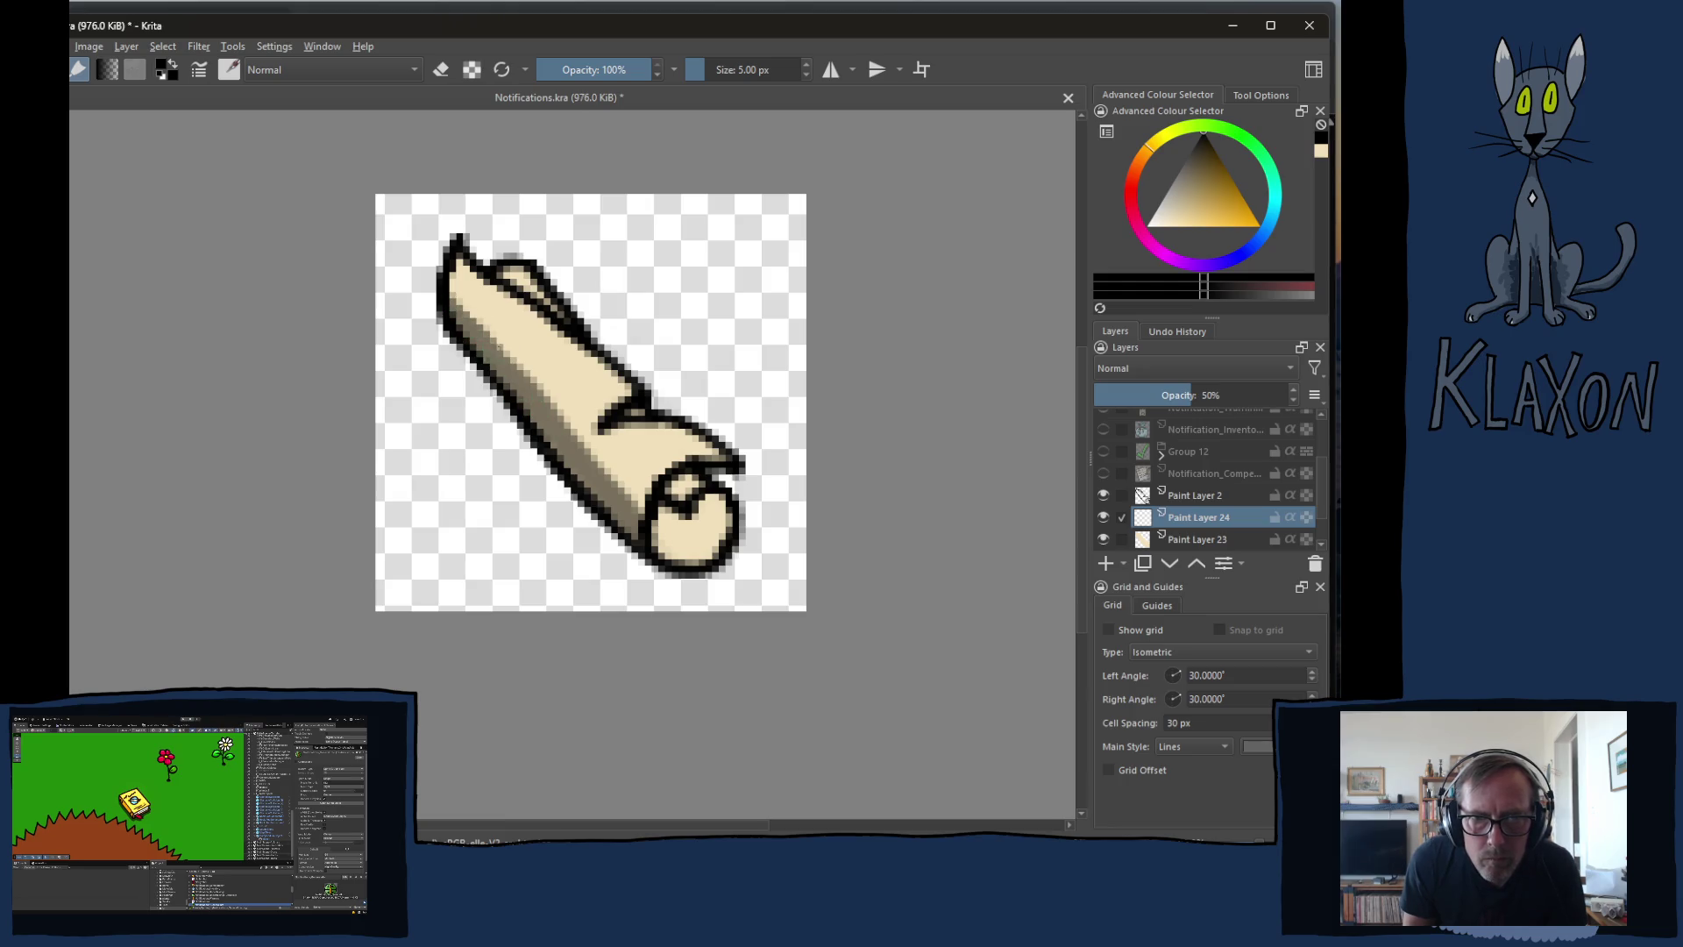
{"action": "mouse_move", "coordinate": [653, 507]}
{"action": "left_mouse_down"}
{"action": "mouse_move", "coordinate": [689, 552]}
{"action": "mouse_move", "coordinate": [709, 549]}
{"action": "mouse_move", "coordinate": [725, 503]}
{"action": "mouse_move", "coordinate": [719, 544]}
{"action": "mouse_move", "coordinate": [675, 554]}
{"action": "left_mouse_up"}
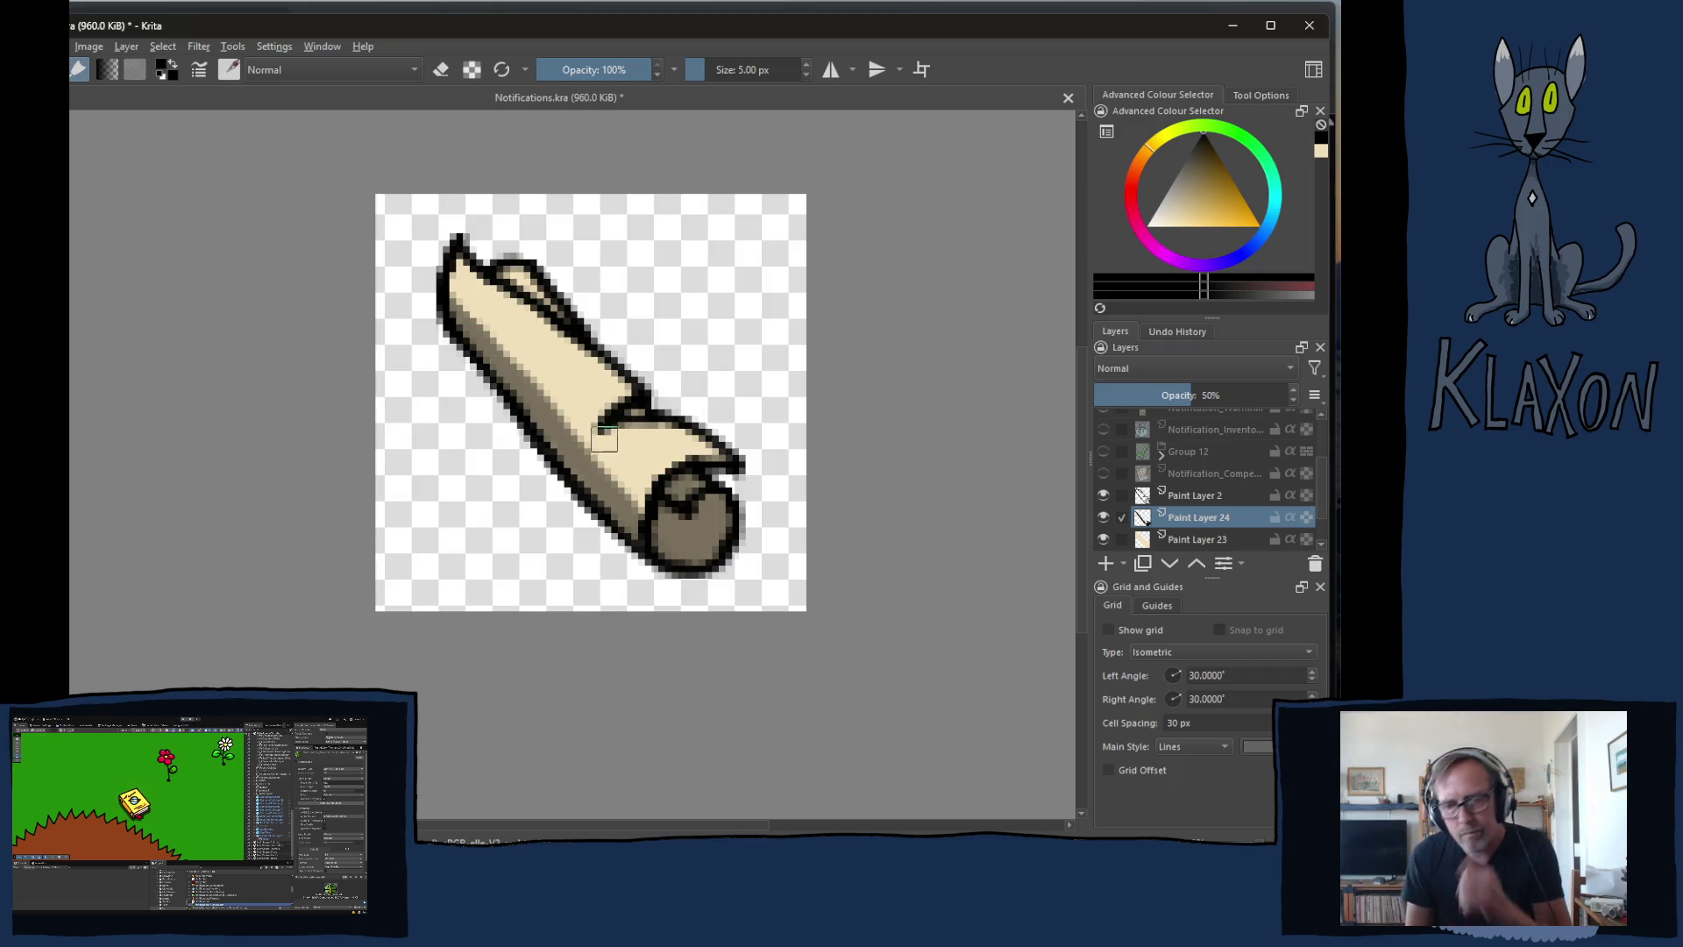
{"action": "key", "text": "1"}
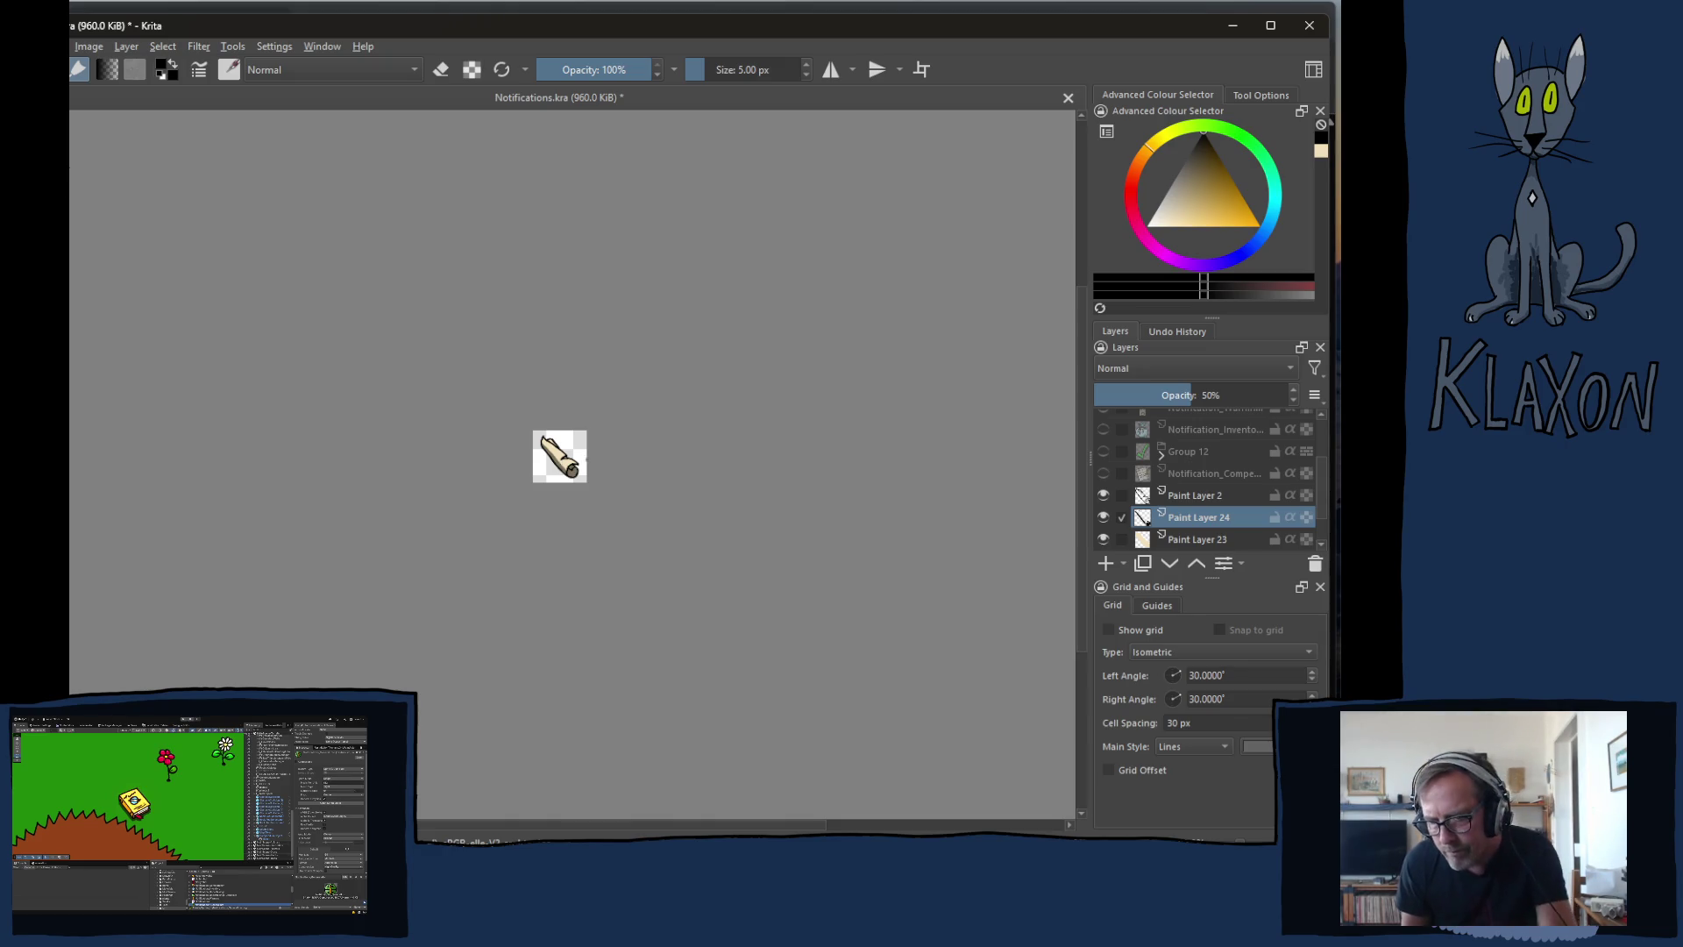
{"action": "key", "text": "2"}
{"action": "key", "text": "plus"}
{"action": "key", "text": "plus"}
{"action": "key", "text": "plus"}
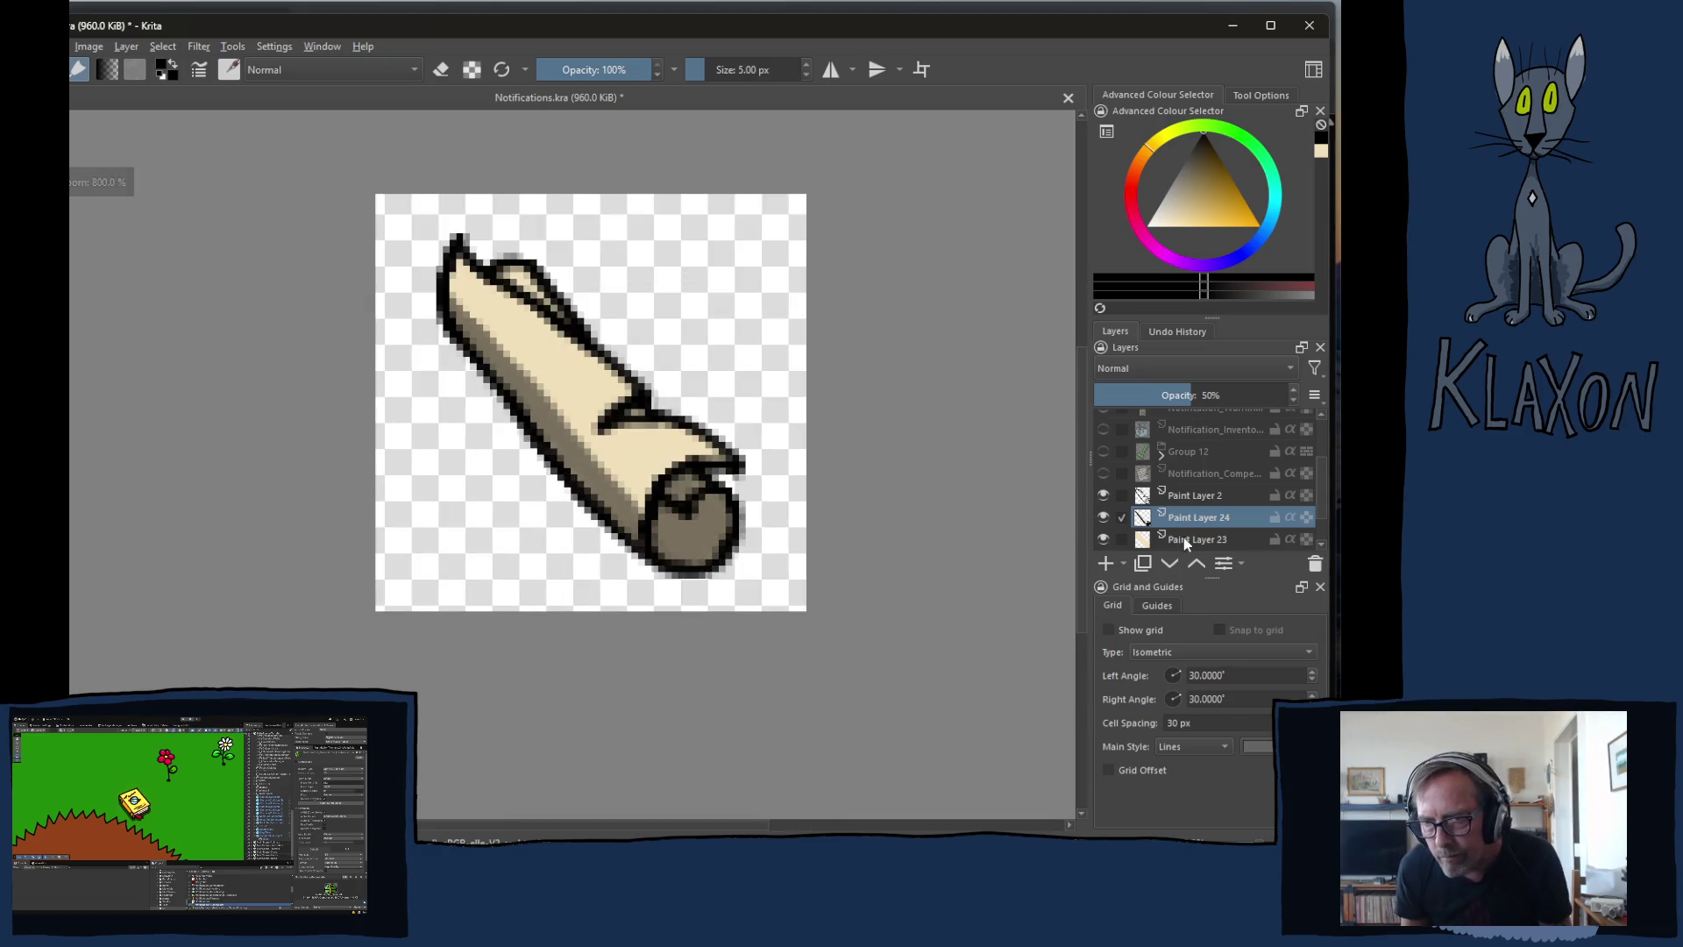
- Move the new layer below Paint Layer 23, set it to 50% opacity, and paint a translucent drop shadow
{"action": "left_click", "coordinate": [1159, 540]}
{"action": "left_click", "coordinate": [1168, 564]}
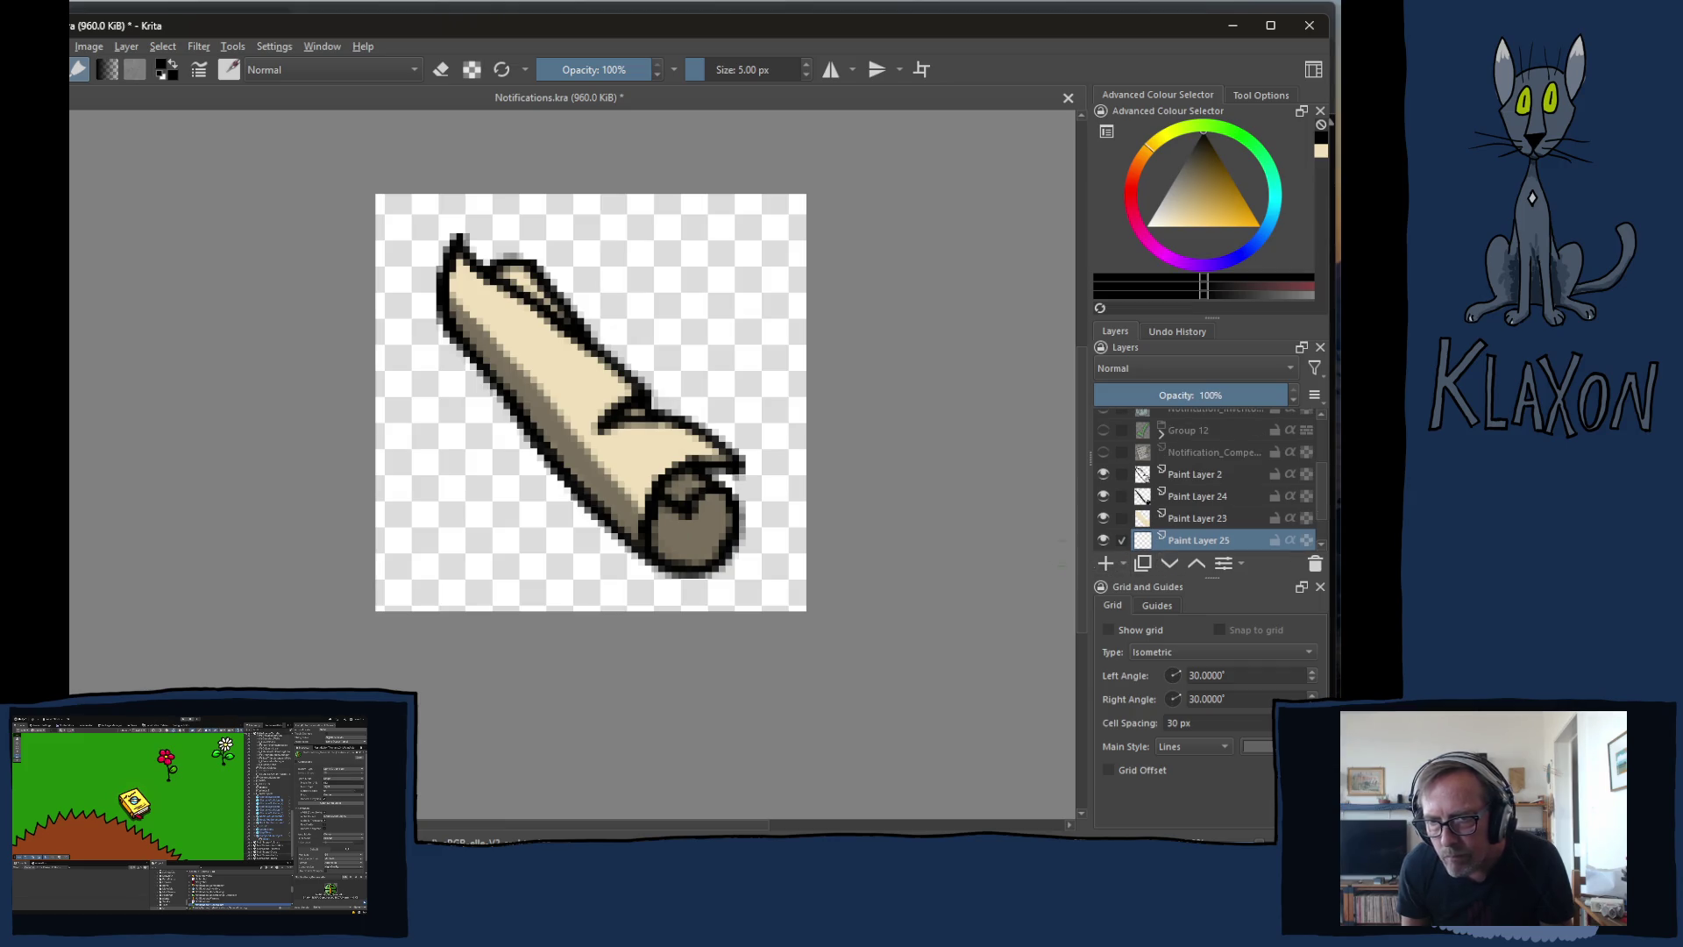
{"action": "left_click", "coordinate": [1184, 400]}
{"action": "type", "text": "50"}
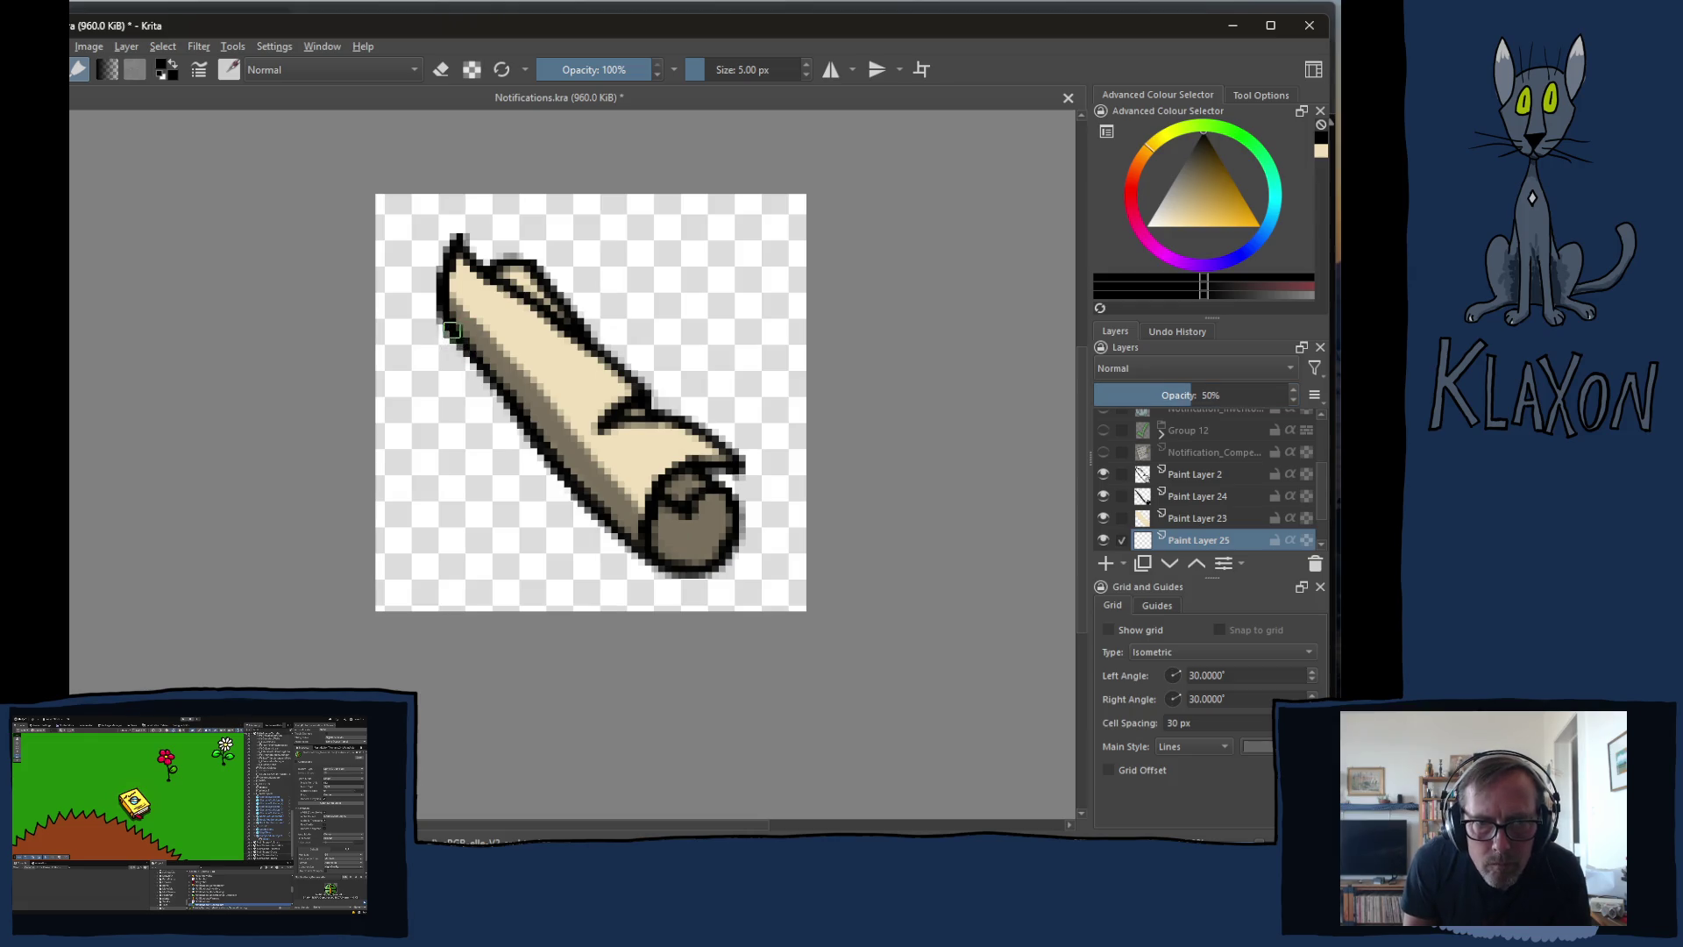
{"action": "mouse_move", "coordinate": [453, 332]}
{"action": "left_mouse_down"}
{"action": "mouse_move", "coordinate": [450, 363]}
{"action": "mouse_move", "coordinate": [491, 399]}
{"action": "mouse_move", "coordinate": [451, 368]}
{"action": "mouse_move", "coordinate": [552, 461]}
{"action": "mouse_move", "coordinate": [588, 513]}
{"action": "mouse_move", "coordinate": [507, 446]}
{"action": "mouse_move", "coordinate": [585, 526]}
{"action": "mouse_move", "coordinate": [693, 587]}
{"action": "mouse_move", "coordinate": [737, 570]}
{"action": "mouse_move", "coordinate": [732, 548]}
{"action": "left_mouse_up"}
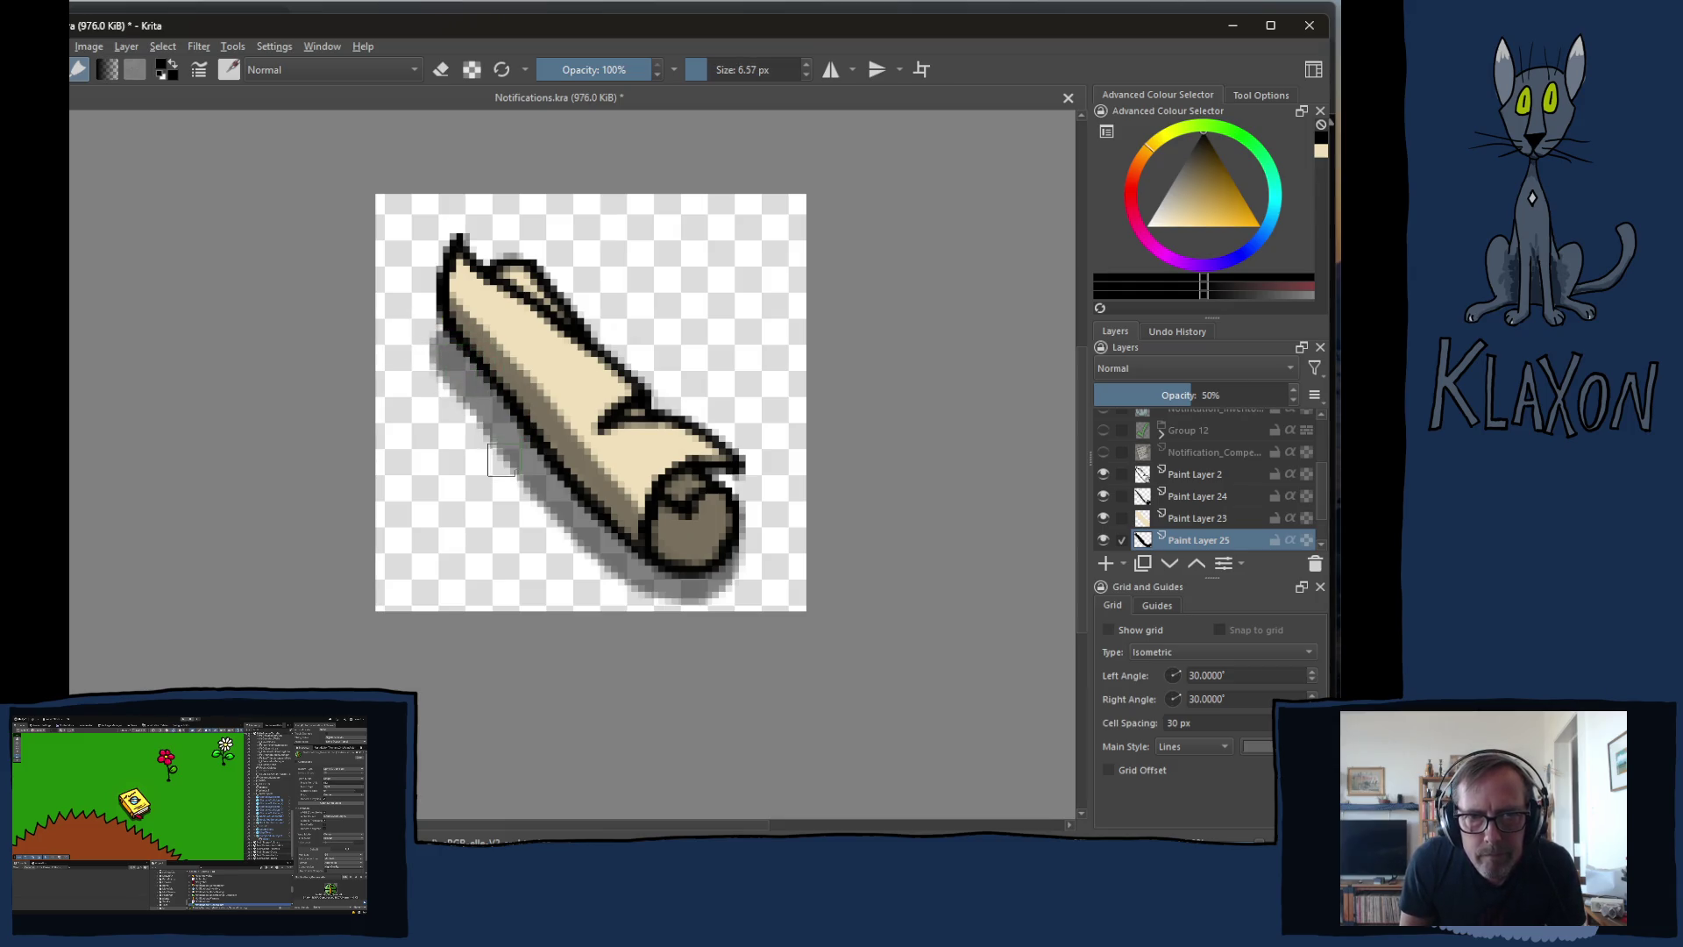
- Select the scroll's four paint layers and group them into Group 26 with Ctrl+G
{"action": "key", "text": "e"}
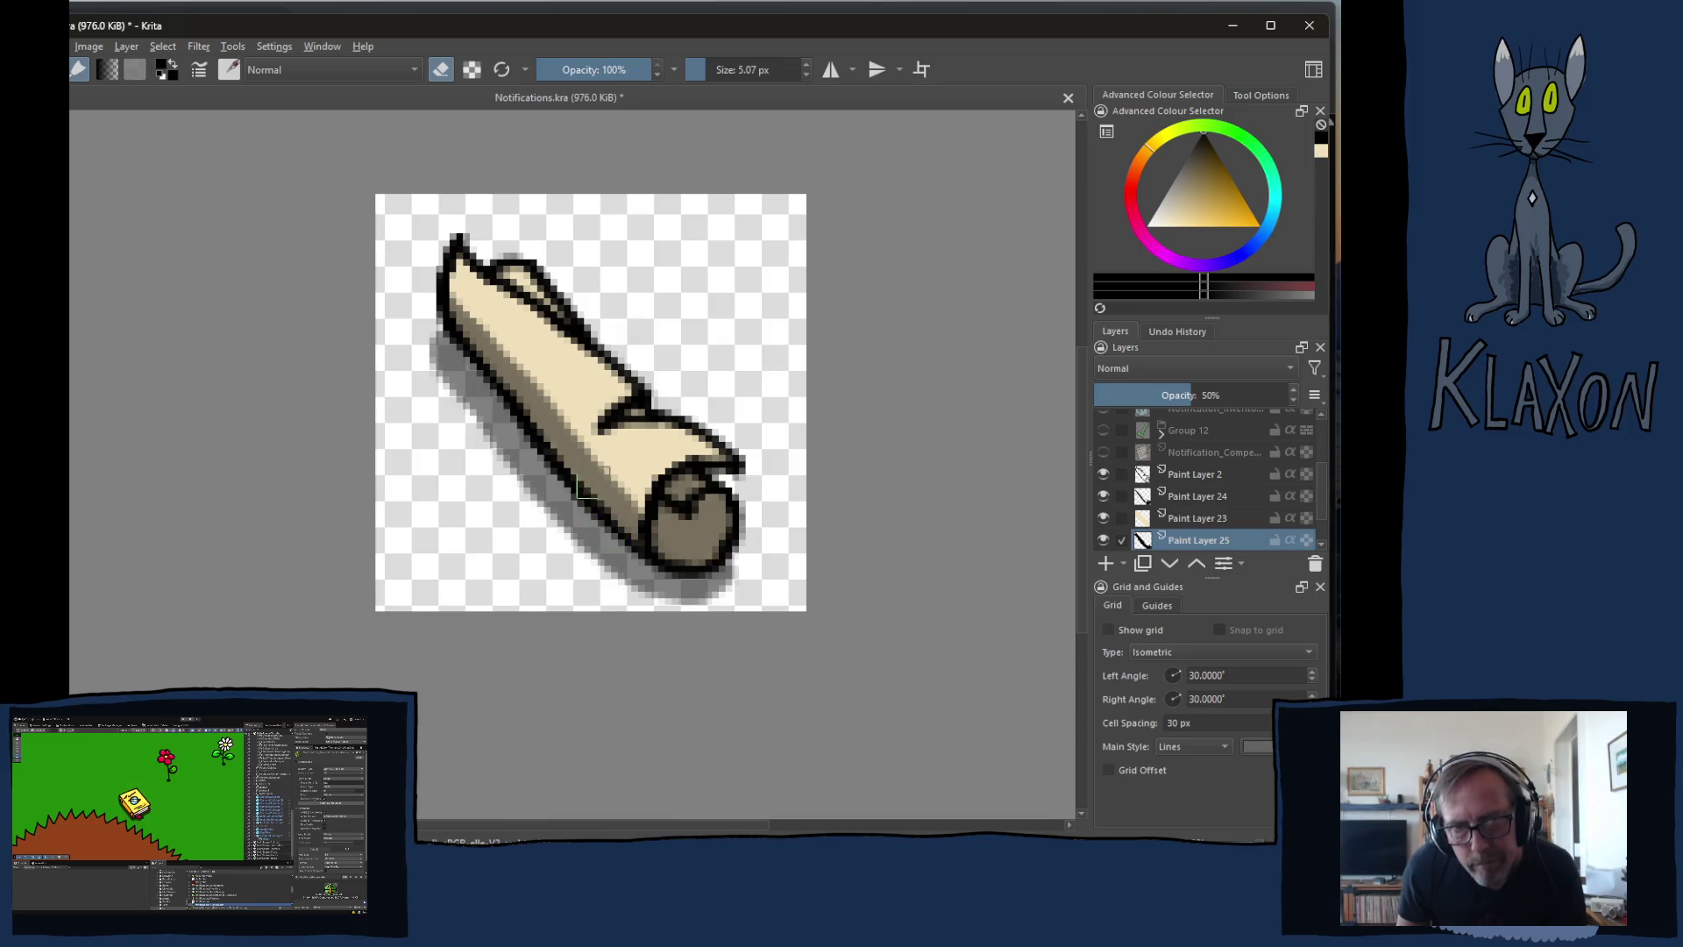
{"action": "left_click", "coordinate": [1182, 471], "text": "shift"}
{"action": "key", "text": "ctrl+g"}
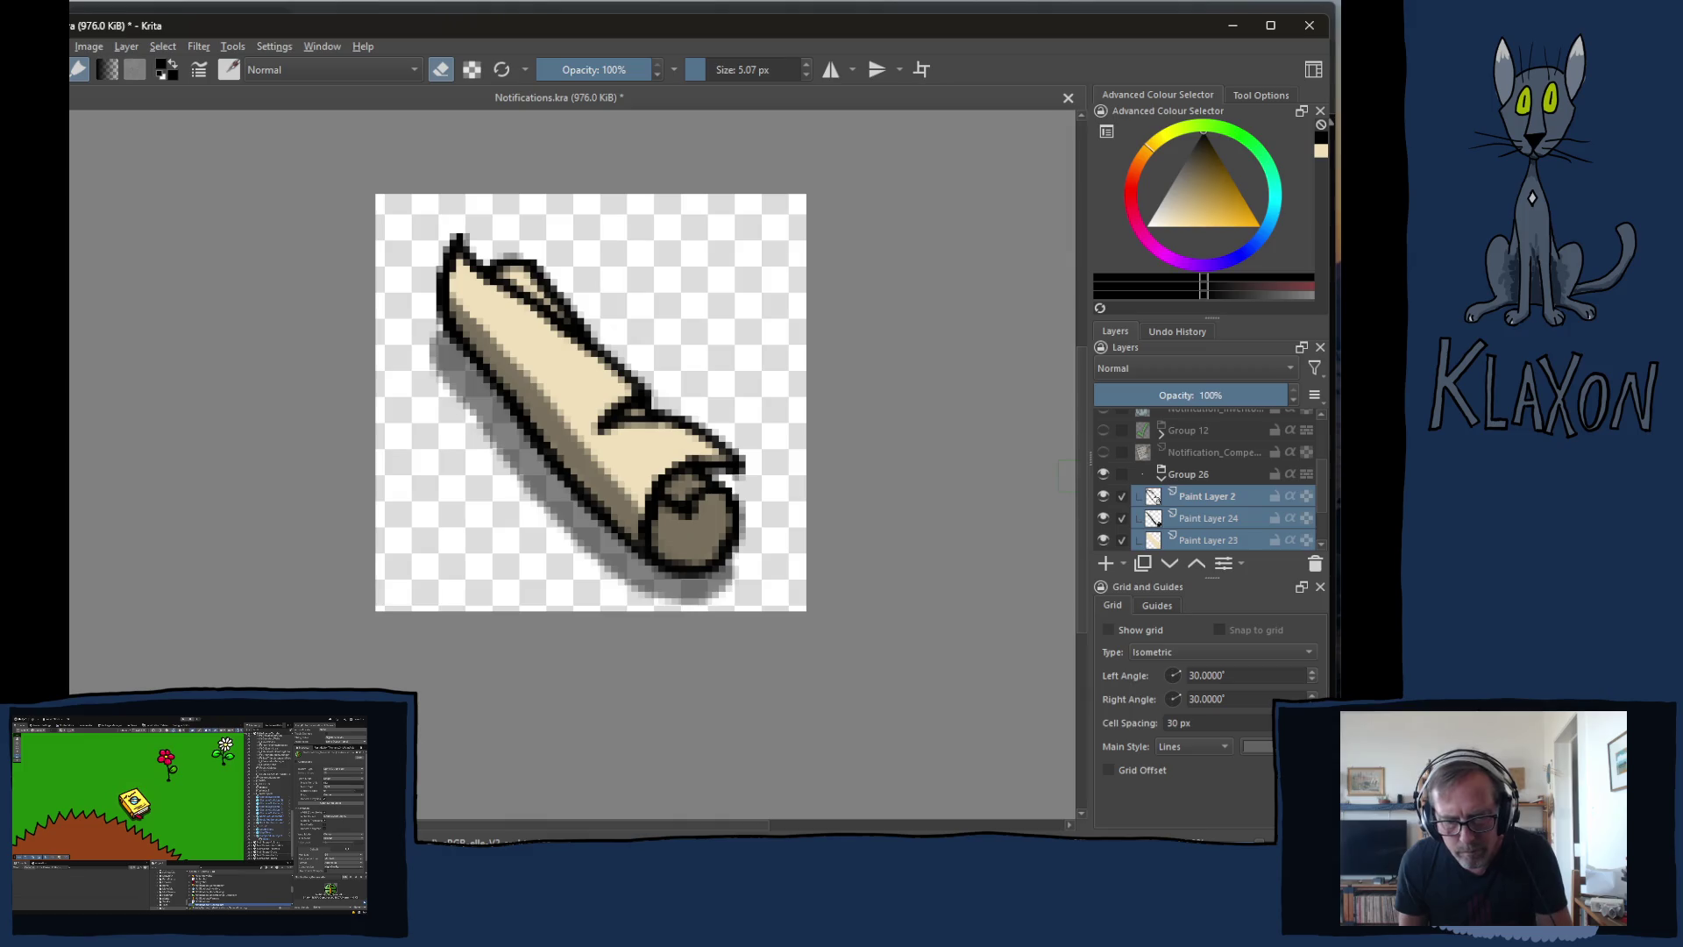
- Collapse Group 26 and nudge the whole scroll upward
{"action": "left_click", "coordinate": [1163, 480]}
{"action": "left_click", "coordinate": [1177, 494]}
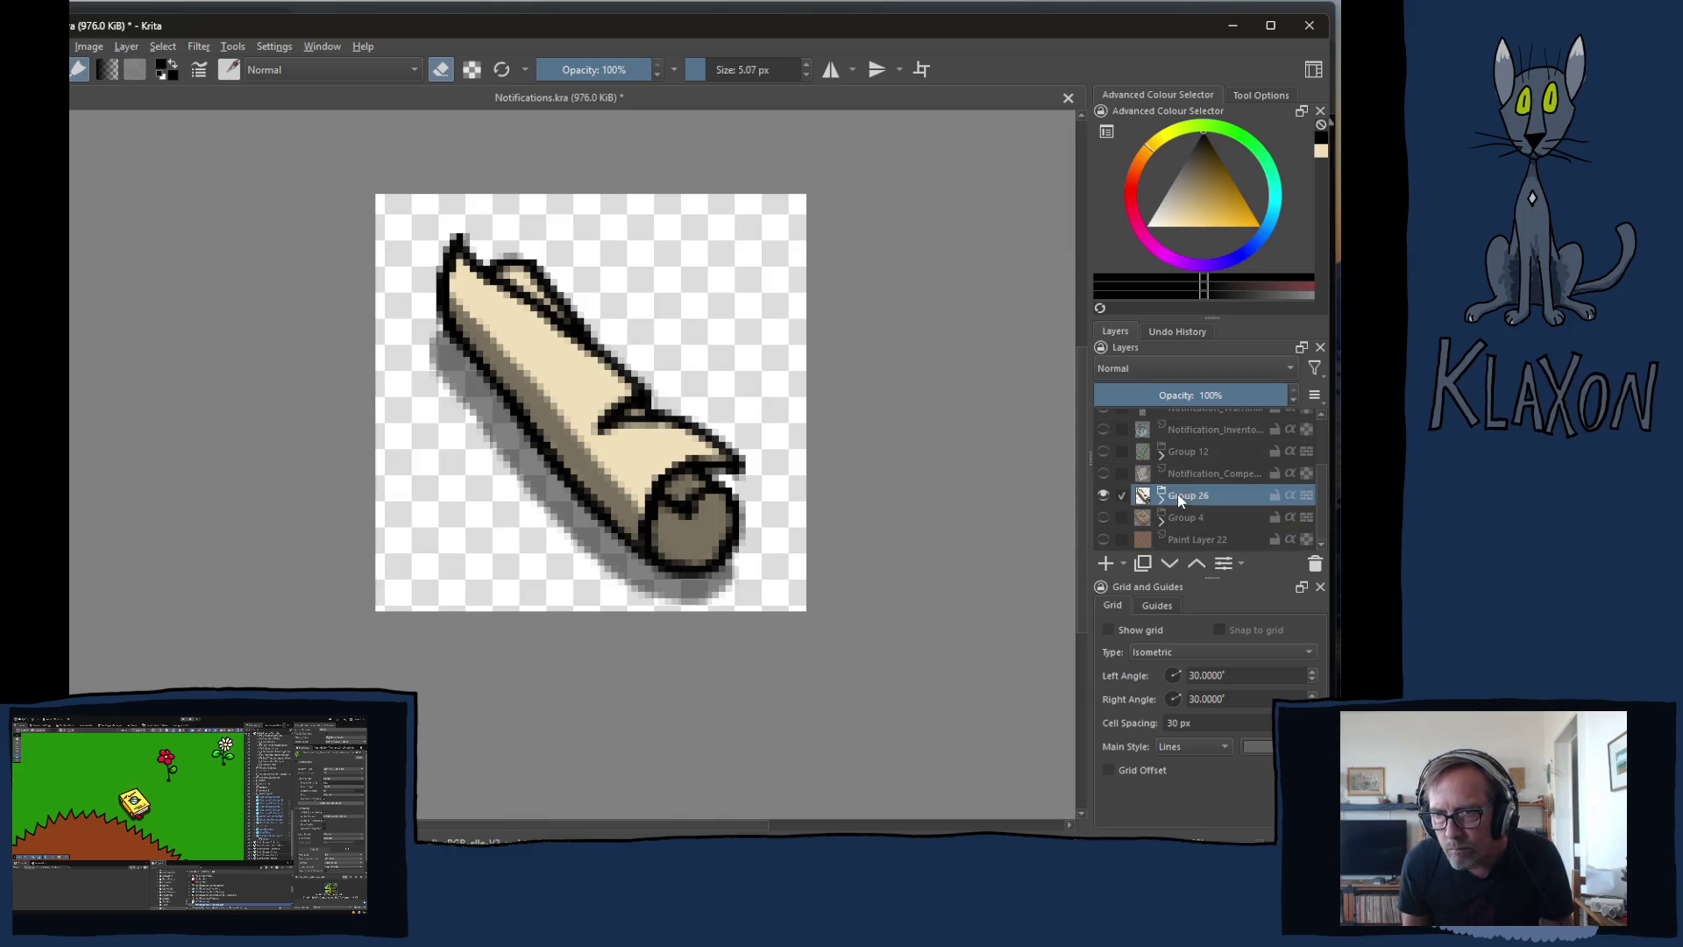
{"action": "key", "text": "Up"}
{"action": "key", "text": "Up"}
{"action": "key", "text": "Up"}
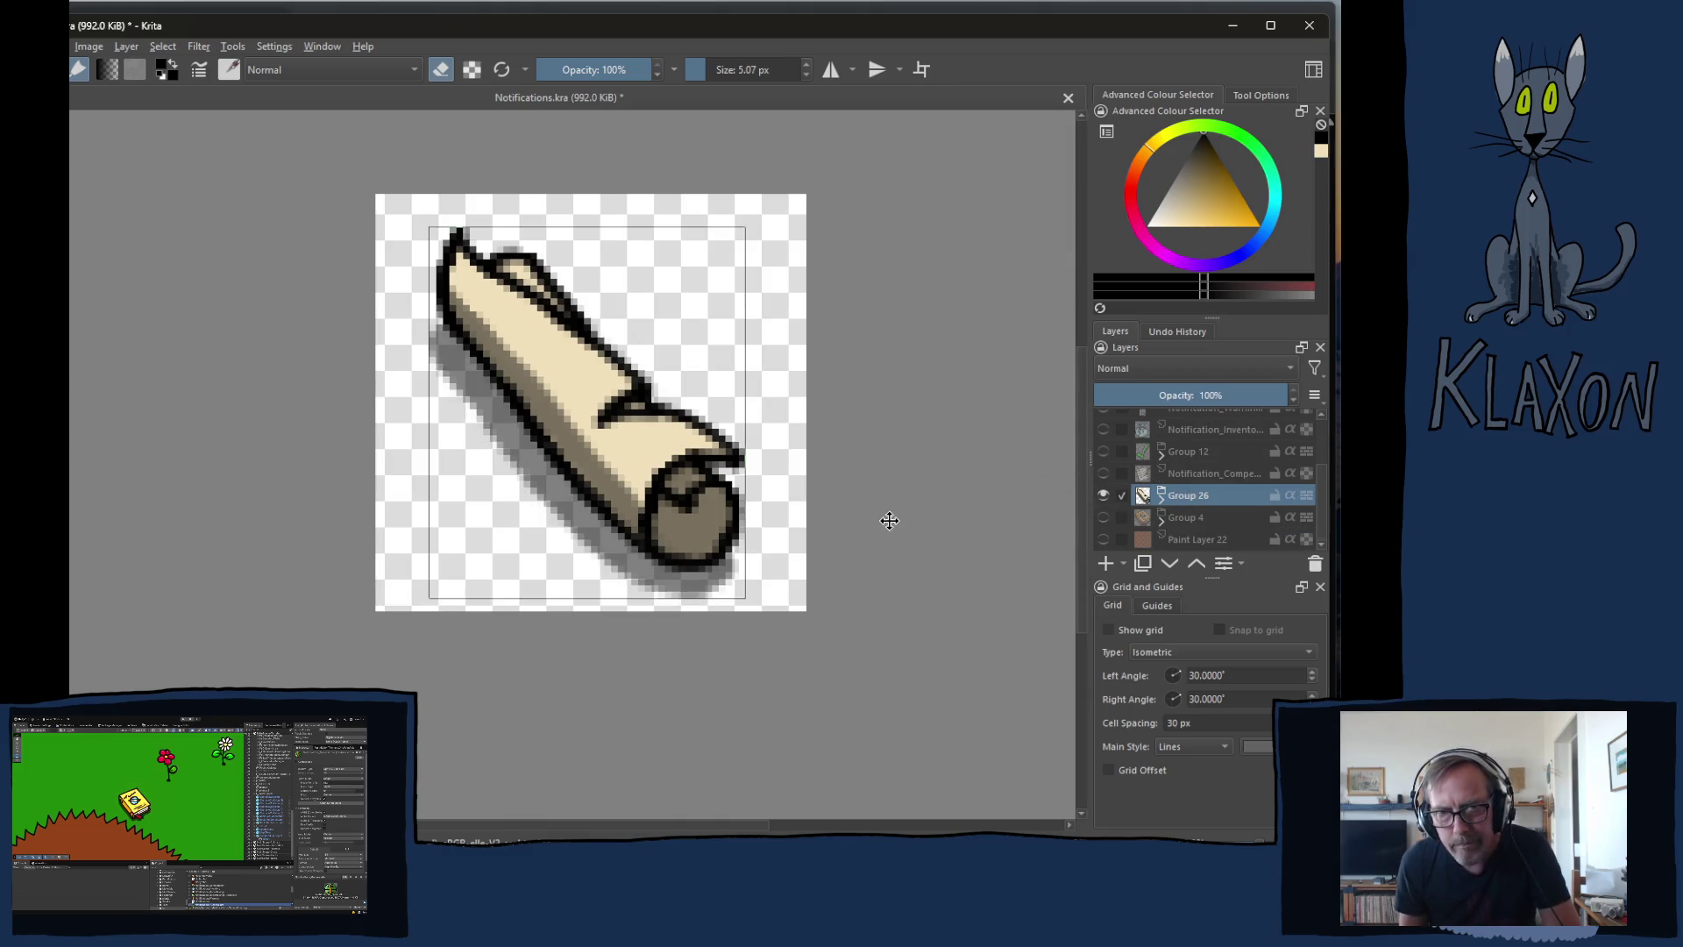
- On Paint Layer 25, darken pixels along the scroll's lower-left outline
{"action": "left_click", "coordinate": [1162, 500]}
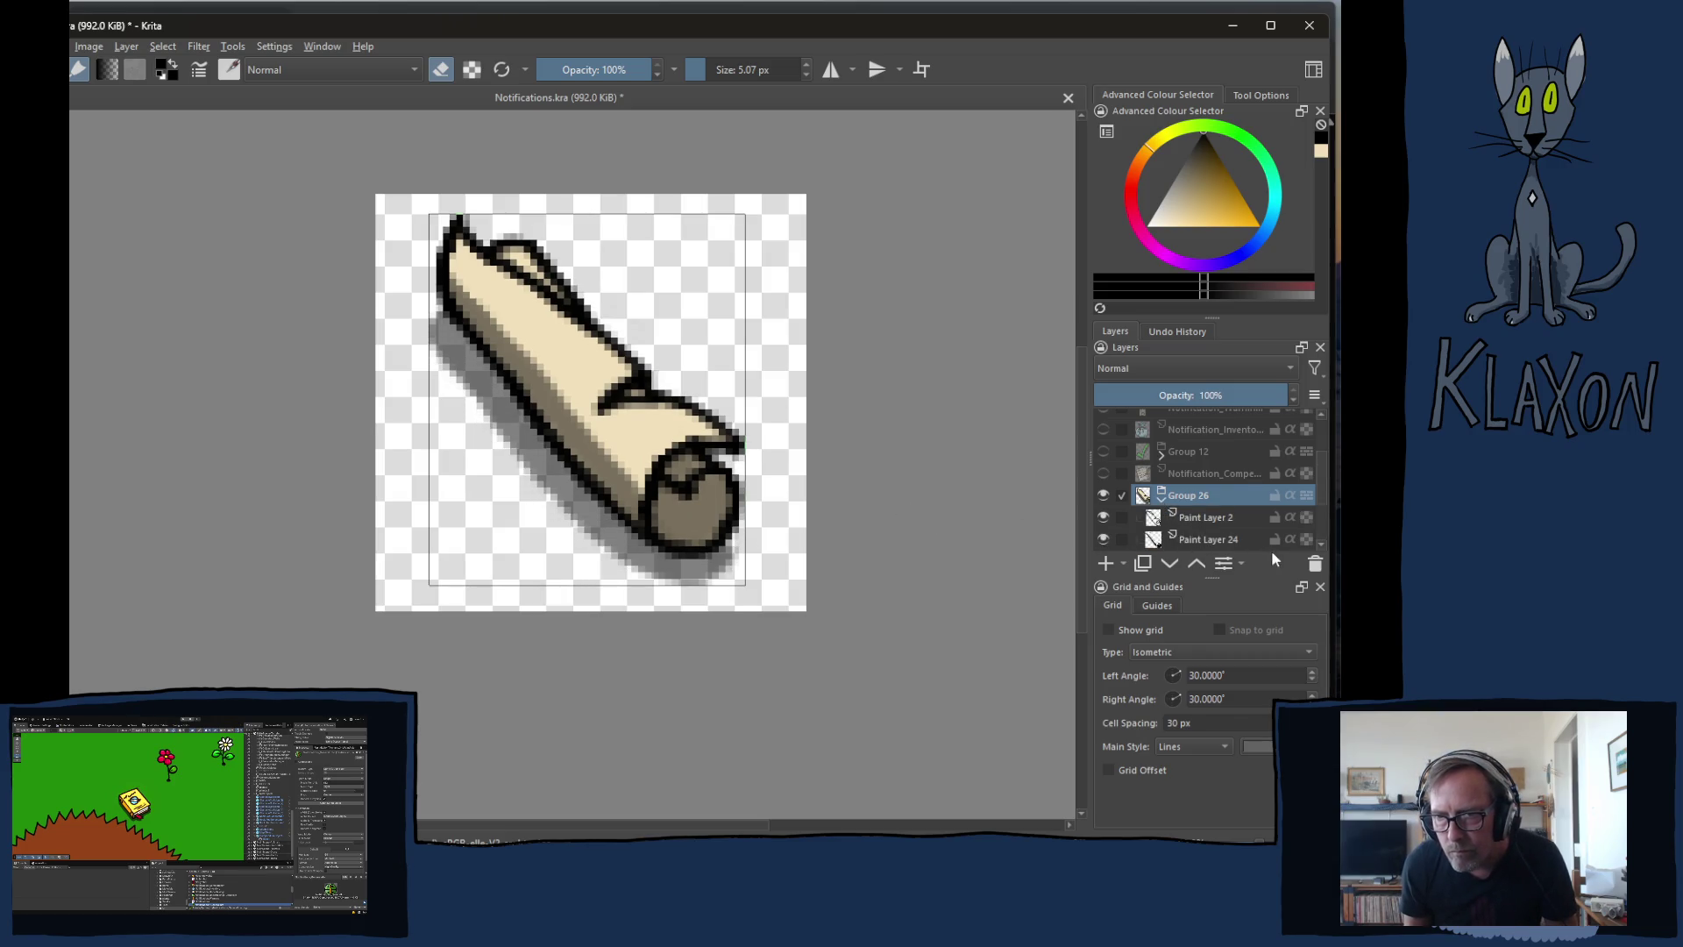
{"action": "scroll", "coordinate": [1322, 550], "scroll_direction": "down", "scroll_amount": 3}
{"action": "left_click", "coordinate": [1220, 526]}
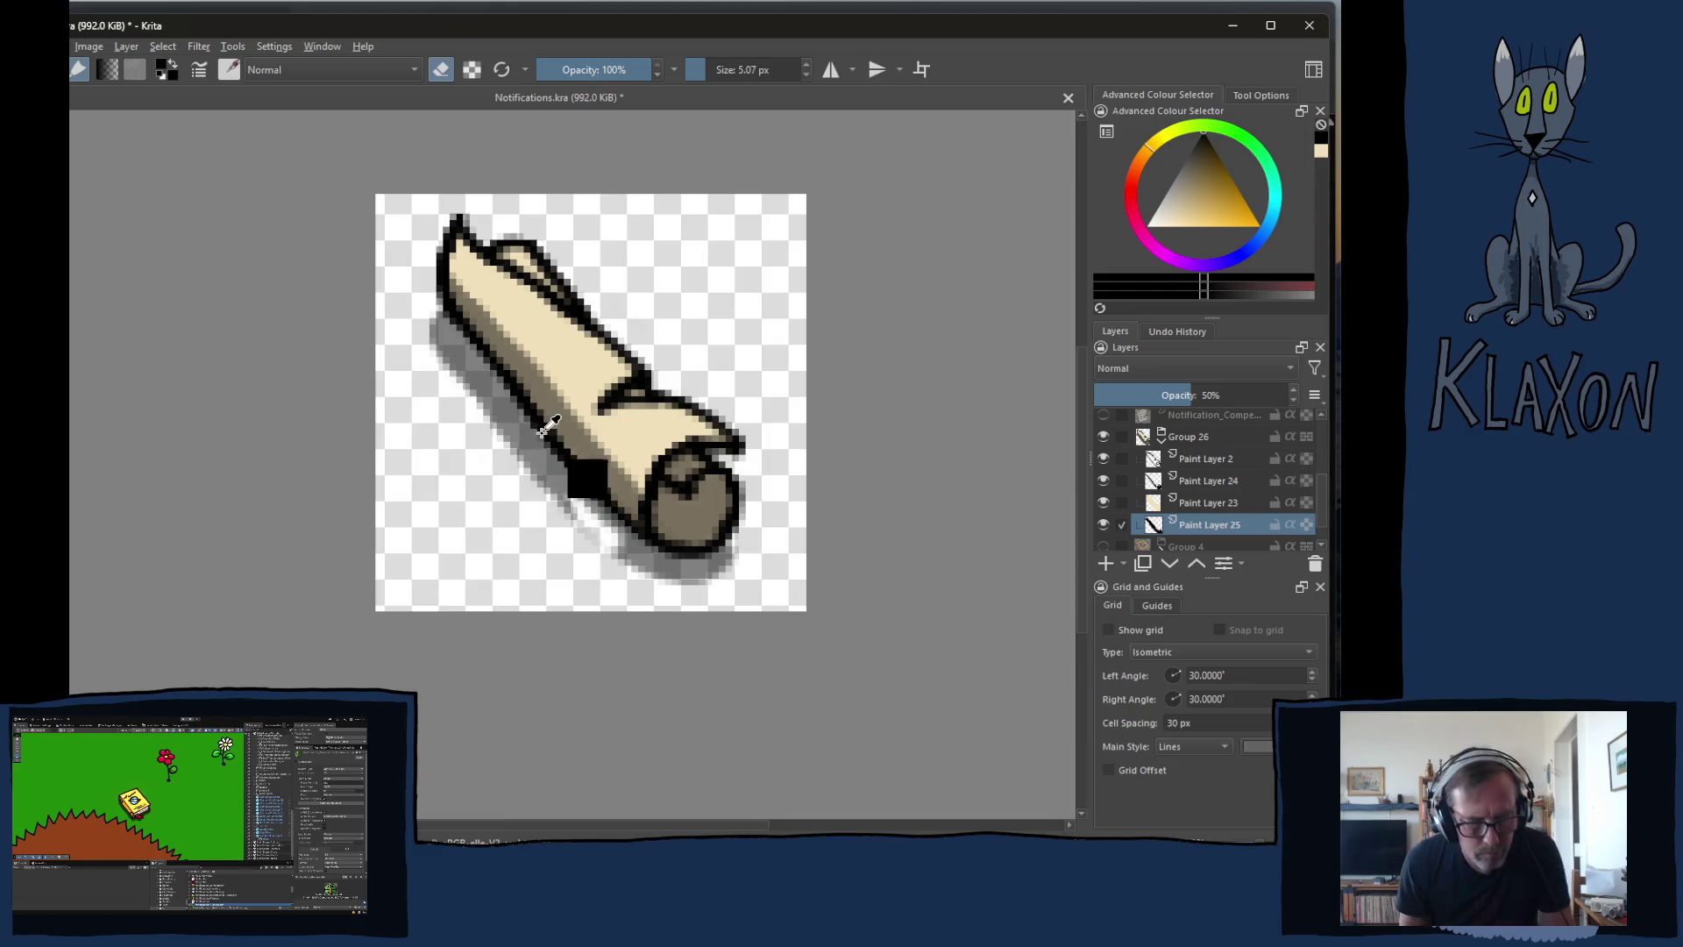
{"action": "key", "text": "e"}
{"action": "mouse_move", "coordinate": [577, 463]}
{"action": "left_mouse_down"}
{"action": "mouse_move", "coordinate": [544, 486]}
{"action": "mouse_move", "coordinate": [642, 570]}
{"action": "left_mouse_up"}
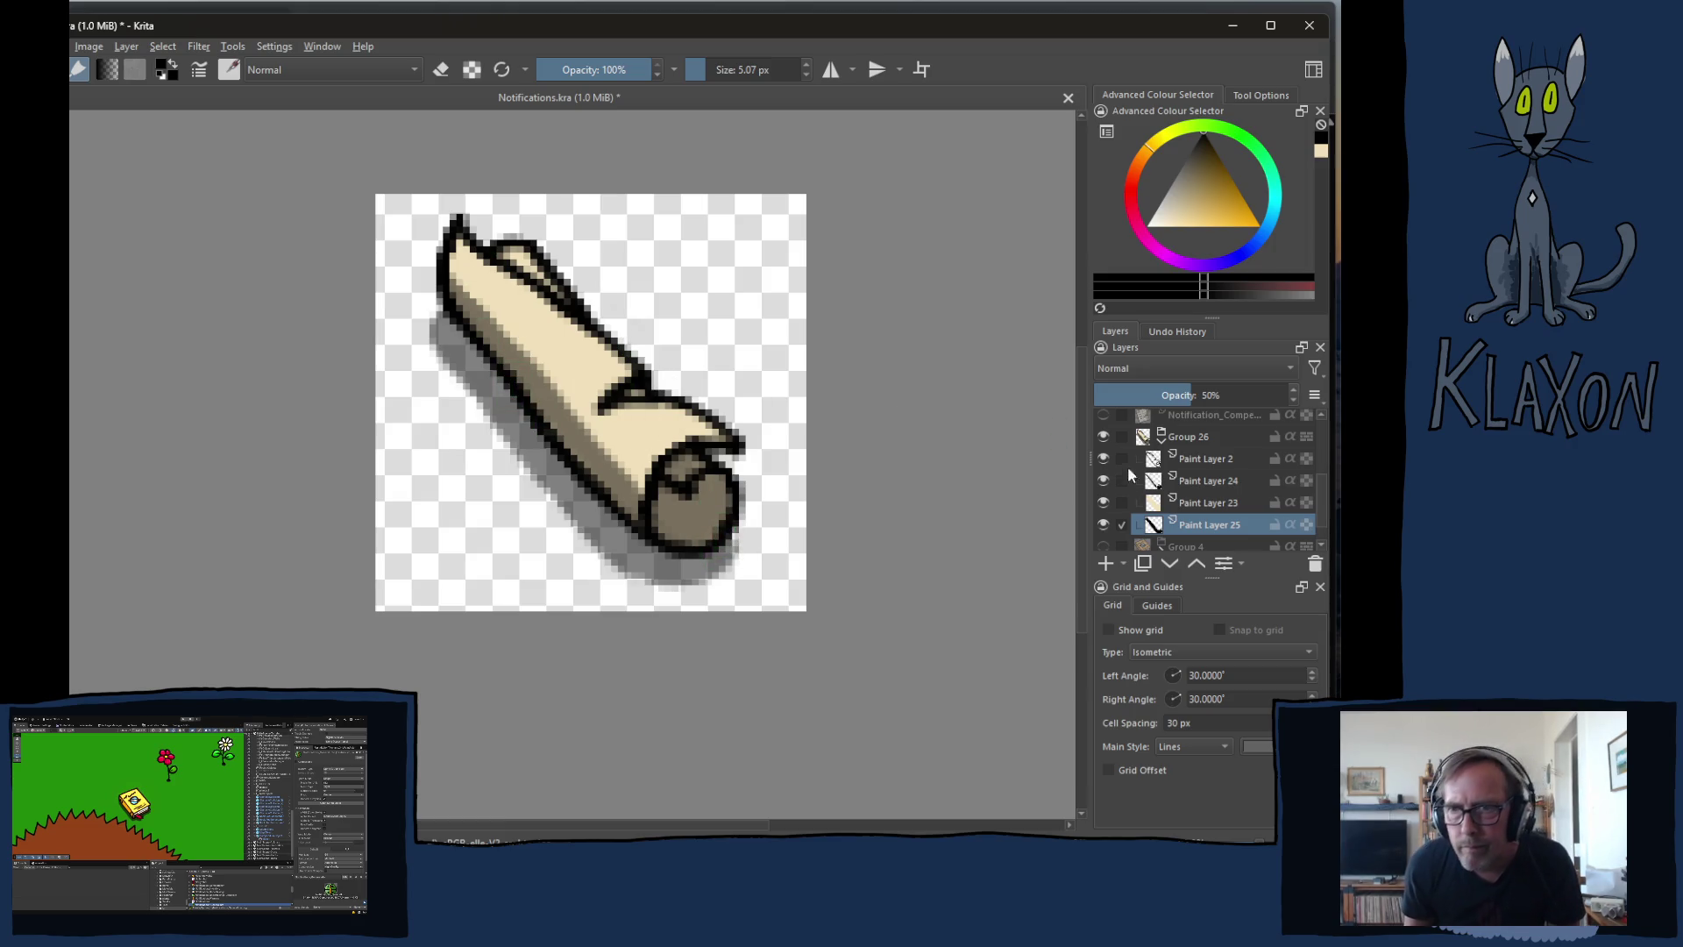
- Lower Paint Layer 24's opacity to 32%, comparing with Paint Layers 25 and 23
{"action": "left_click", "coordinate": [1190, 486]}
{"action": "left_click_drag", "start_coordinate": [1179, 395], "coordinate": [1160, 397]}
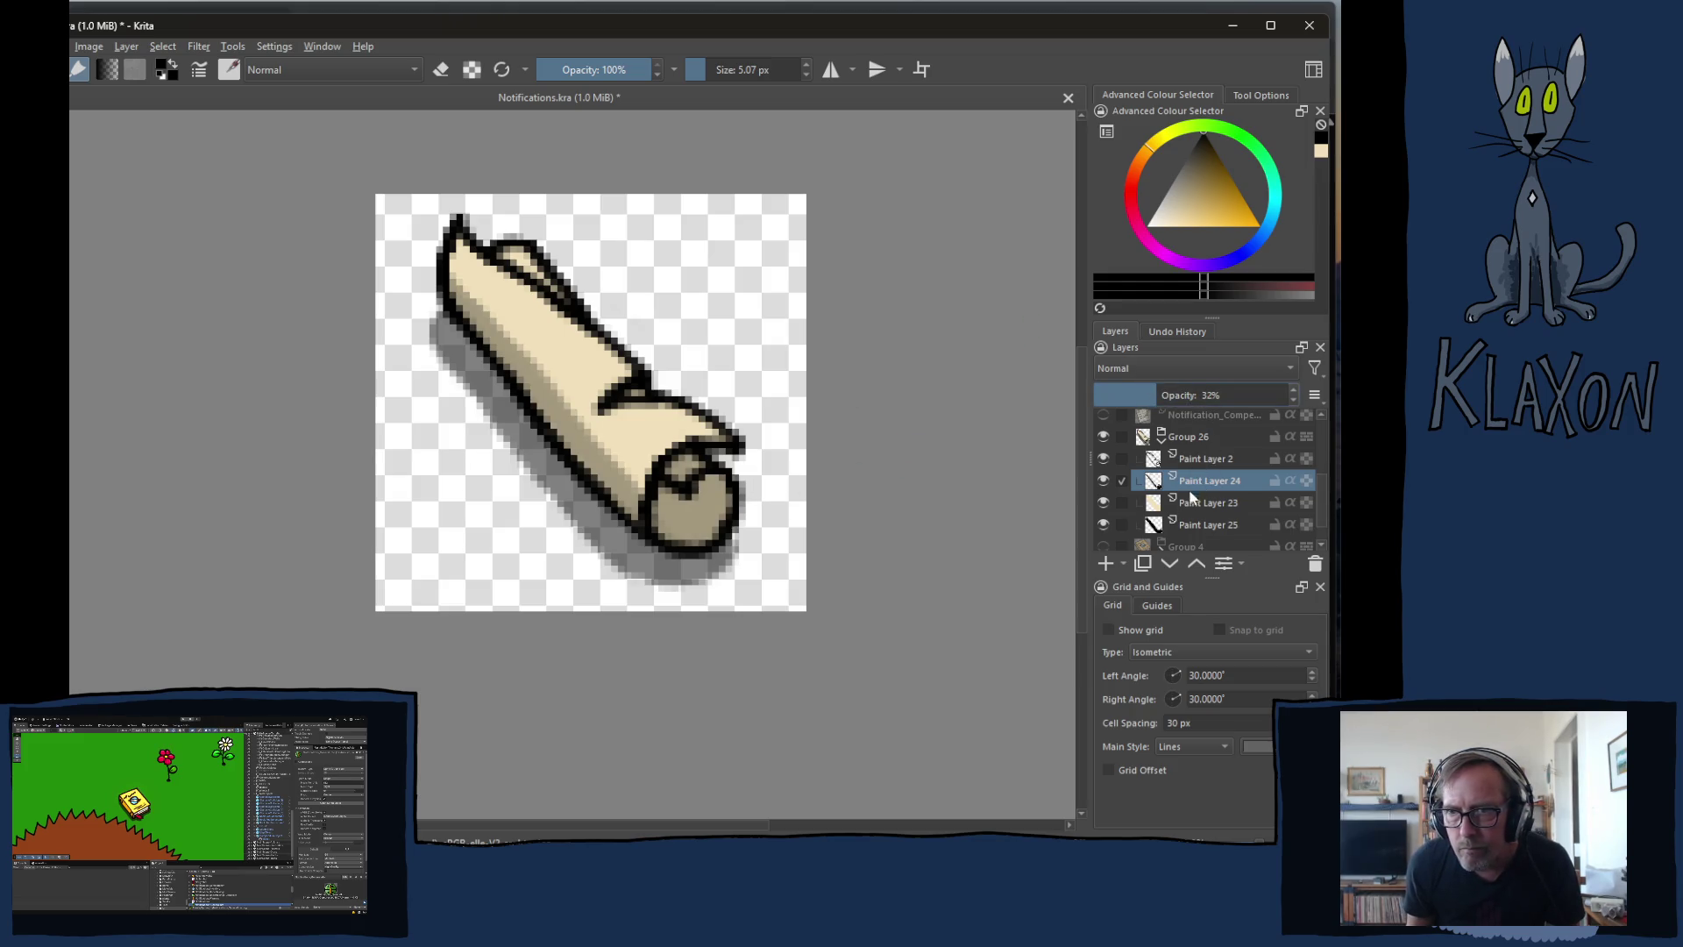
{"action": "left_click", "coordinate": [1190, 526]}
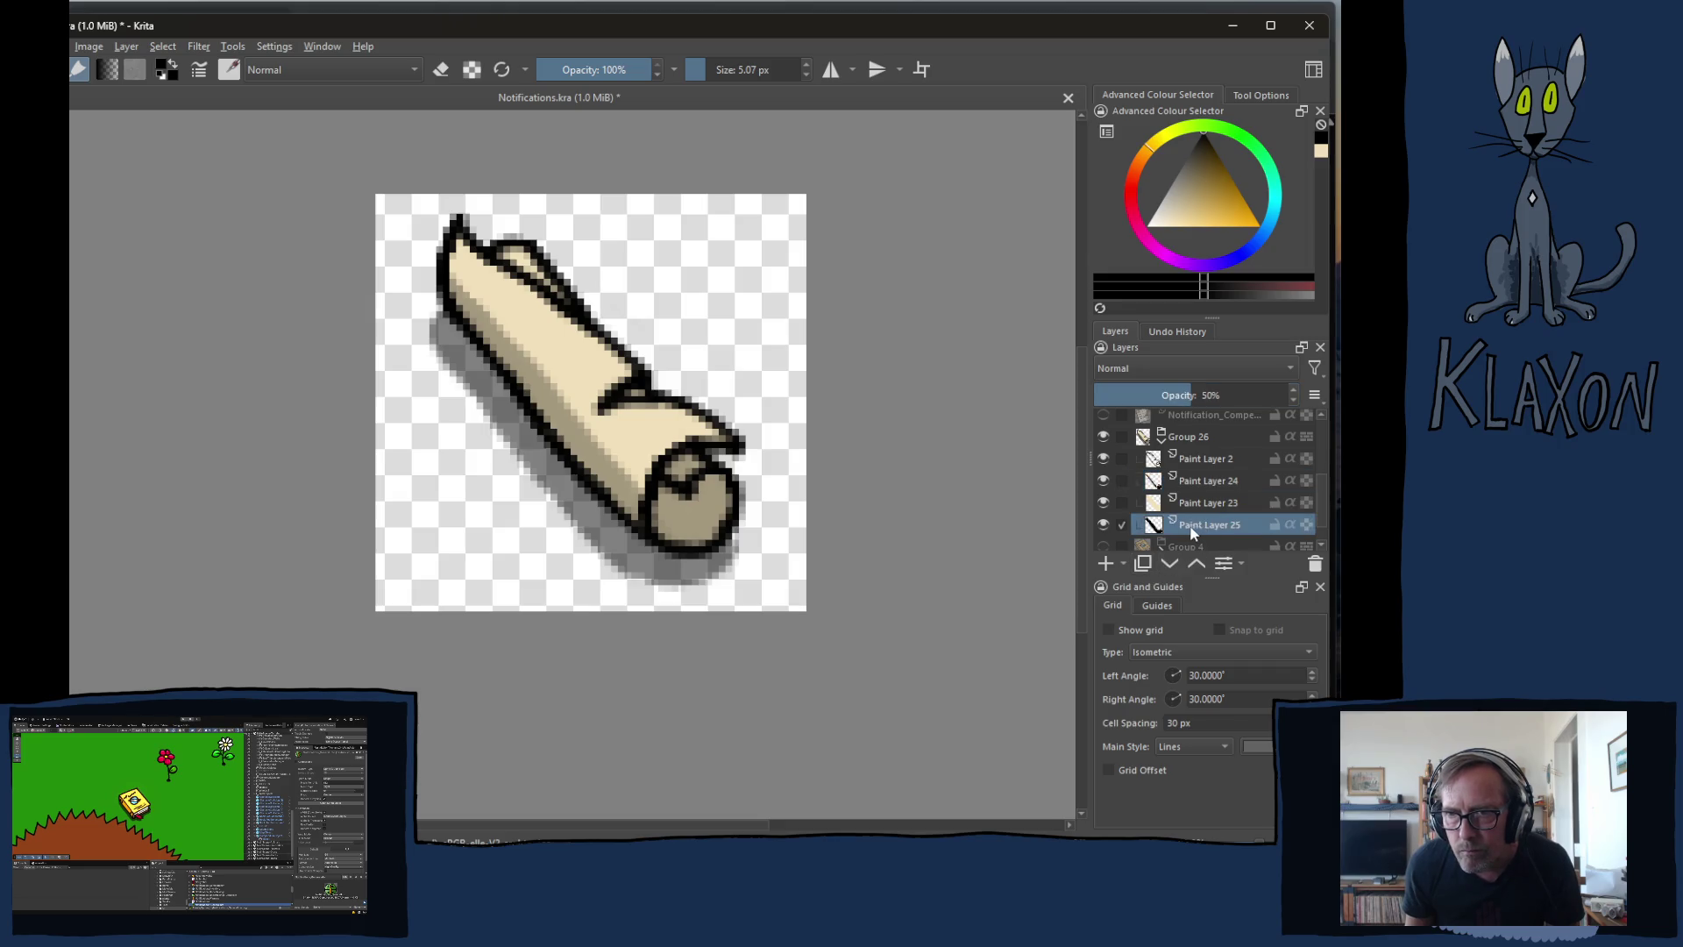
{"action": "left_click", "coordinate": [1197, 507]}
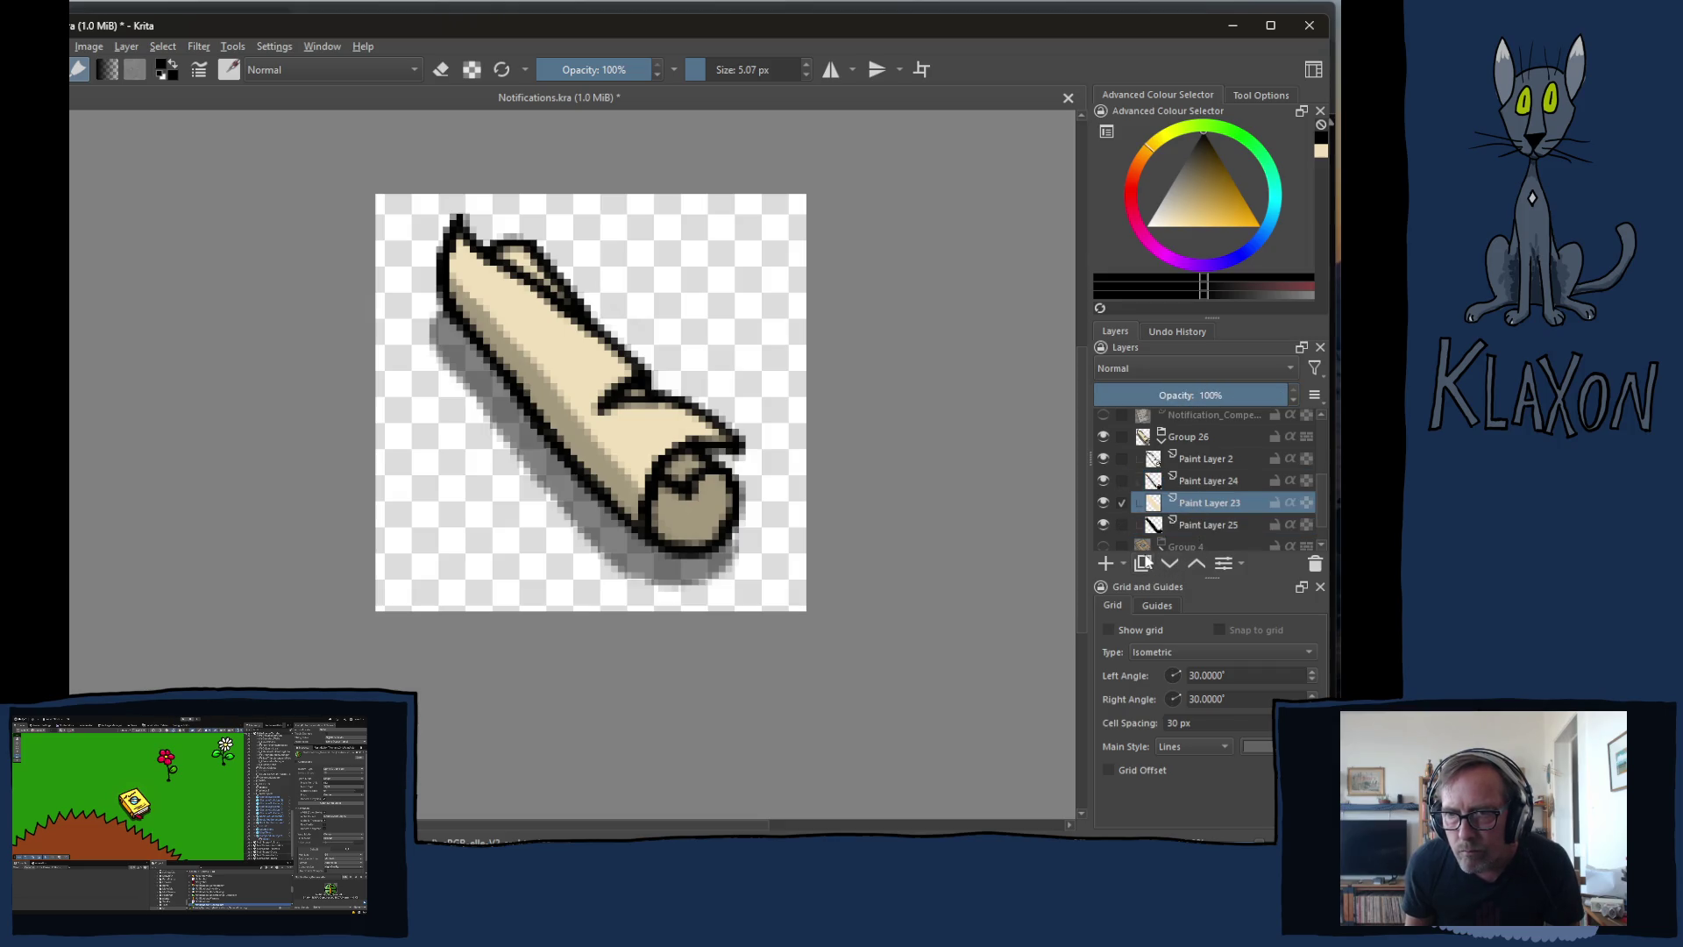
{"action": "left_click", "coordinate": [1184, 486]}
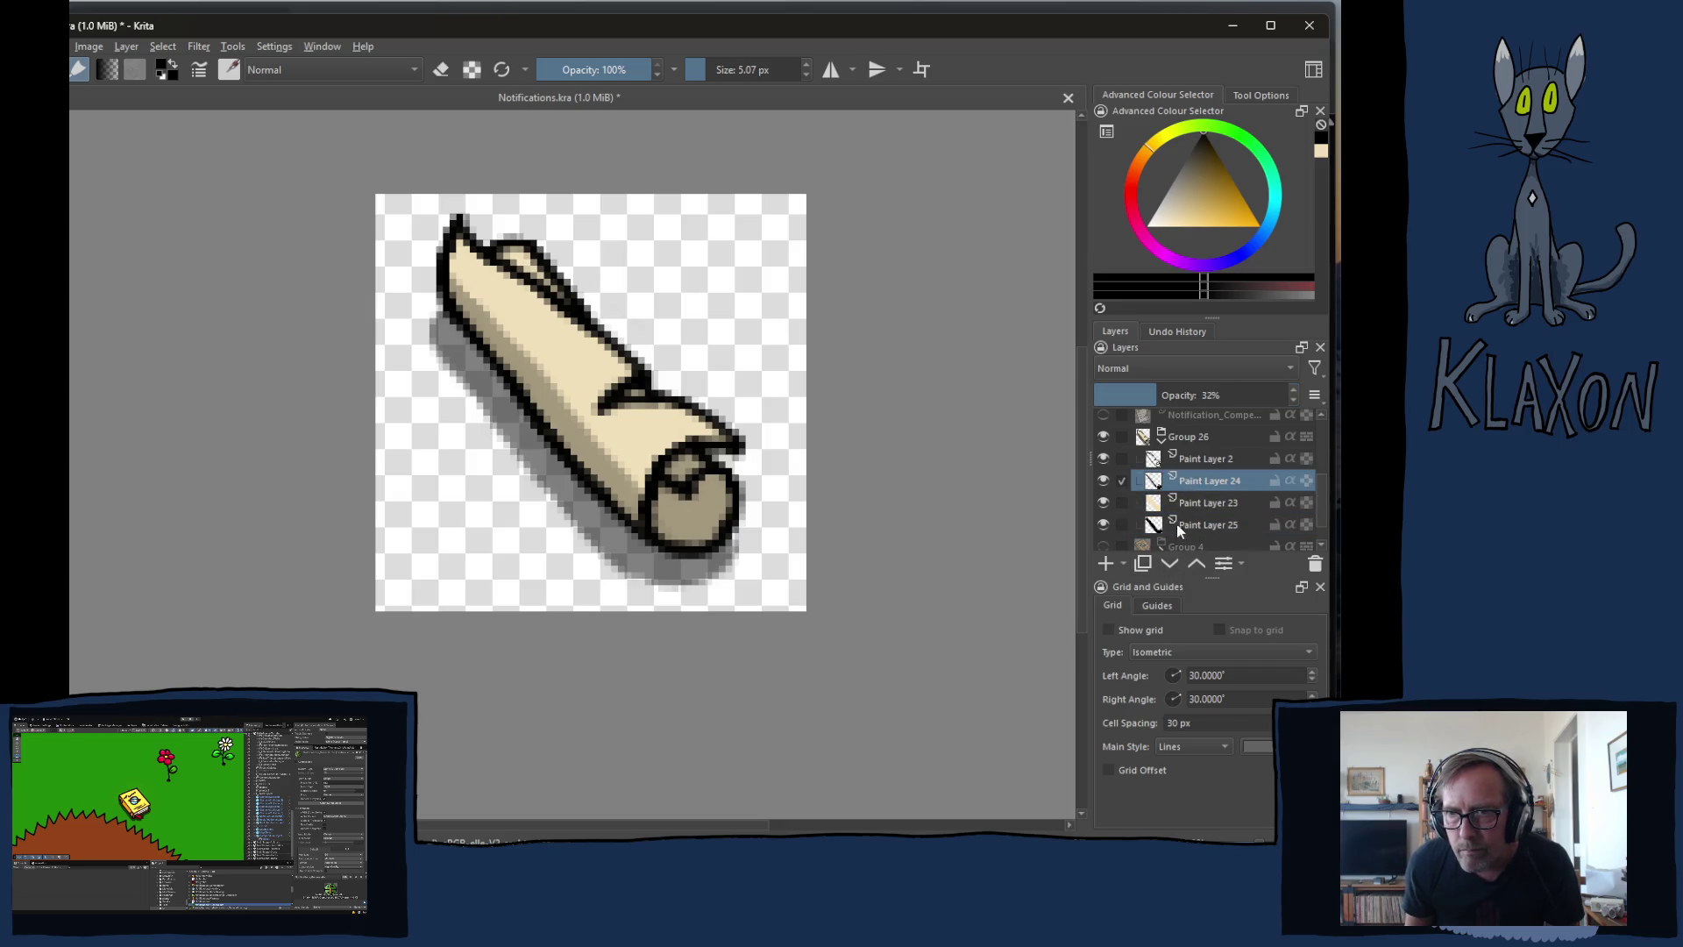
- Add a 50% opacity layer and paint darker shading along the lower-left edge
{"action": "left_click", "coordinate": [1107, 562]}
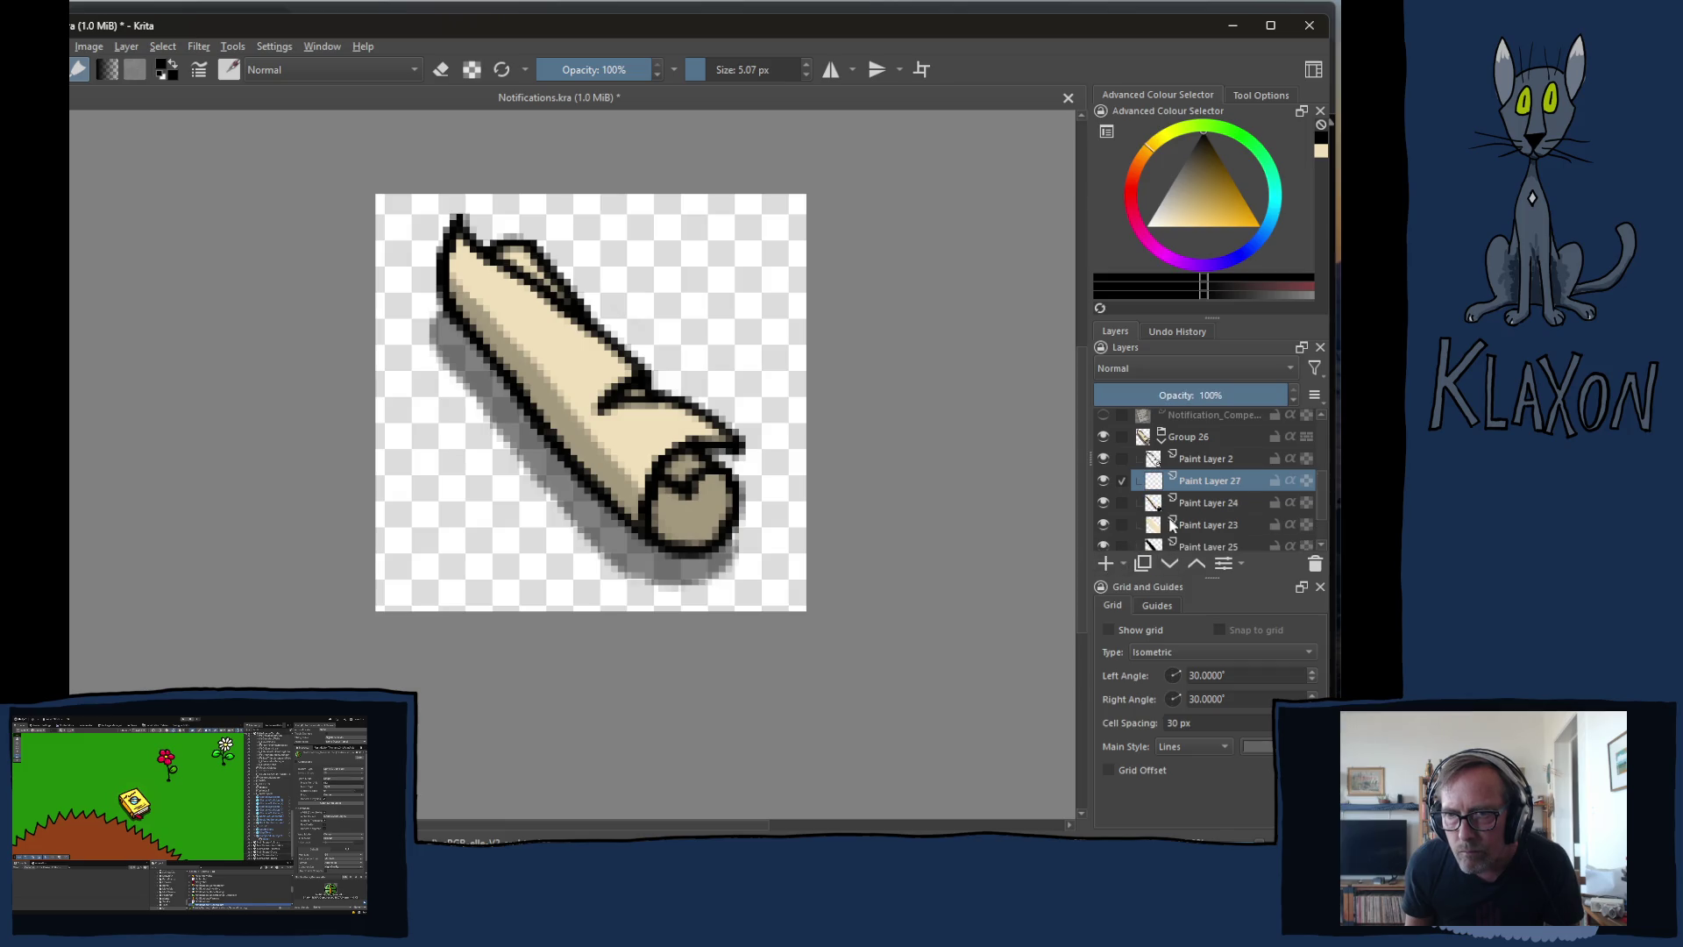
{"action": "left_click", "coordinate": [1188, 393]}
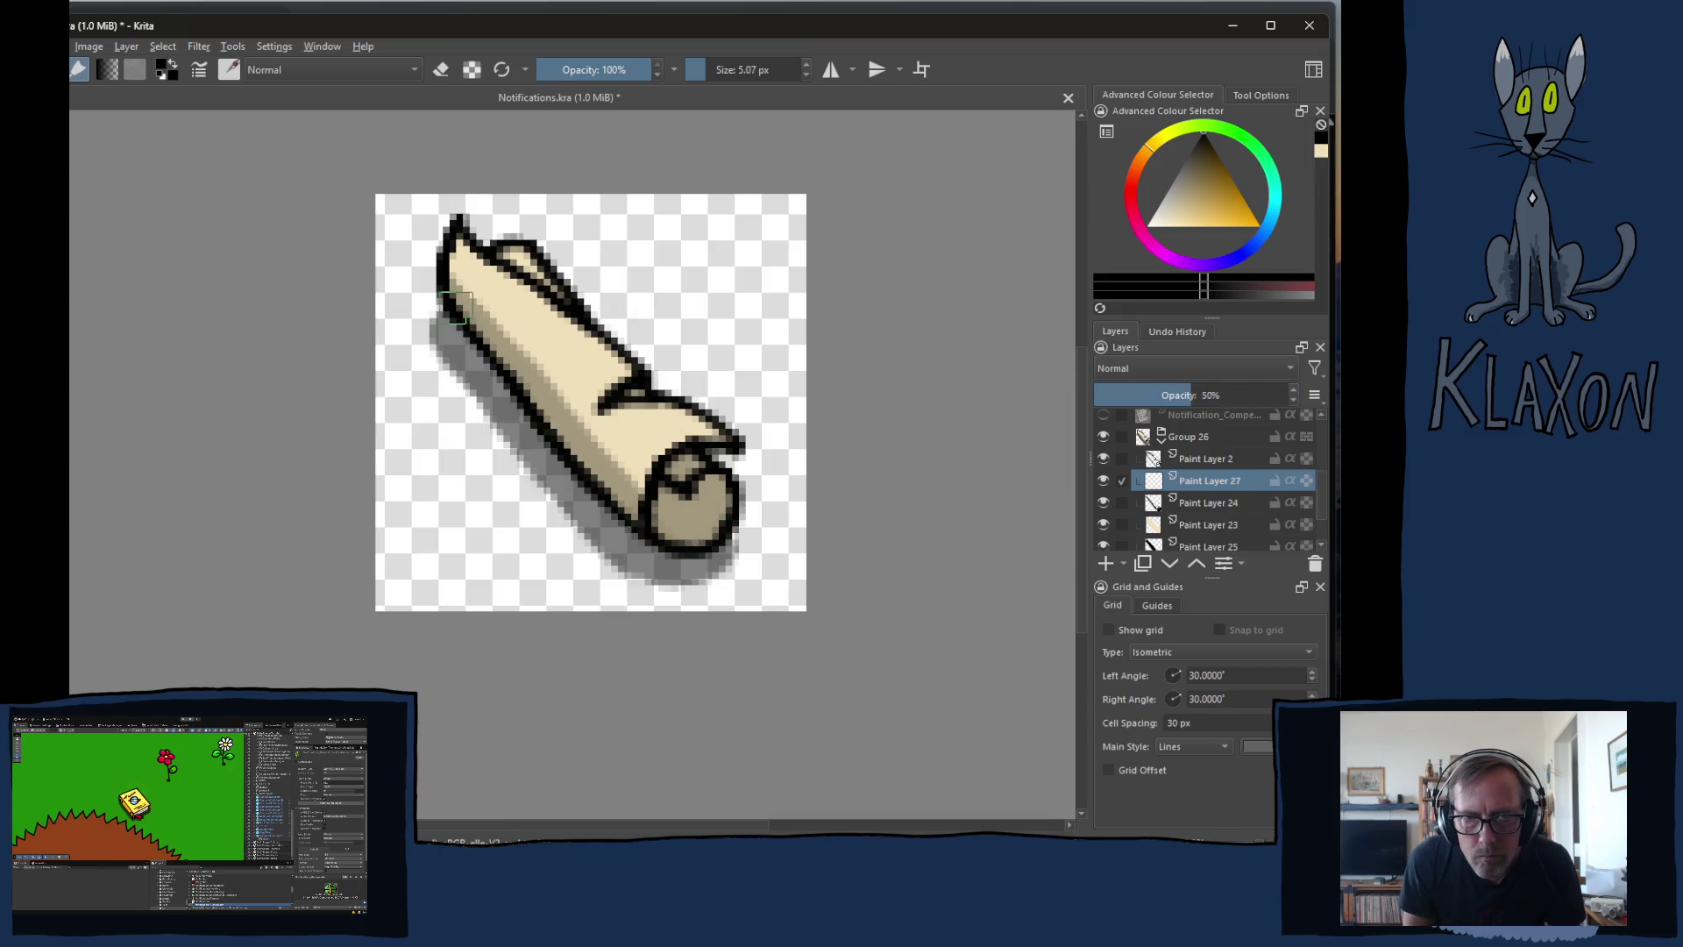
{"action": "mouse_move", "coordinate": [458, 309]}
{"action": "left_mouse_down"}
{"action": "mouse_move", "coordinate": [605, 471]}
{"action": "mouse_move", "coordinate": [582, 450]}
{"action": "left_mouse_up"}
{"action": "key", "text": "ctrl+z"}
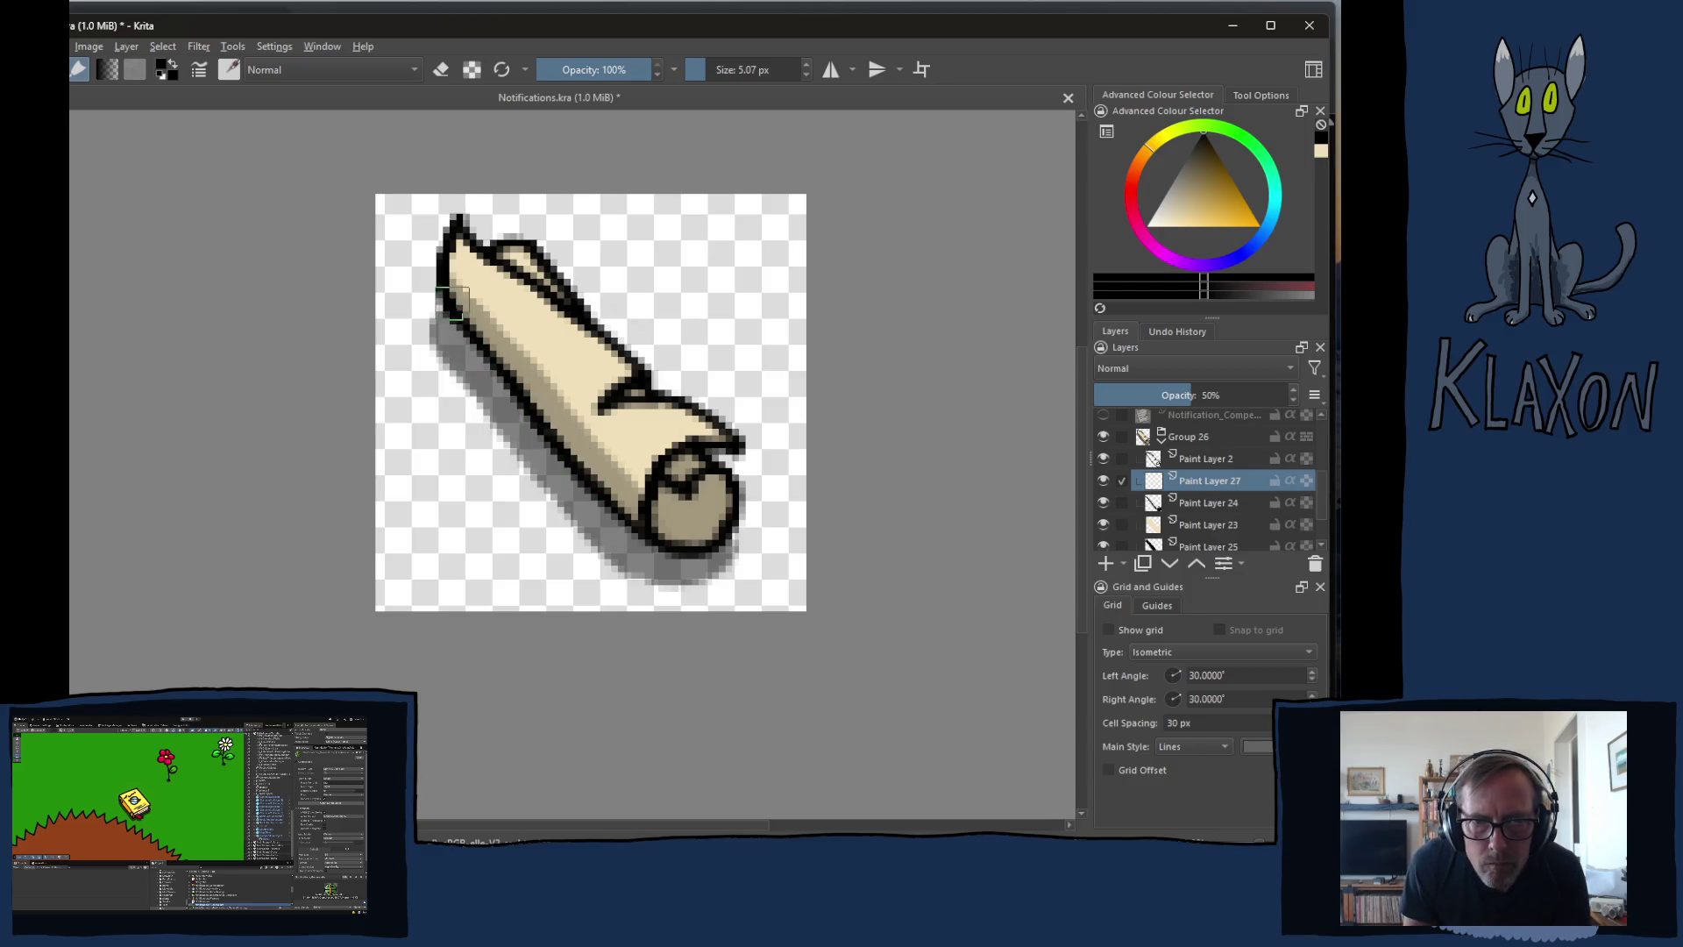
{"action": "mouse_move", "coordinate": [452, 304]}
{"action": "left_mouse_down"}
{"action": "mouse_move", "coordinate": [631, 510]}
{"action": "mouse_move", "coordinate": [674, 540]}
{"action": "mouse_move", "coordinate": [669, 519]}
{"action": "mouse_move", "coordinate": [714, 510]}
{"action": "mouse_move", "coordinate": [668, 497]}
{"action": "mouse_move", "coordinate": [702, 518]}
{"action": "left_mouse_up"}
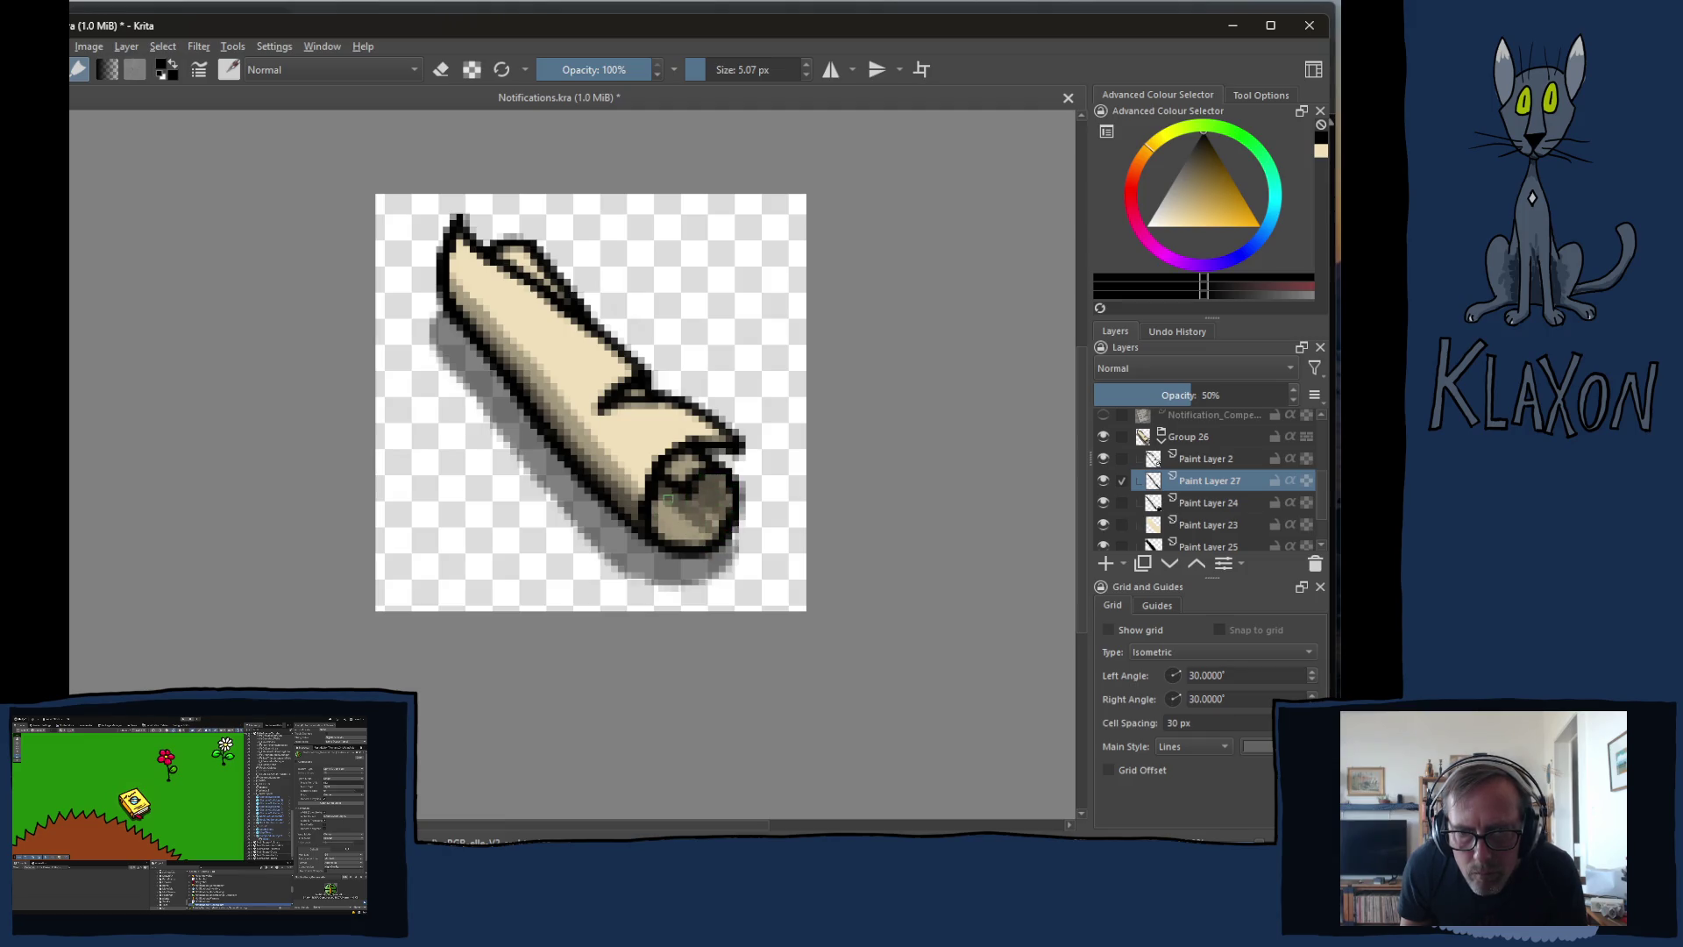
- Shade the rolled end cap and view the icon at actual size
{"action": "mouse_move", "coordinate": [720, 483]}
{"action": "left_mouse_down"}
{"action": "mouse_move", "coordinate": [706, 517]}
{"action": "mouse_move", "coordinate": [667, 476]}
{"action": "left_mouse_up"}
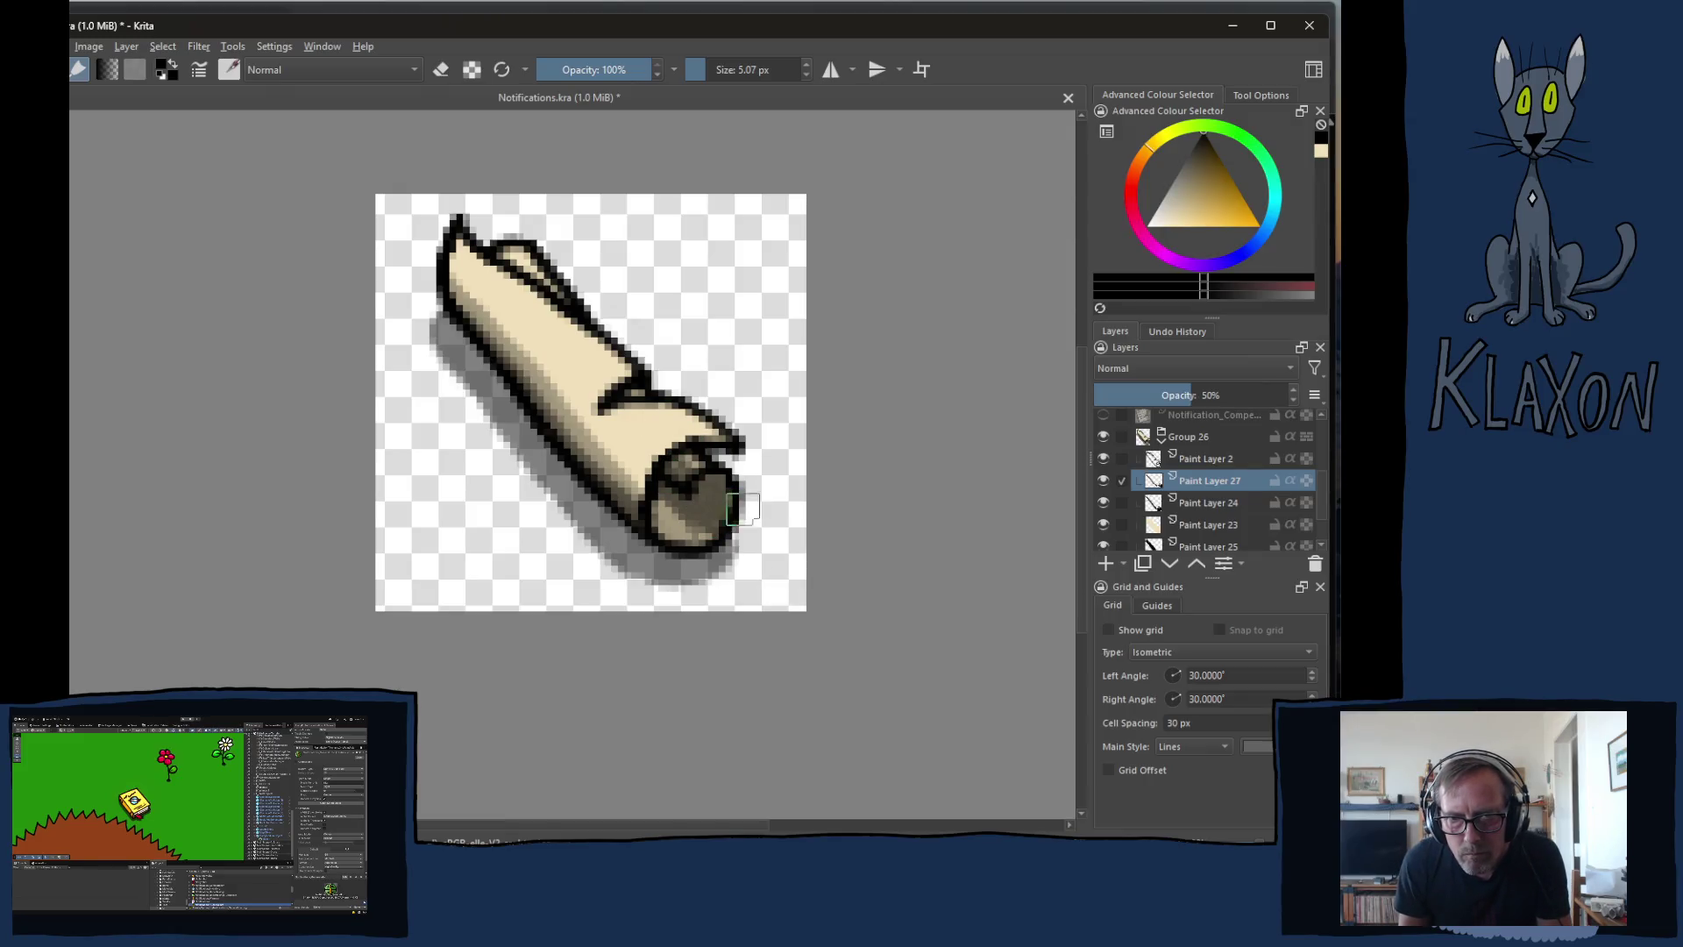
{"action": "mouse_move", "coordinate": [751, 553]}
{"action": "left_mouse_down"}
{"action": "mouse_move", "coordinate": [666, 515]}
{"action": "mouse_move", "coordinate": [677, 462]}
{"action": "mouse_move", "coordinate": [657, 513]}
{"action": "mouse_move", "coordinate": [686, 514]}
{"action": "left_mouse_up"}
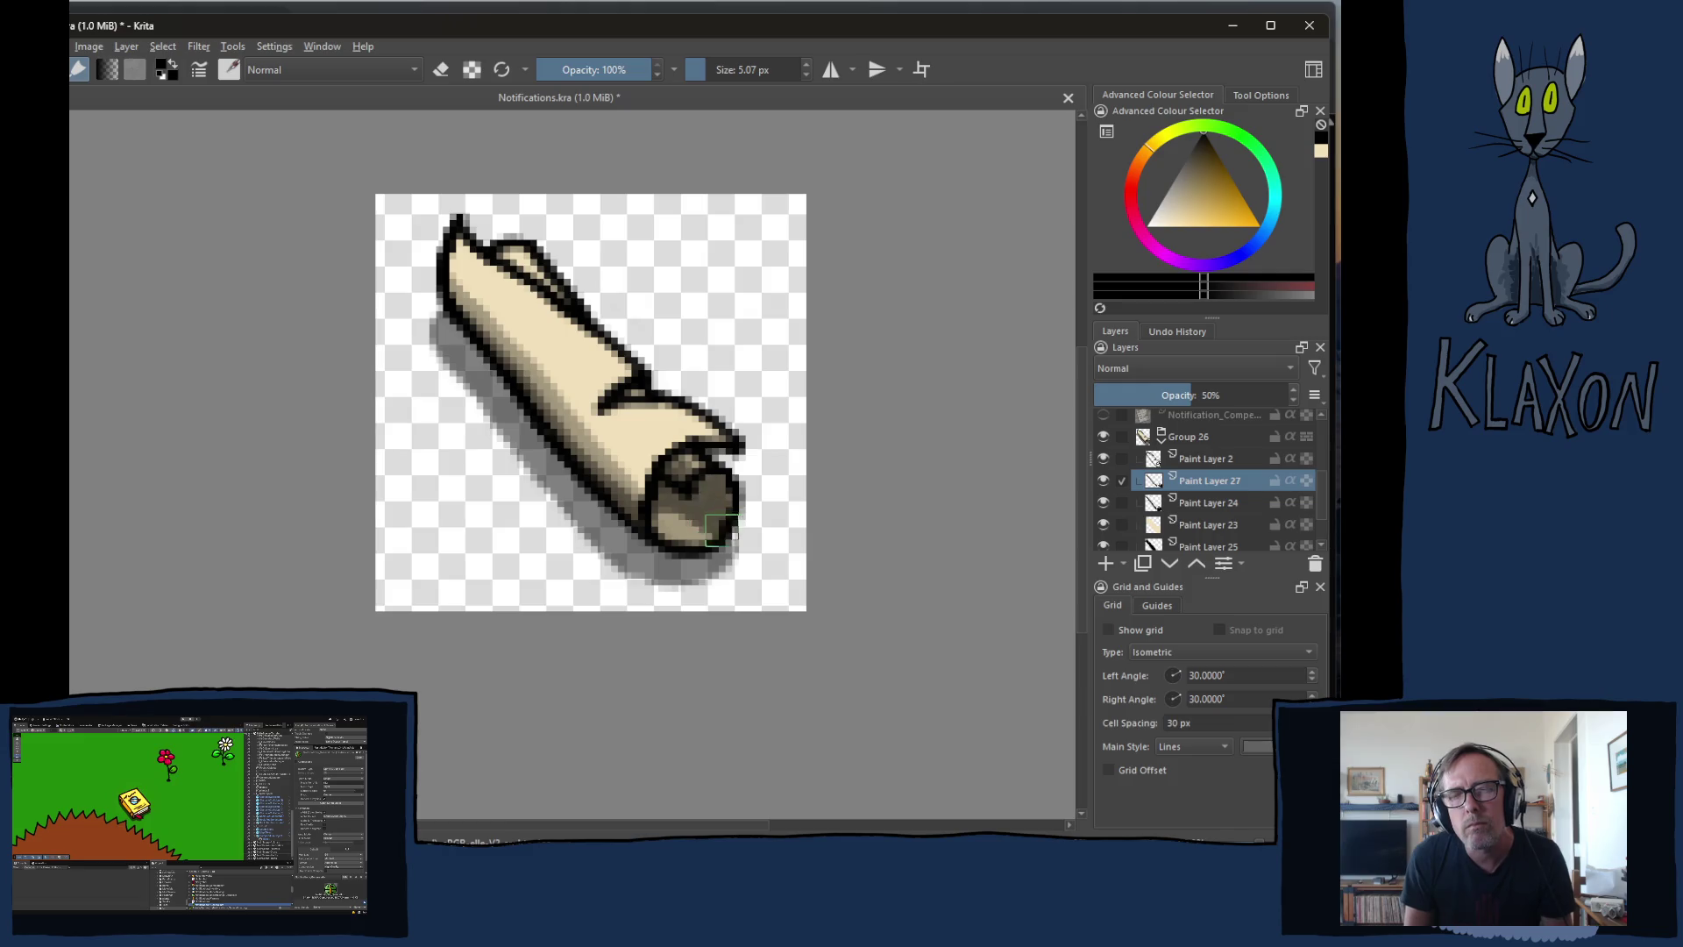
{"action": "key", "text": "1"}
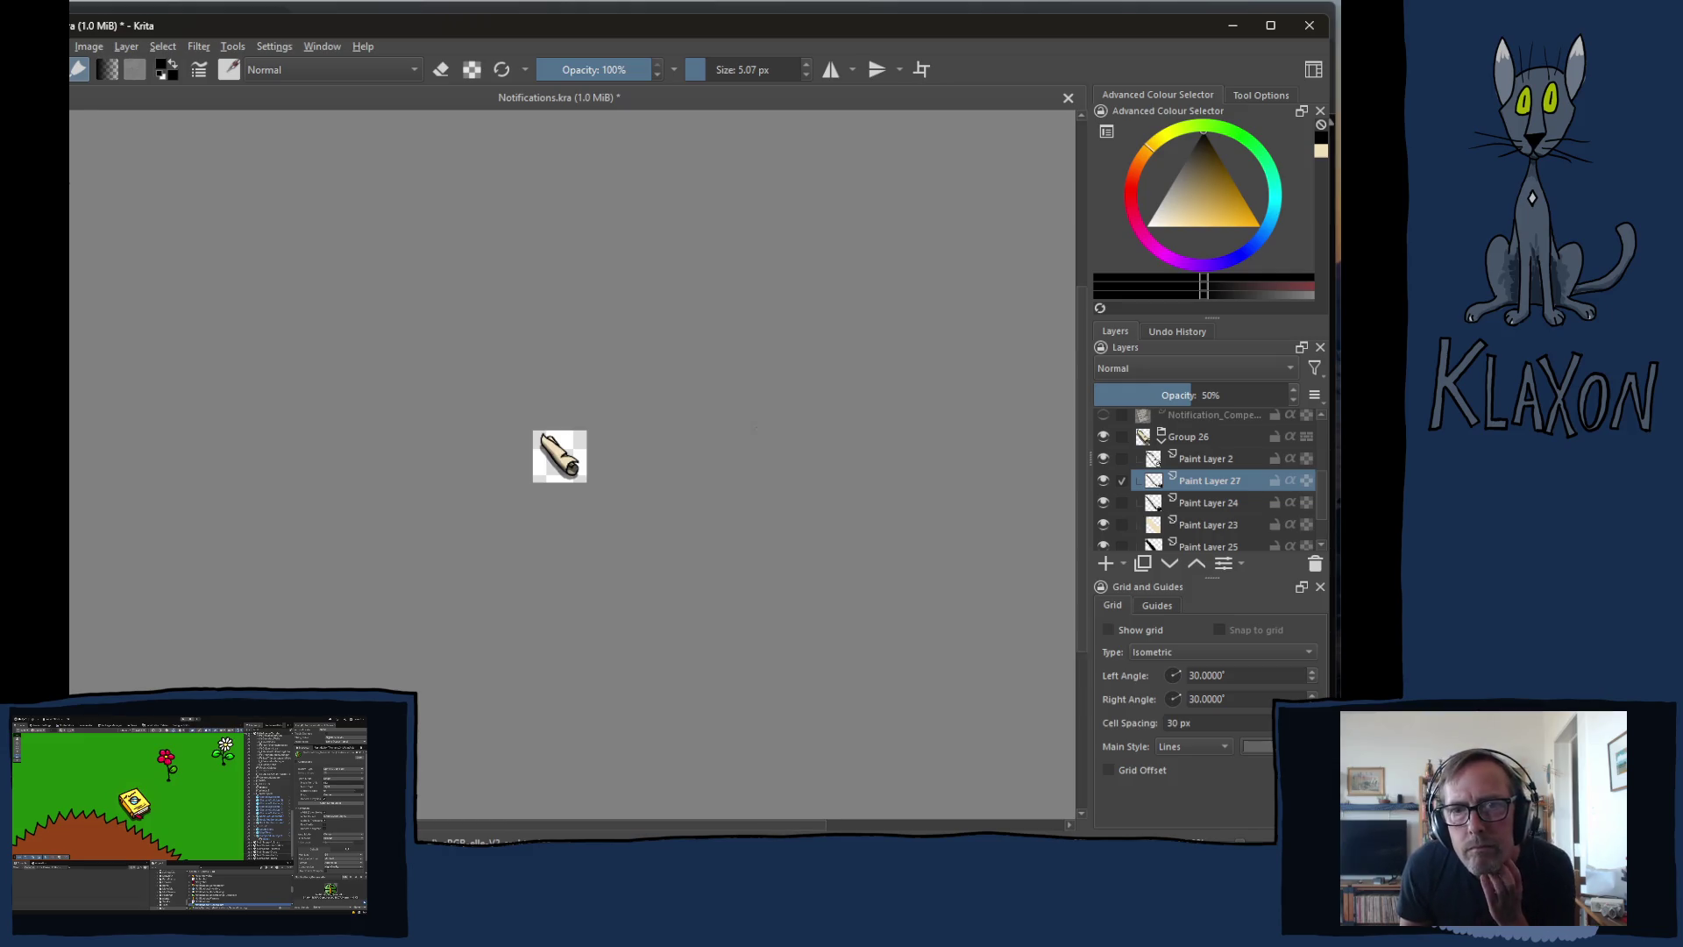
{"action": "scroll", "coordinate": [555, 462], "scroll_direction": "up", "scroll_amount": 7}
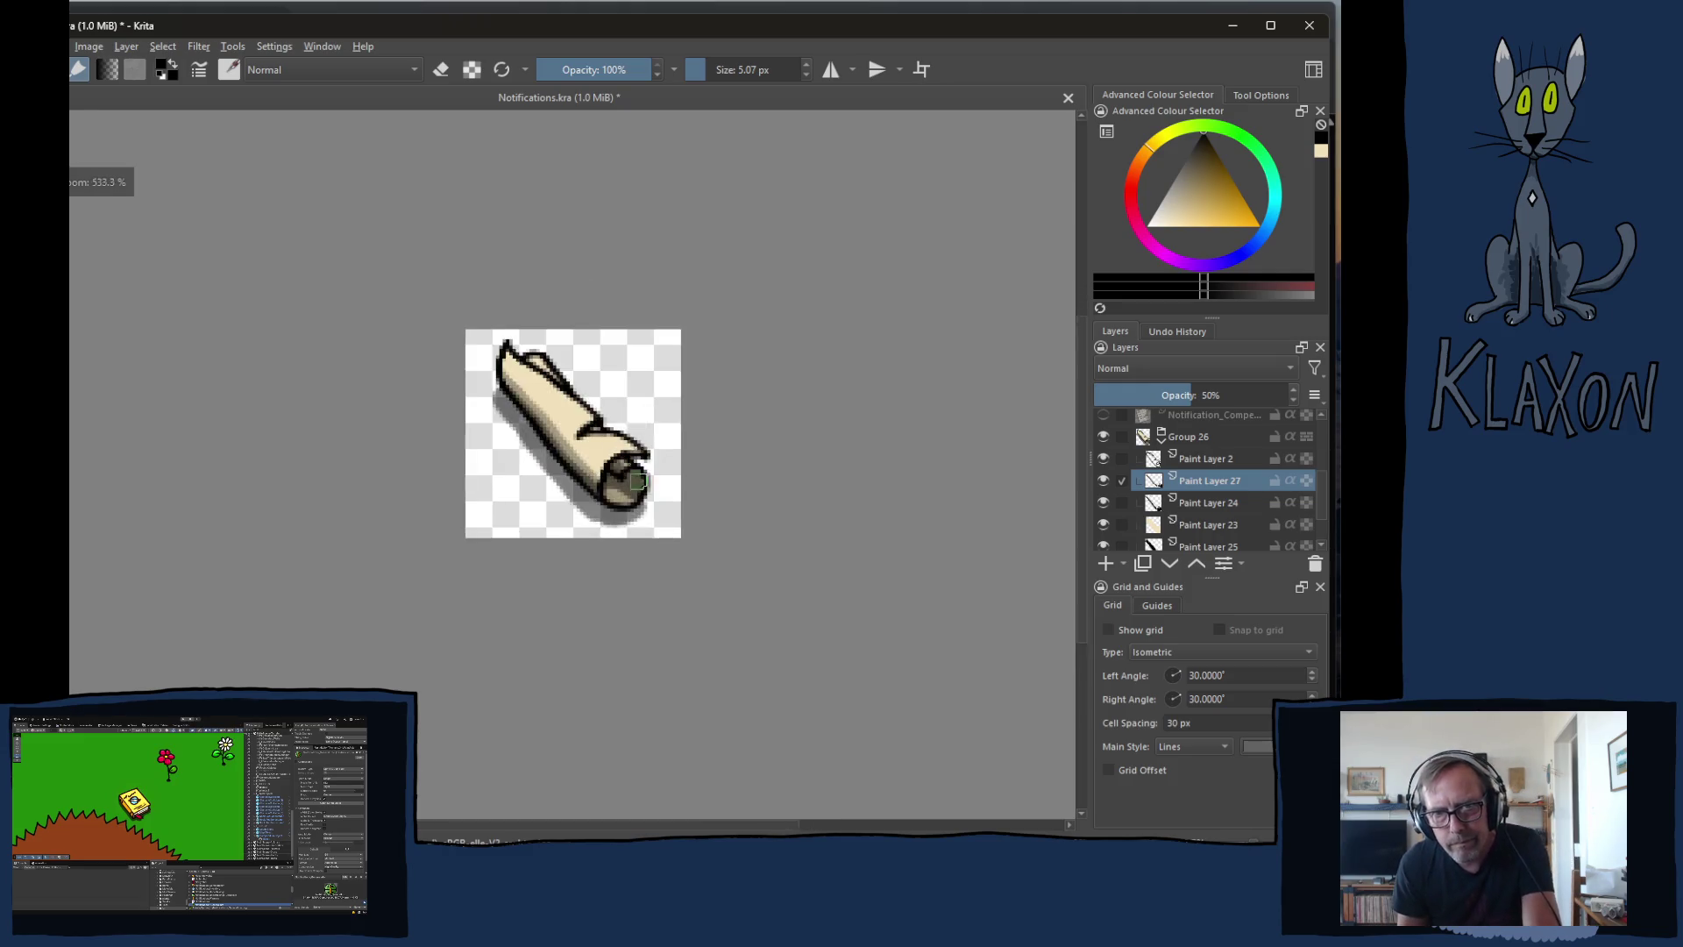
{"action": "key", "text": "e"}
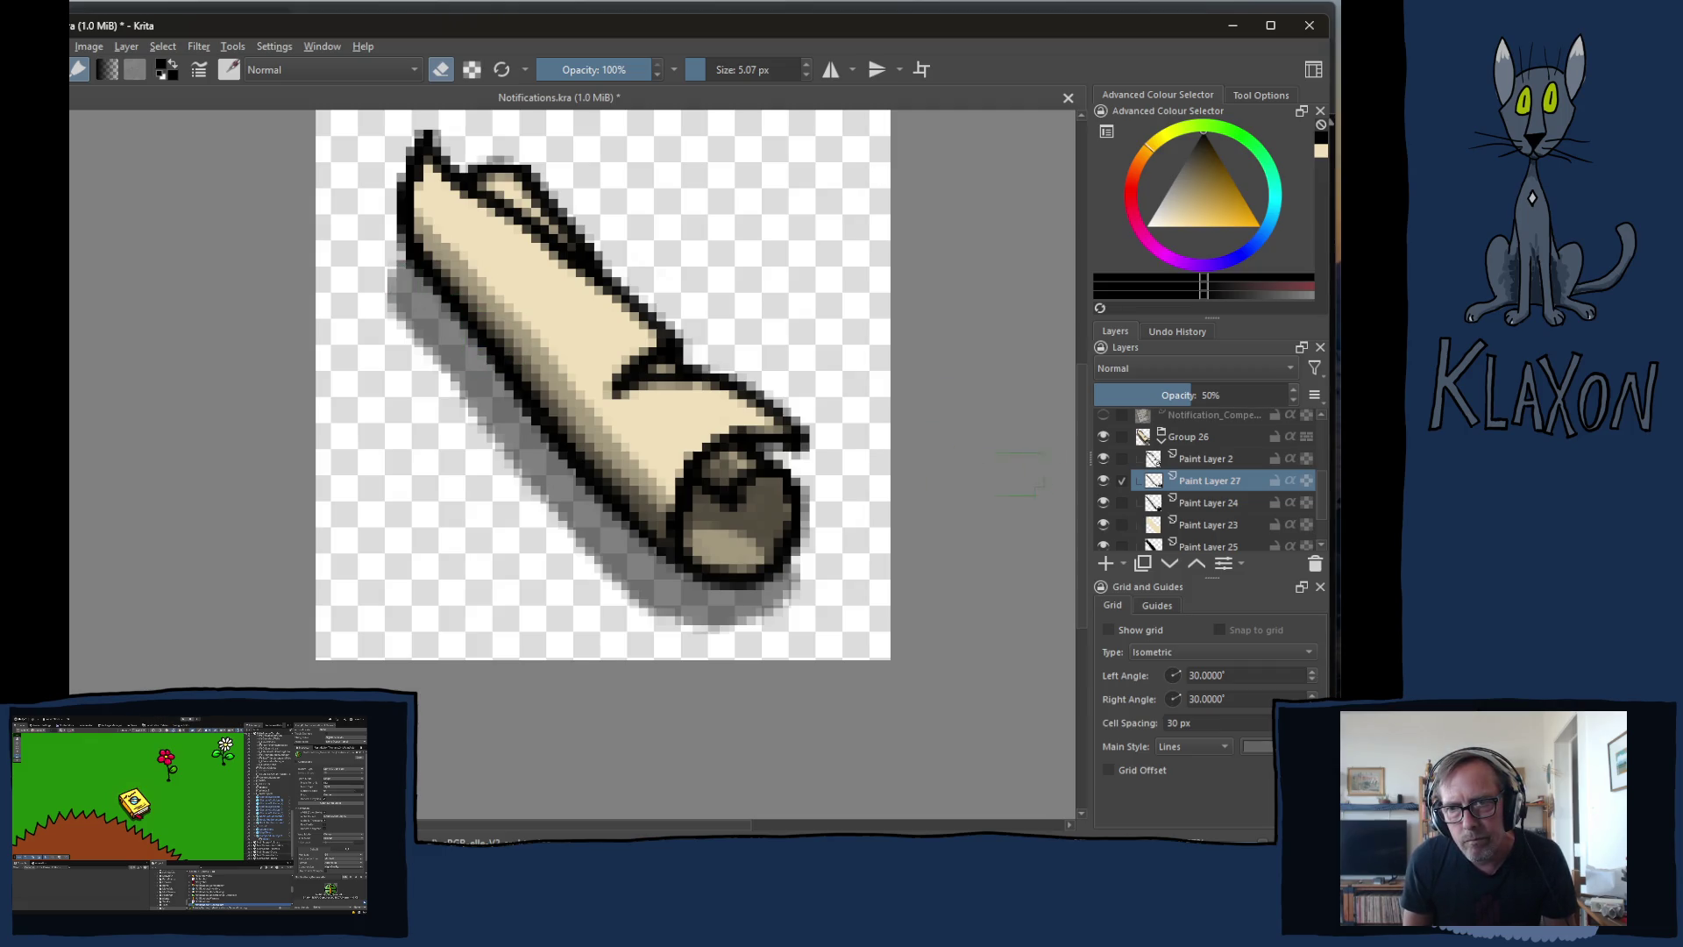
{"action": "left_click", "coordinate": [1159, 439]}
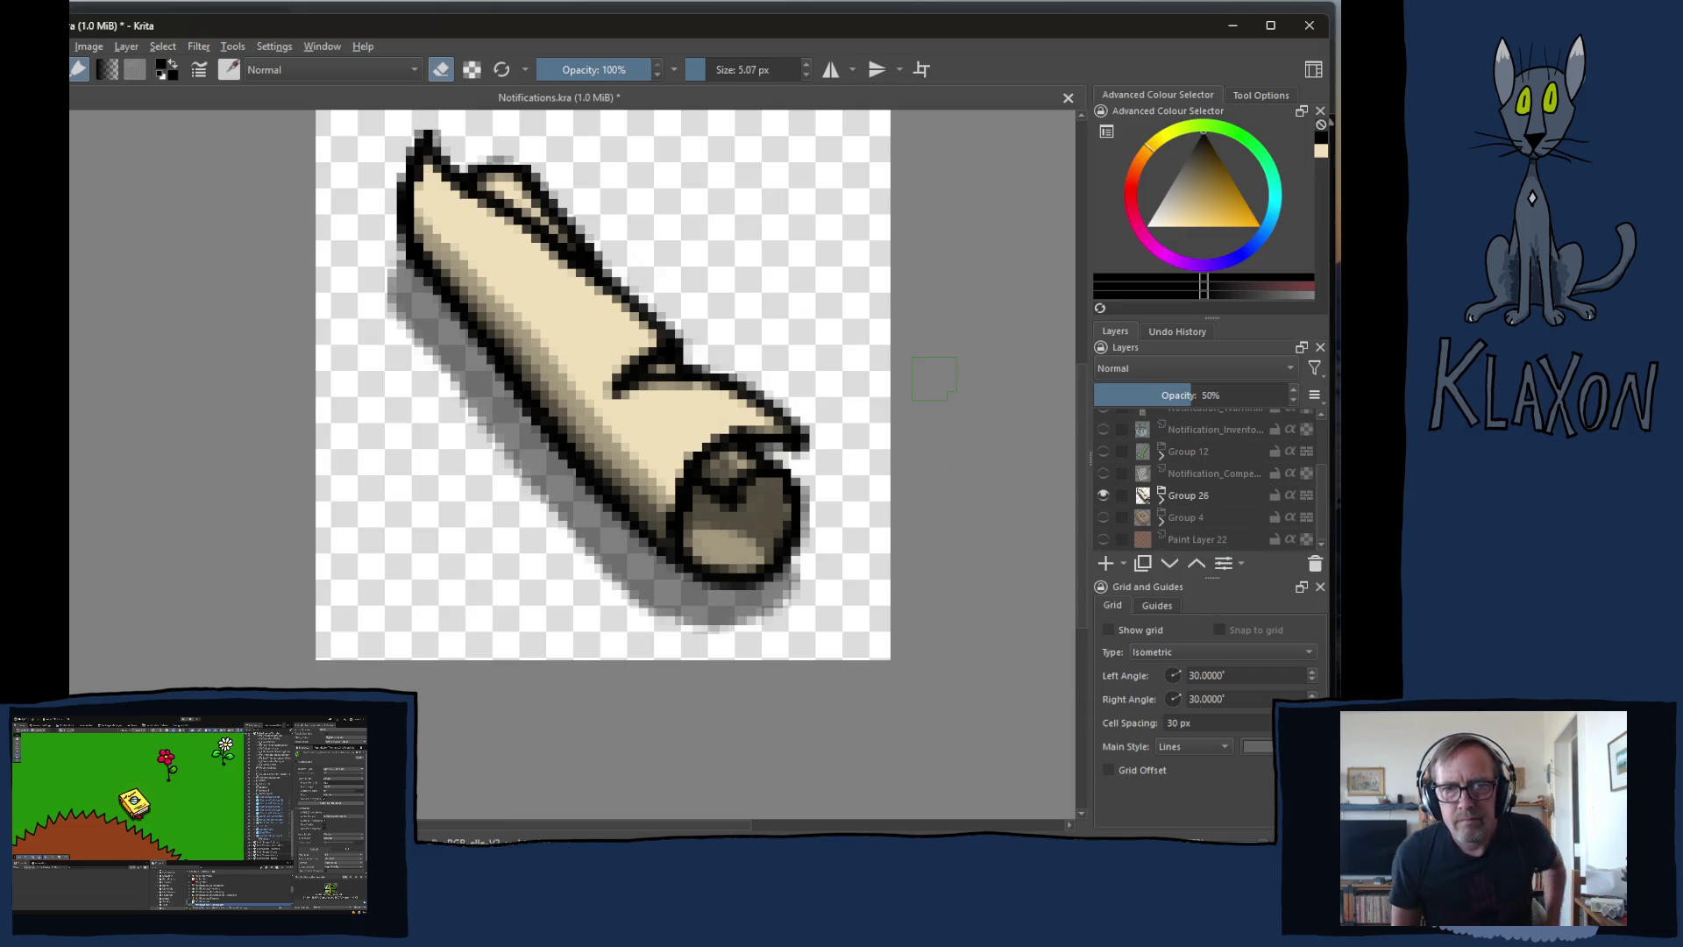
{"action": "key", "text": "minus"}
{"action": "key", "text": "minus"}
{"action": "key", "text": "minus"}
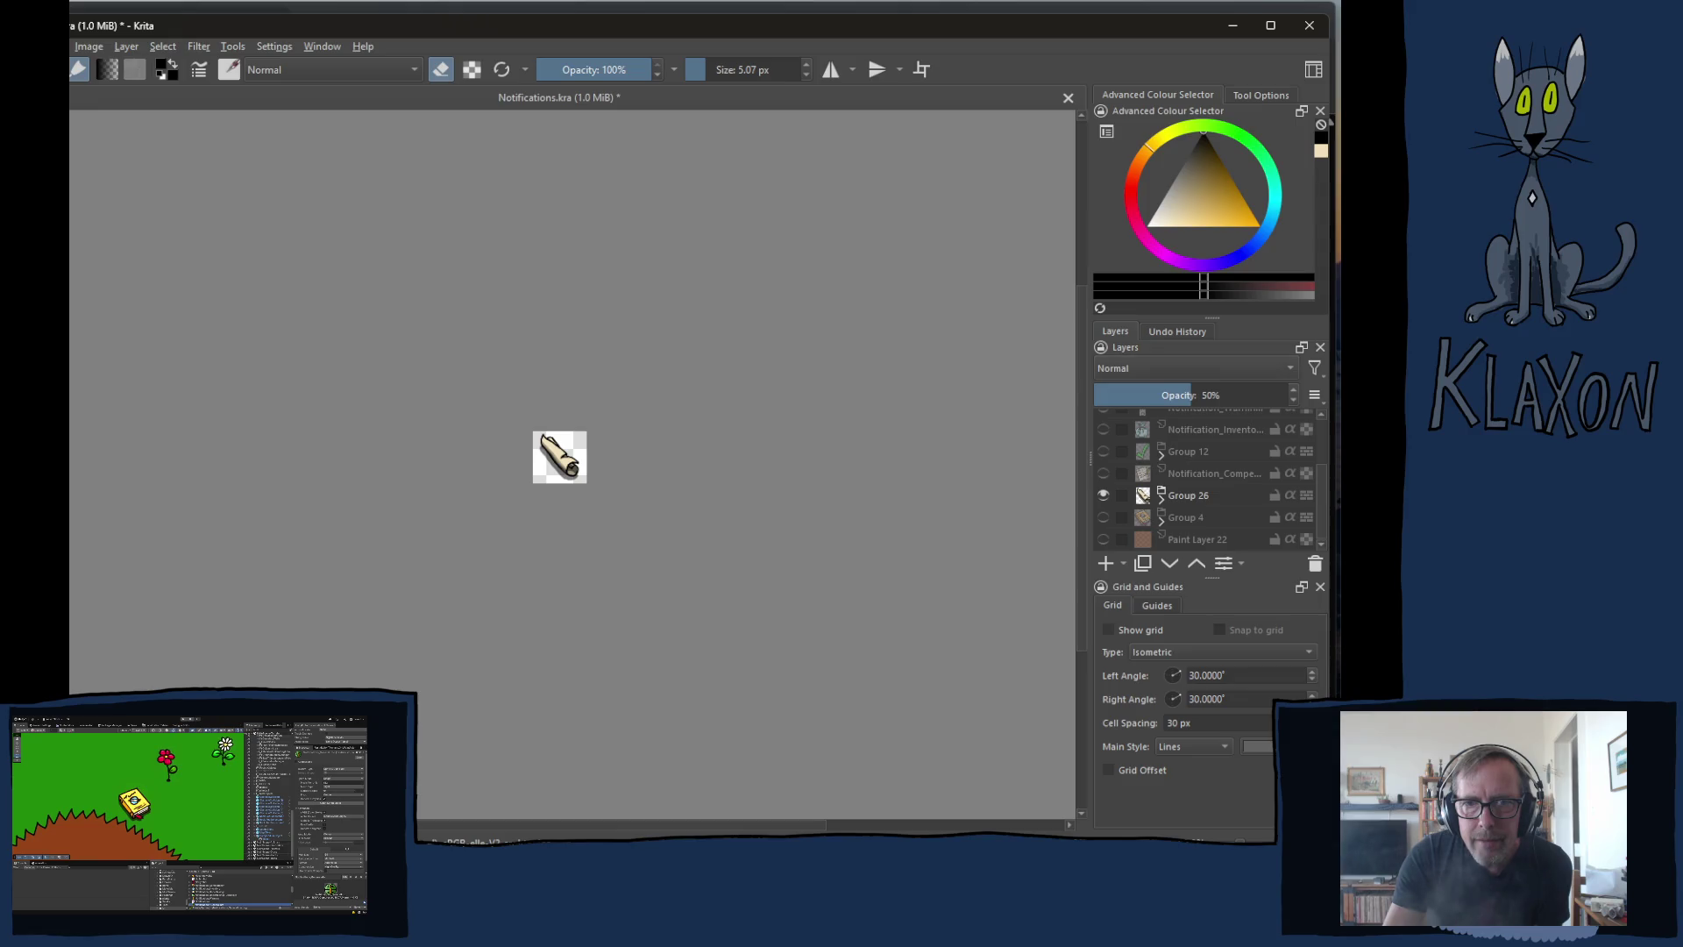
{"action": "scroll", "coordinate": [387, 465], "scroll_direction": "up", "scroll_amount": 4}
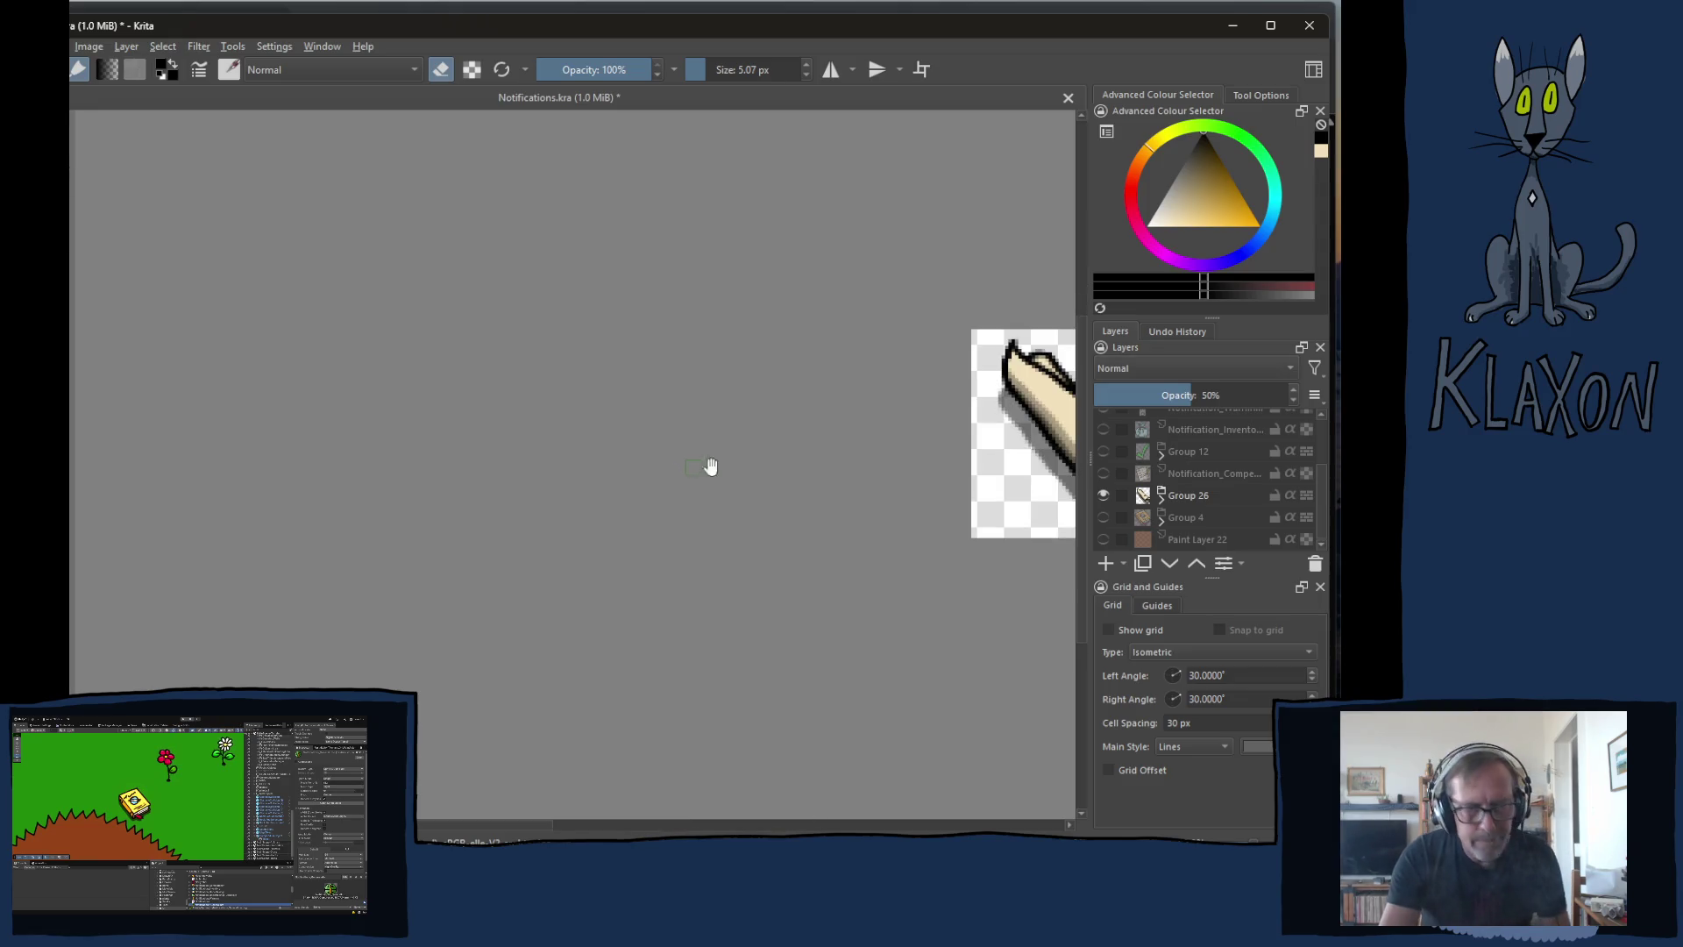
{"action": "left_click_drag", "start_coordinate": [929, 452], "coordinate": [596, 410]}
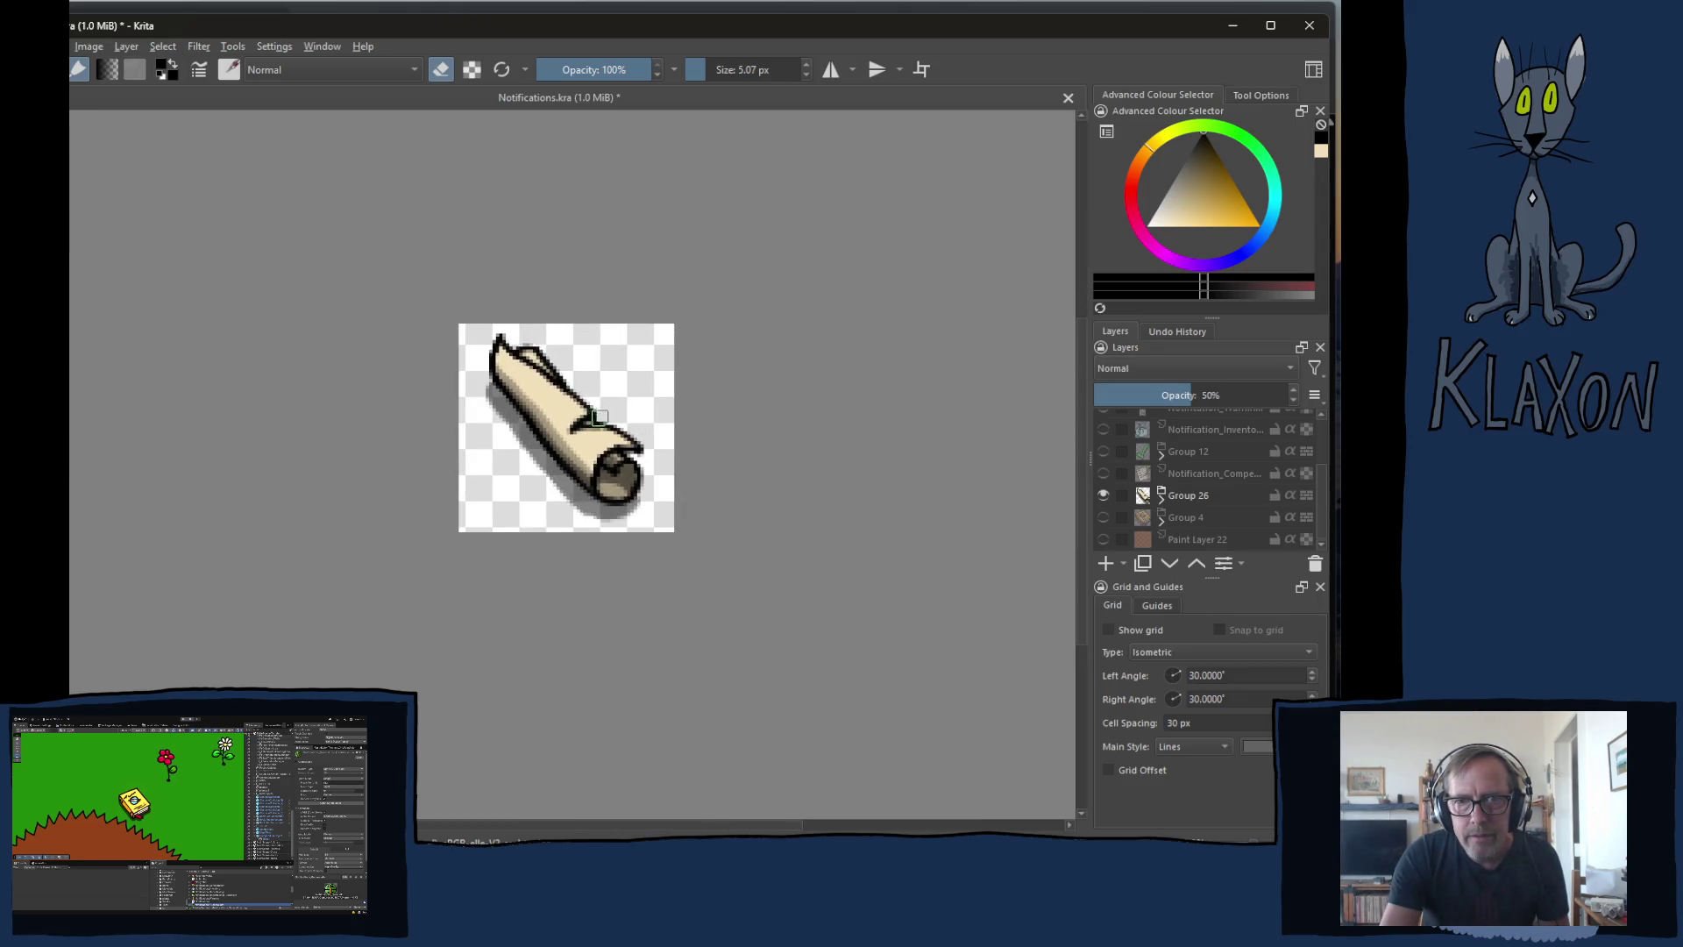
{"action": "scroll", "coordinate": [597, 410], "scroll_direction": "up", "scroll_amount": 2}
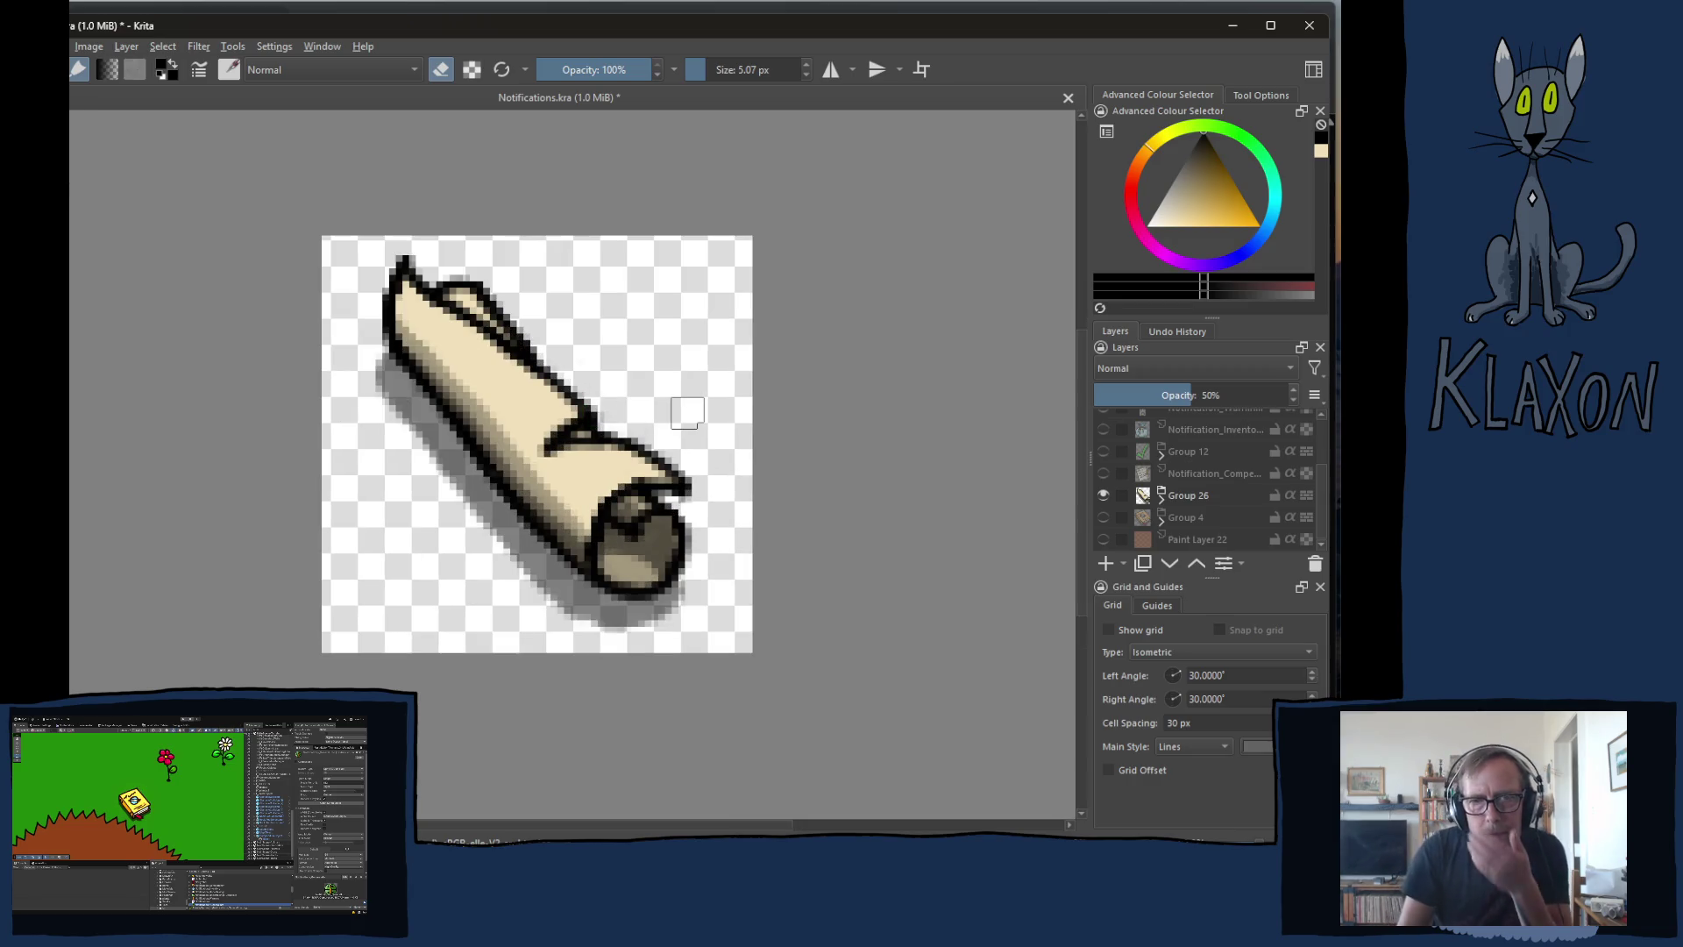
{"action": "left_click", "coordinate": [1163, 496]}
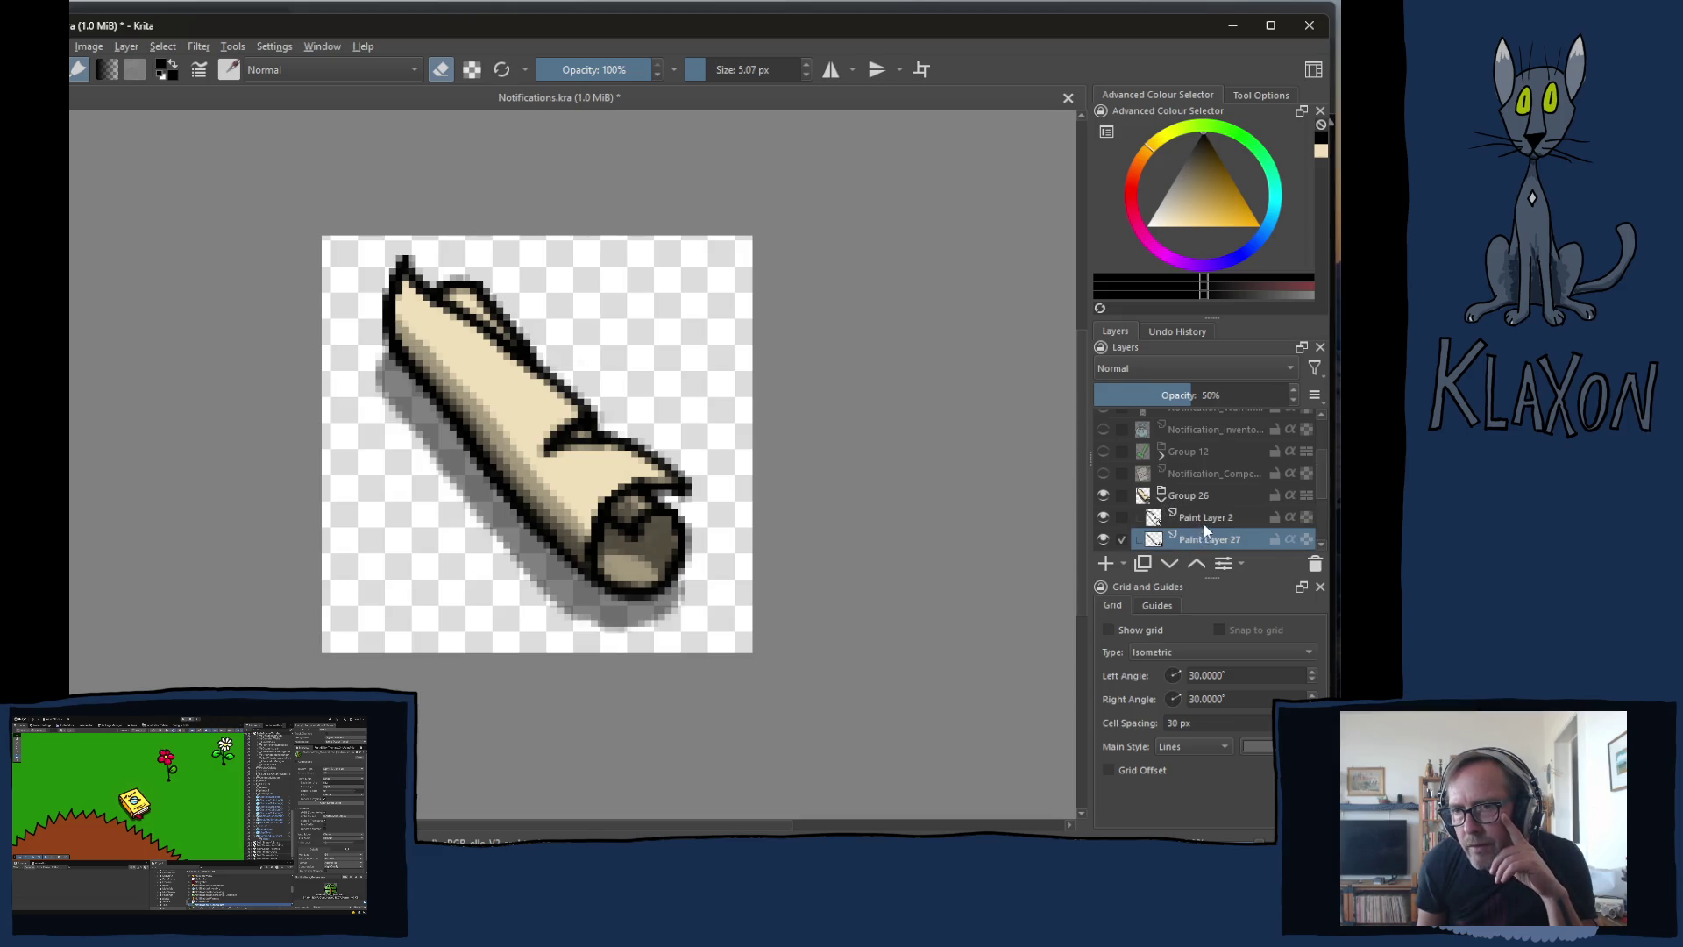
- Add a new layer in Group 26 and set the painting brush size to 2.80 px
{"action": "key", "text": "Insert"}
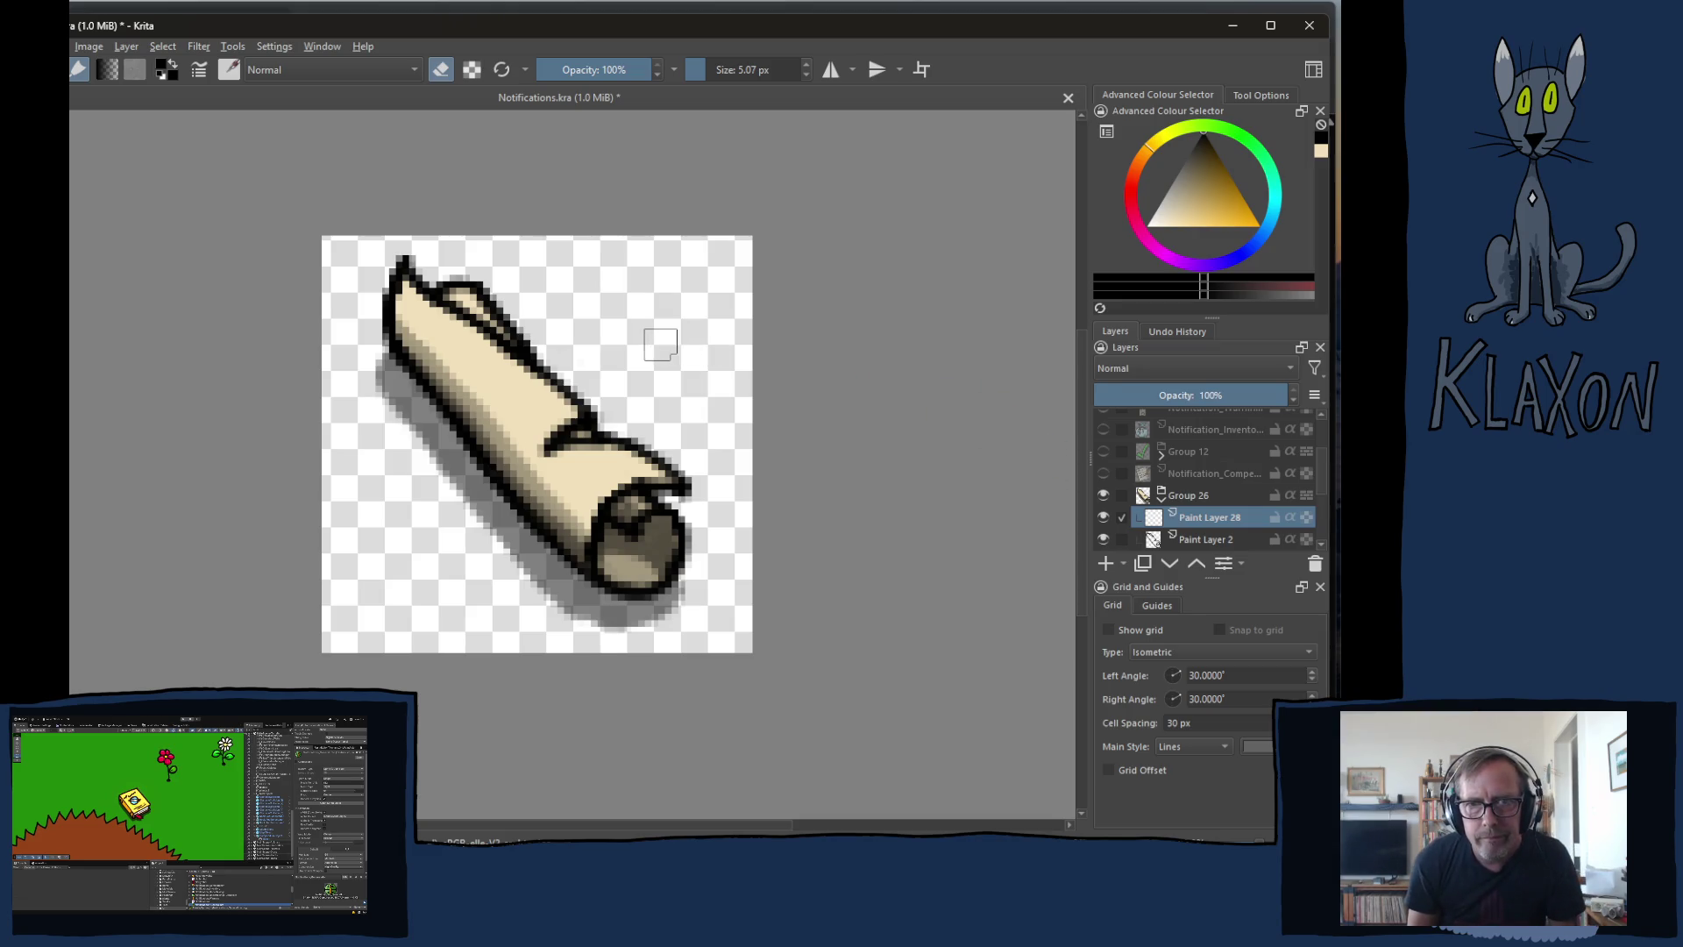
{"action": "key", "text": "e"}
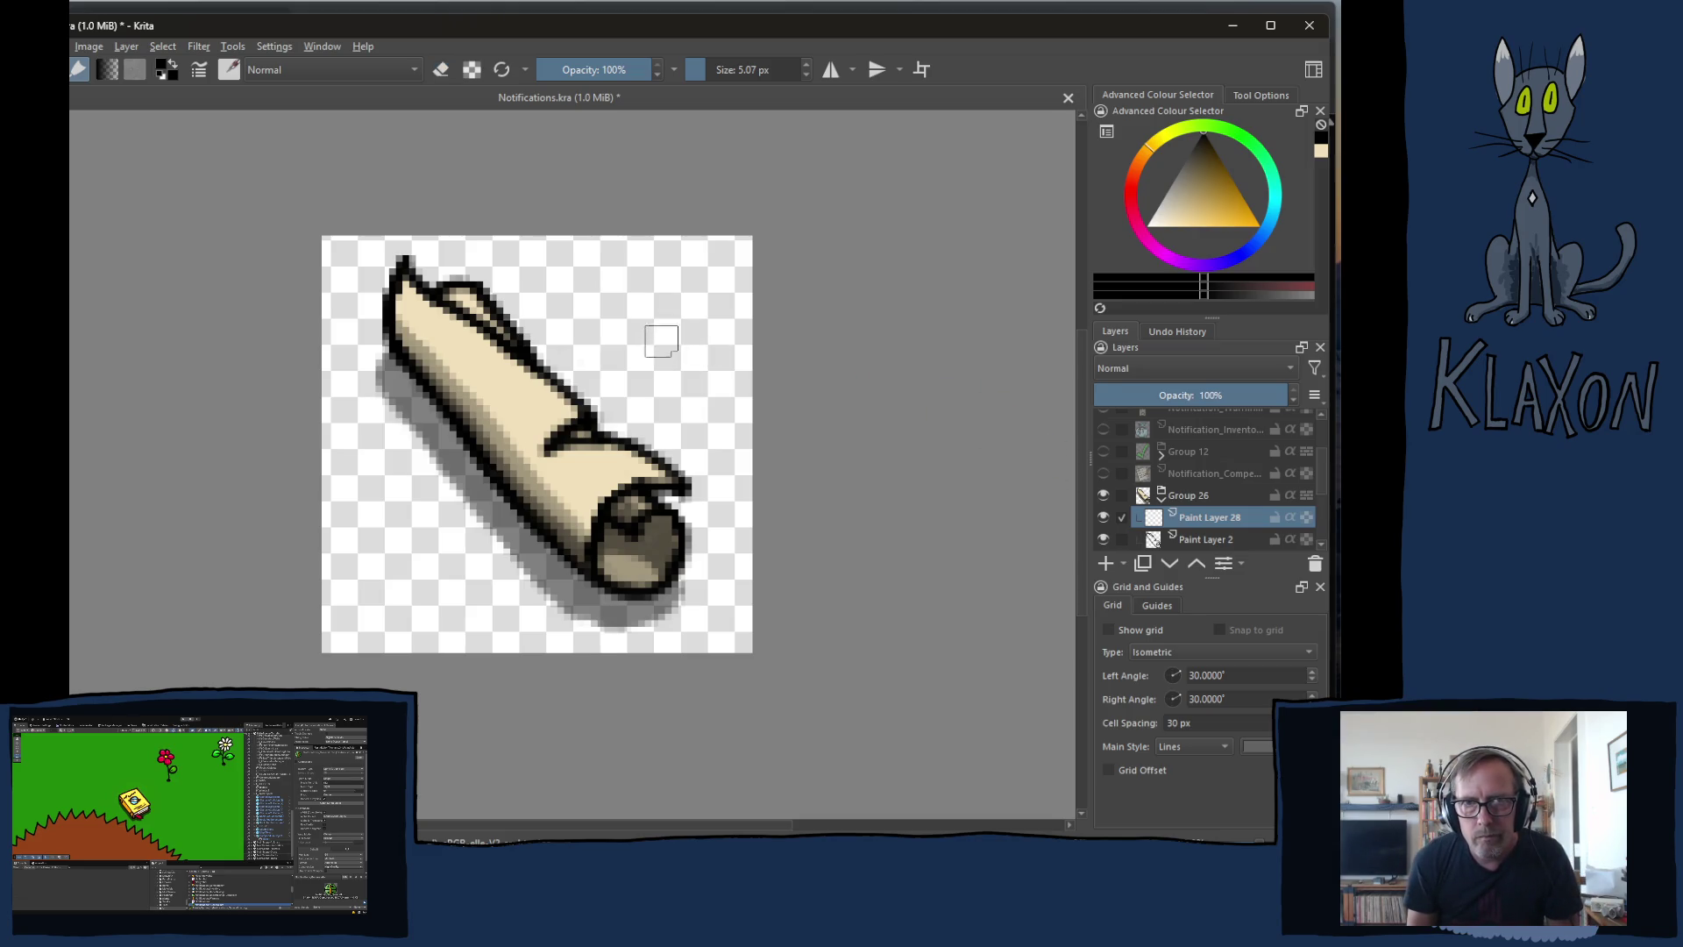
{"action": "right_click", "coordinate": [673, 321]}
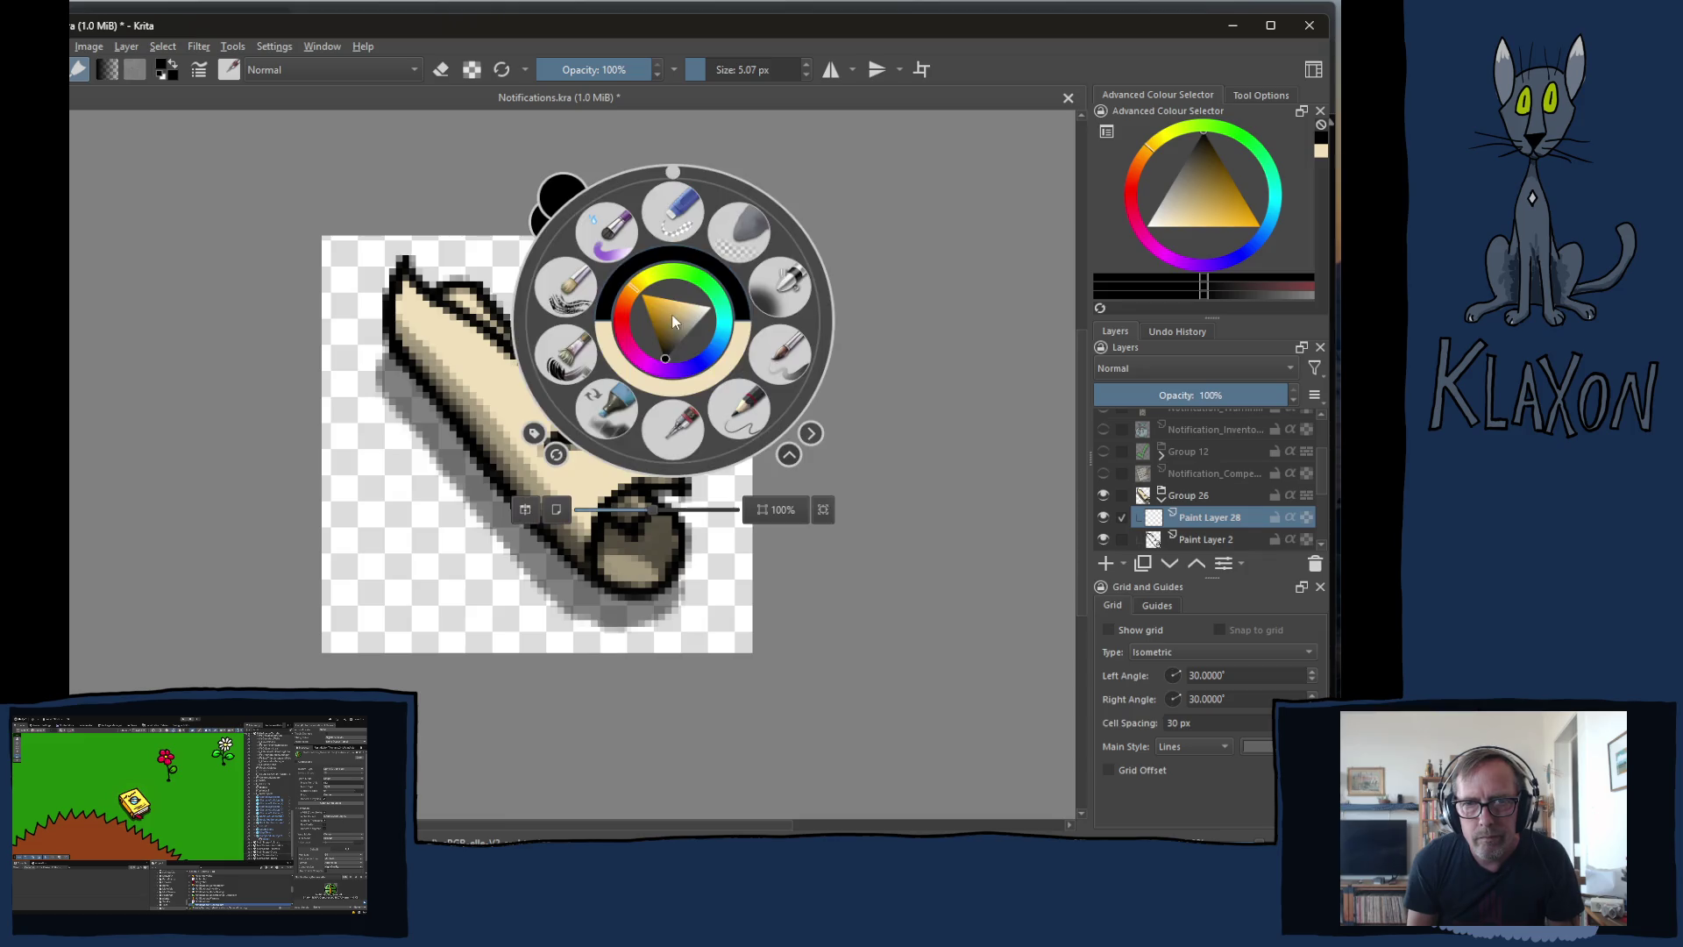
{"action": "right_click", "coordinate": [702, 263]}
{"action": "left_click", "coordinate": [732, 70]}
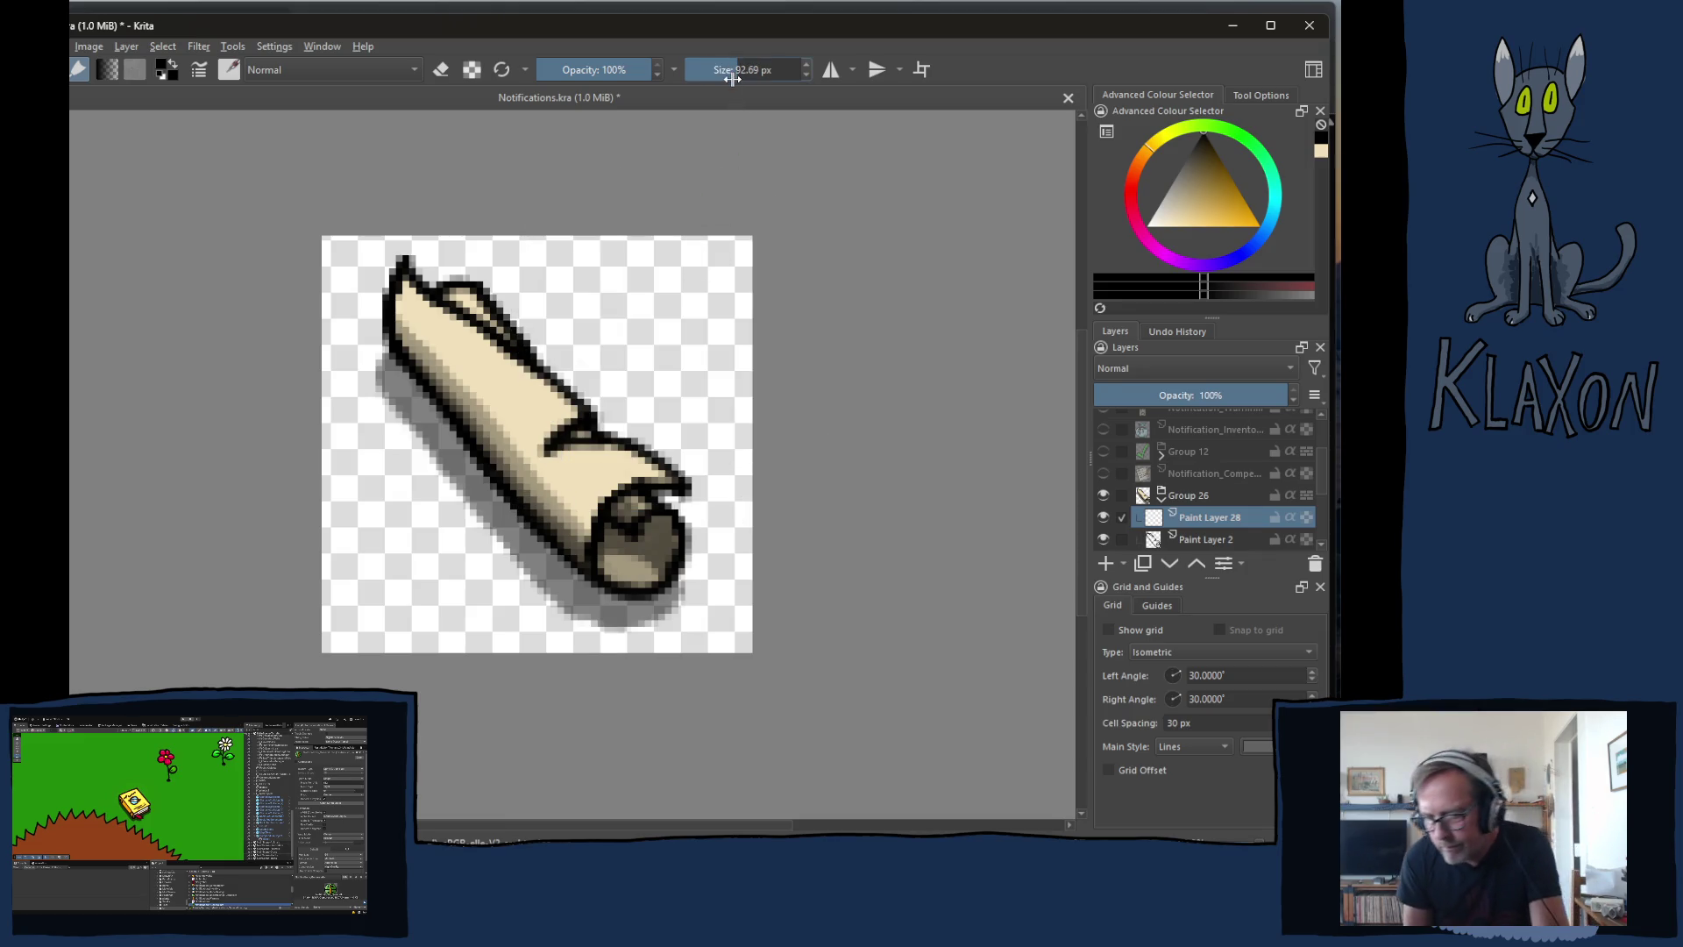
{"action": "type", "text": "2.8"}
{"action": "key", "text": "Return"}
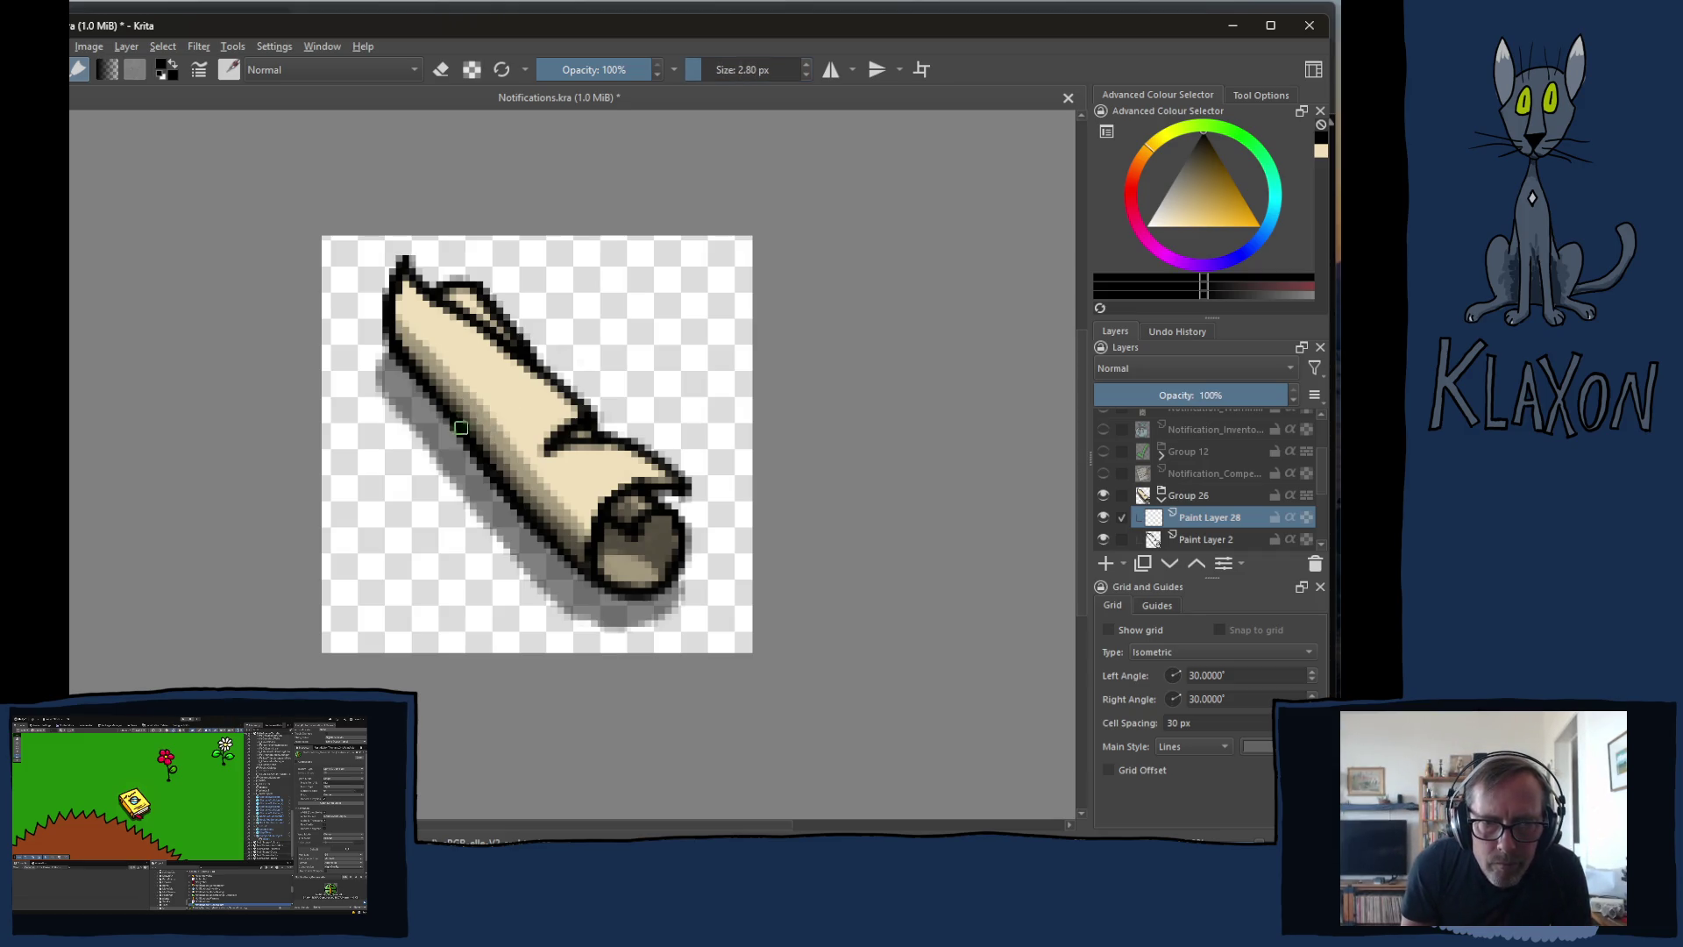
- Draw a dark line across the scroll's middle, thicken the lower-left outline, and select Paint Layer 29
{"action": "mouse_move", "coordinate": [545, 359]}
{"action": "left_mouse_down"}
{"action": "mouse_move", "coordinate": [478, 395]}
{"action": "mouse_move", "coordinate": [469, 434]}
{"action": "mouse_move", "coordinate": [504, 398]}
{"action": "mouse_move", "coordinate": [562, 384]}
{"action": "left_mouse_up"}
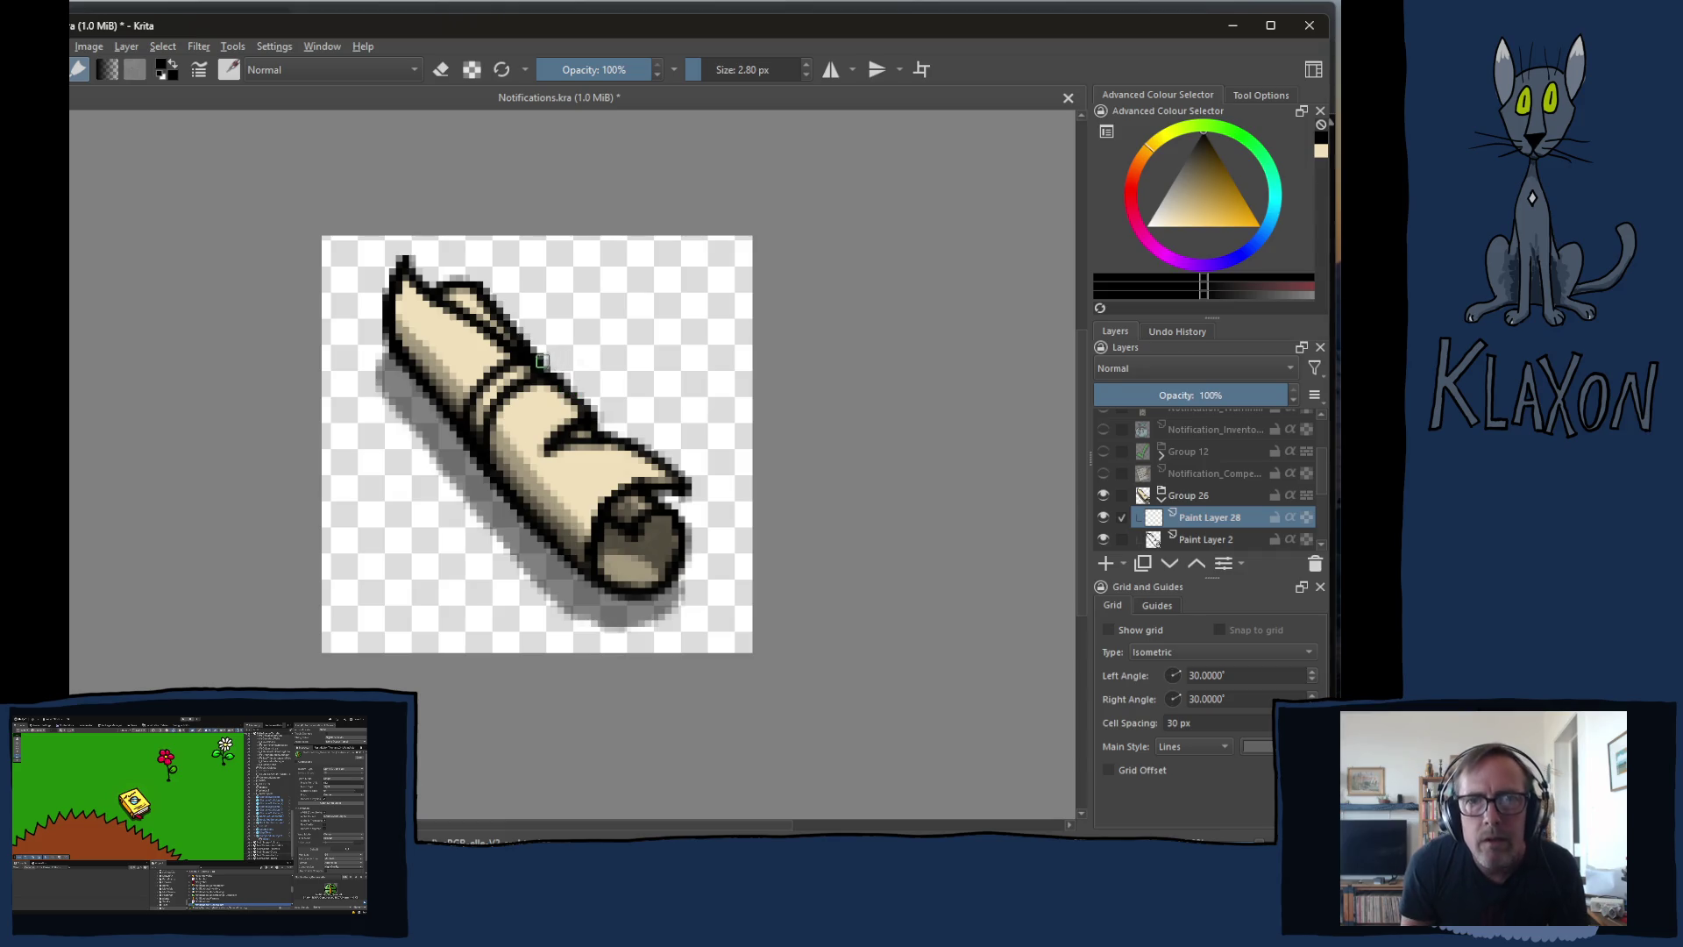
{"action": "mouse_move", "coordinate": [468, 431]}
{"action": "left_mouse_down"}
{"action": "mouse_move", "coordinate": [486, 478]}
{"action": "mouse_move", "coordinate": [489, 425]}
{"action": "left_mouse_up"}
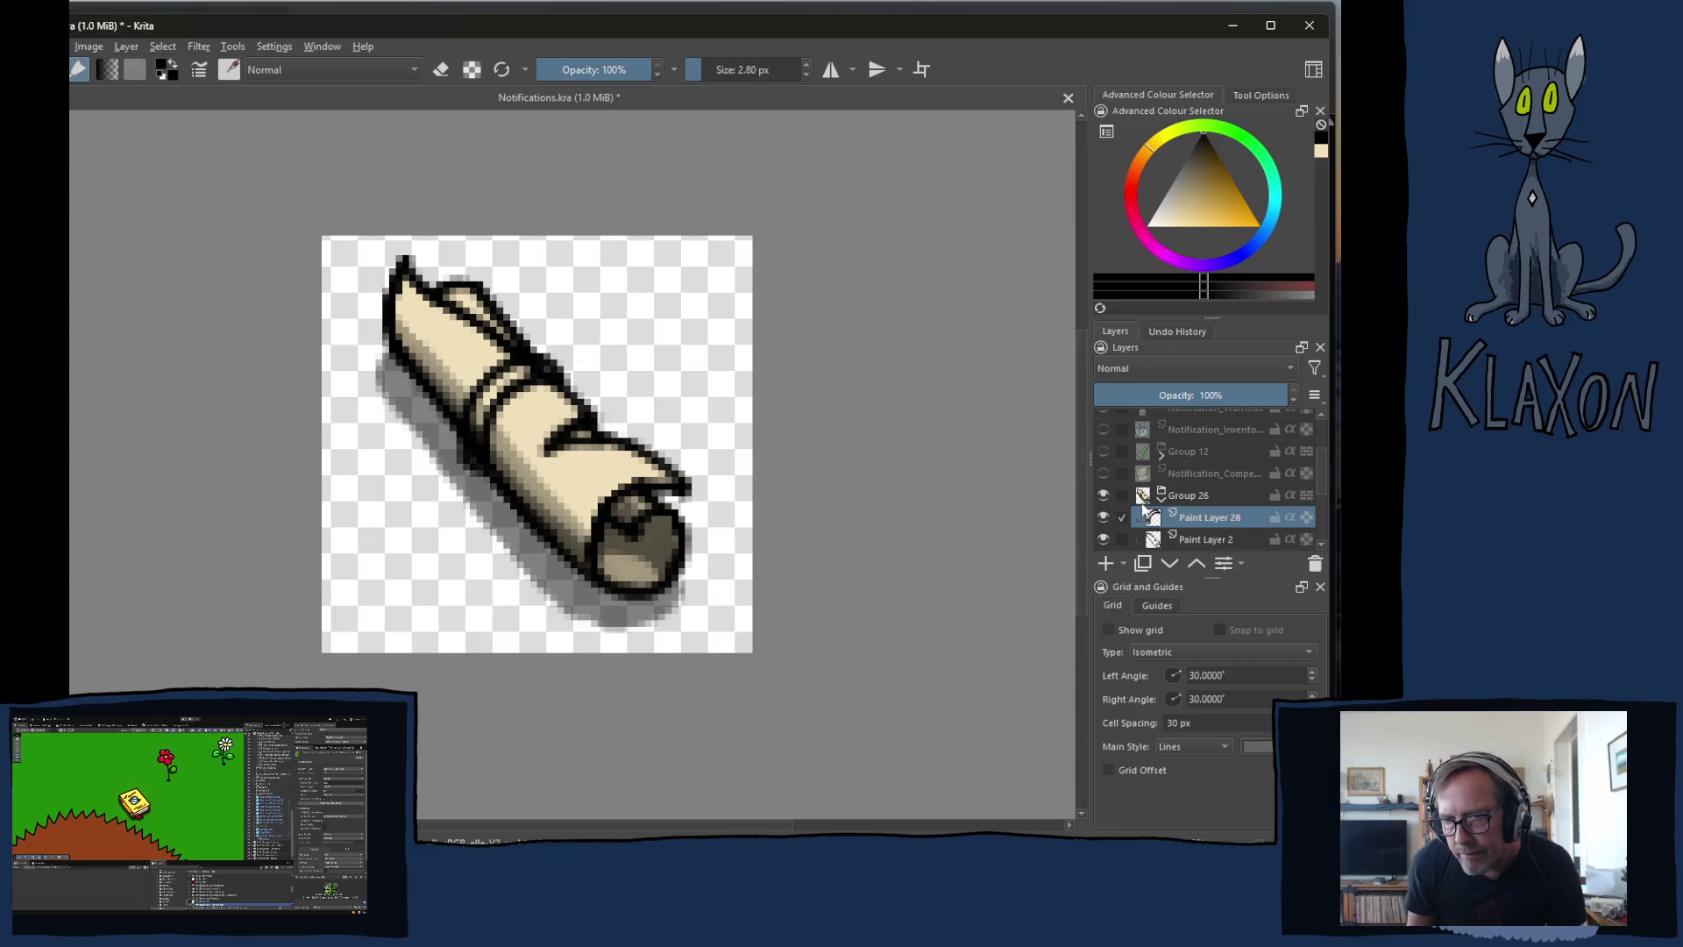
{"action": "left_click", "coordinate": [1187, 537]}
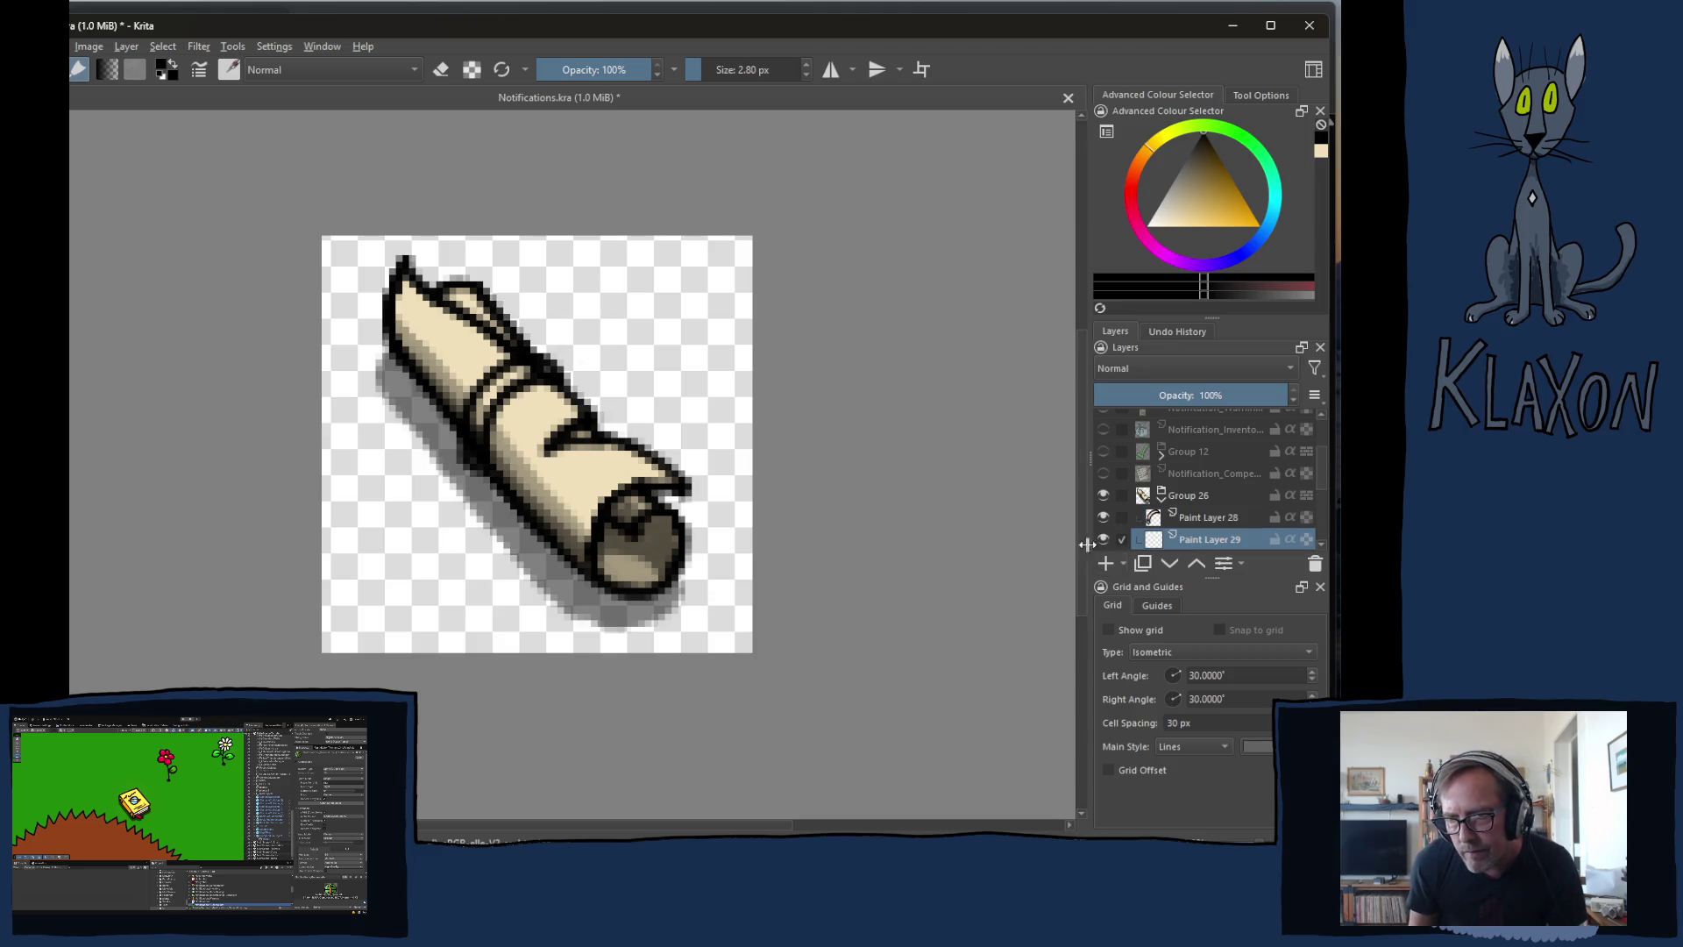
- Choose a red from the pop-up palette's colour triangle
{"action": "key", "text": "e"}
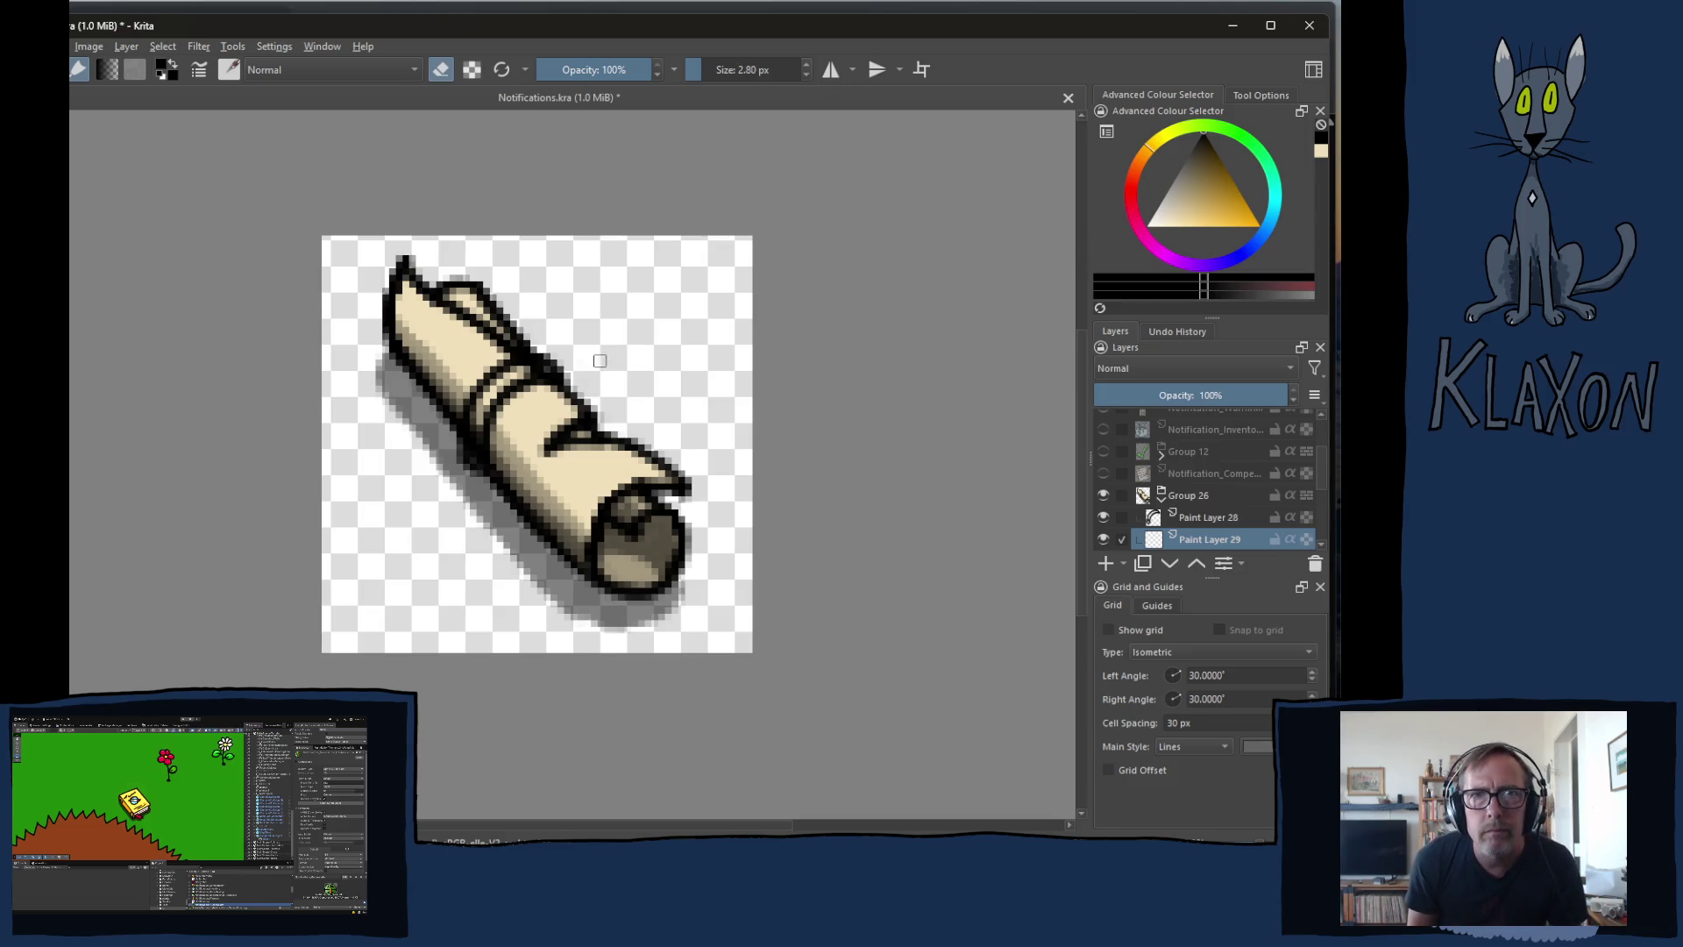
{"action": "key", "text": "e"}
{"action": "right_click", "coordinate": [597, 379]}
{"action": "left_click", "coordinate": [566, 372]}
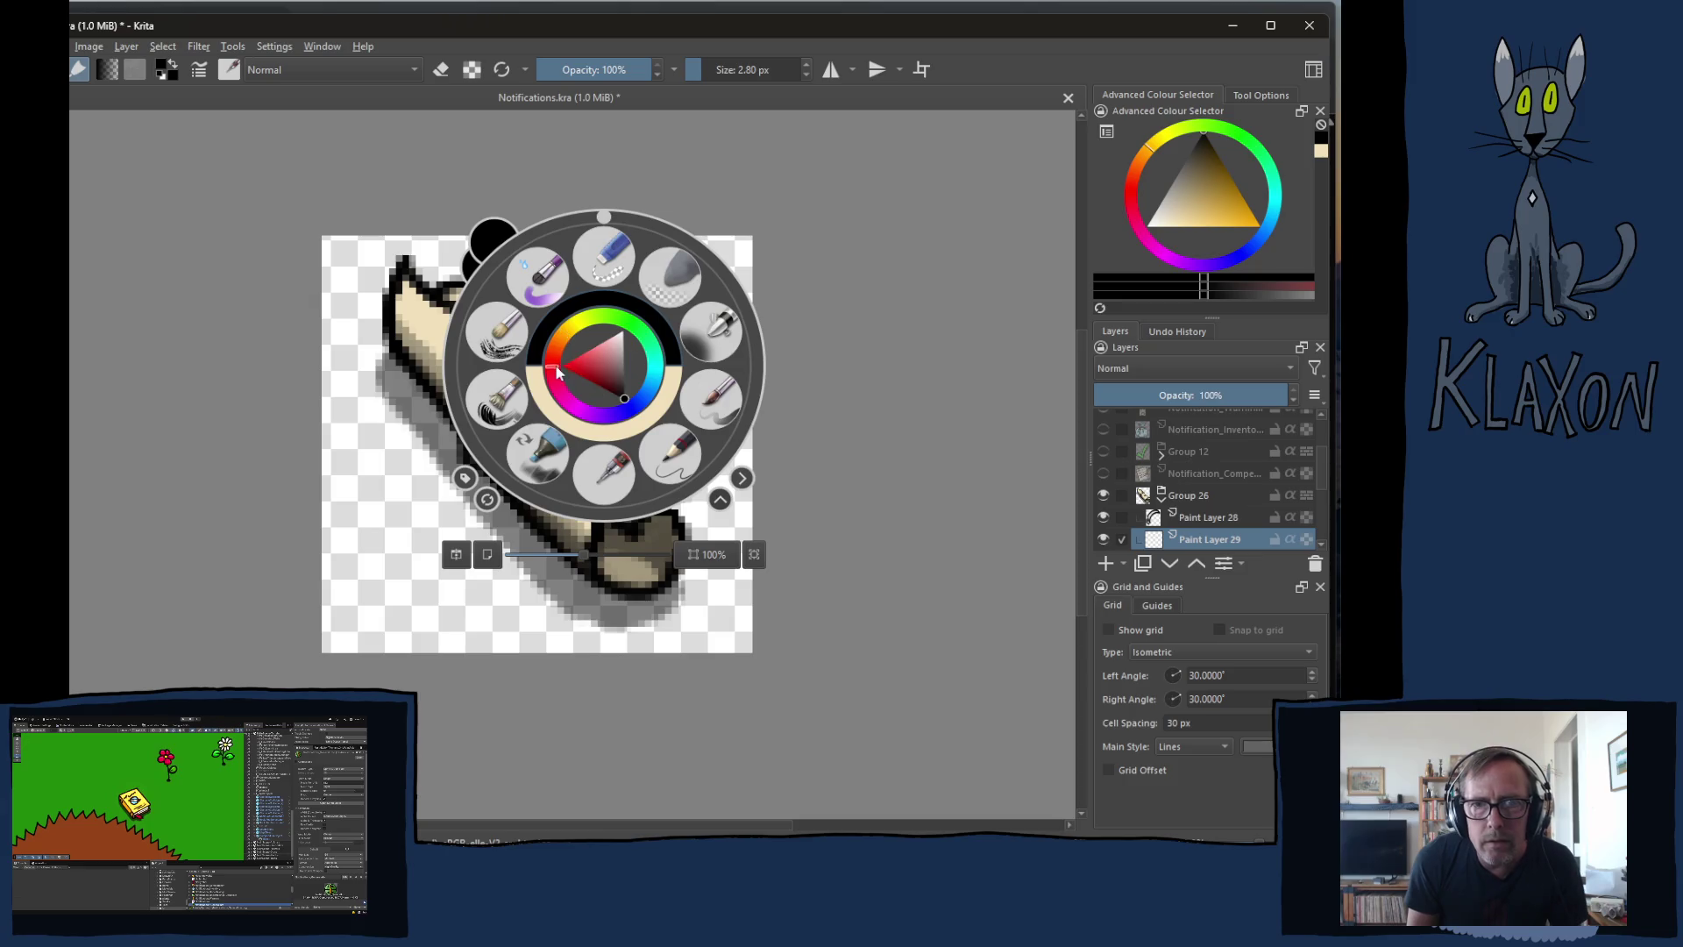
{"action": "left_click", "coordinate": [584, 359]}
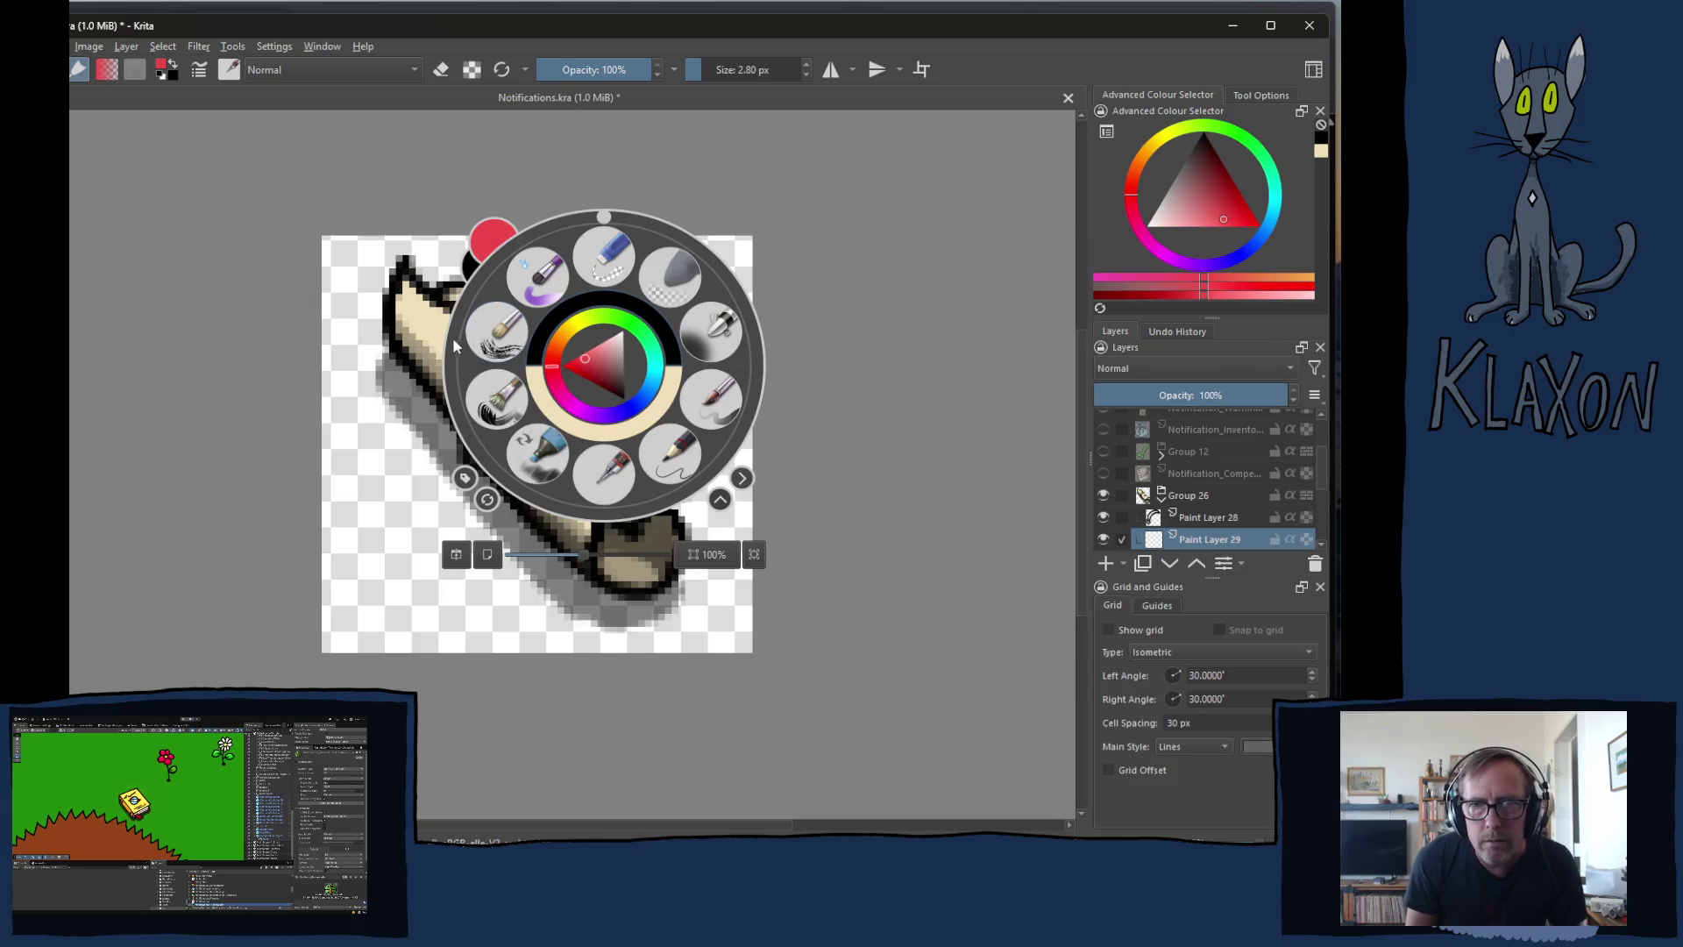
{"action": "left_click", "coordinate": [369, 331]}
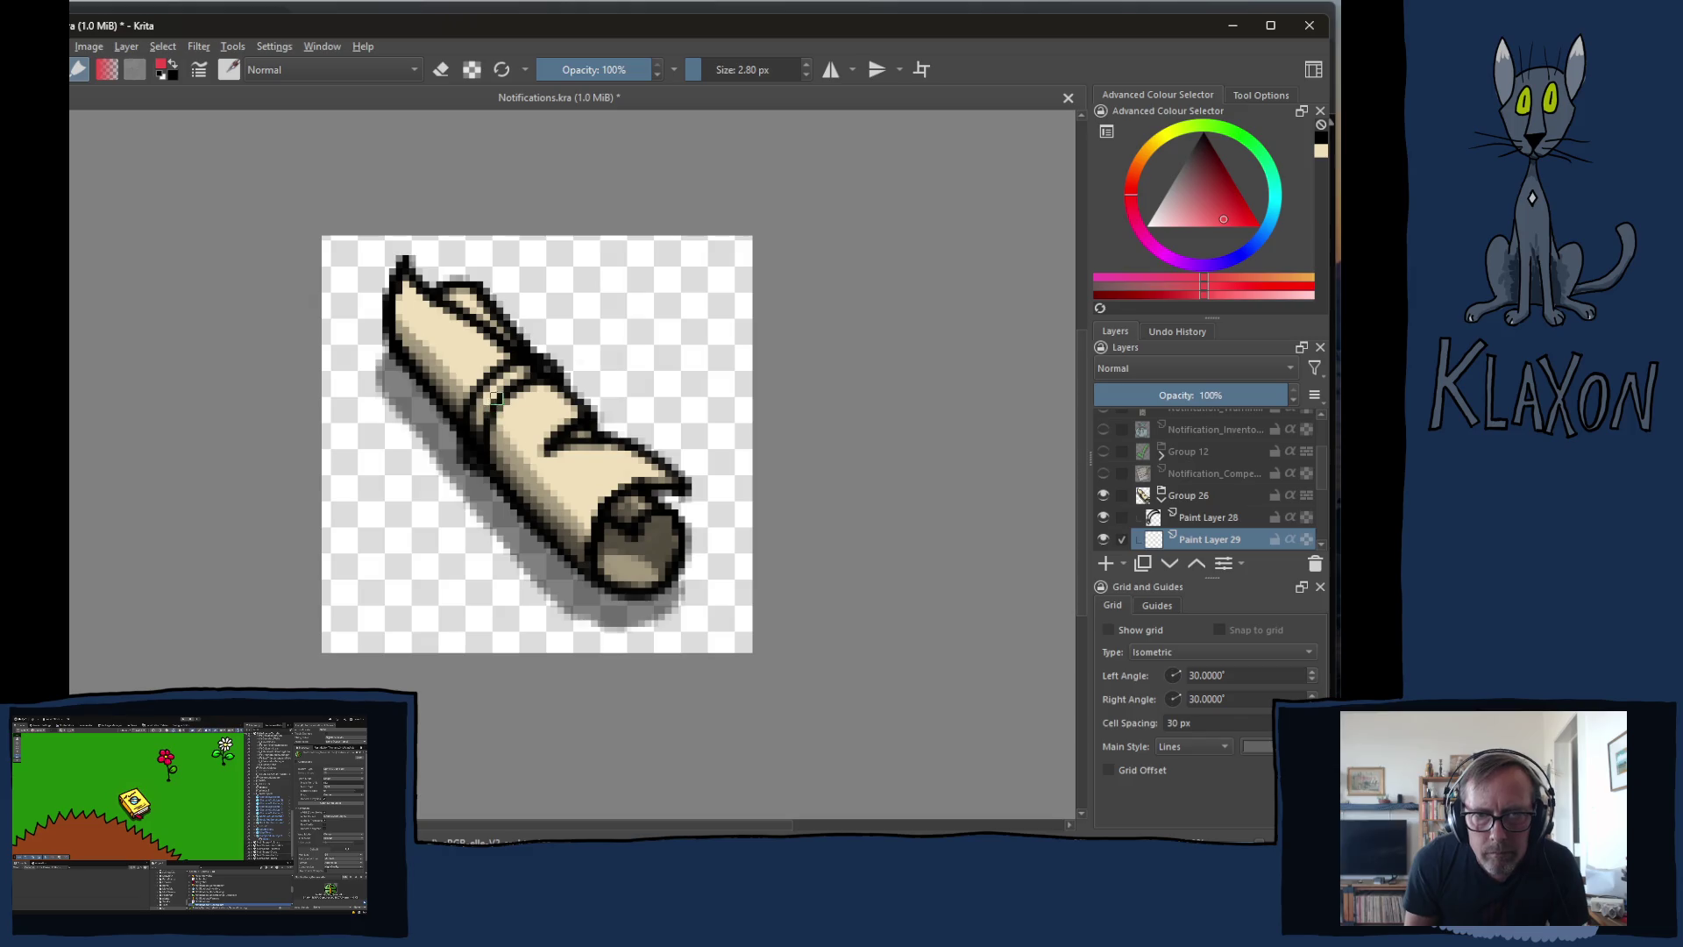
- Paint the red band across the binding, up to the right and down the left edge
{"action": "left_click_drag", "start_coordinate": [498, 391], "coordinate": [474, 439]}
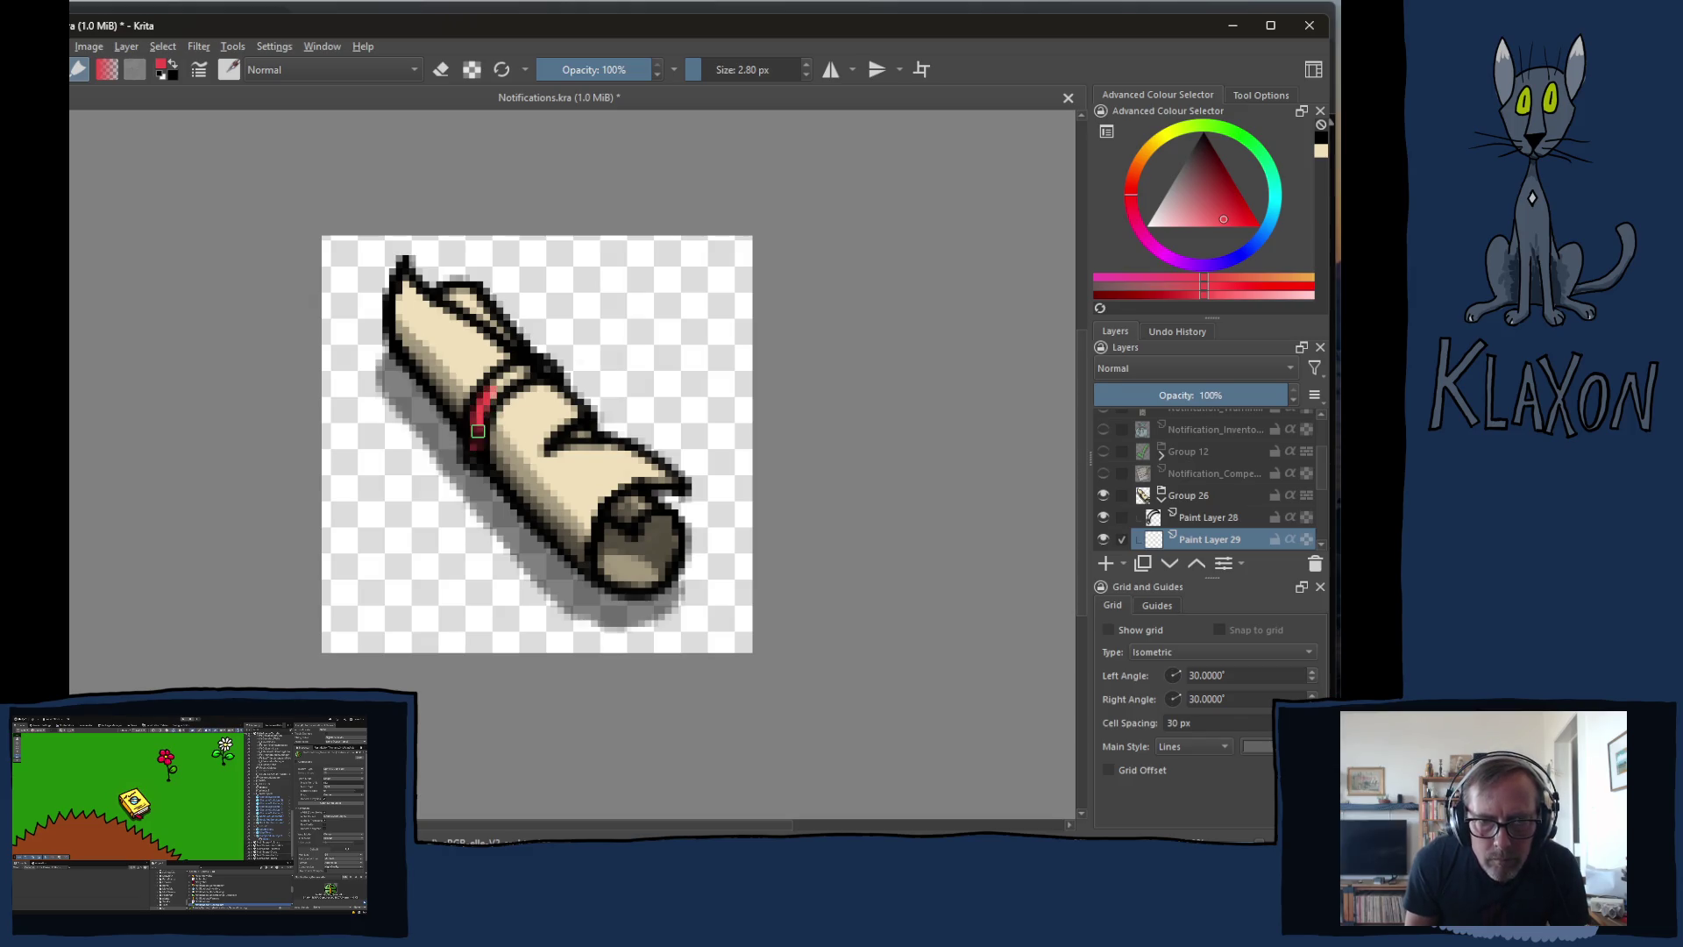
{"action": "left_click_drag", "start_coordinate": [479, 418], "coordinate": [542, 369]}
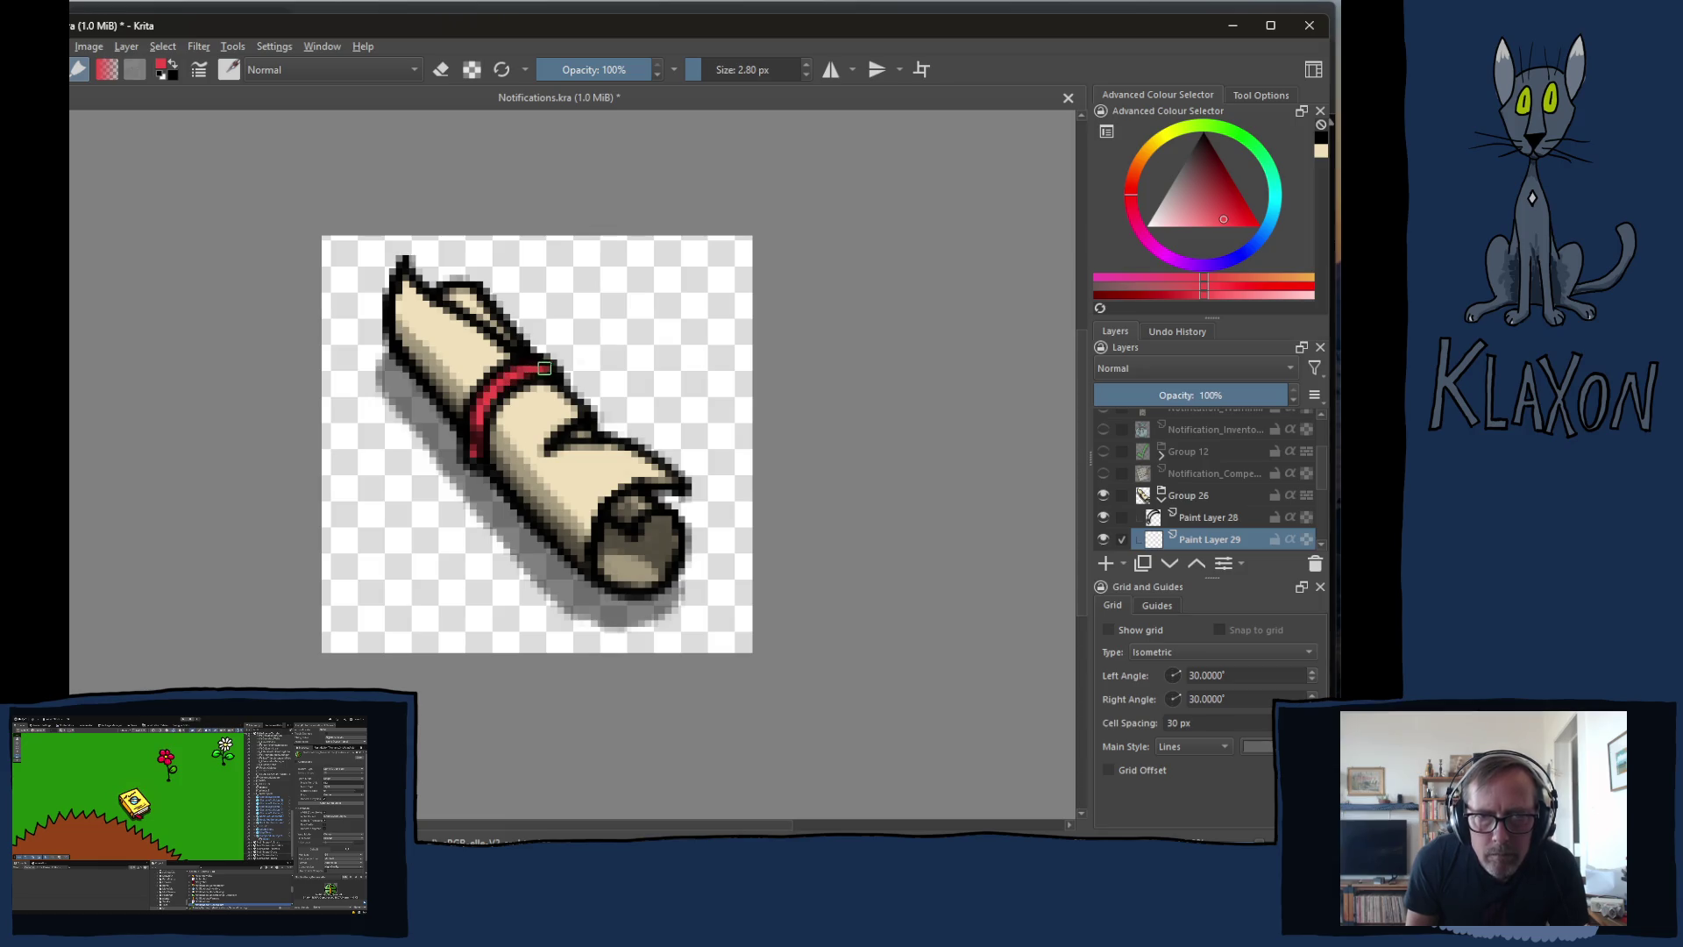
{"action": "mouse_move", "coordinate": [477, 441]}
{"action": "left_mouse_down"}
{"action": "mouse_move", "coordinate": [474, 460]}
{"action": "mouse_move", "coordinate": [473, 415]}
{"action": "left_mouse_up"}
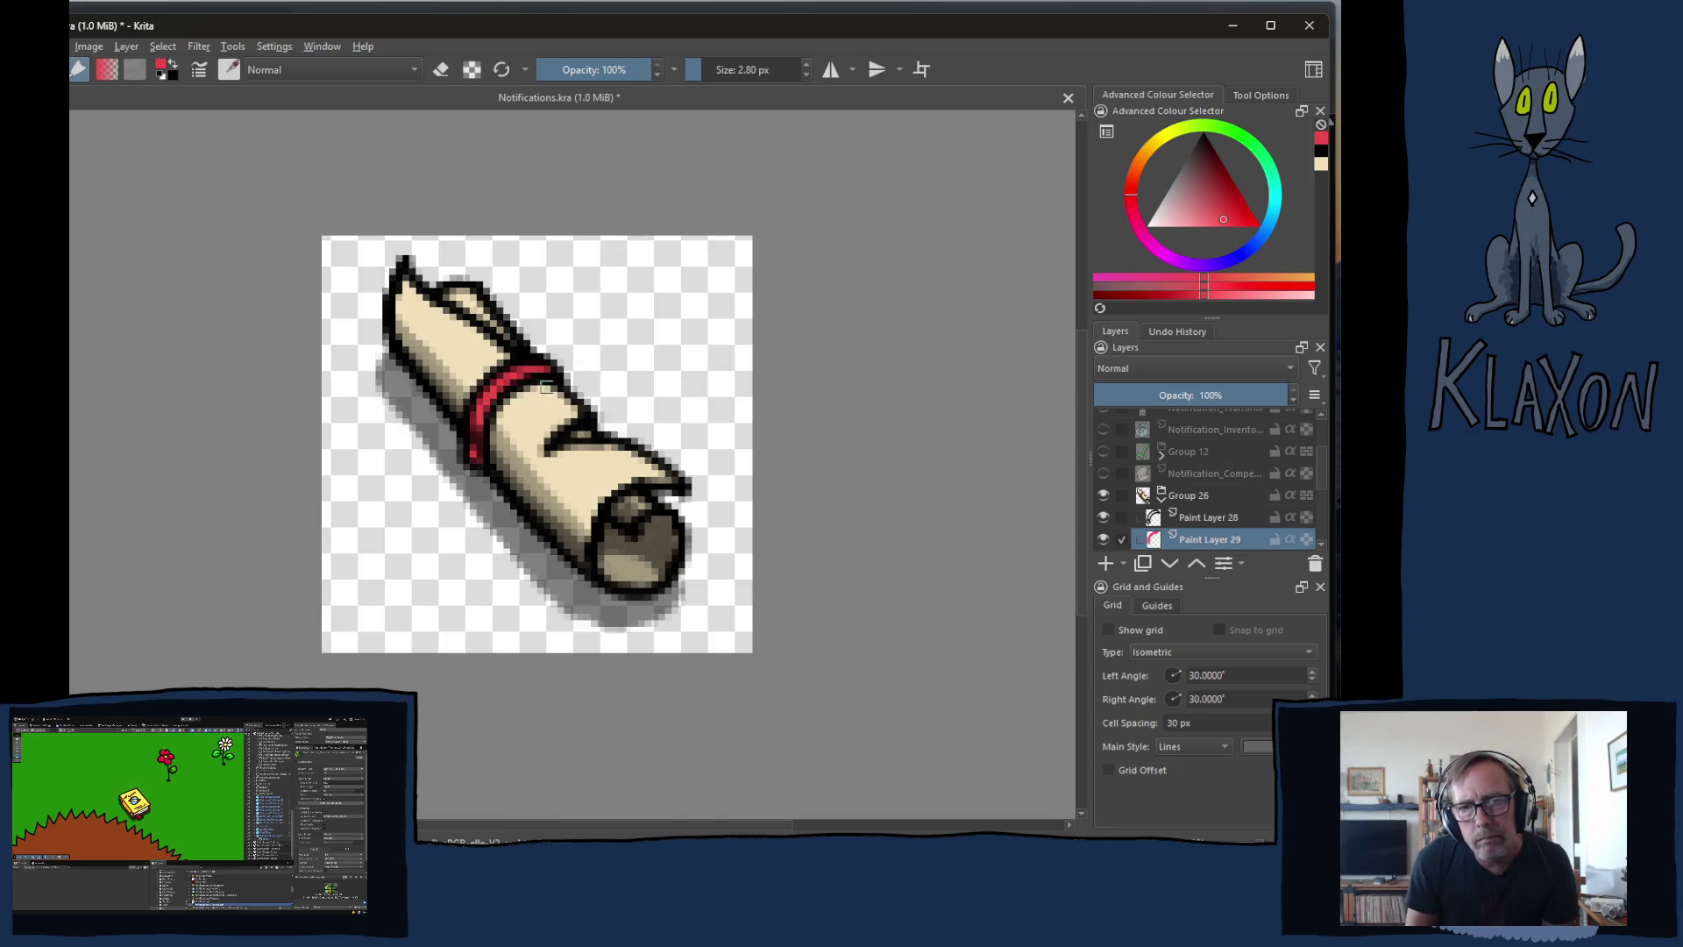
{"action": "key", "text": "e"}
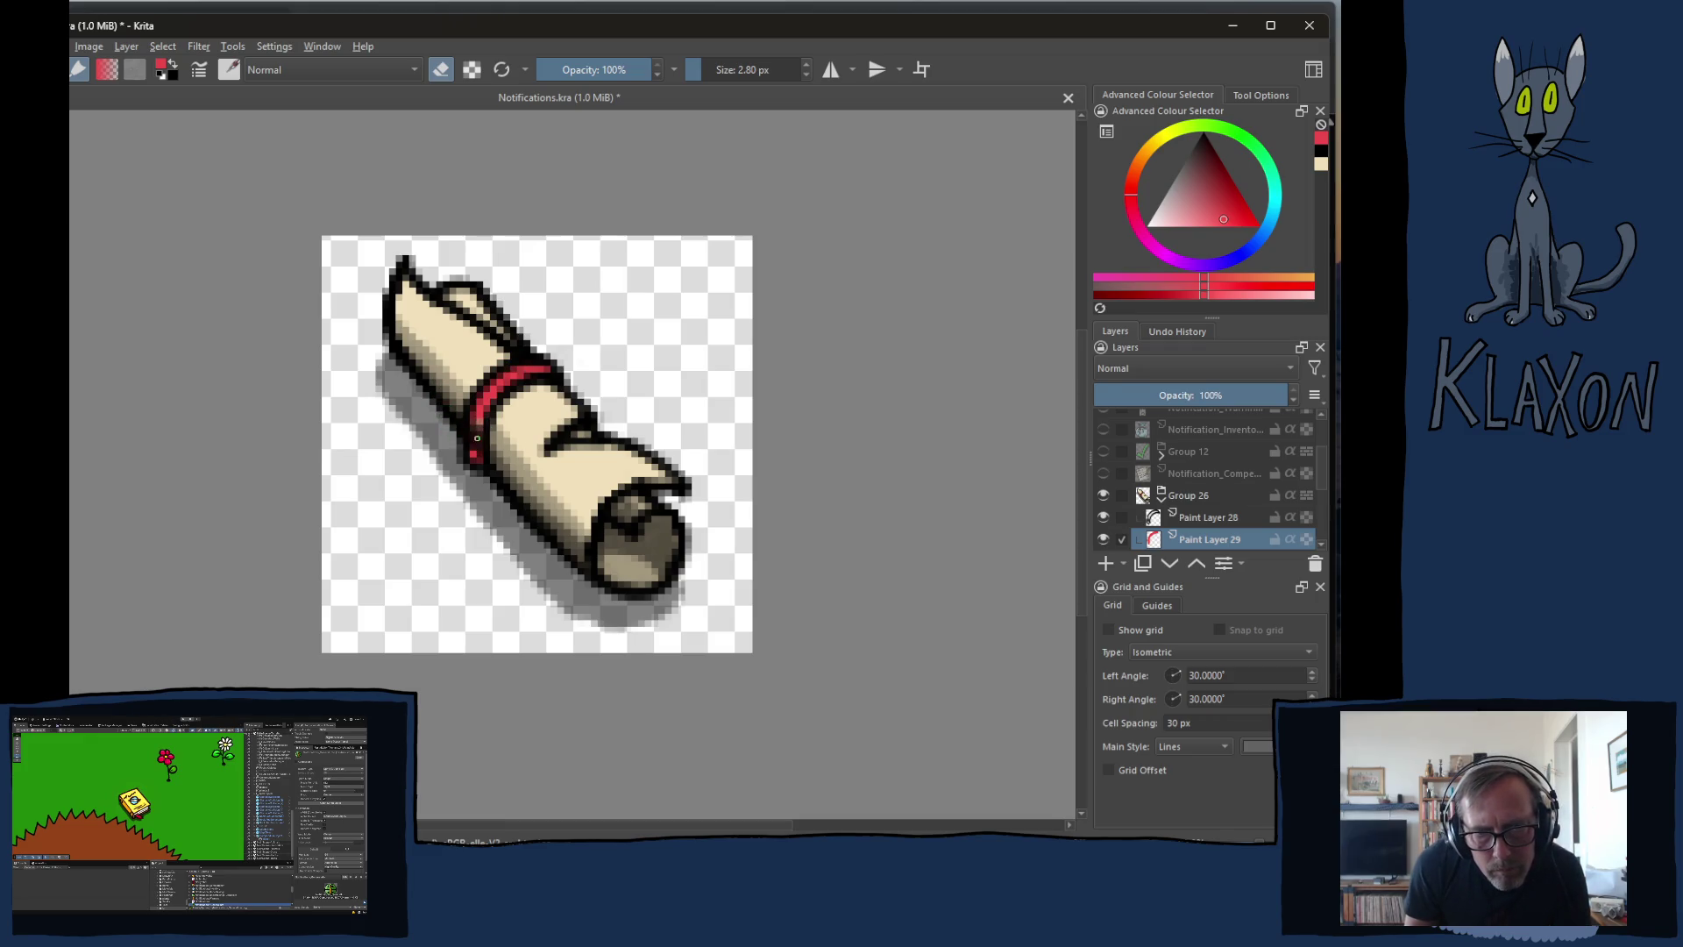
{"action": "key", "text": "ctrl"}
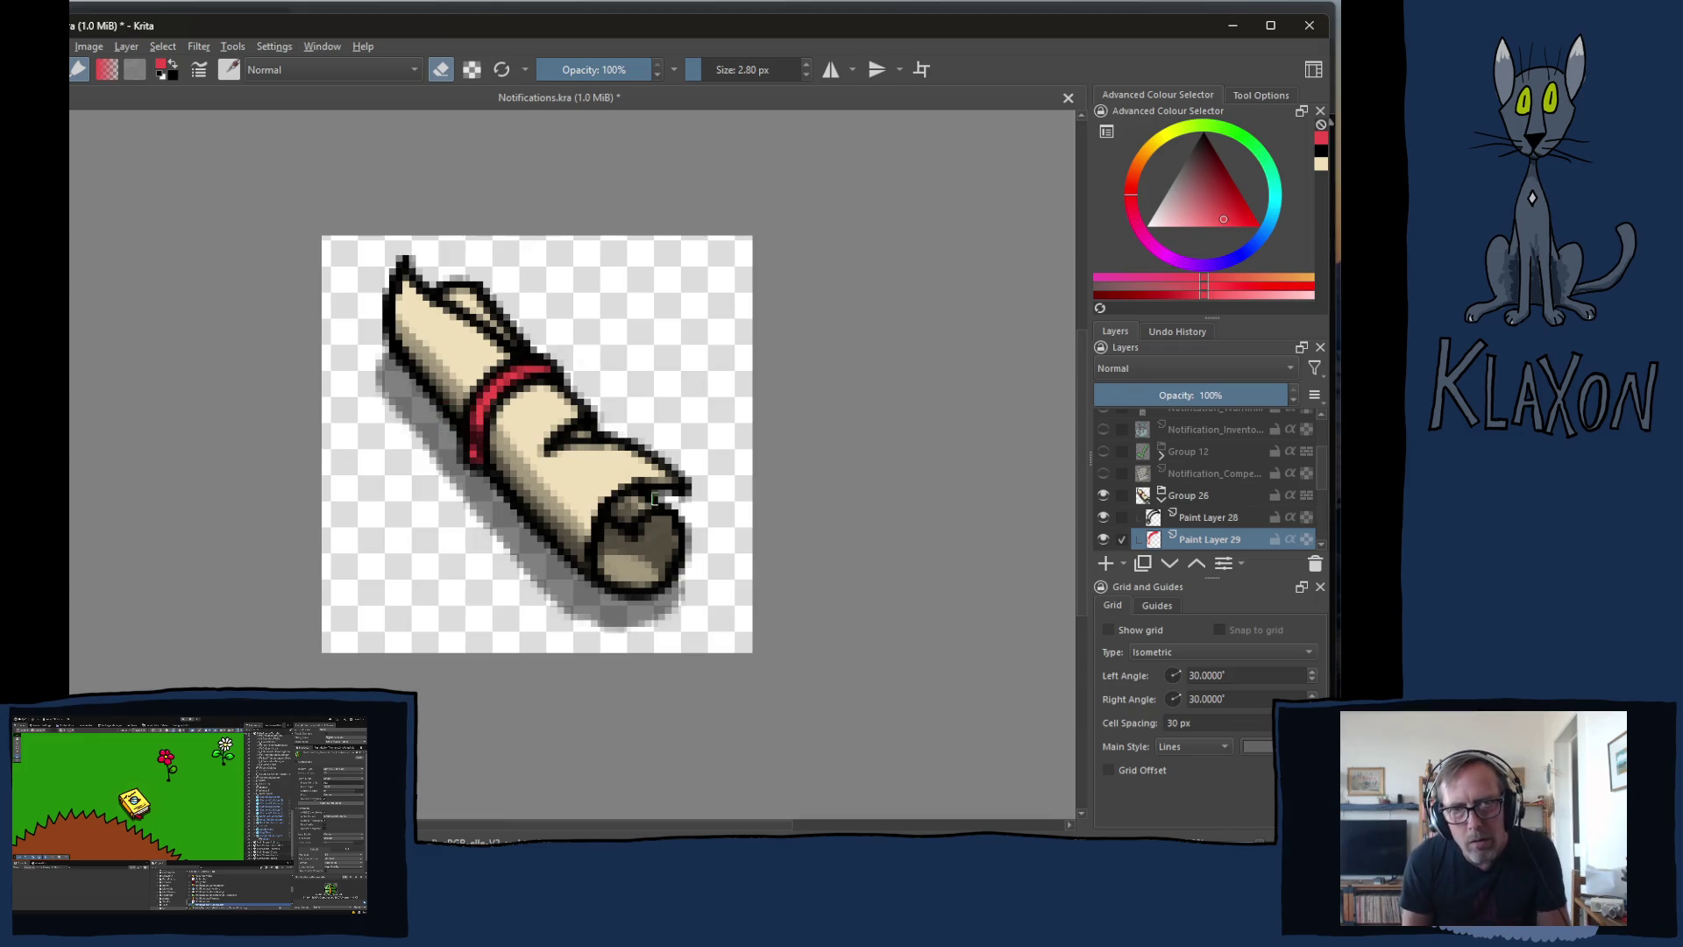
{"action": "left_click", "coordinate": [1194, 522]}
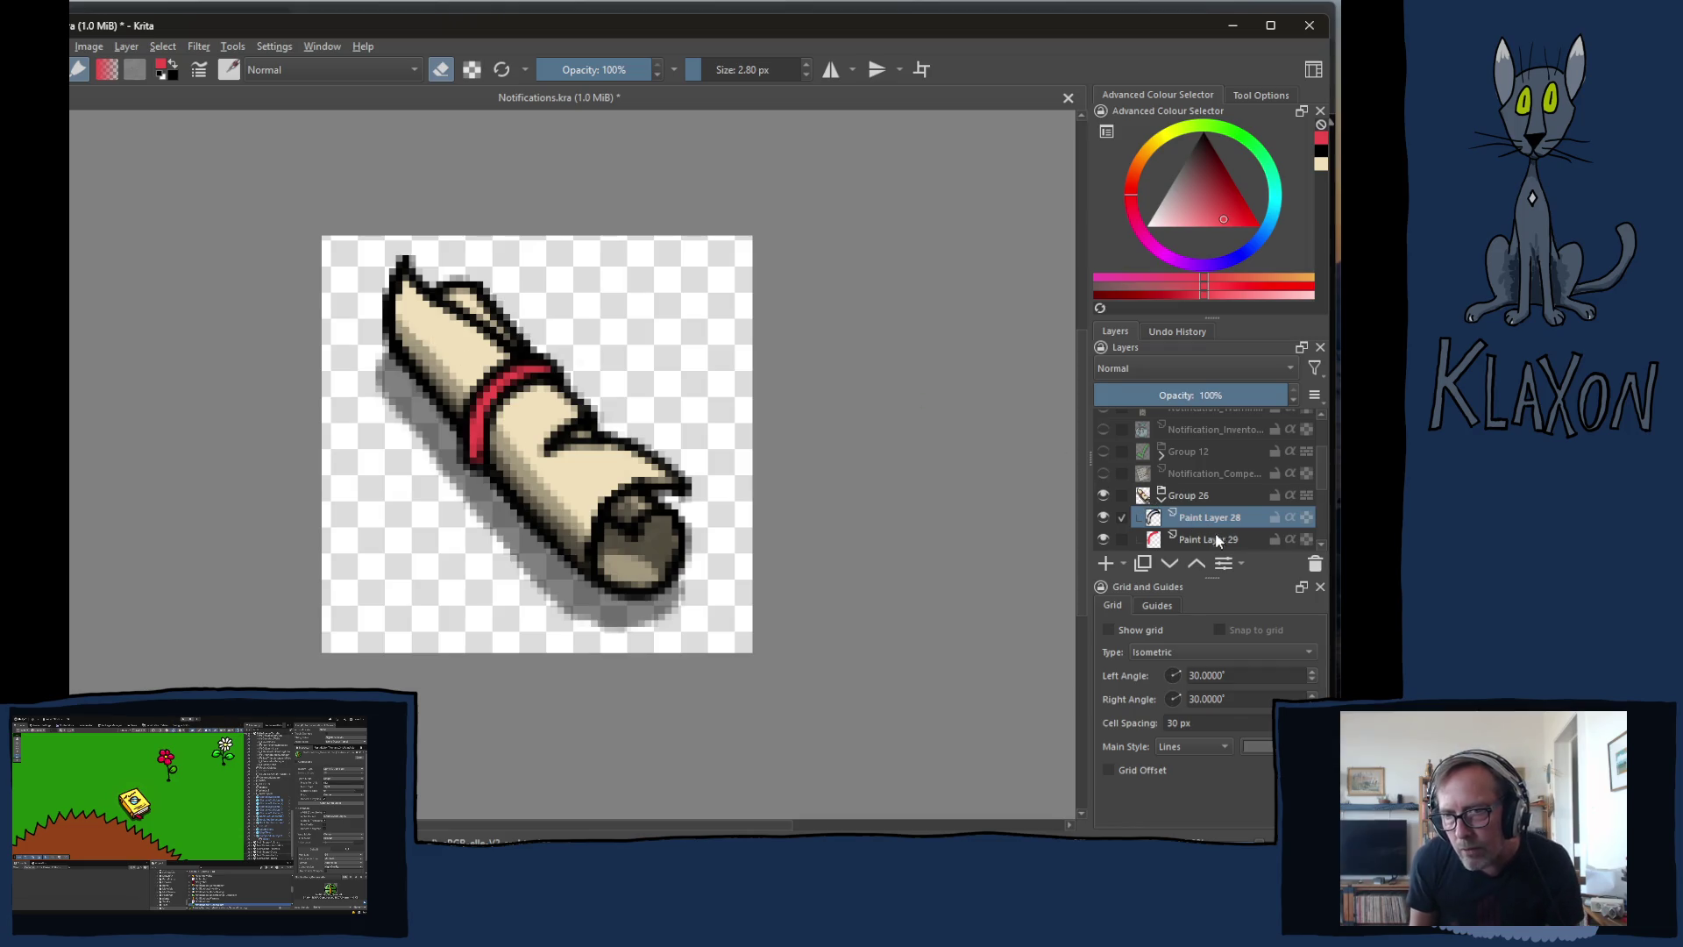
- On Paint Layer 2, paint black along the red band's edge
{"action": "scroll", "coordinate": [1323, 543], "scroll_direction": "down", "scroll_amount": 1}
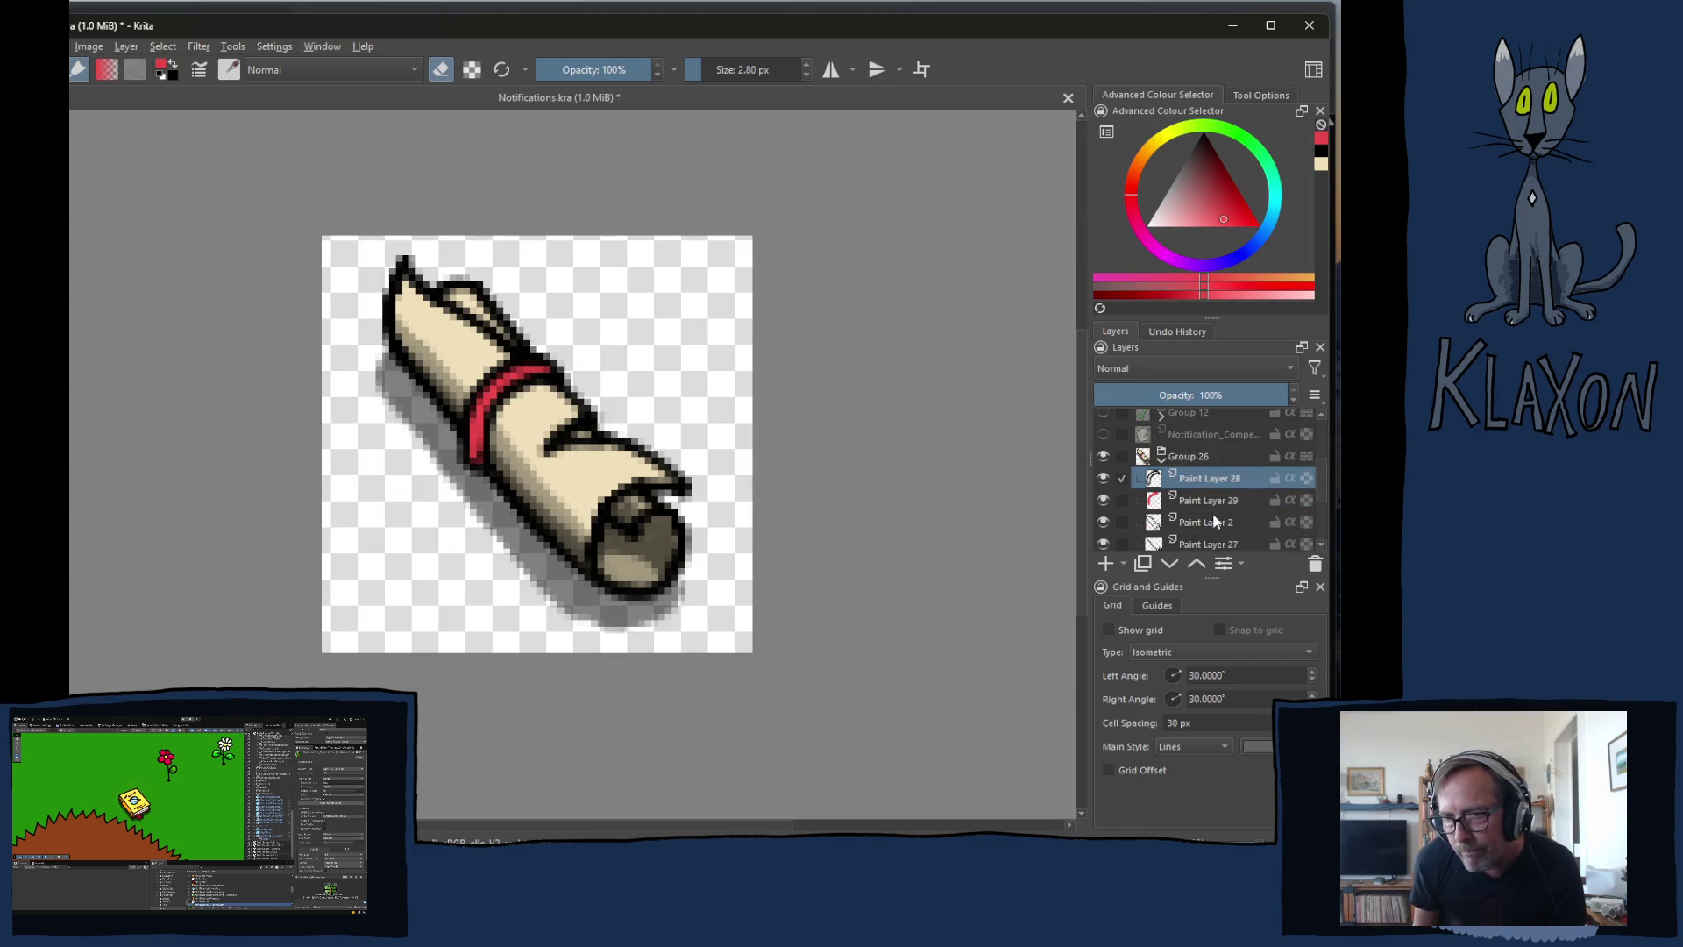
{"action": "left_click", "coordinate": [1208, 521]}
{"action": "right_click", "coordinate": [491, 422]}
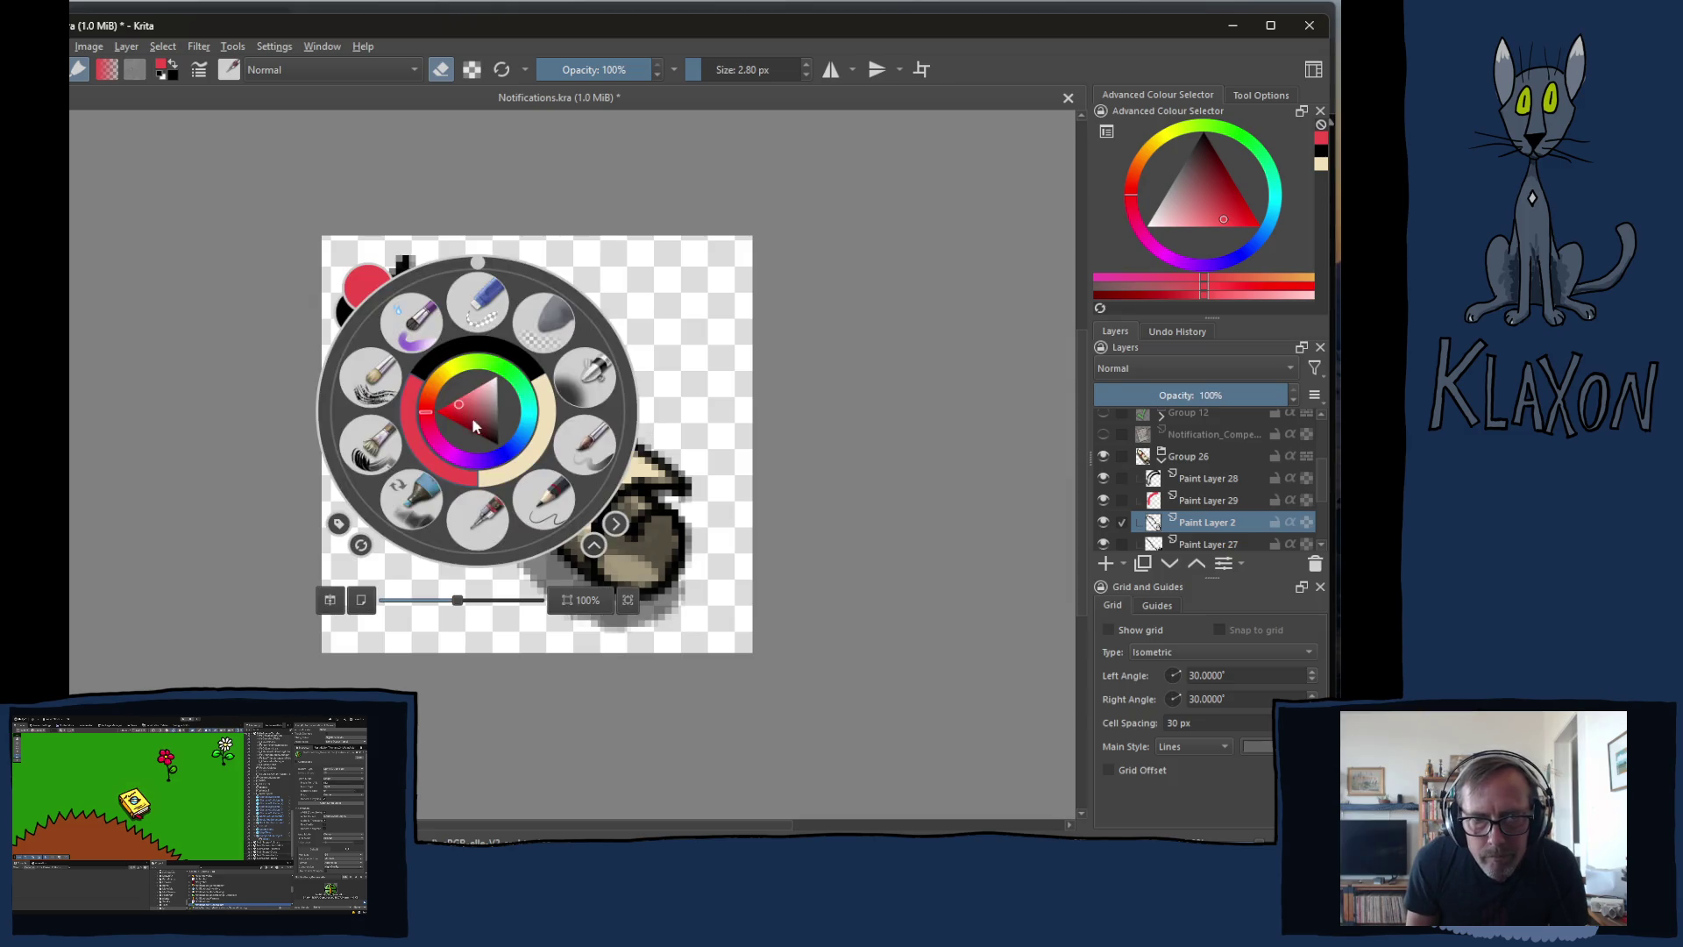
{"action": "left_click", "coordinate": [473, 370]}
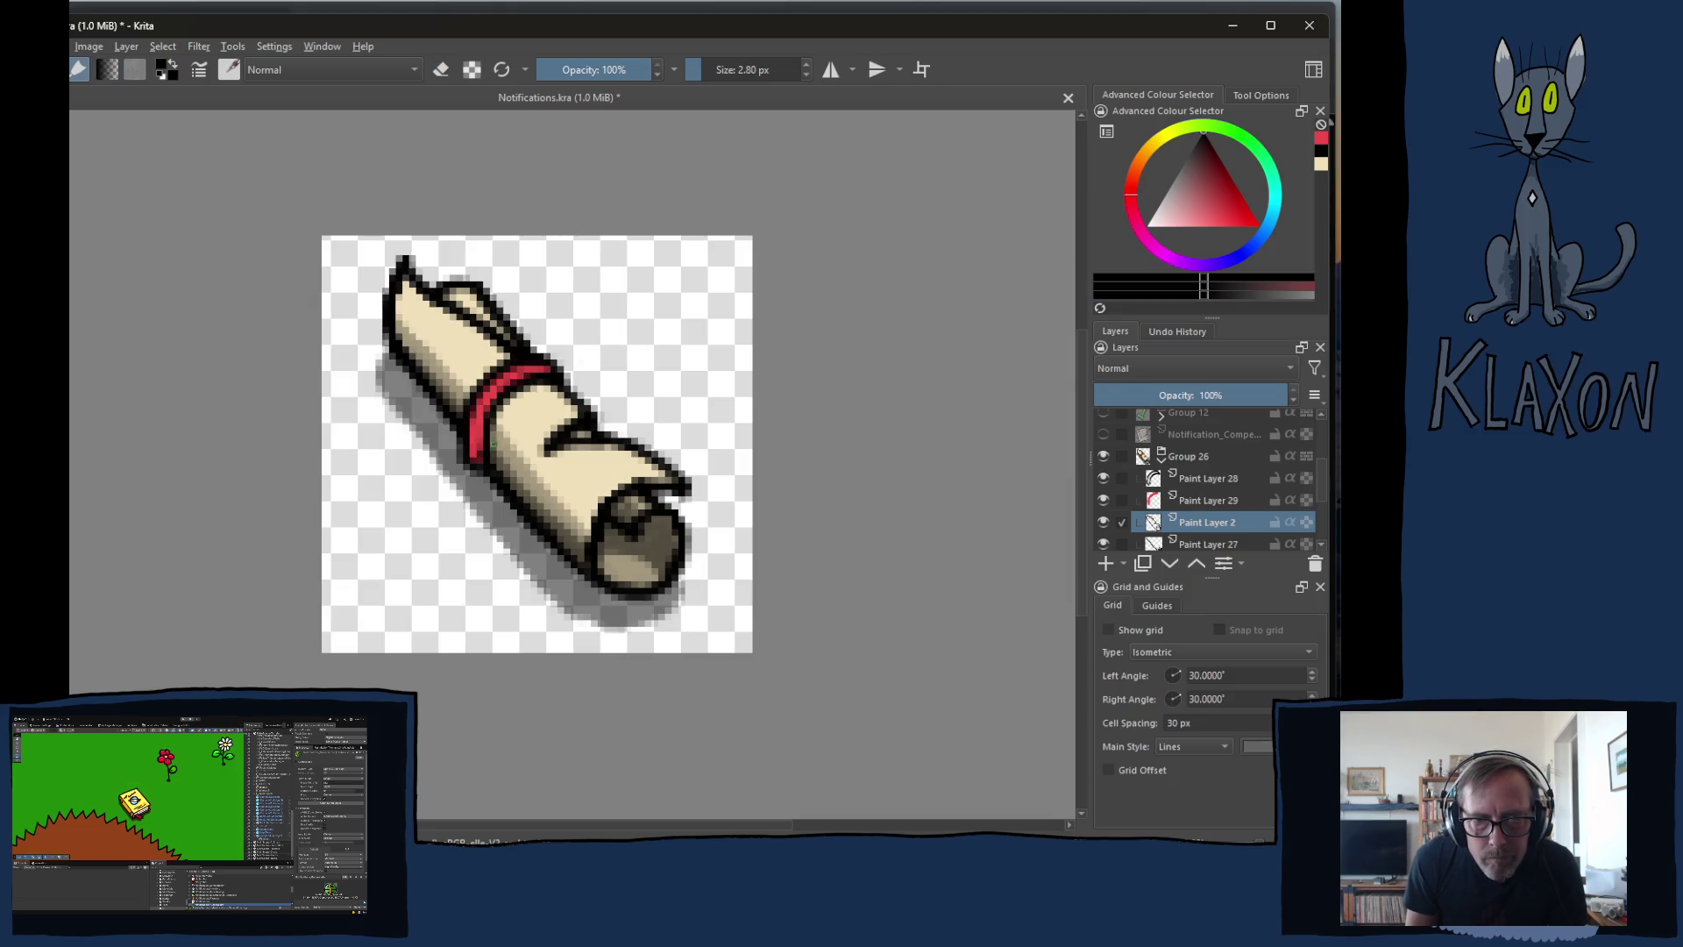
{"action": "left_click_drag", "start_coordinate": [497, 415], "coordinate": [507, 405]}
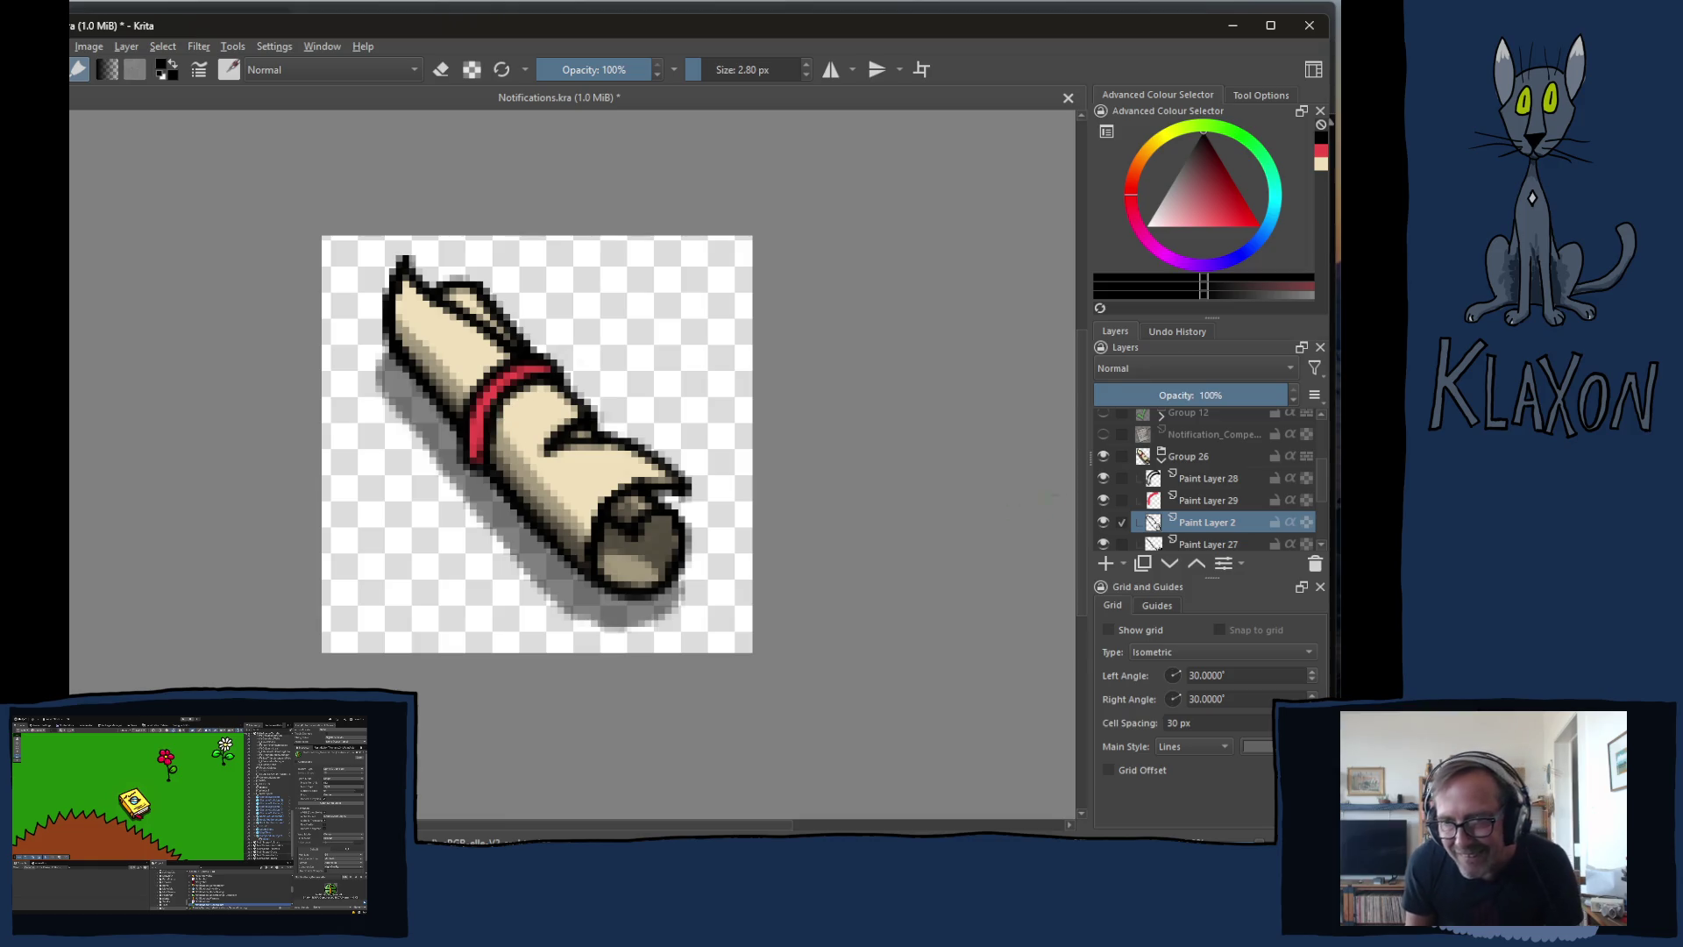
- Select Paint Layer 27 and then Paint Layer 25 to check them
{"action": "left_click", "coordinate": [1201, 544]}
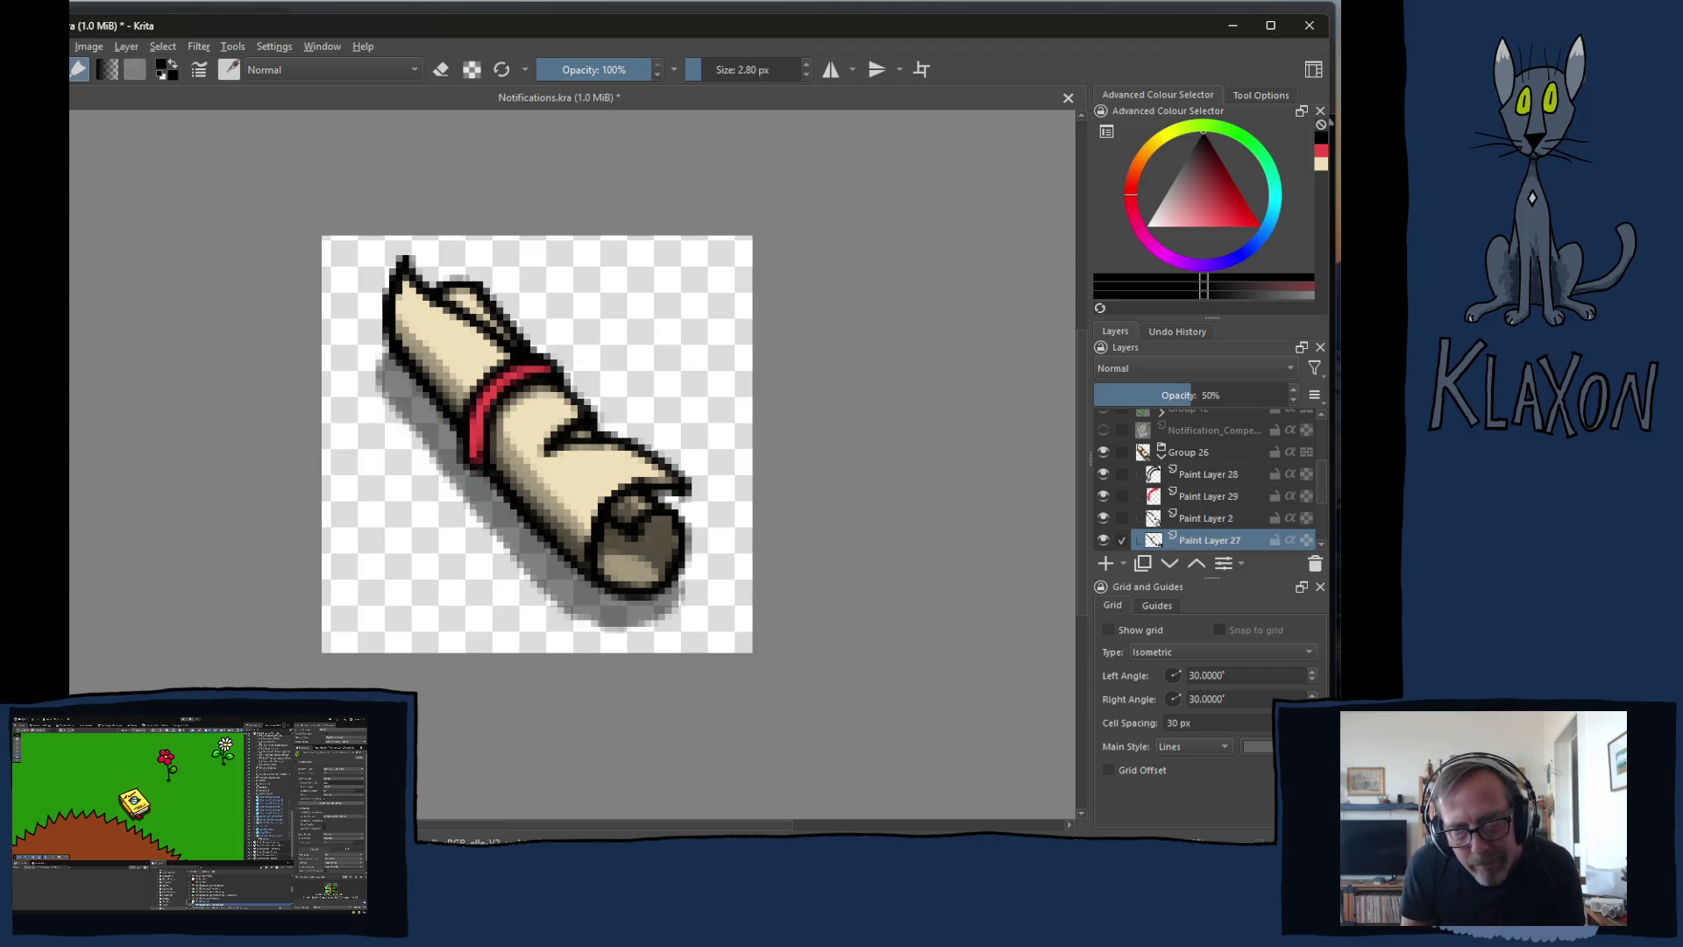
{"action": "scroll", "coordinate": [1210, 500], "scroll_direction": "down", "scroll_amount": 2}
{"action": "left_click", "coordinate": [1207, 496]}
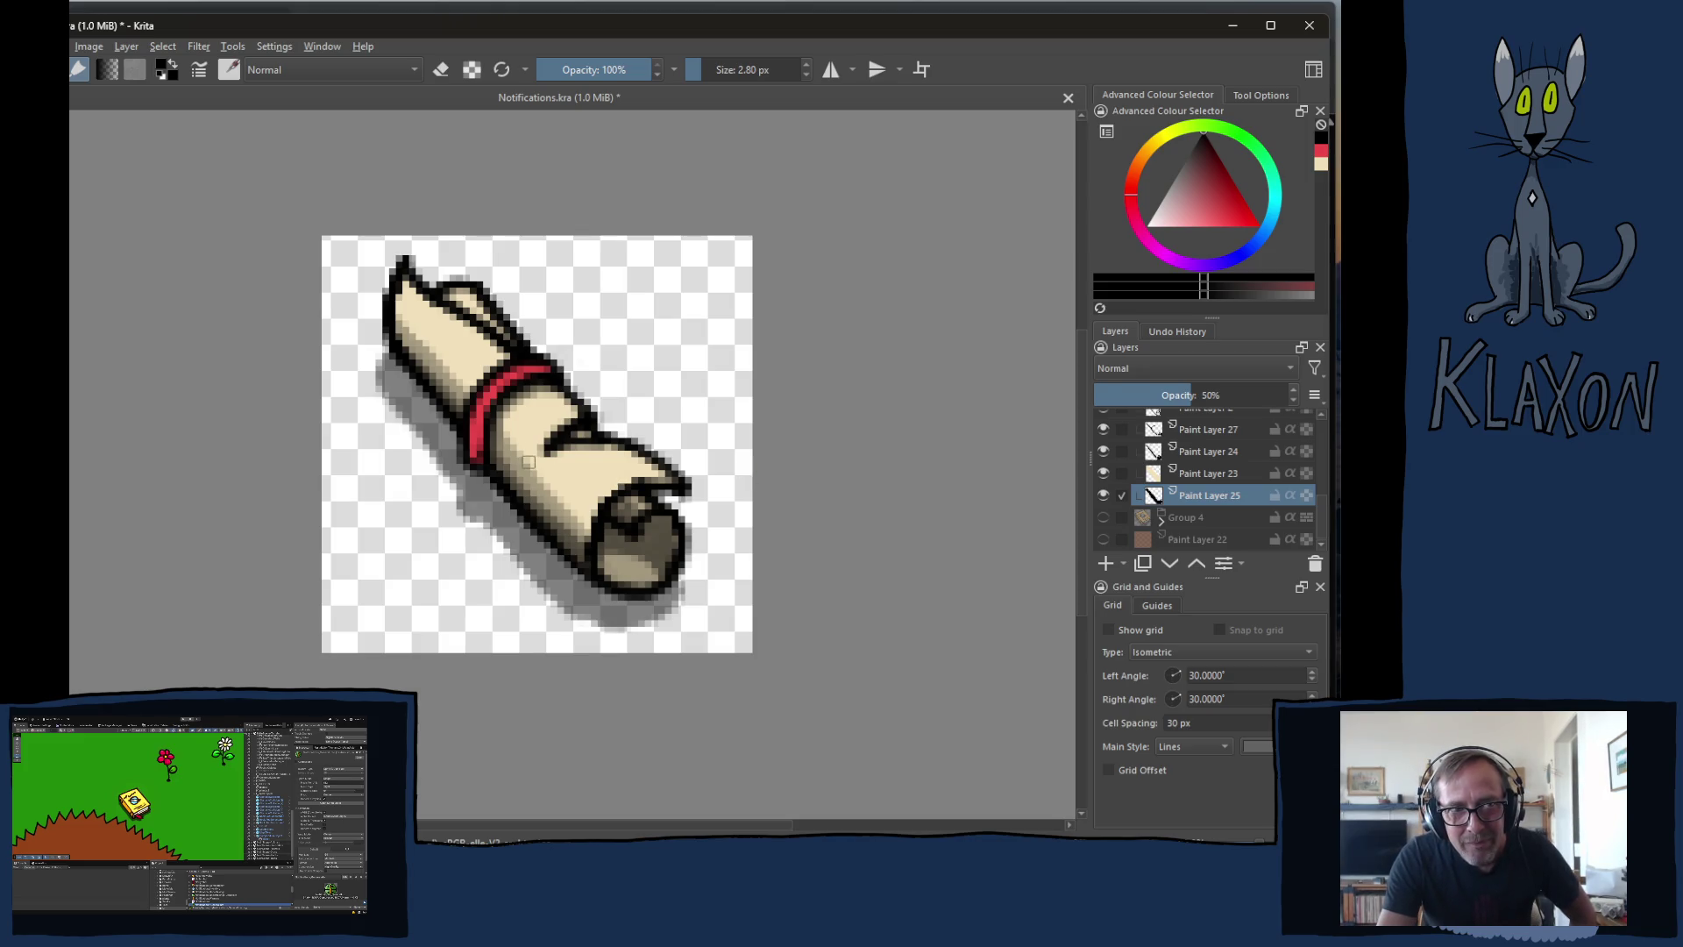
- View the image at 100% and select Paint Layer 29, which holds the red band
{"action": "key", "text": "1"}
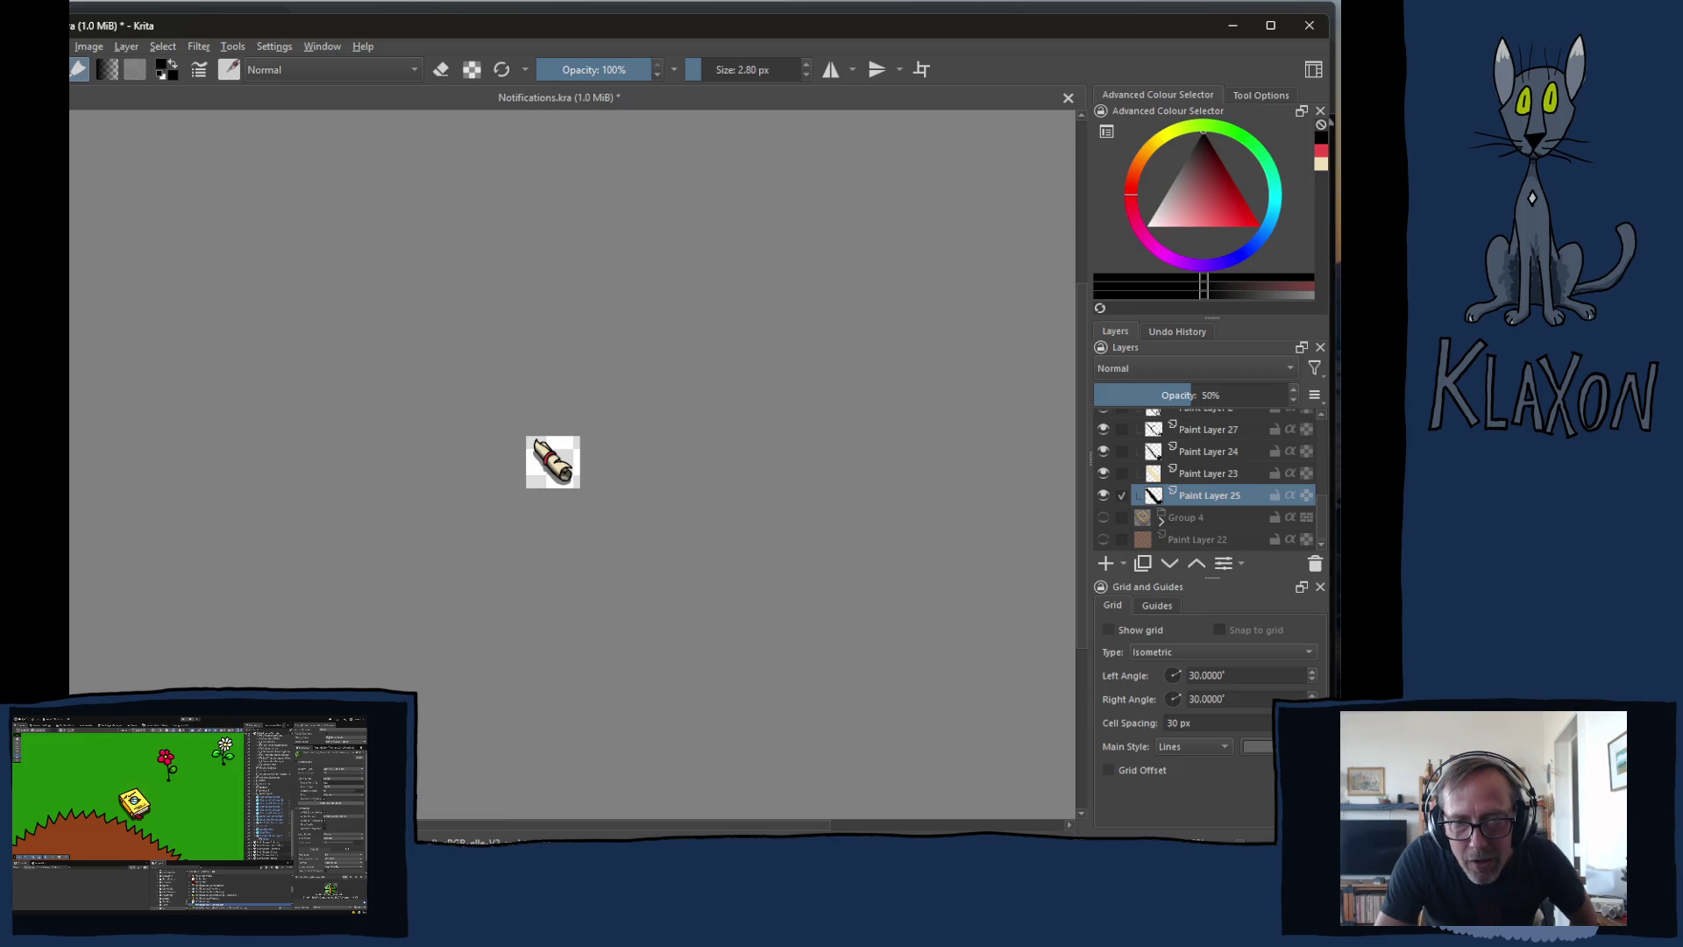
{"action": "left_click_drag", "start_coordinate": [543, 605], "coordinate": [832, 302]}
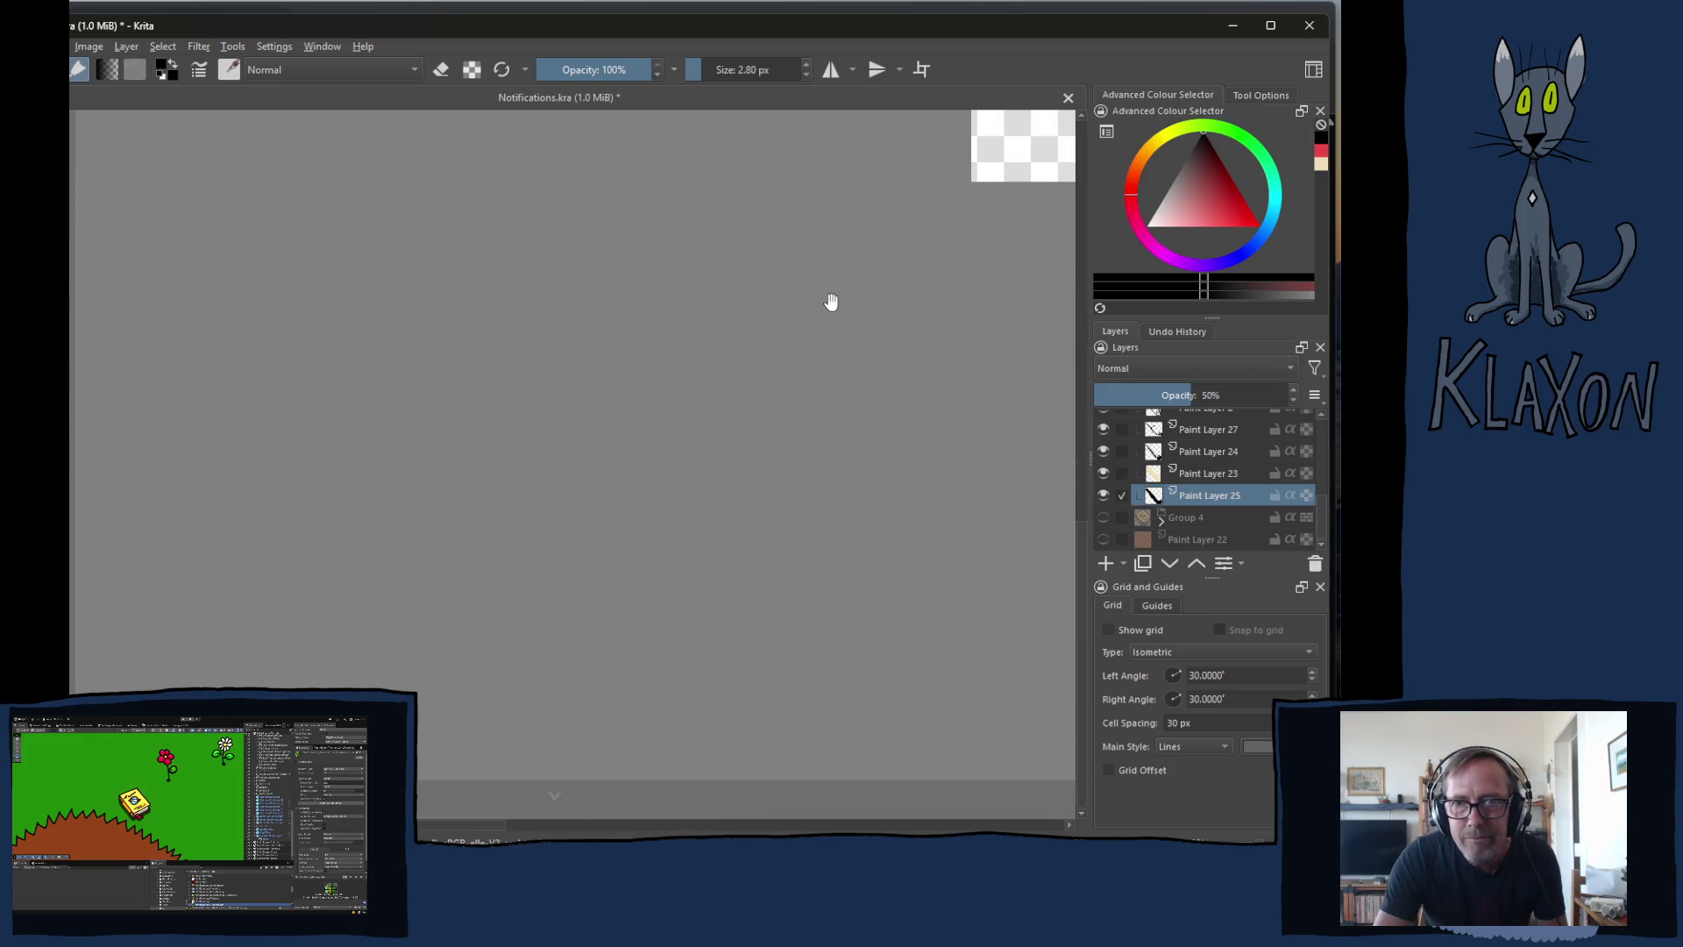
{"action": "scroll", "coordinate": [376, 582], "scroll_direction": "up", "scroll_amount": 8}
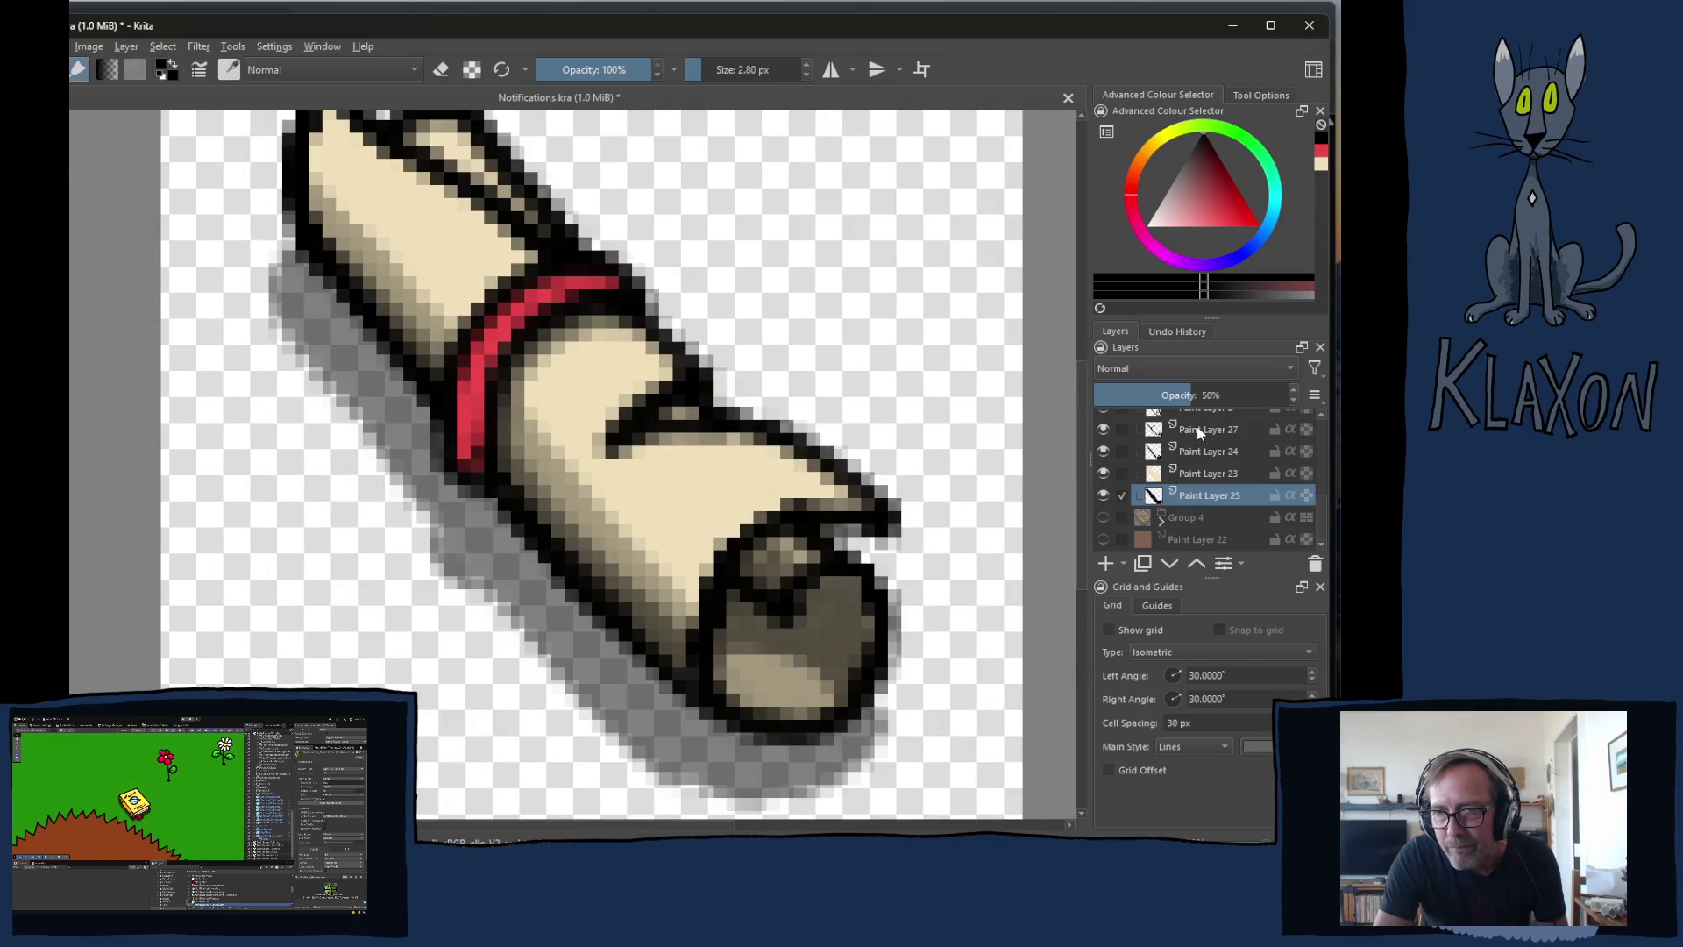
{"action": "scroll", "coordinate": [1197, 473], "scroll_direction": "up", "scroll_amount": 2}
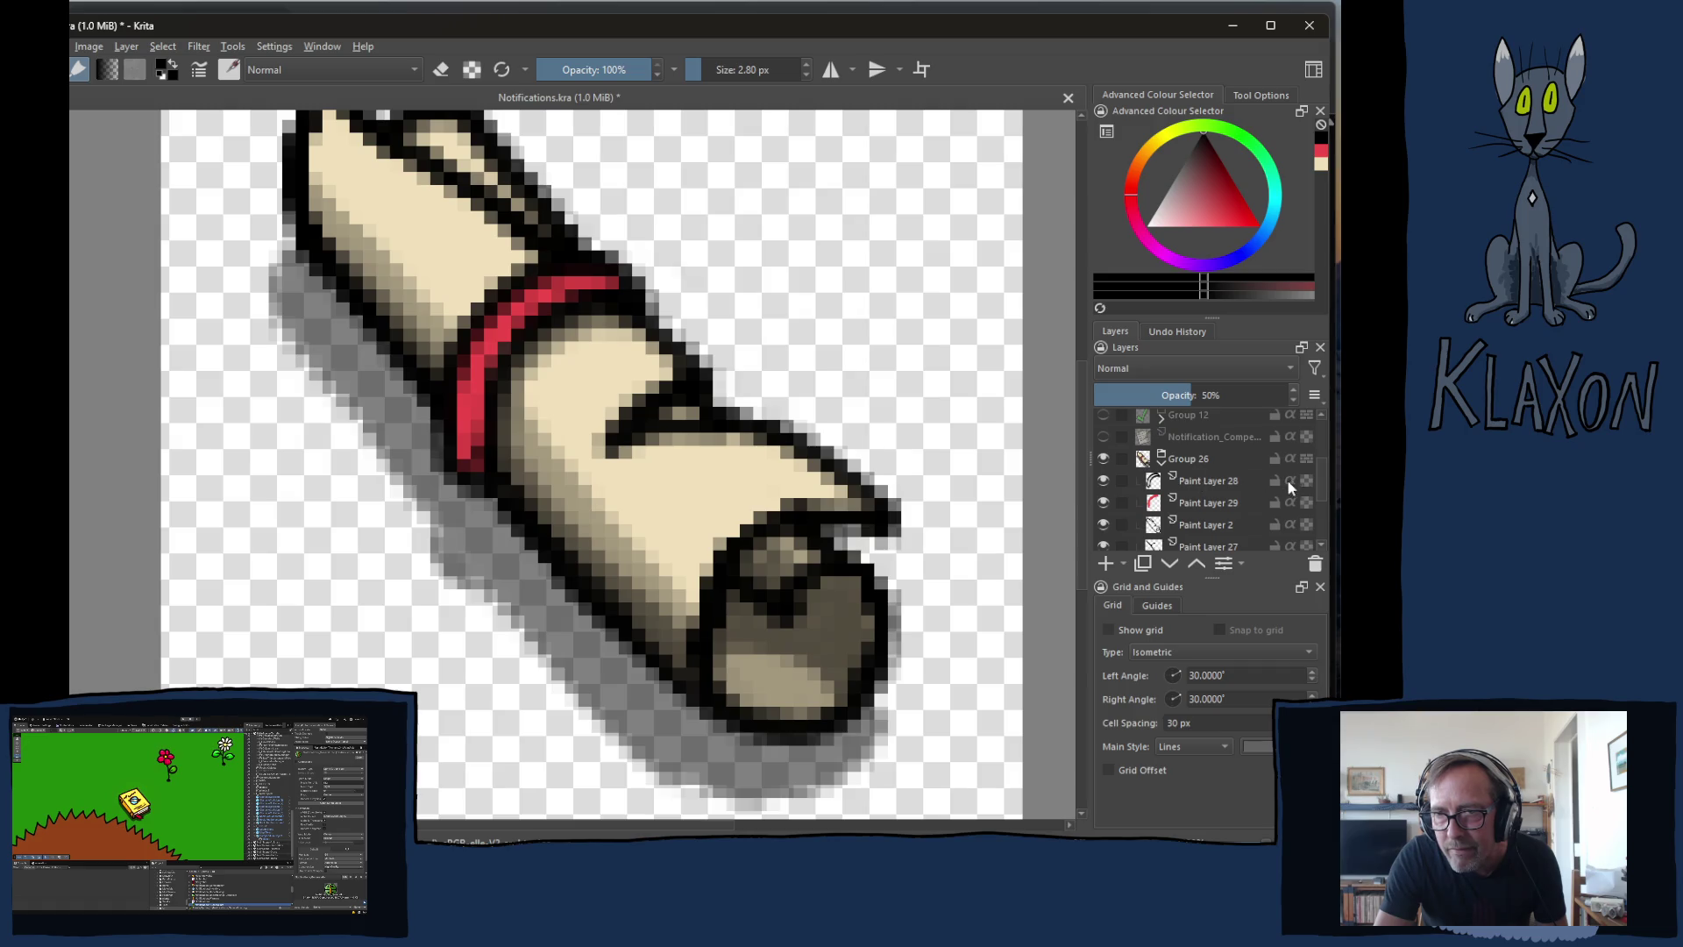
{"action": "left_click", "coordinate": [1207, 497]}
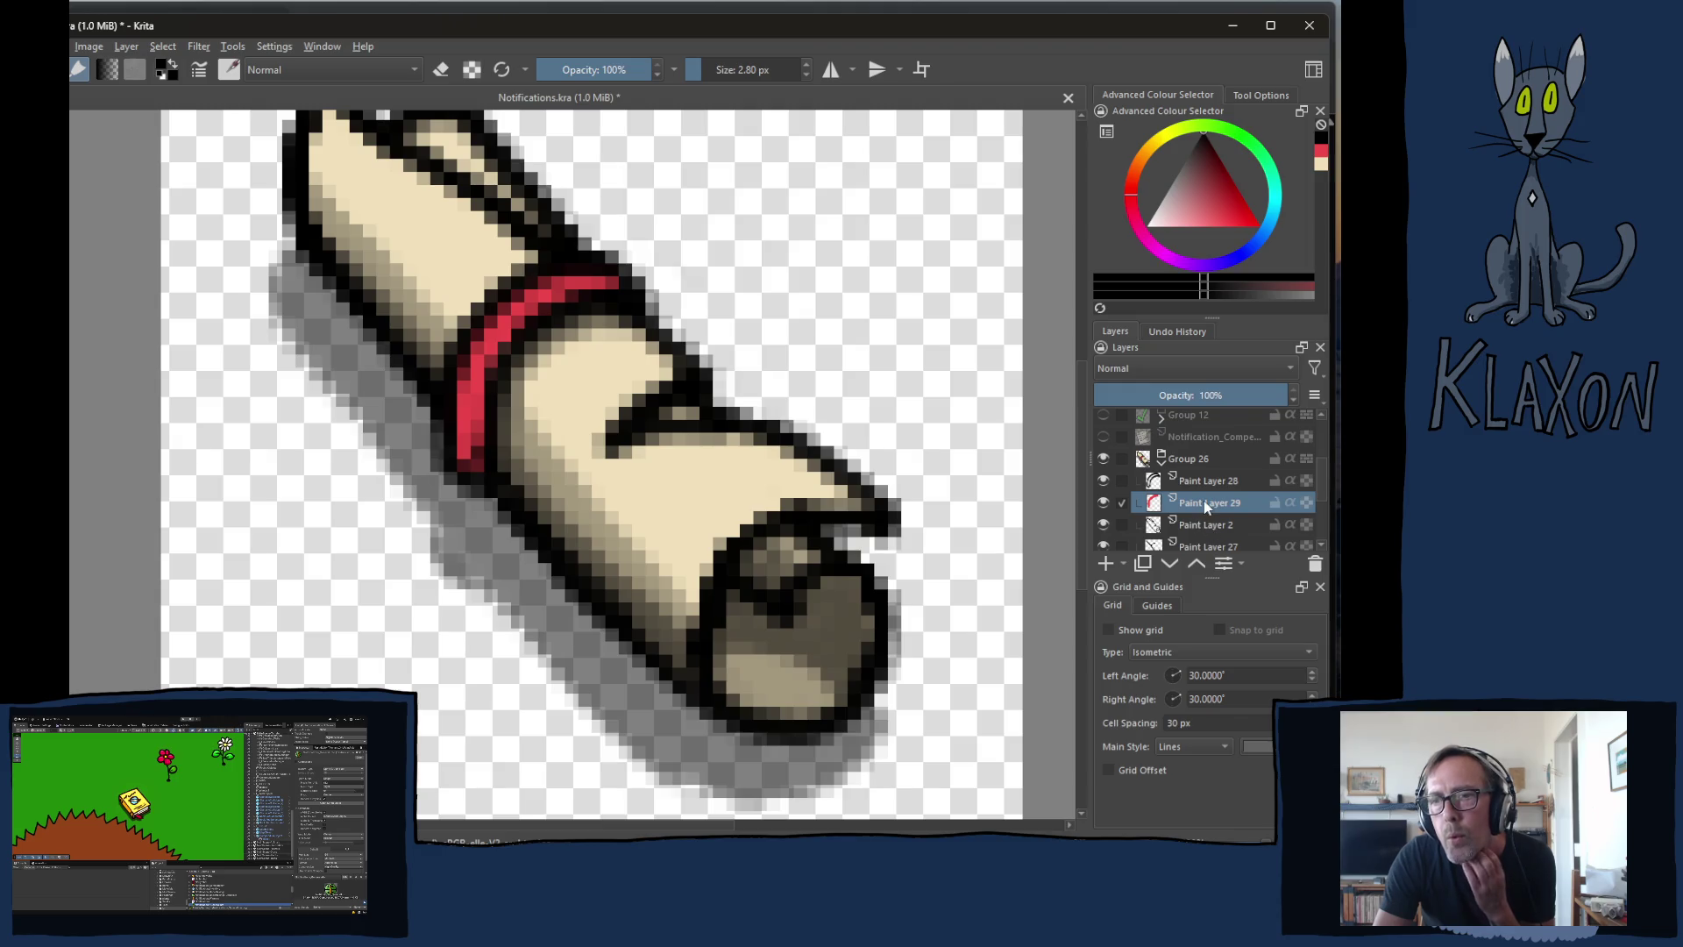
{"action": "mouse_move", "coordinate": [1201, 506]}
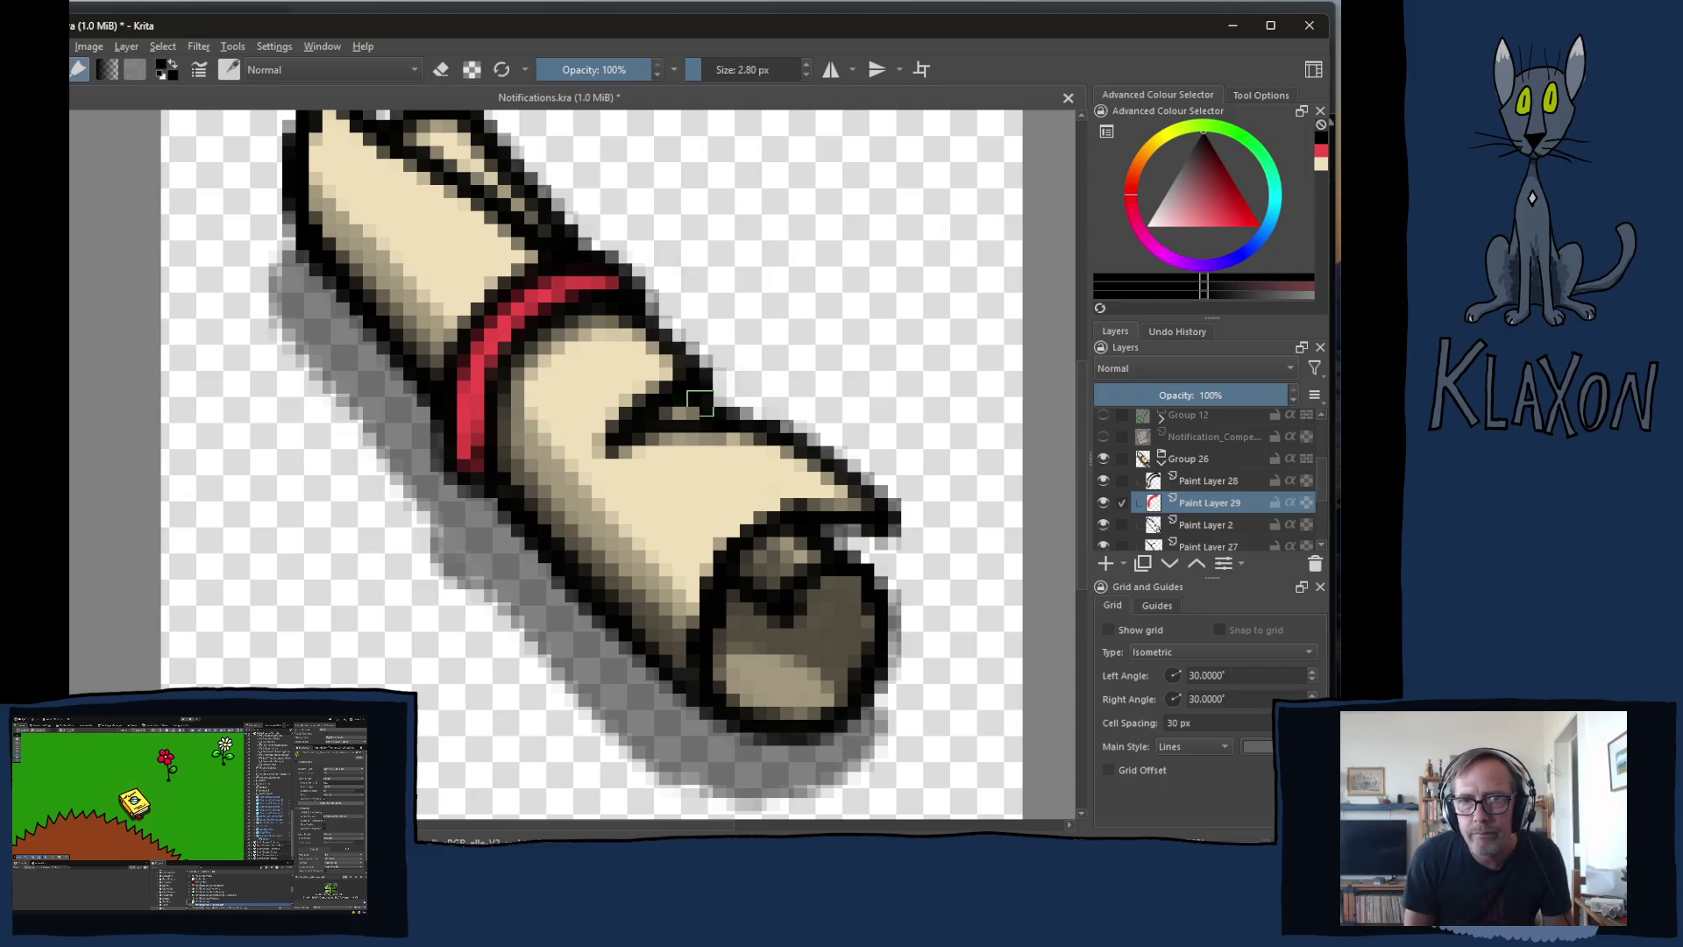
- Paint progressively darker red pixels along the tie band's lower-left edge
{"action": "right_click", "coordinate": [699, 392]}
{"action": "left_click", "coordinate": [664, 391]}
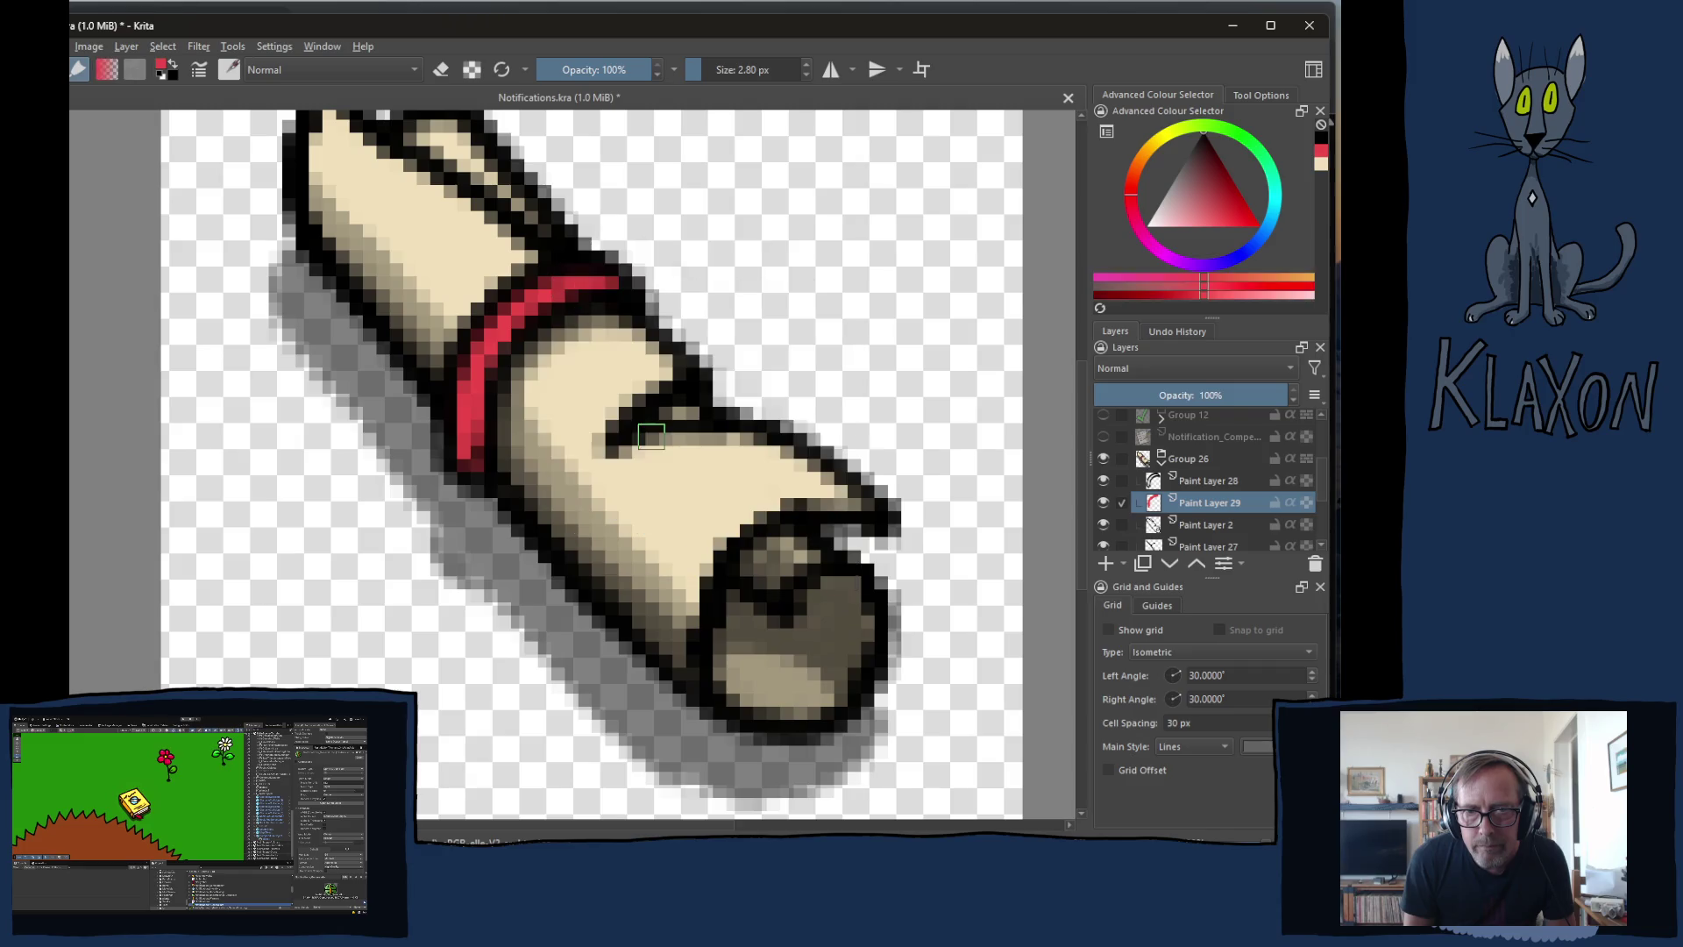
{"action": "right_click", "coordinate": [583, 380]}
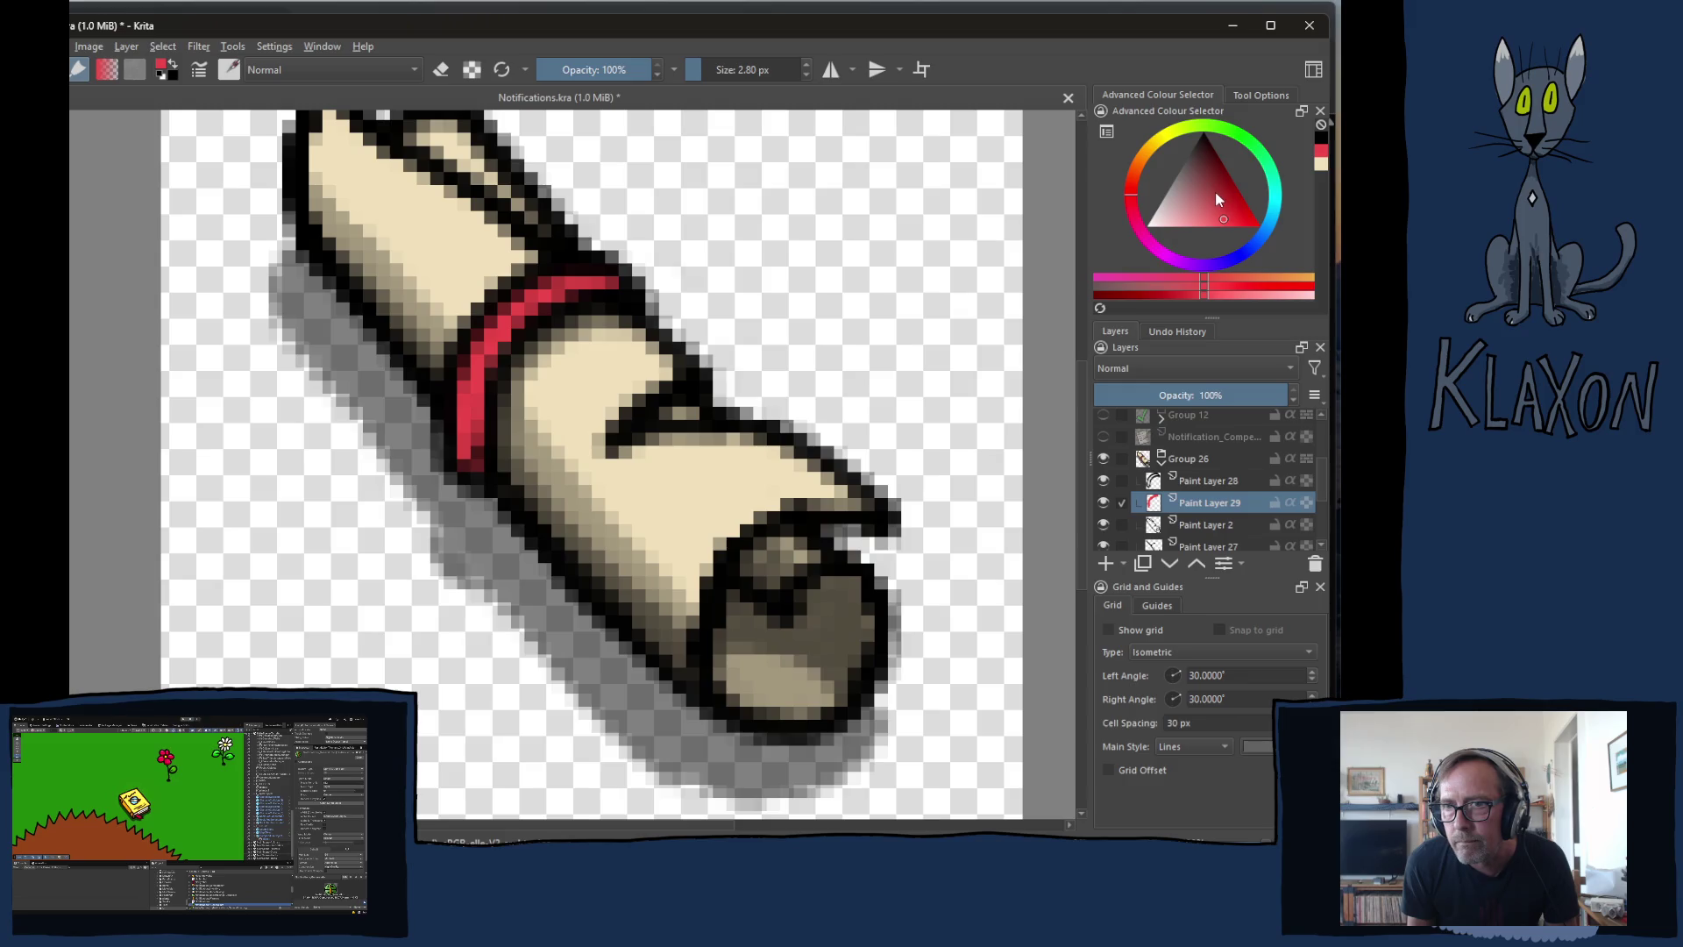
{"action": "left_click_drag", "start_coordinate": [1216, 193], "coordinate": [1219, 194]}
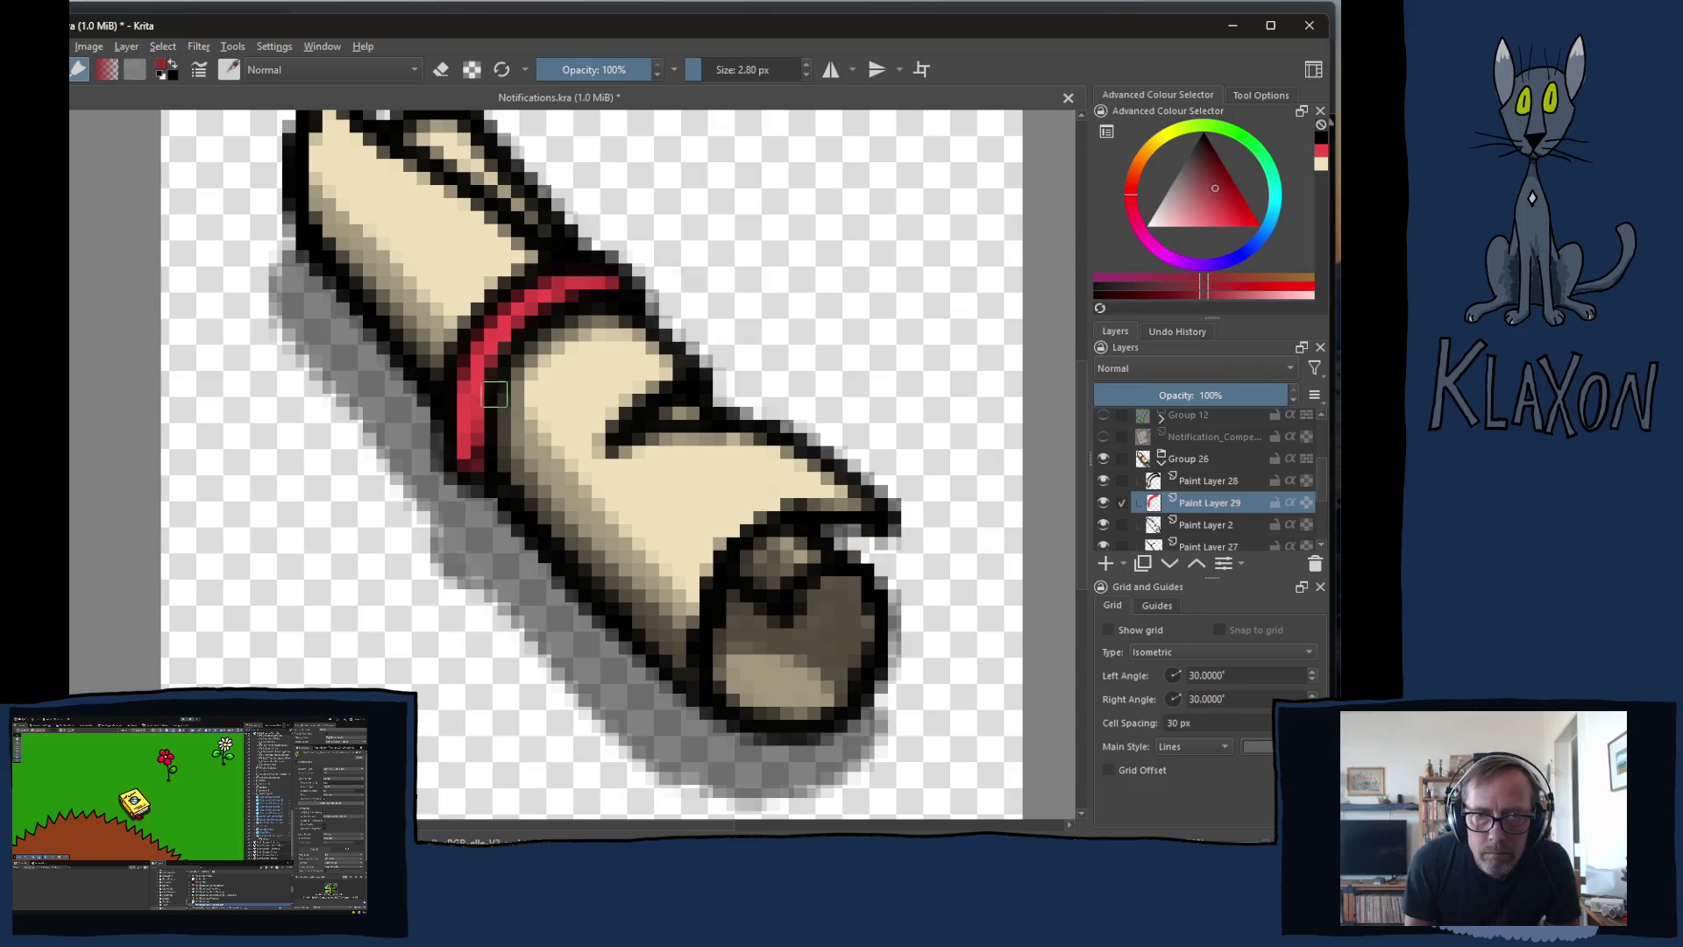
{"action": "mouse_move", "coordinate": [481, 366]}
{"action": "left_mouse_down"}
{"action": "mouse_move", "coordinate": [470, 443]}
{"action": "mouse_move", "coordinate": [480, 377]}
{"action": "mouse_move", "coordinate": [482, 425]}
{"action": "left_mouse_up"}
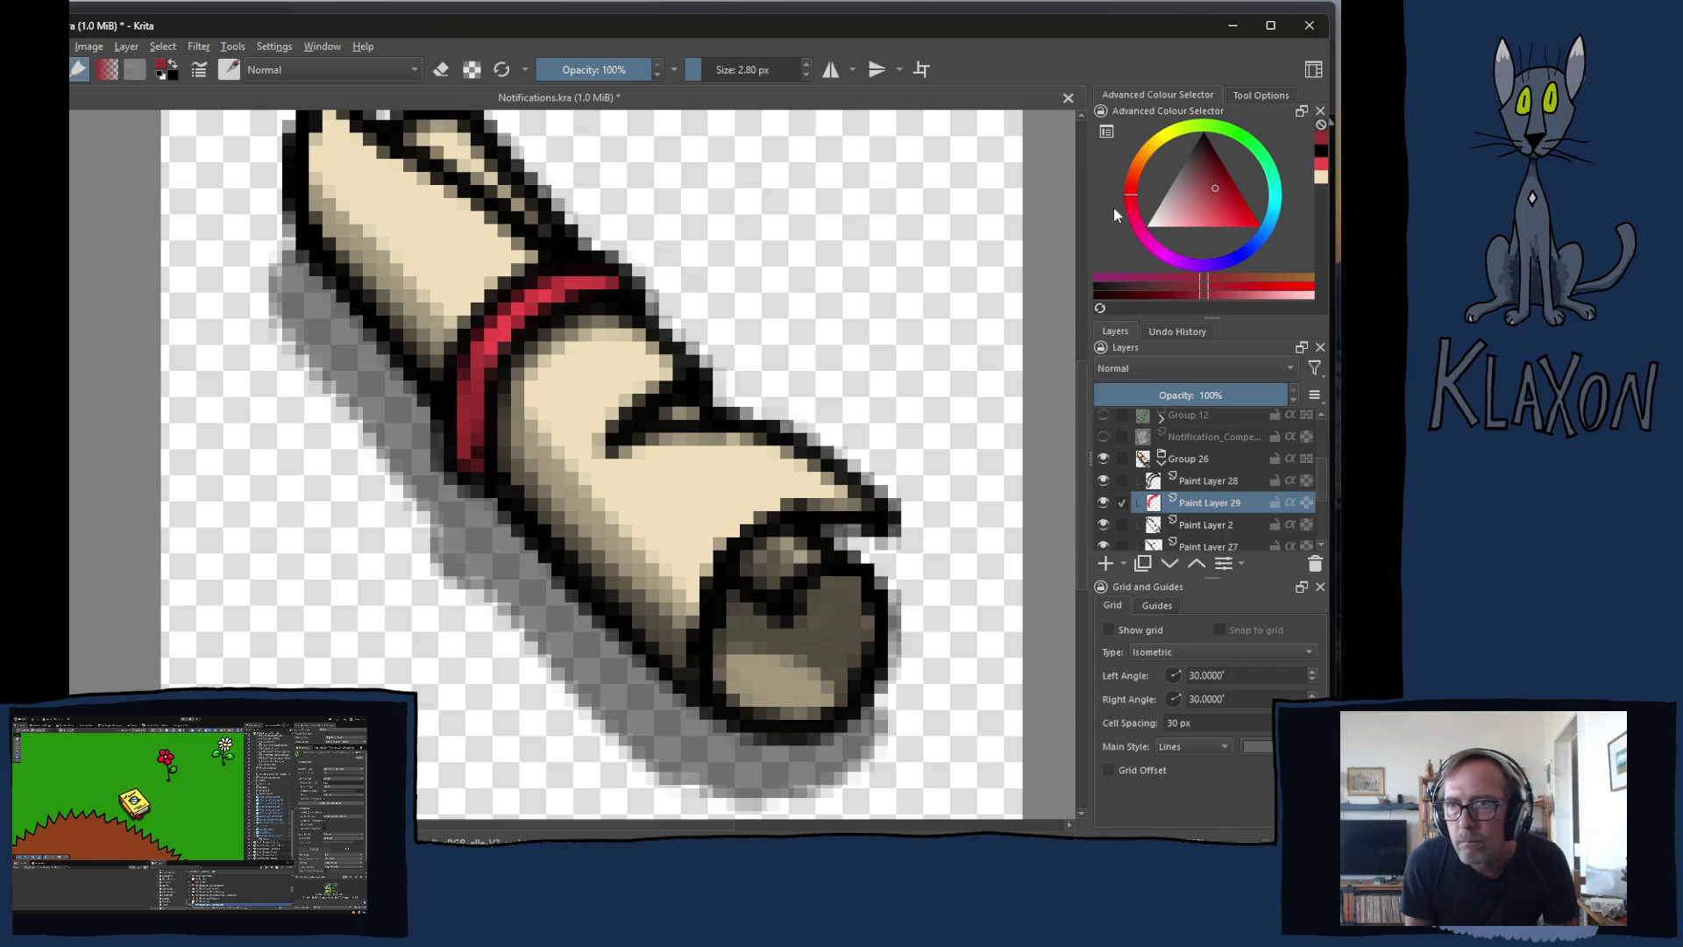
{"action": "left_click", "coordinate": [1216, 168]}
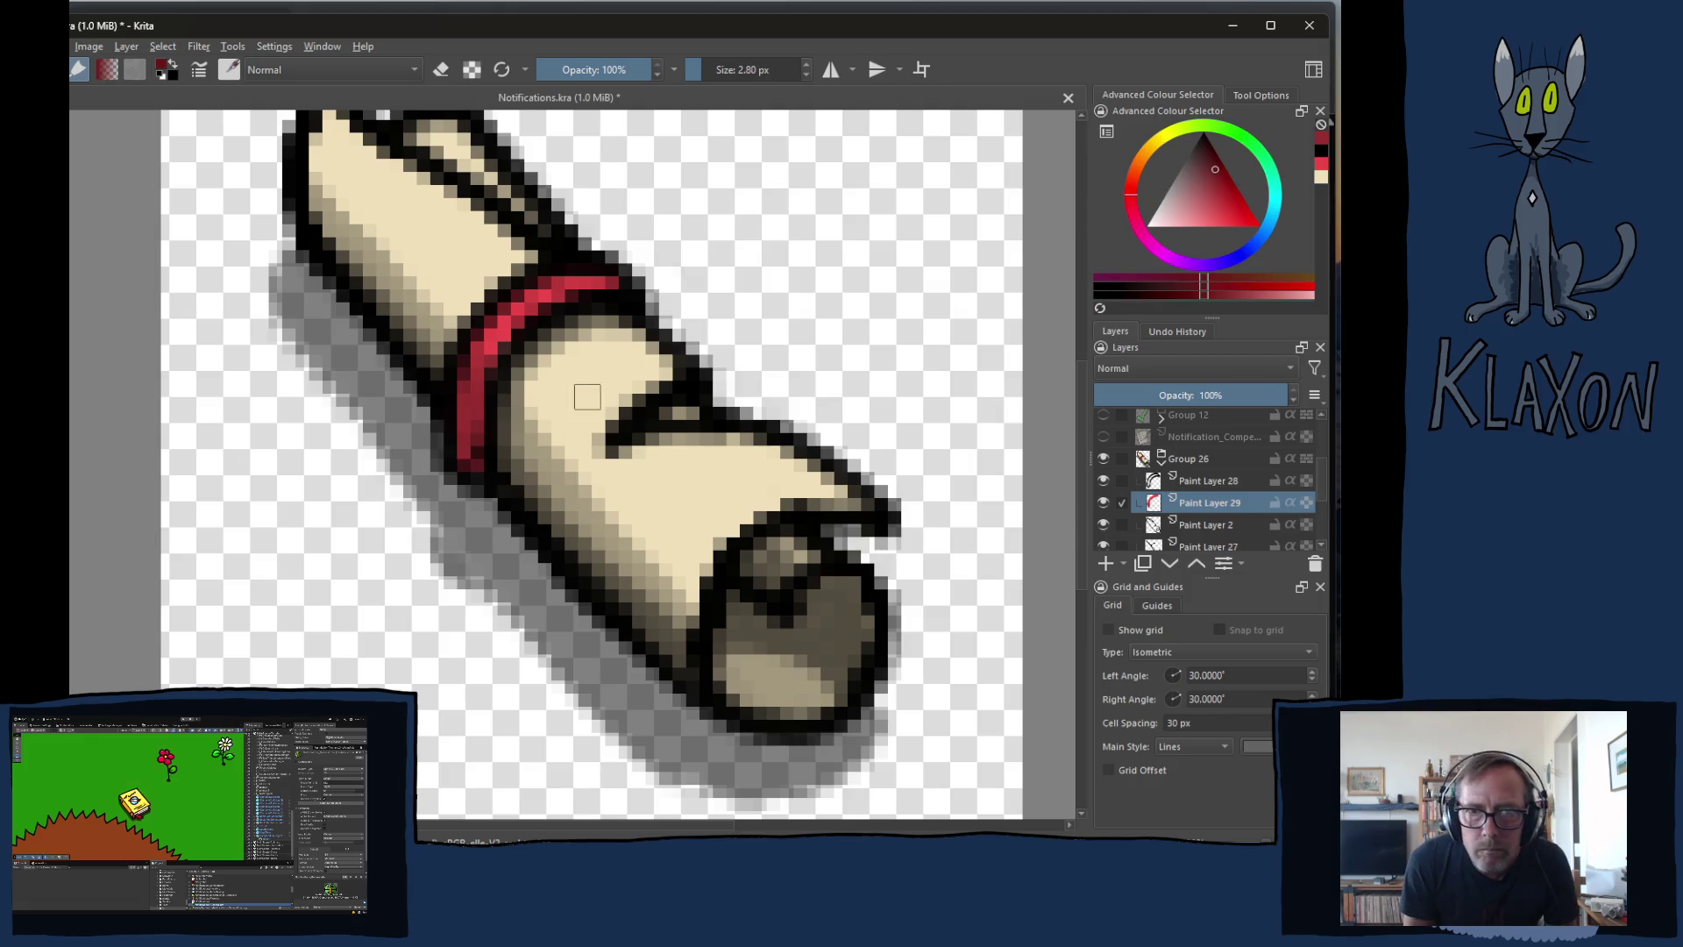
{"action": "left_click_drag", "start_coordinate": [487, 428], "coordinate": [469, 474]}
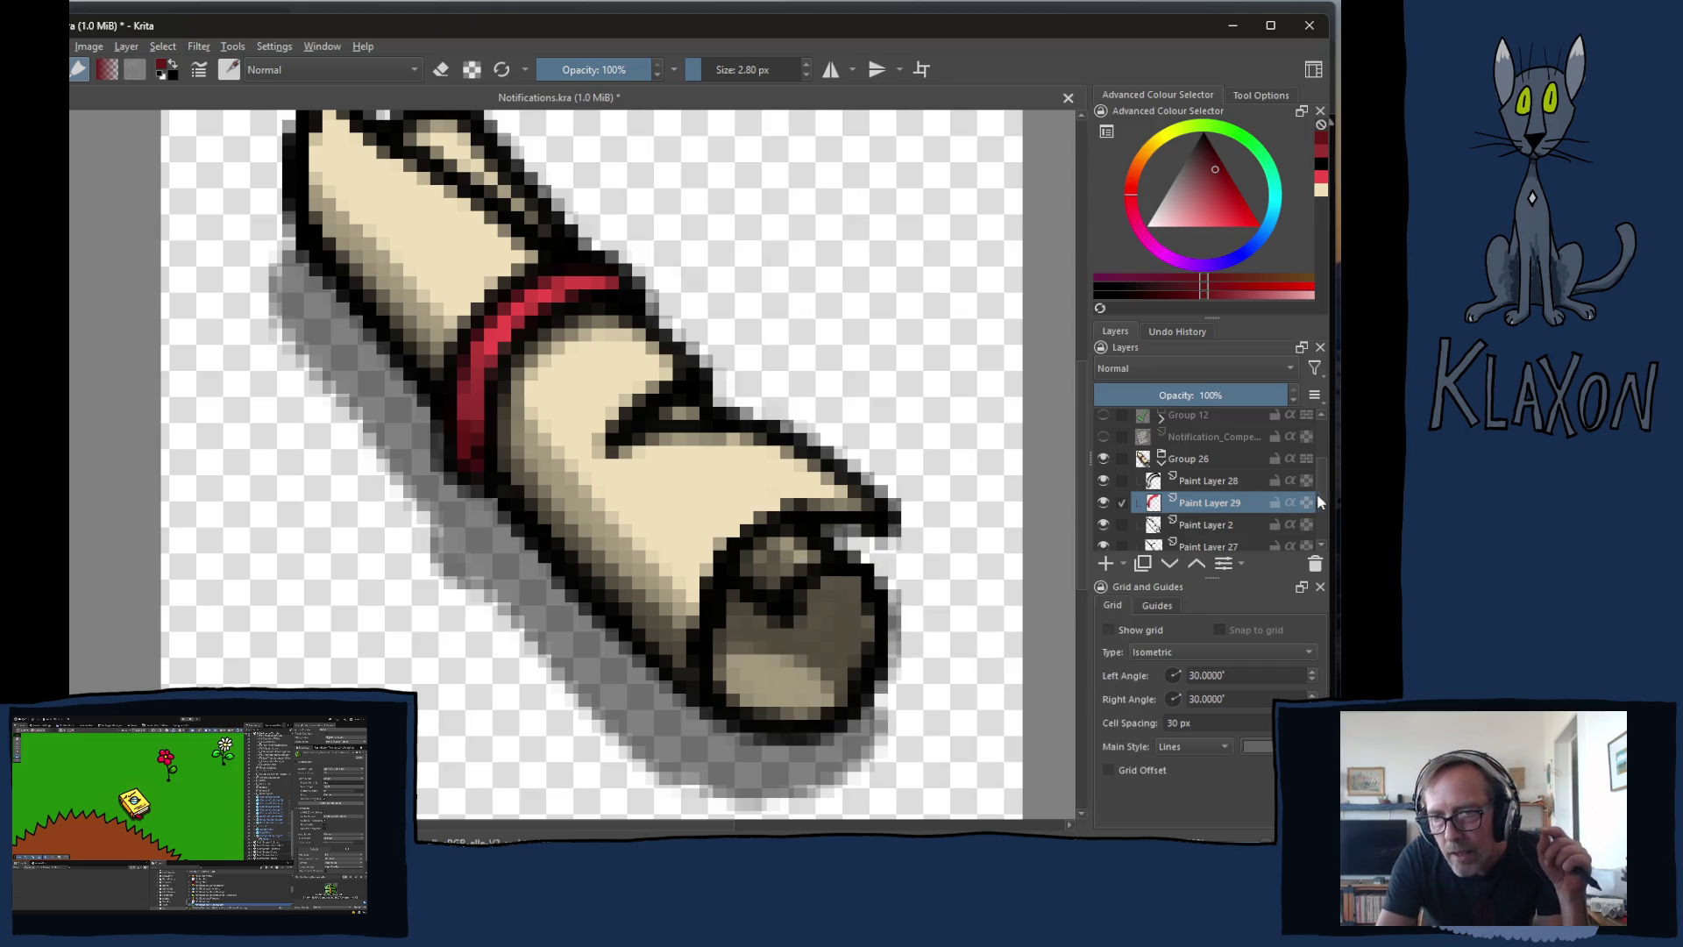
- Select Paint Layer 23 in the layers list
{"action": "scroll", "coordinate": [1235, 462], "scroll_direction": "down", "scroll_amount": 1}
{"action": "scroll", "coordinate": [1227, 517], "scroll_direction": "down", "scroll_amount": 1}
{"action": "left_click", "coordinate": [1203, 474]}
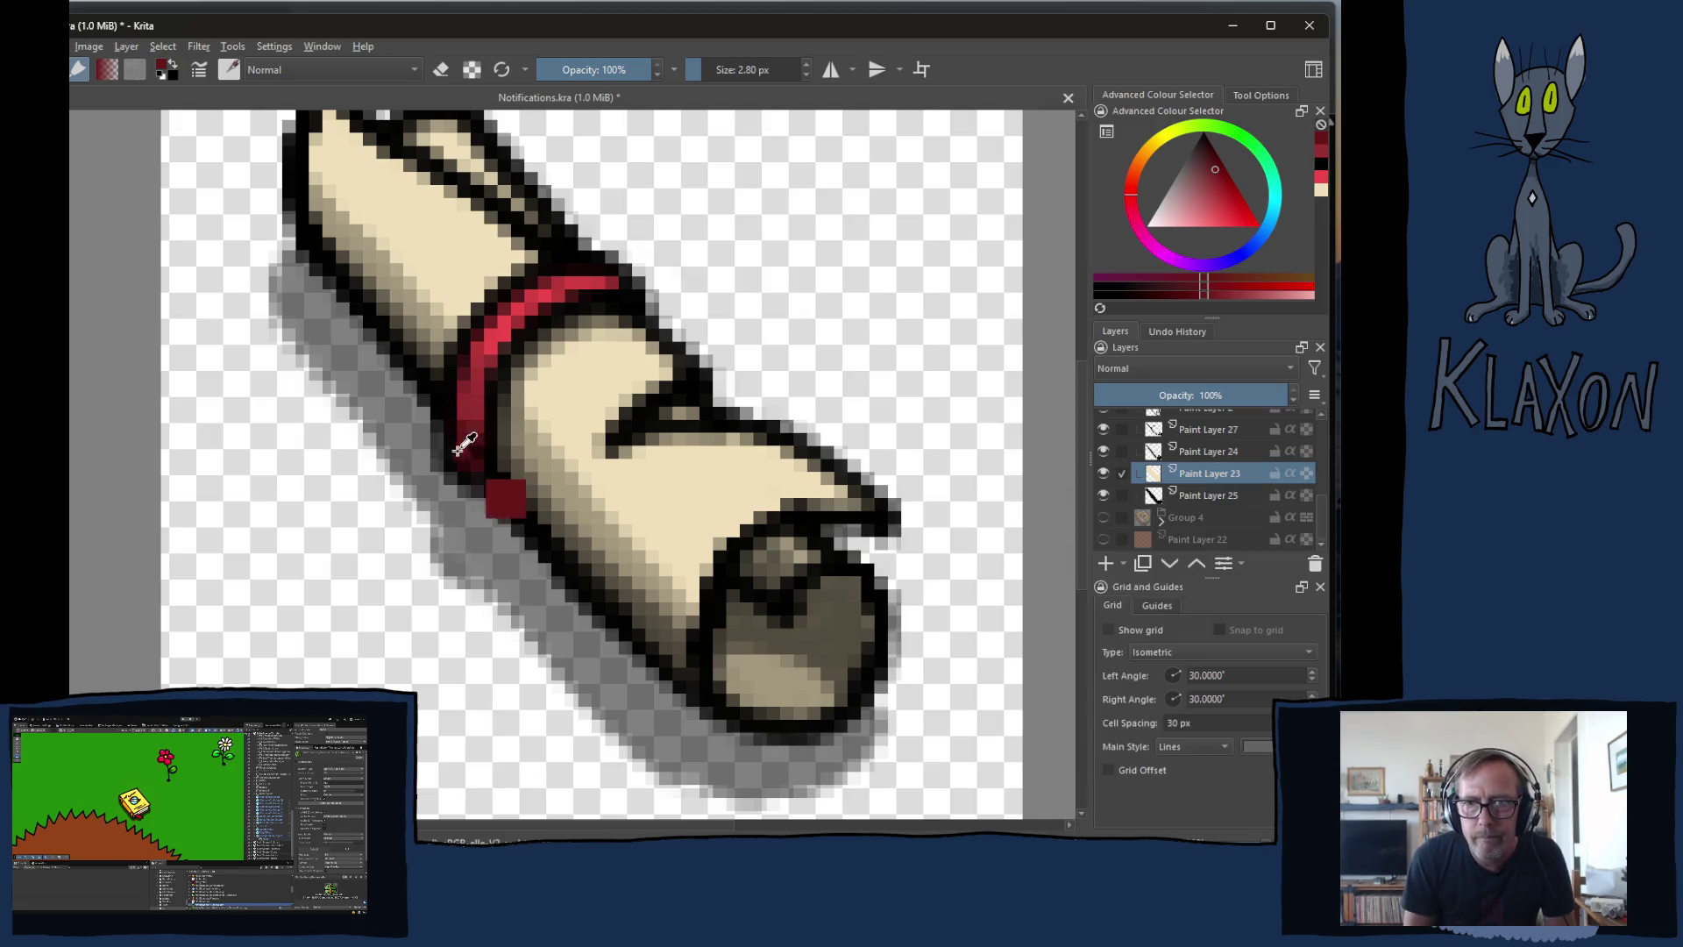
- Sample the scroll's cream colour and lighten it in the colour triangle
{"action": "left_click", "coordinate": [678, 478], "text": "ctrl"}
{"action": "right_click", "coordinate": [624, 441]}
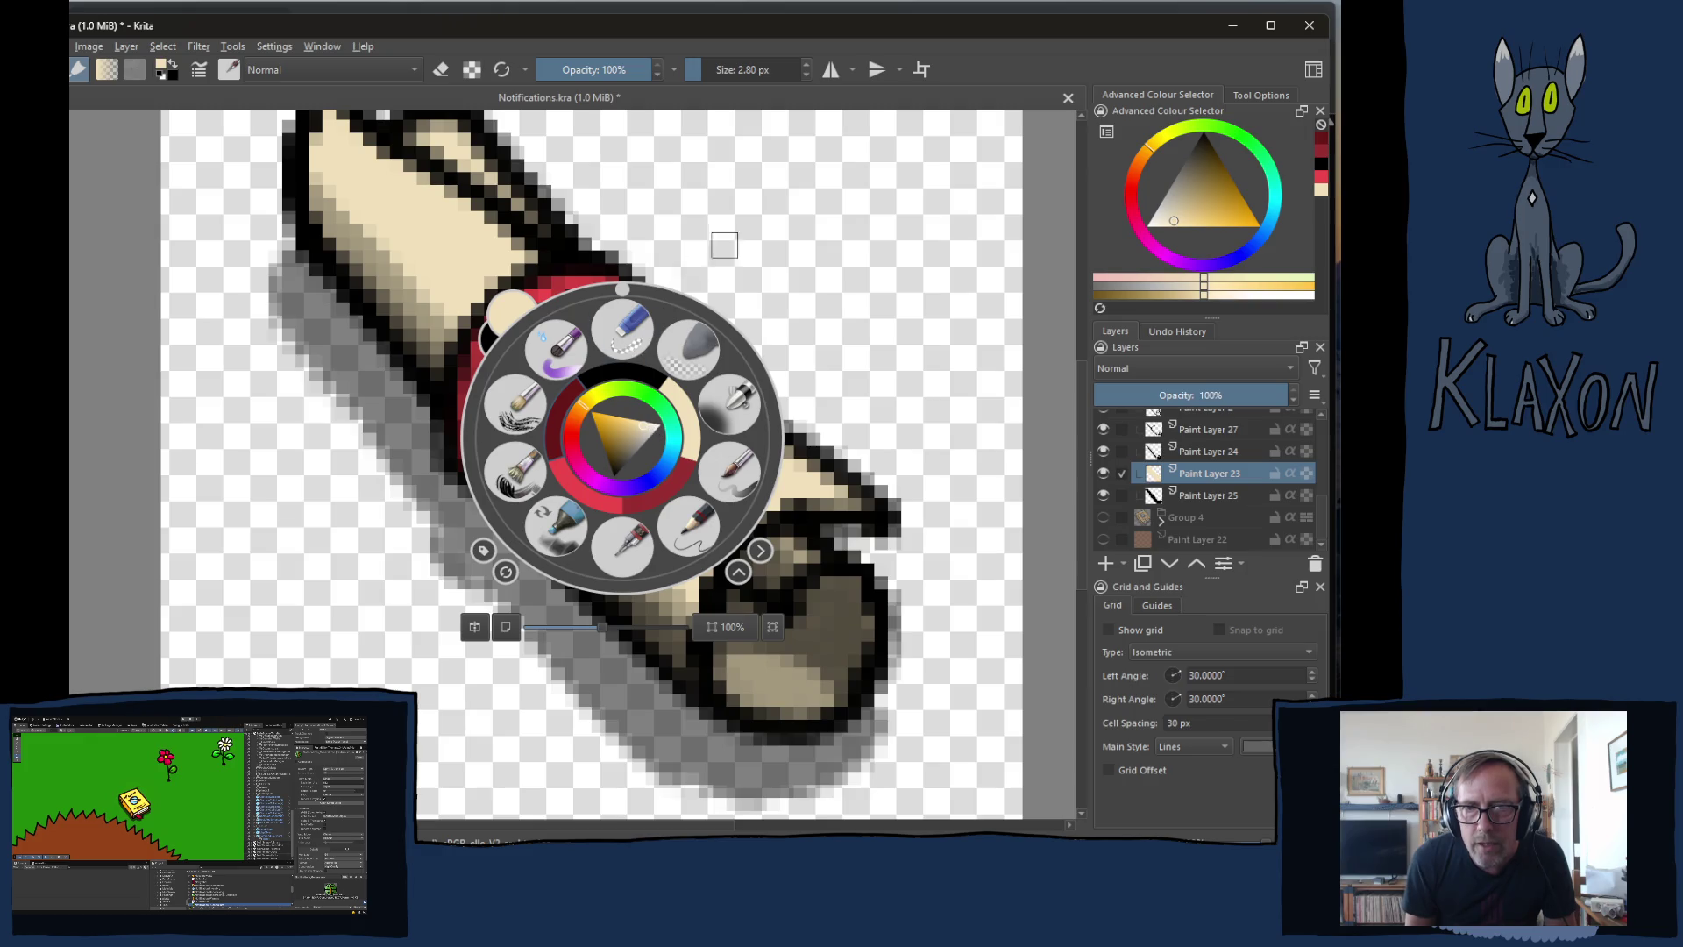
{"action": "left_click", "coordinate": [725, 247]}
{"action": "left_click_drag", "start_coordinate": [1171, 217], "coordinate": [1158, 230]}
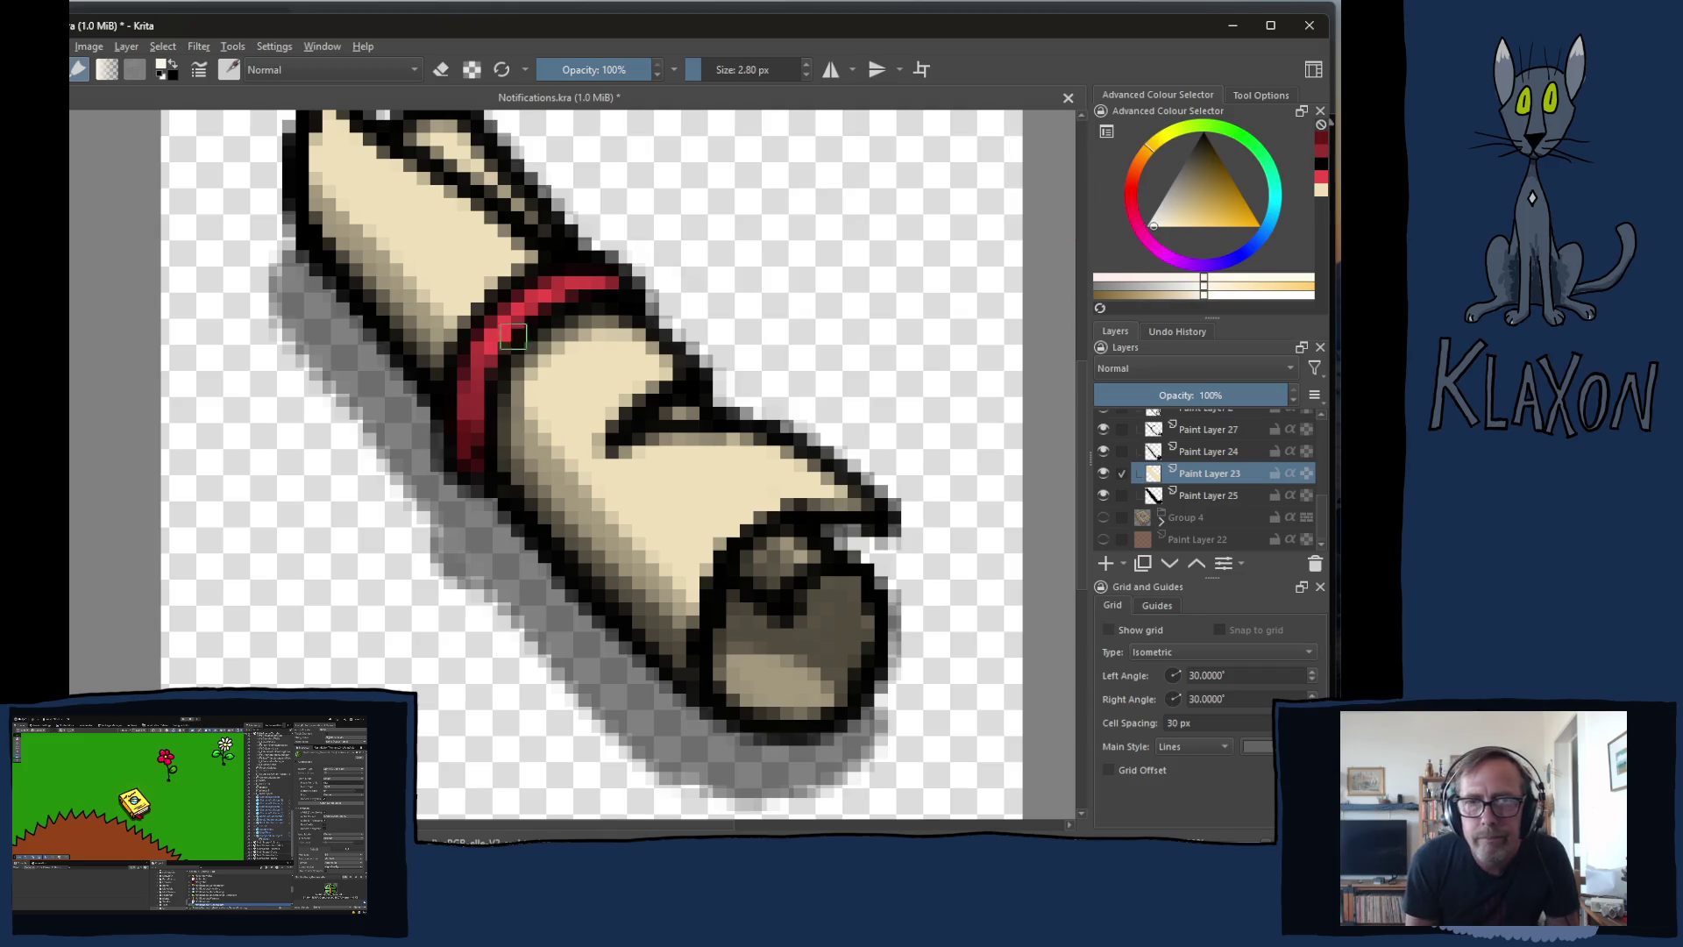
- Paint pale cream highlights along the upper edge, the upper roll and the lower fold
{"action": "left_click_drag", "start_coordinate": [458, 270], "coordinate": [432, 358]}
{"action": "left_click_drag", "start_coordinate": [307, 215], "coordinate": [505, 319]}
{"action": "left_click", "coordinate": [416, 223]}
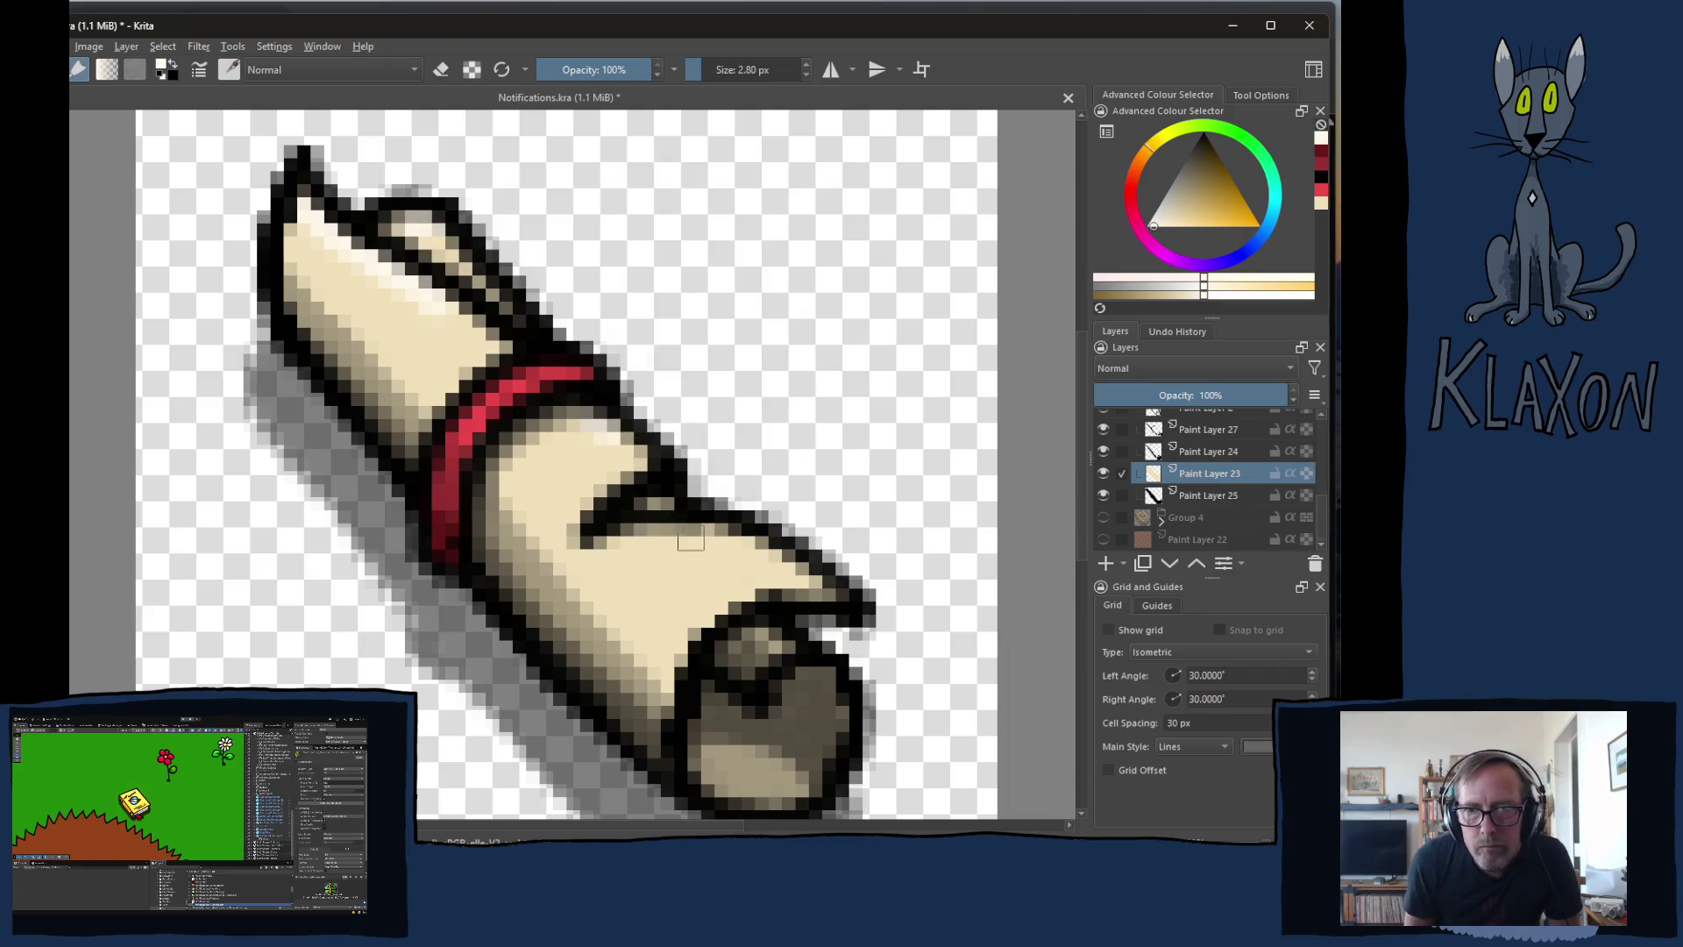
{"action": "left_click_drag", "start_coordinate": [653, 536], "coordinate": [789, 570]}
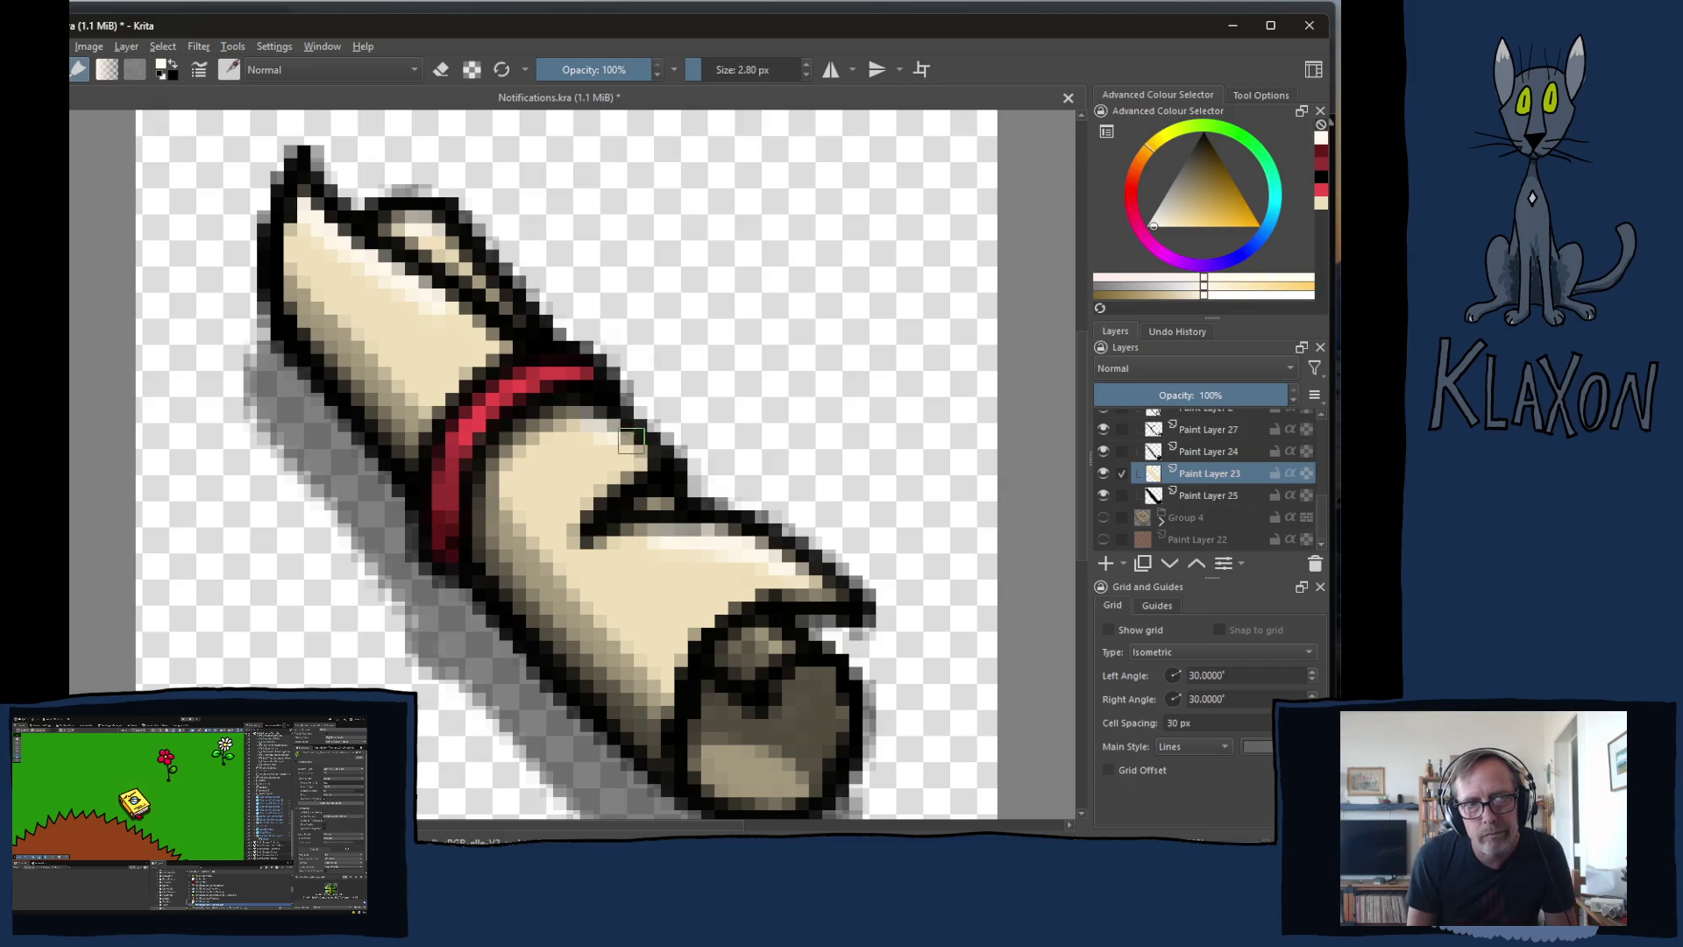
{"action": "key", "text": "minus"}
{"action": "key", "text": "minus"}
{"action": "key", "text": "minus"}
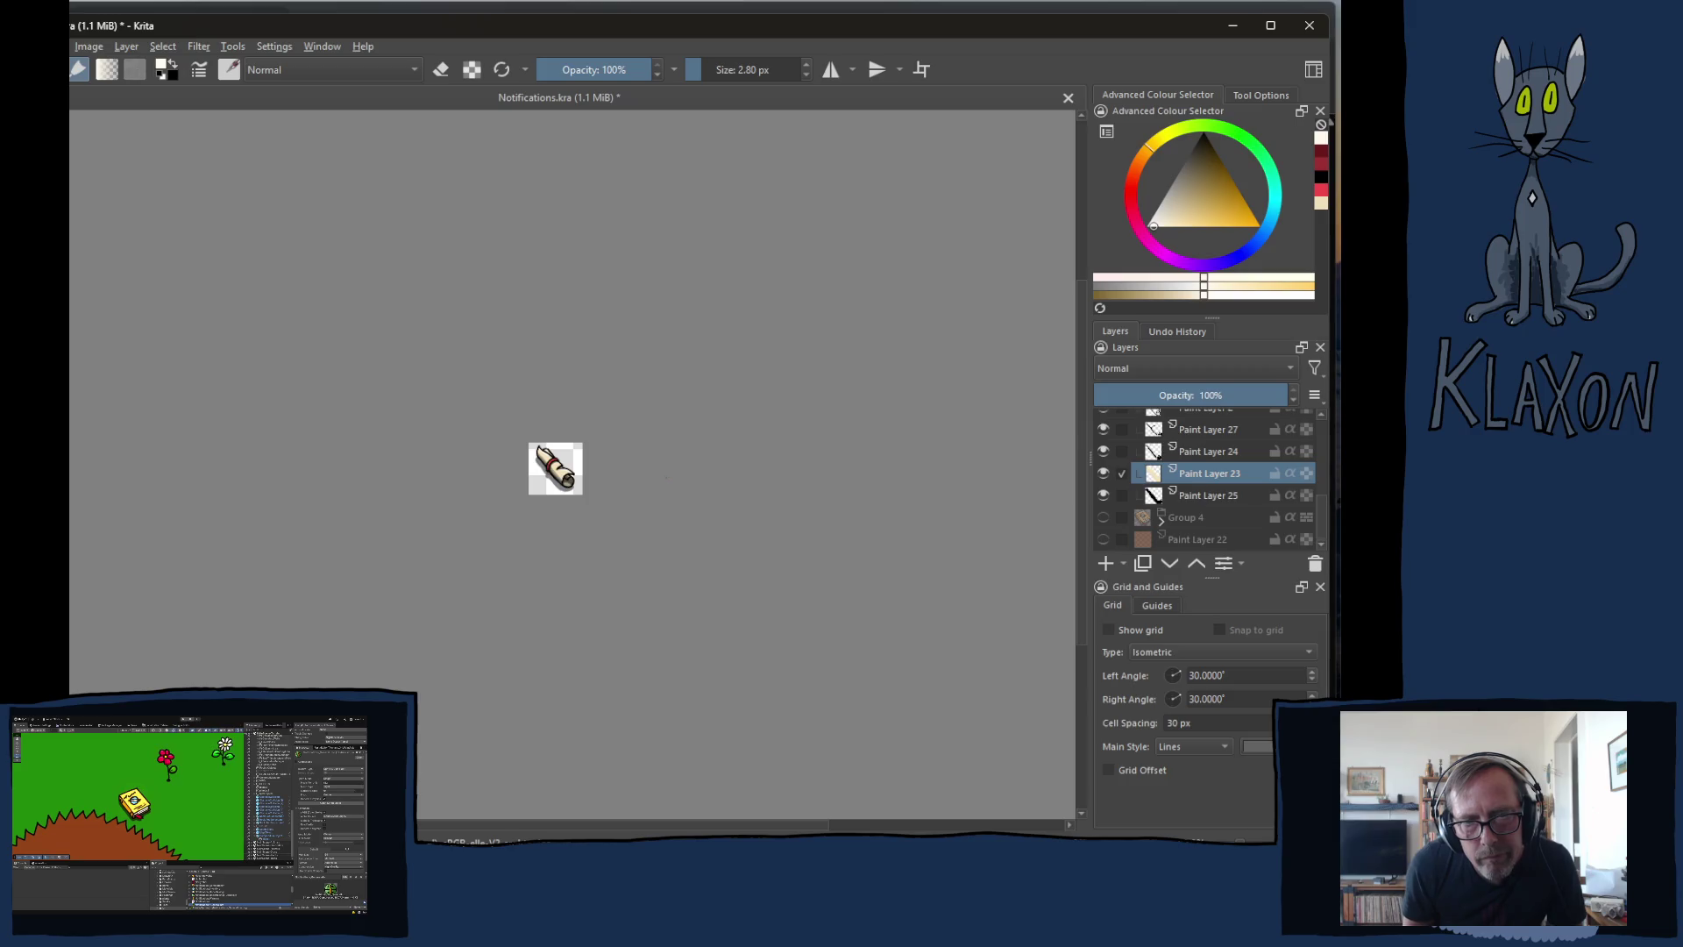
- Zoom in one step on the small icon, then switch to the iTunes window
{"action": "key", "text": "plus"}
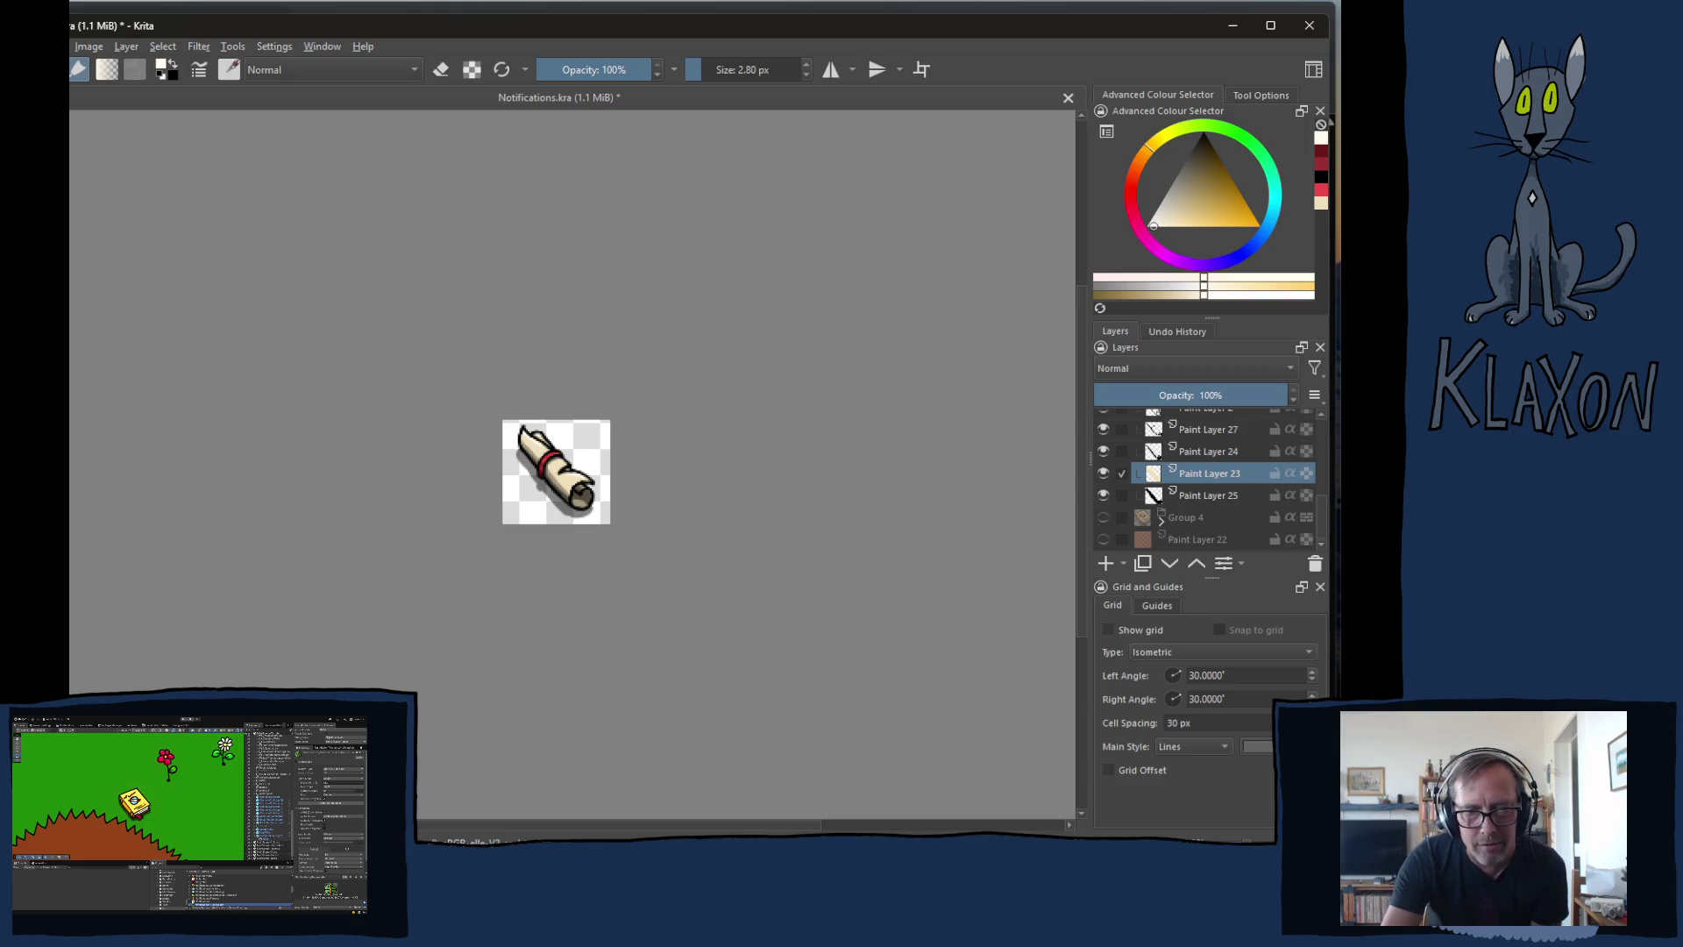
{"action": "key", "text": "alt+Tab"}
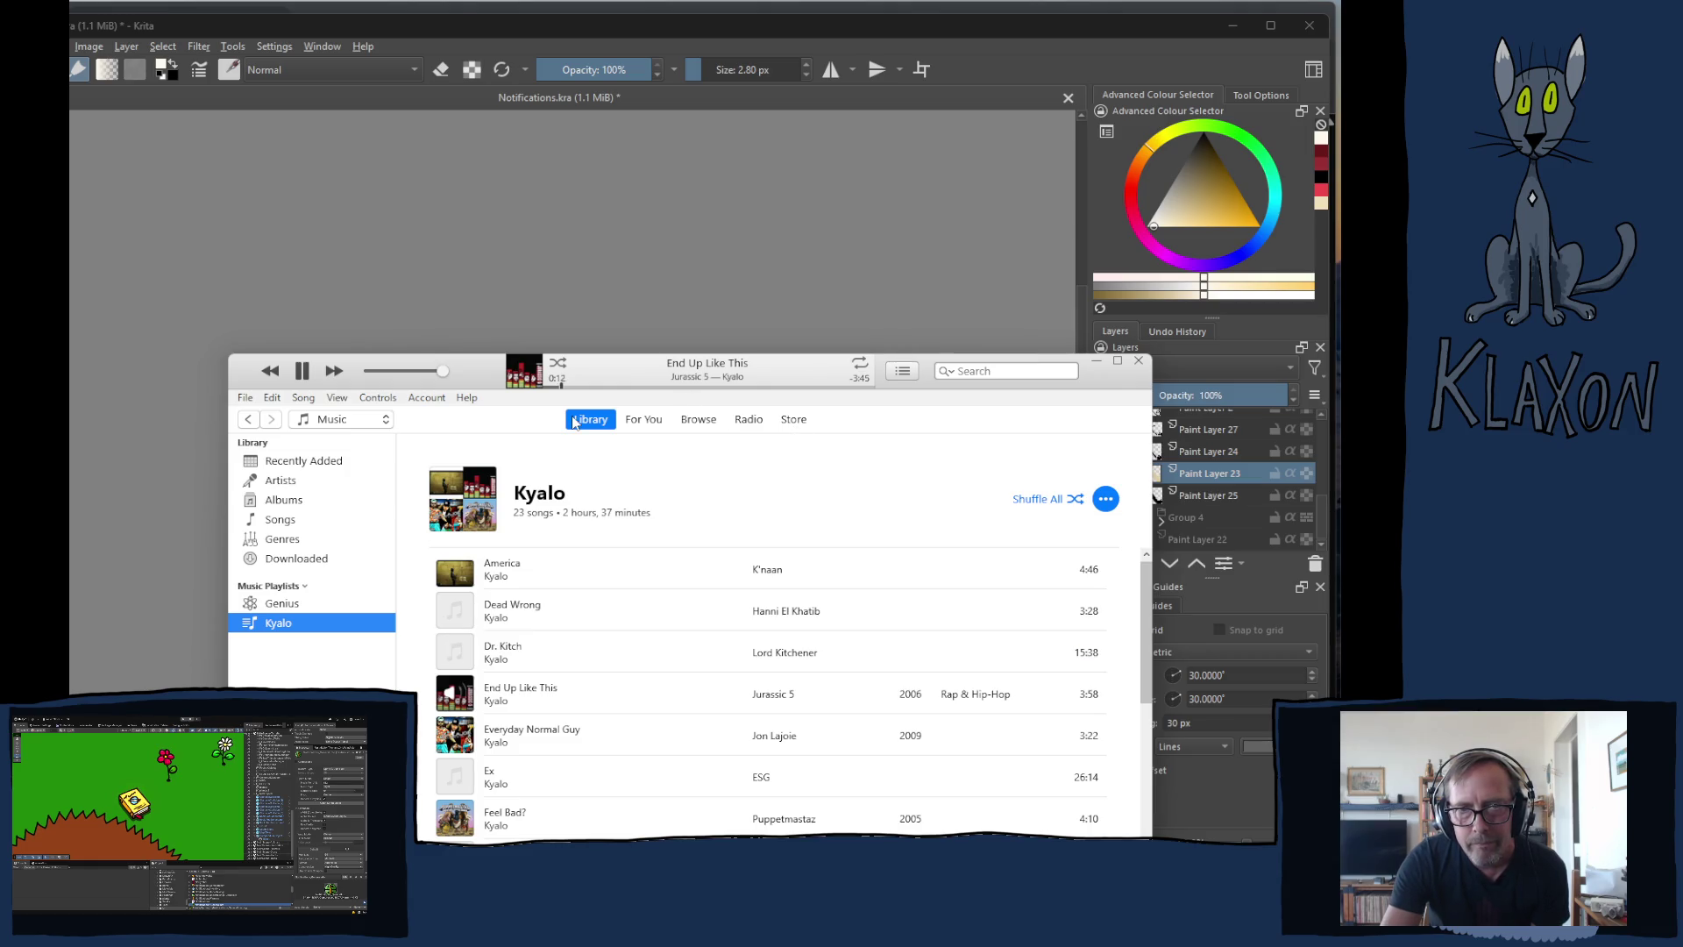
- Move iTunes higher, scroll through its playlist, then bring Krita back to the front
{"action": "left_click_drag", "start_coordinate": [480, 368], "coordinate": [453, 235]}
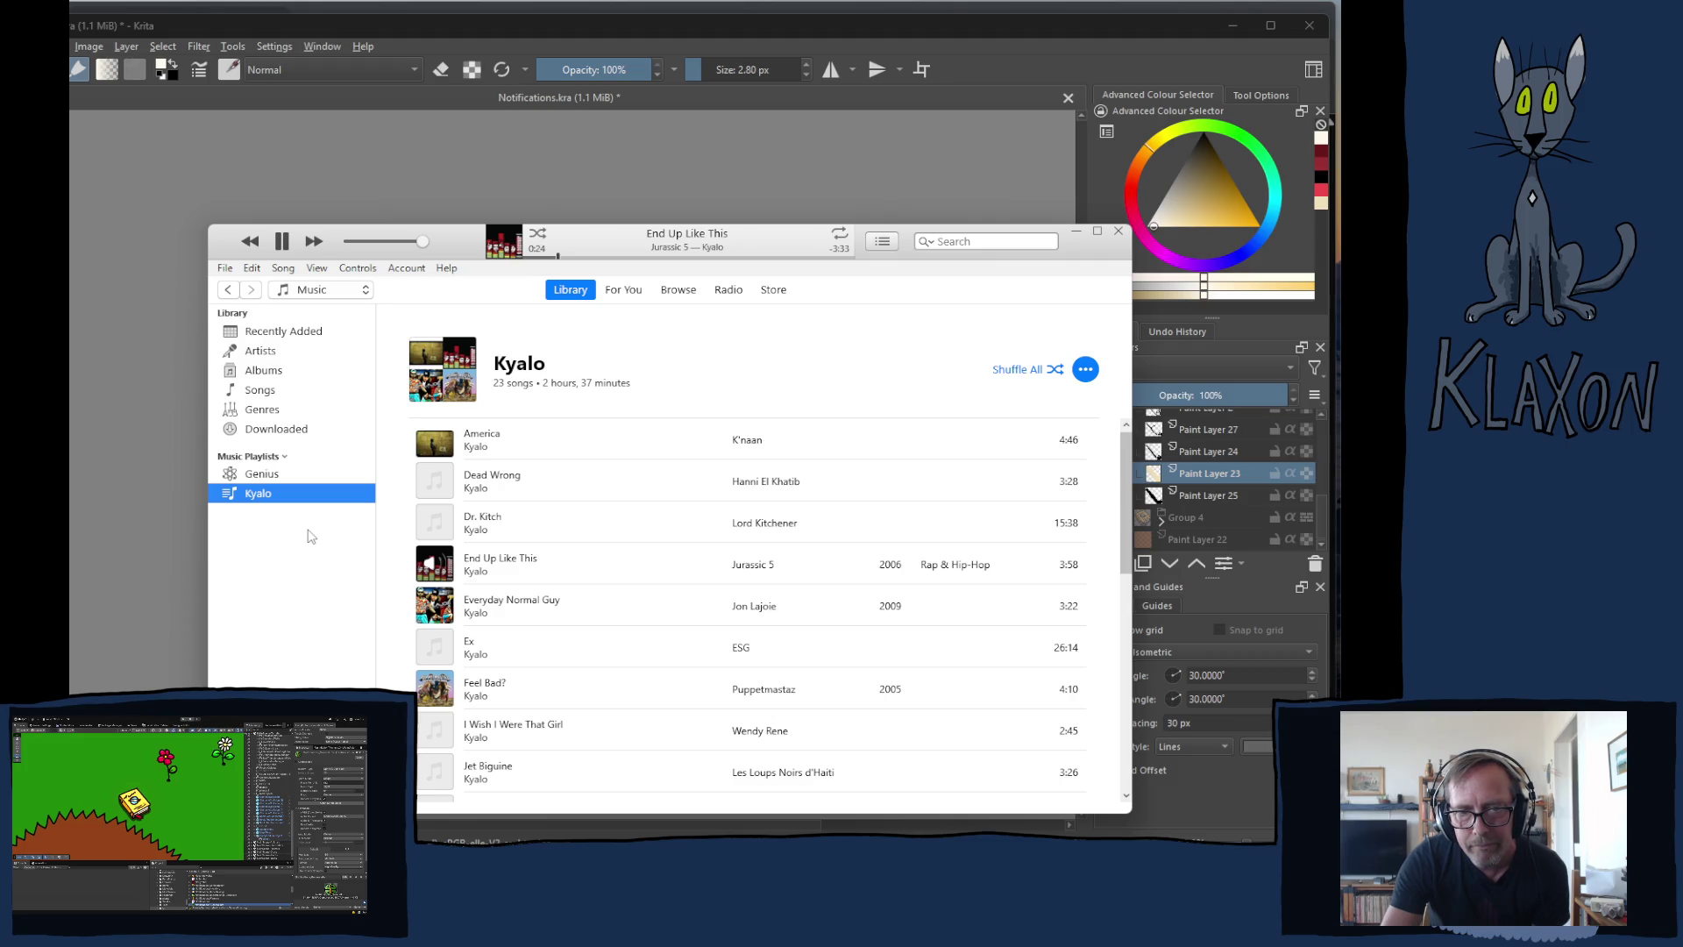
{"action": "scroll", "coordinate": [517, 574], "scroll_direction": "down", "scroll_amount": 6}
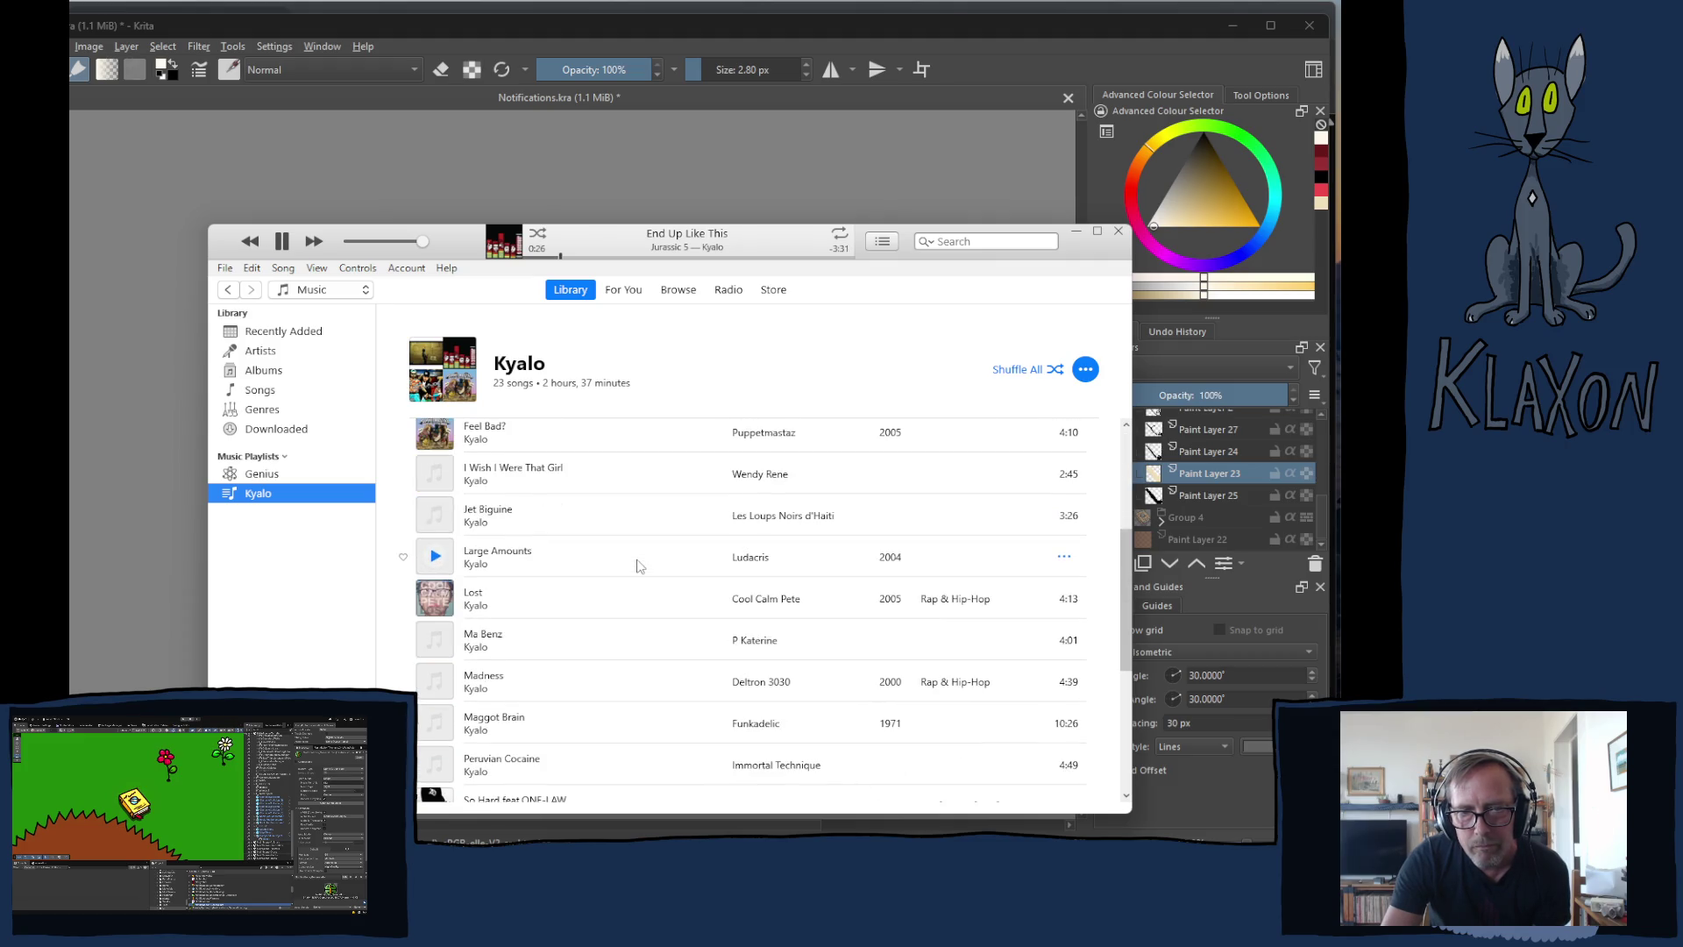
{"action": "scroll", "coordinate": [592, 561], "scroll_direction": "down", "scroll_amount": 6}
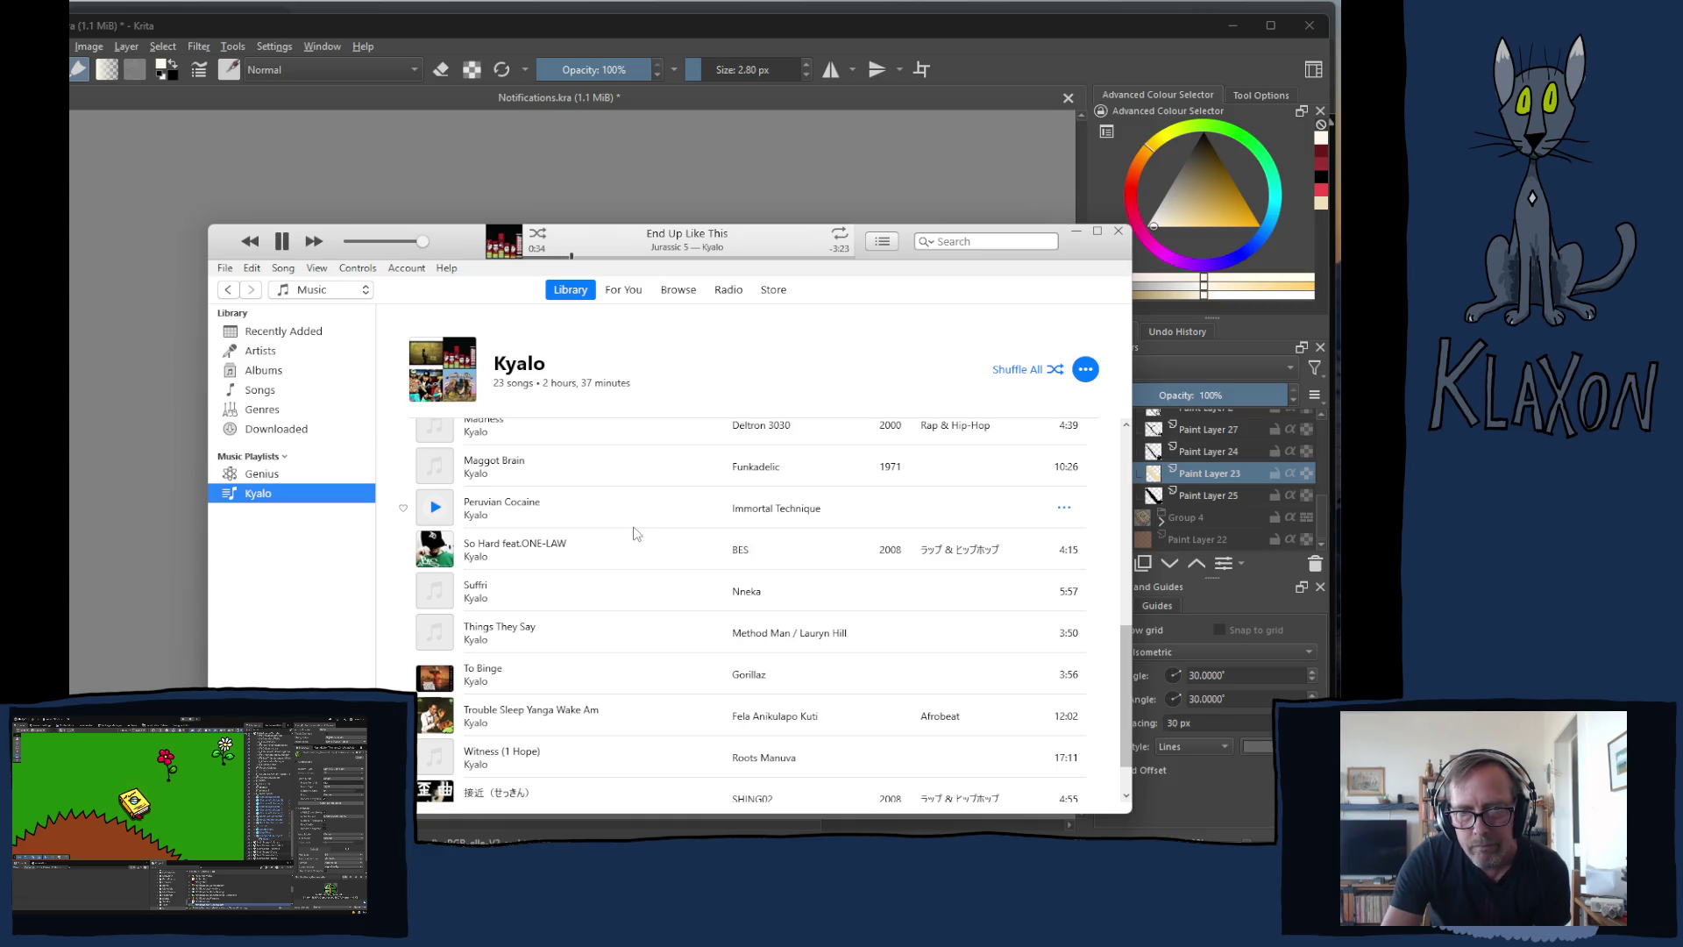
{"action": "scroll", "coordinate": [638, 533], "scroll_direction": "up", "scroll_amount": 3}
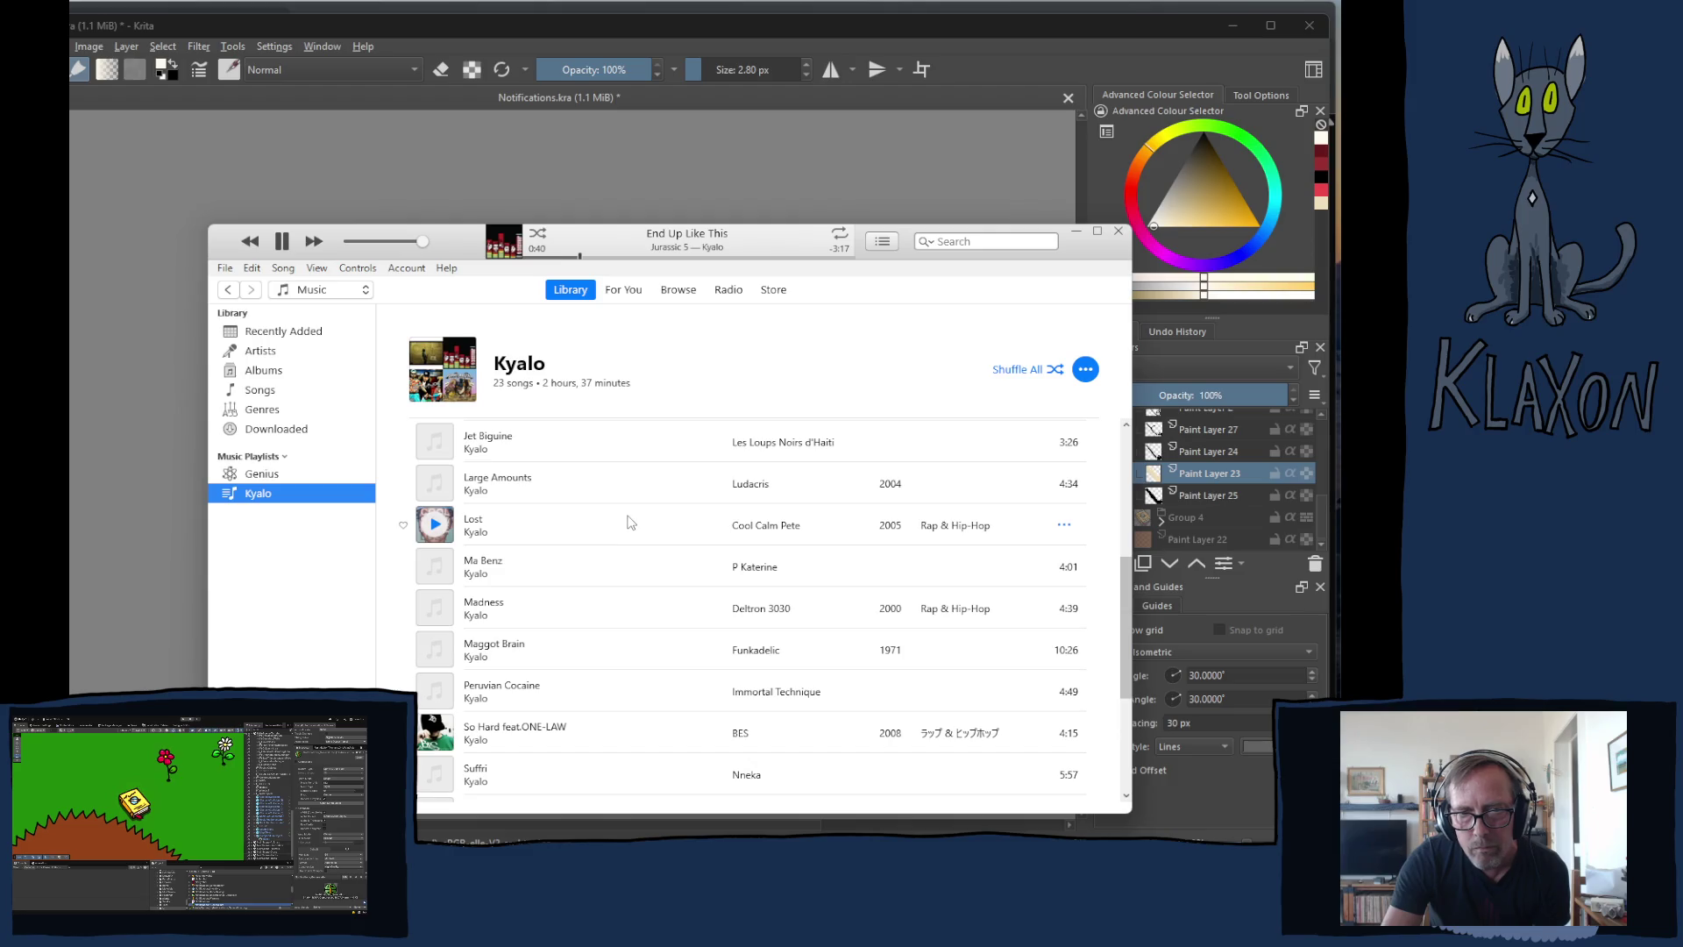
{"action": "scroll", "coordinate": [627, 522], "scroll_direction": "up", "scroll_amount": 5}
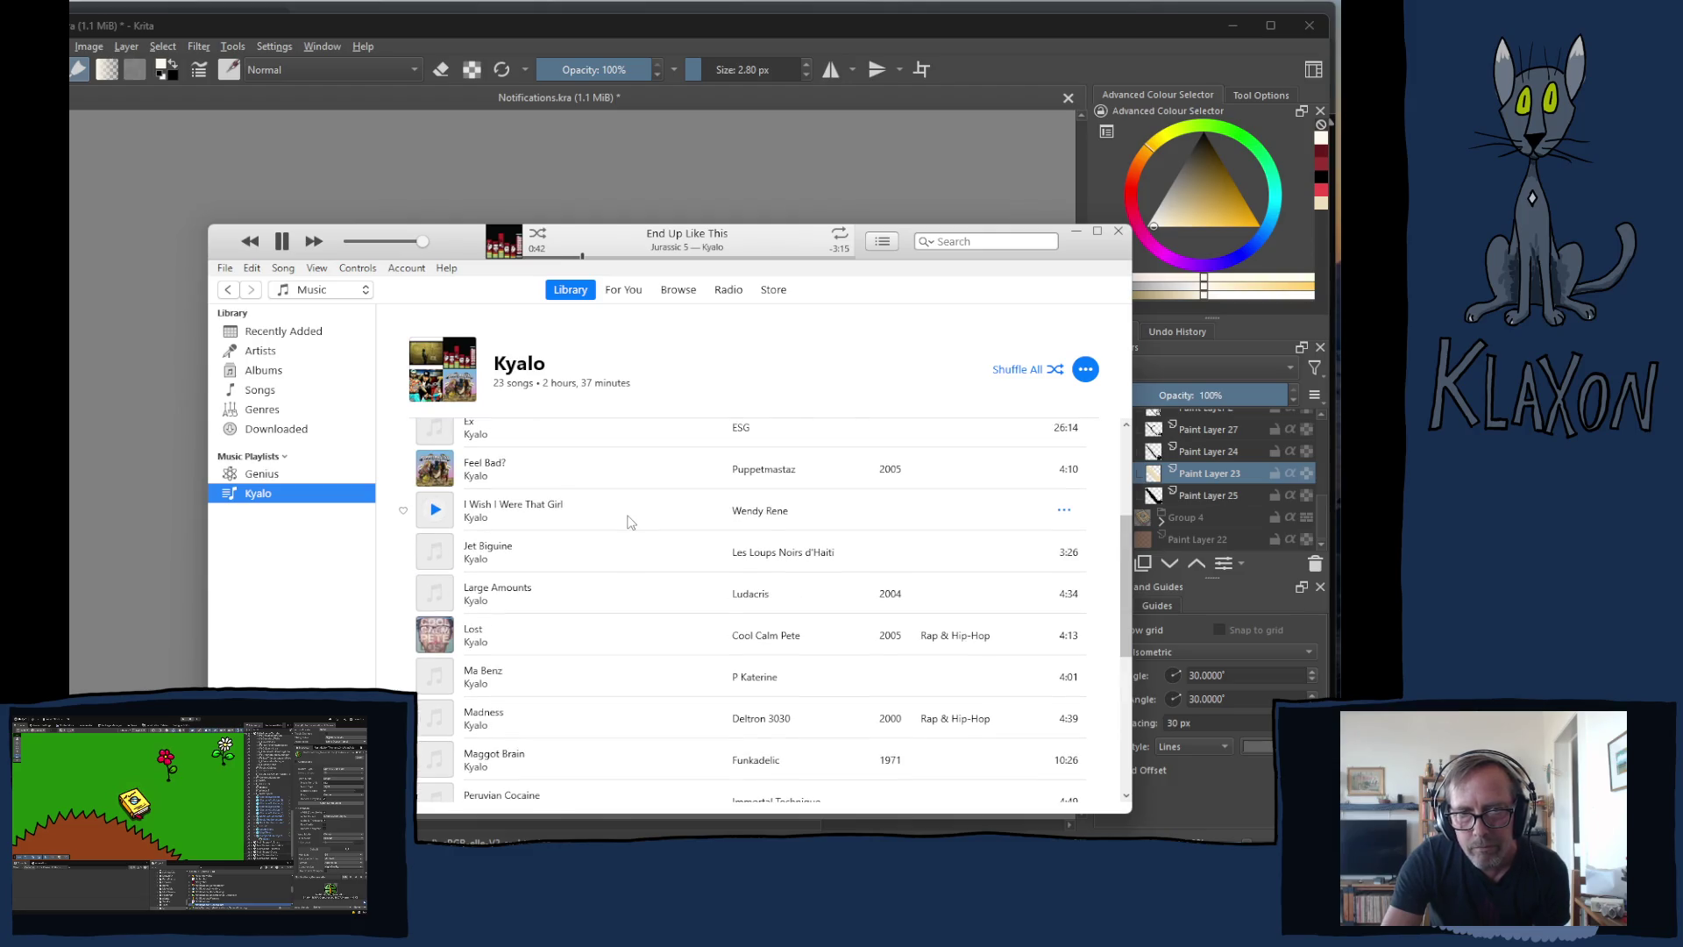
{"action": "scroll", "coordinate": [627, 521], "scroll_direction": "up", "scroll_amount": 1}
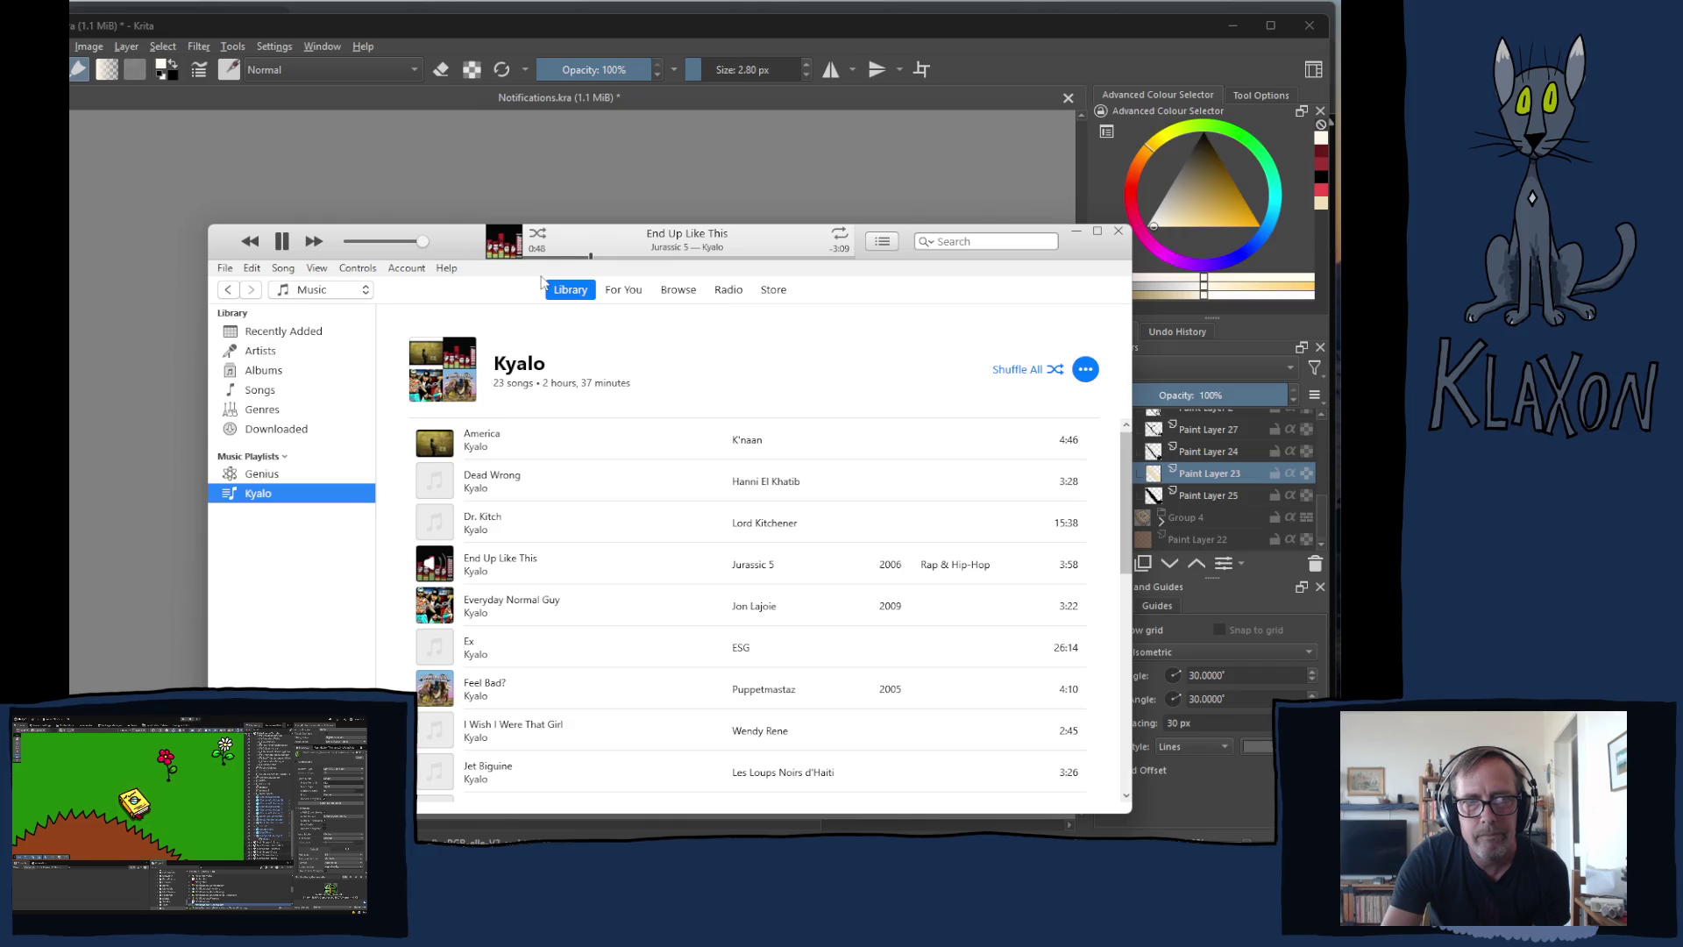
{"action": "left_click", "coordinate": [643, 28]}
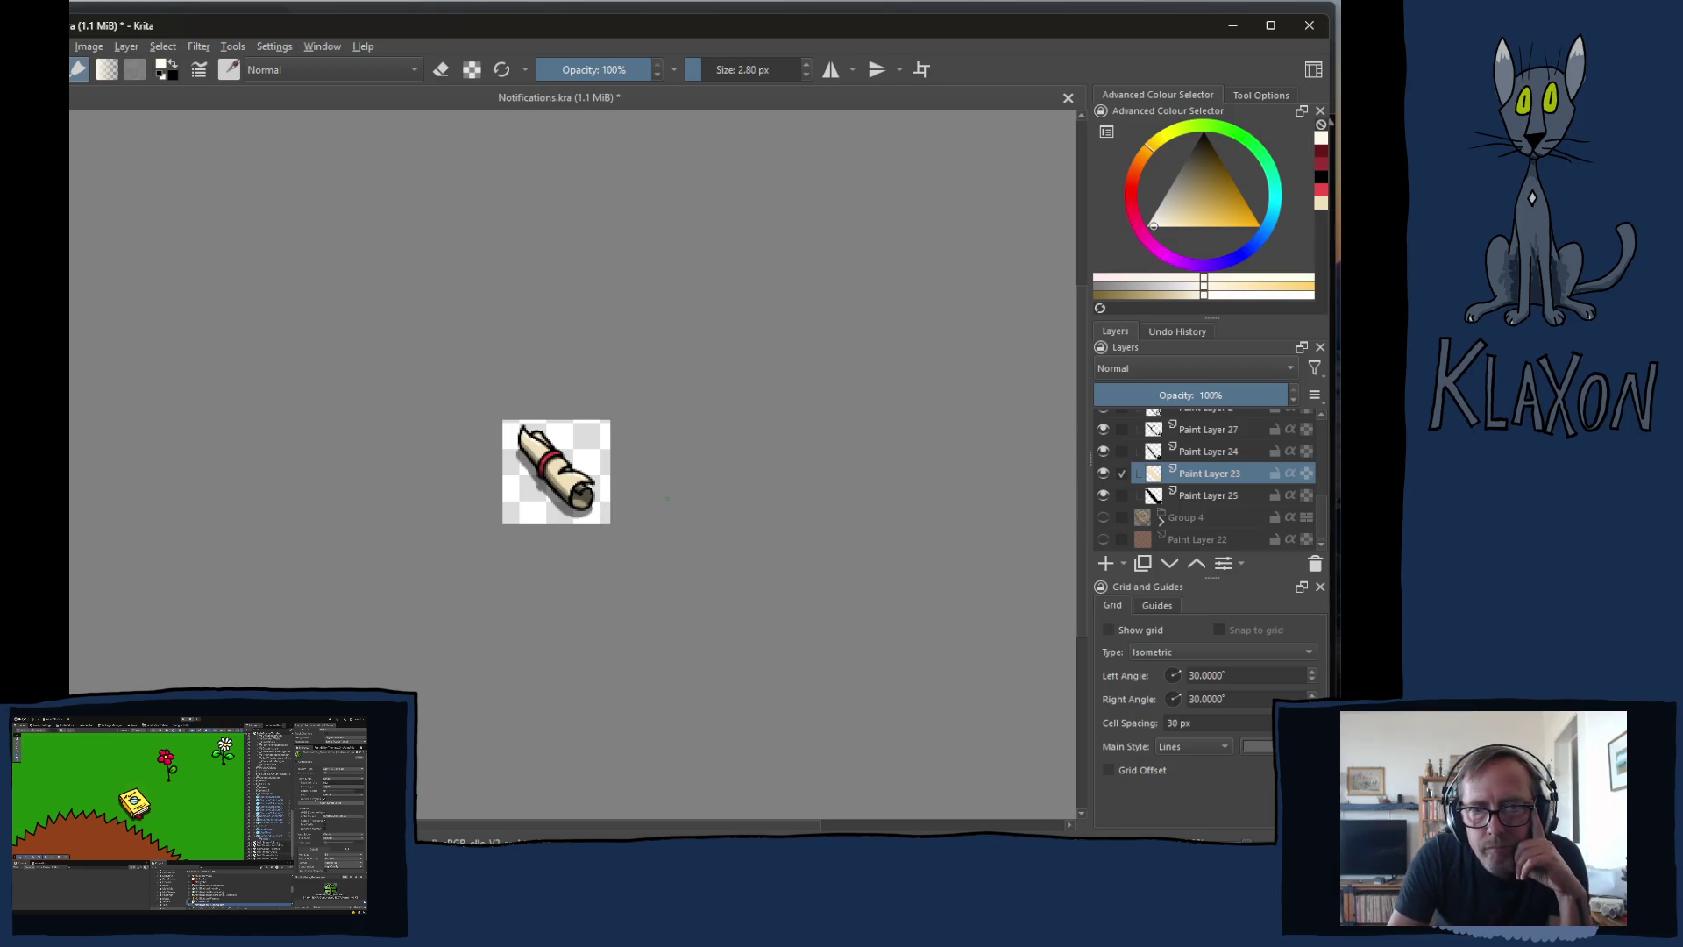
{"action": "key", "text": "minus"}
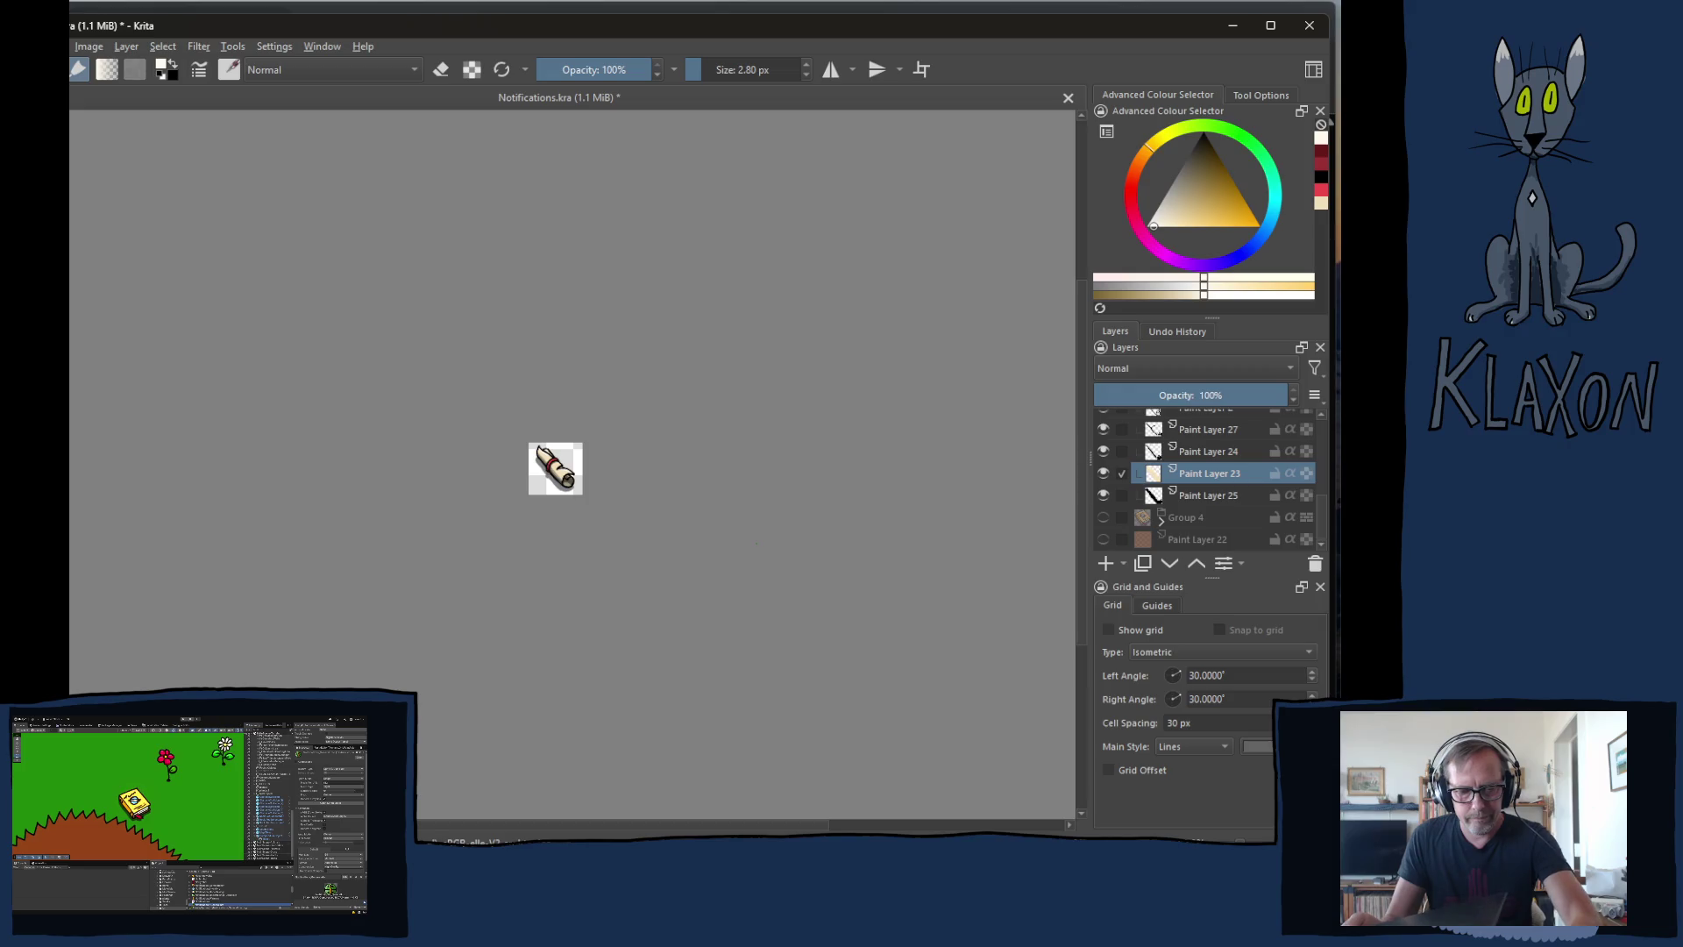
{"action": "scroll", "coordinate": [754, 544], "scroll_direction": "up", "scroll_amount": 1}
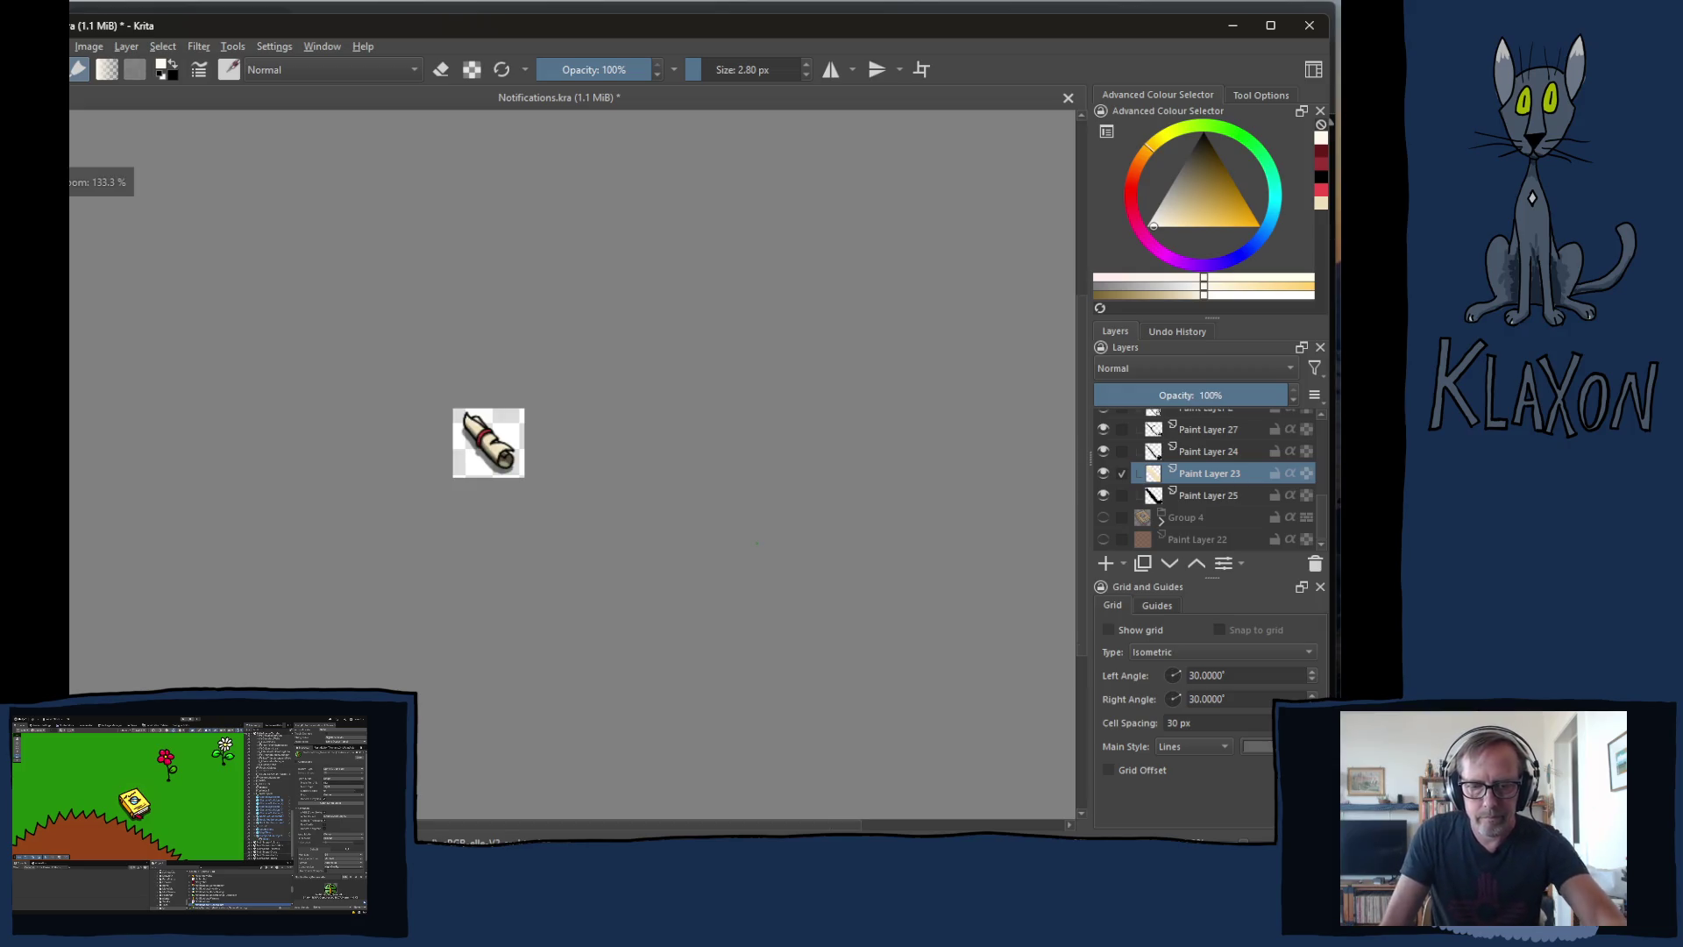
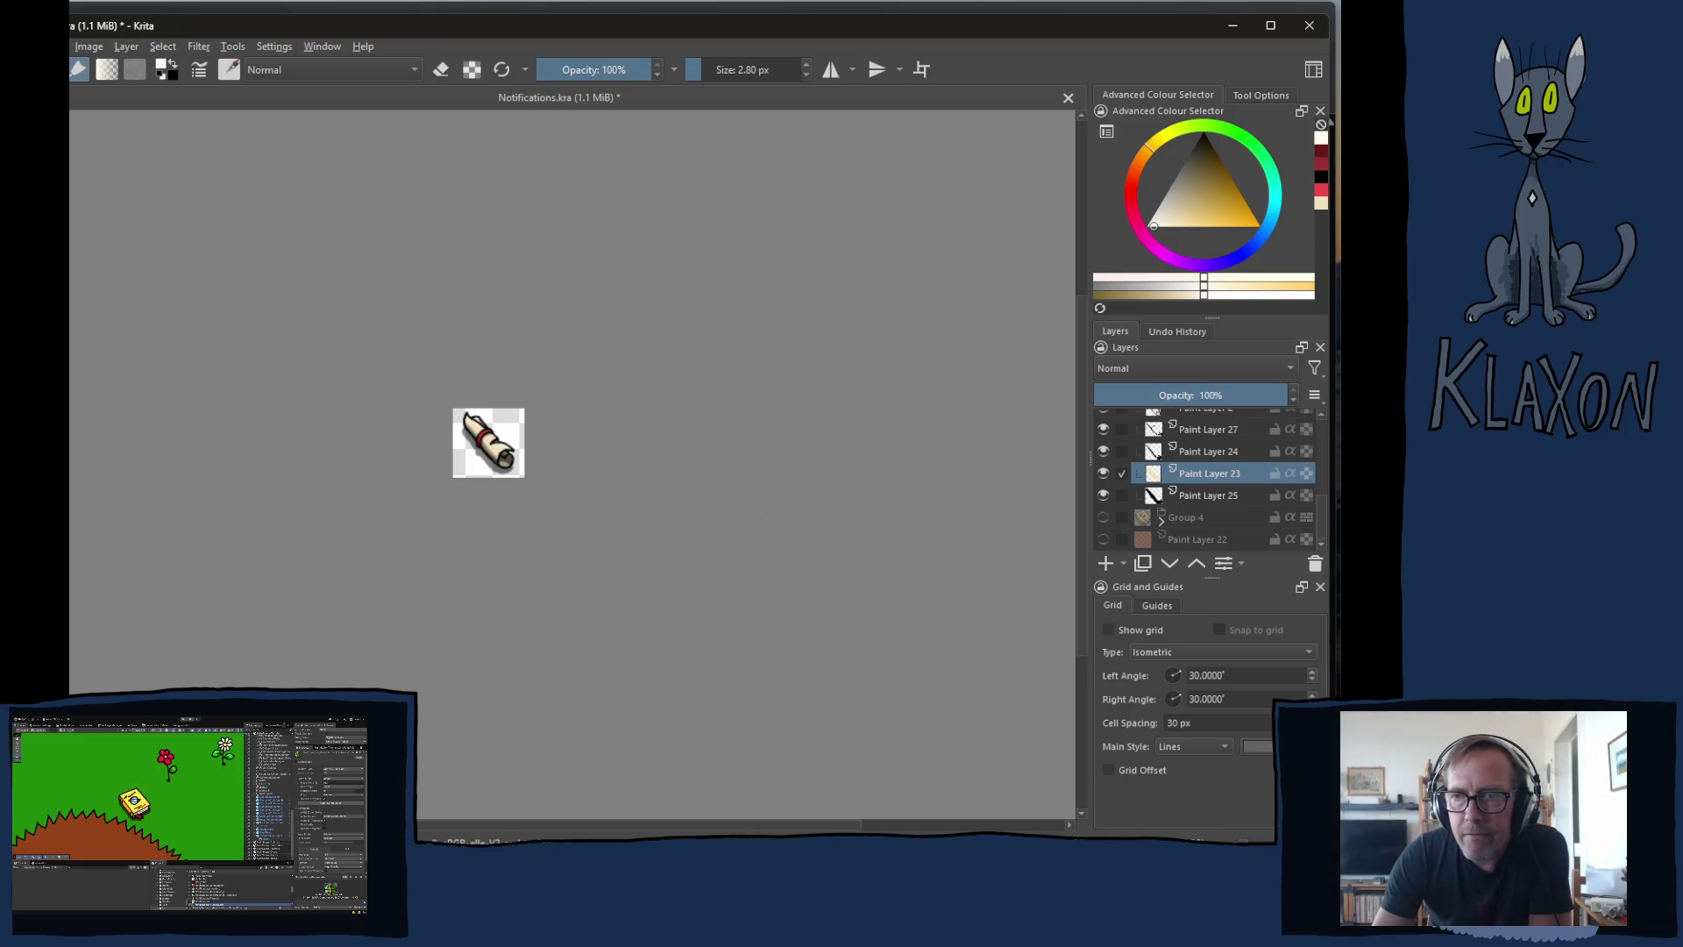
- Collapse Group 26, save Notifications.kra, and start a Save As copy of it
{"action": "scroll", "coordinate": [1191, 458], "scroll_direction": "up", "scroll_amount": 2}
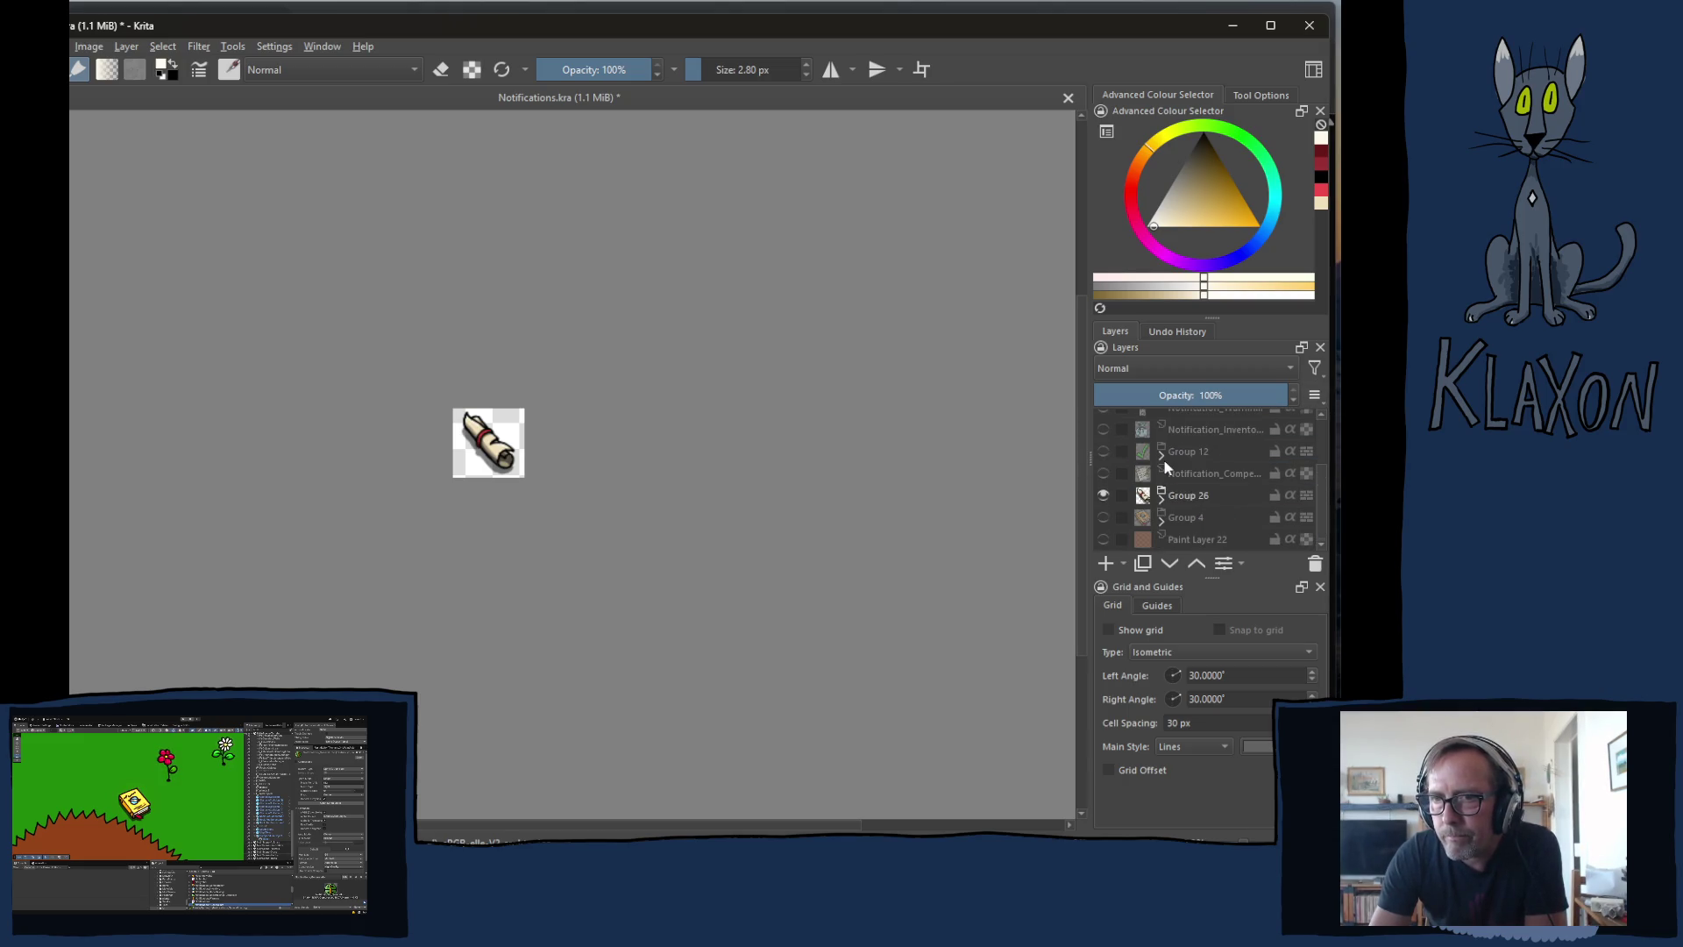
{"action": "left_click", "coordinate": [1163, 464]}
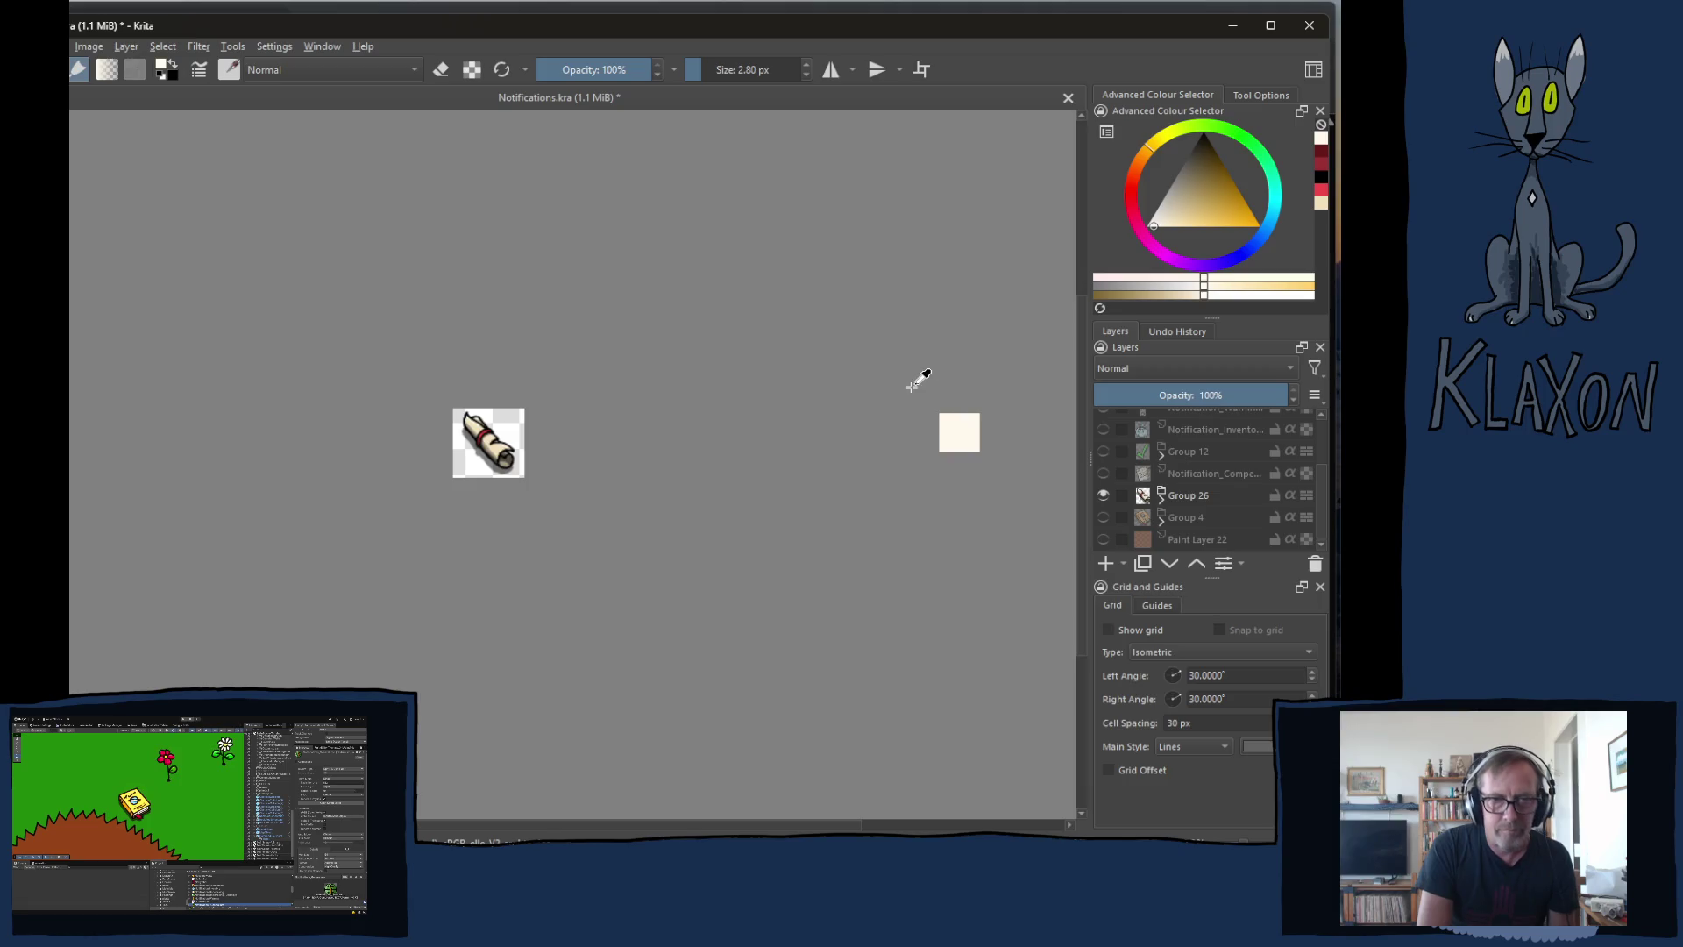
{"action": "key", "text": "ctrl+s"}
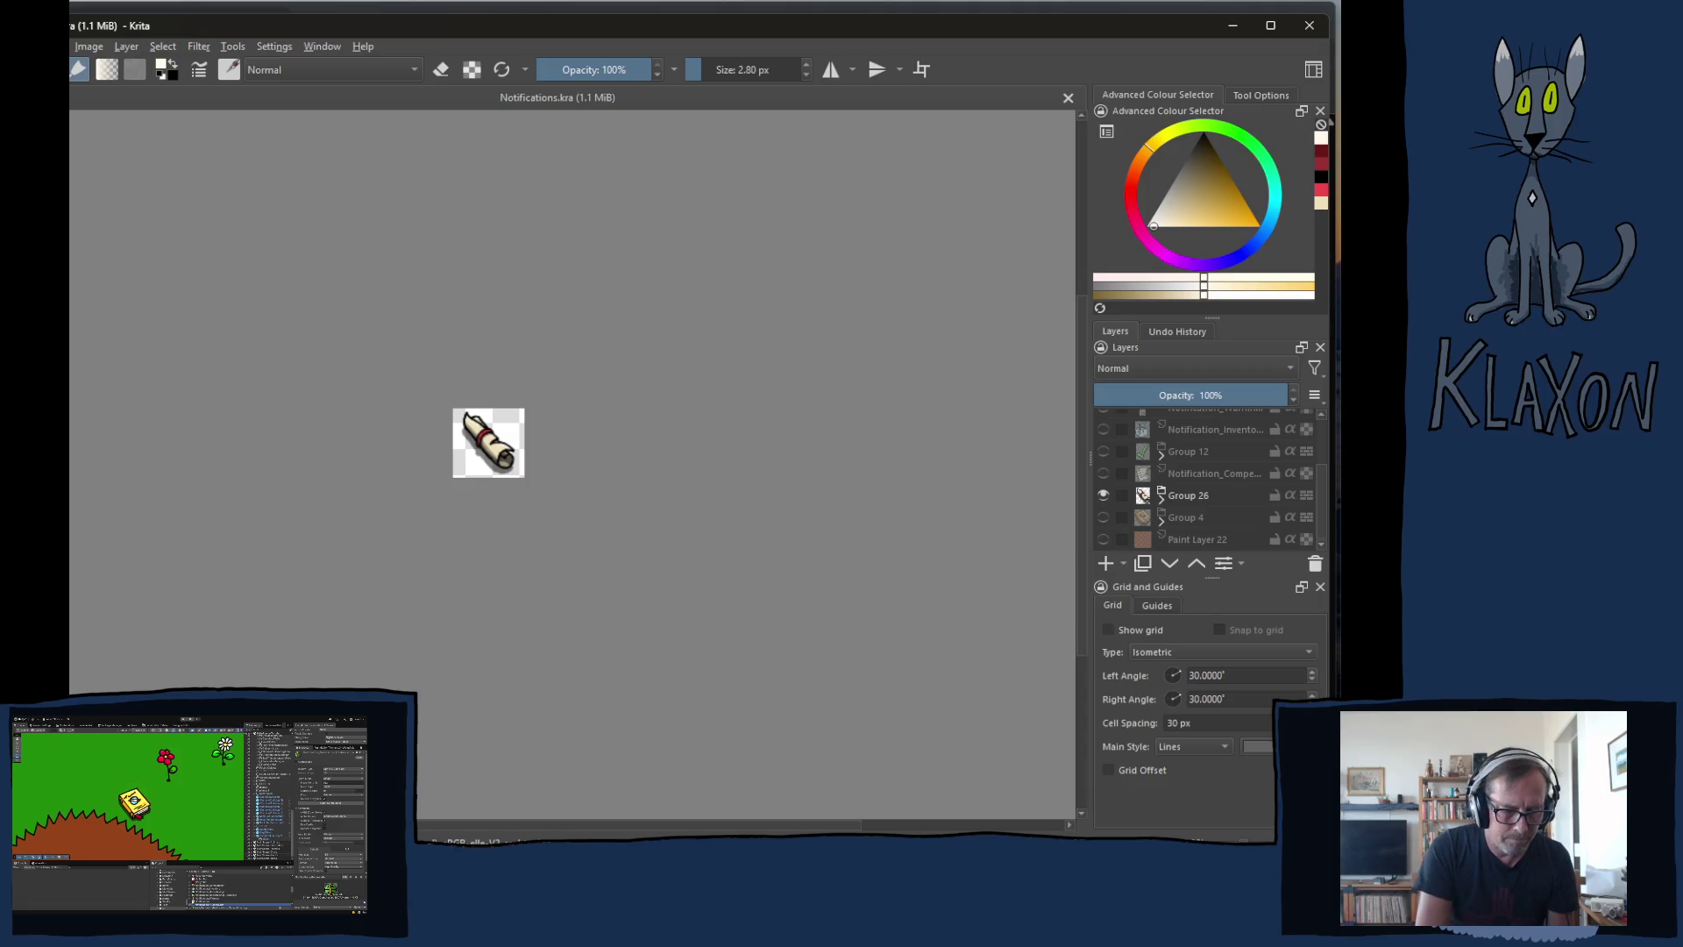
{"action": "key", "text": "ctrl+shift+s"}
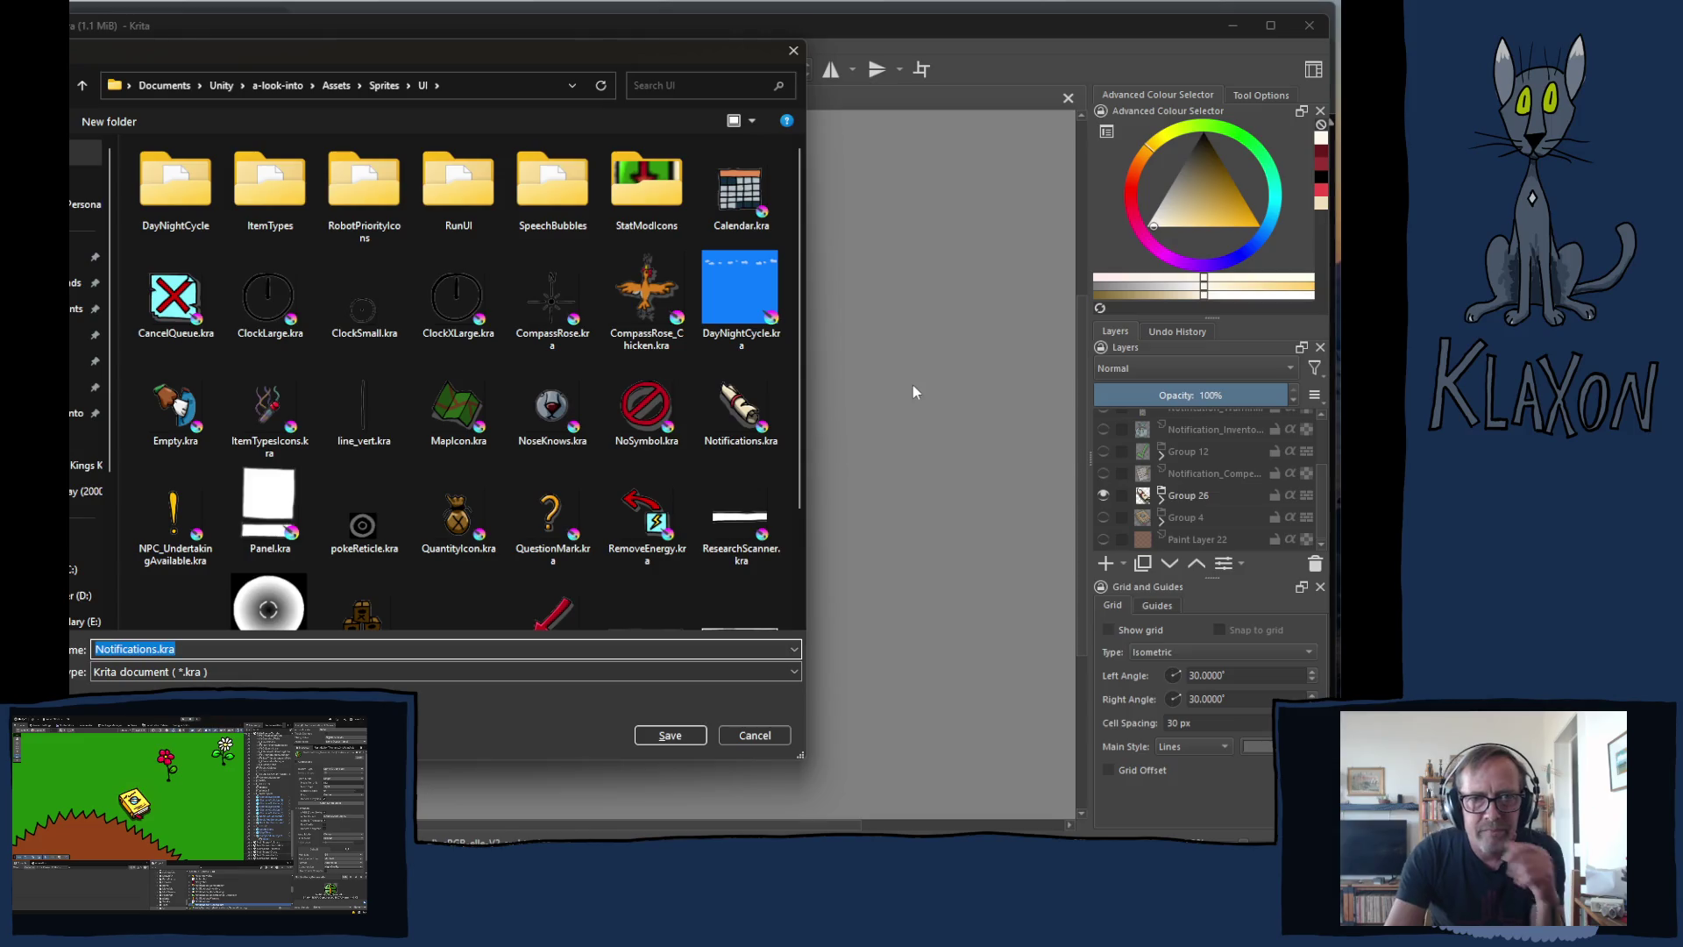
- Set the save dialog's file type to PNG image (*.png)
{"action": "left_click", "coordinate": [199, 670]}
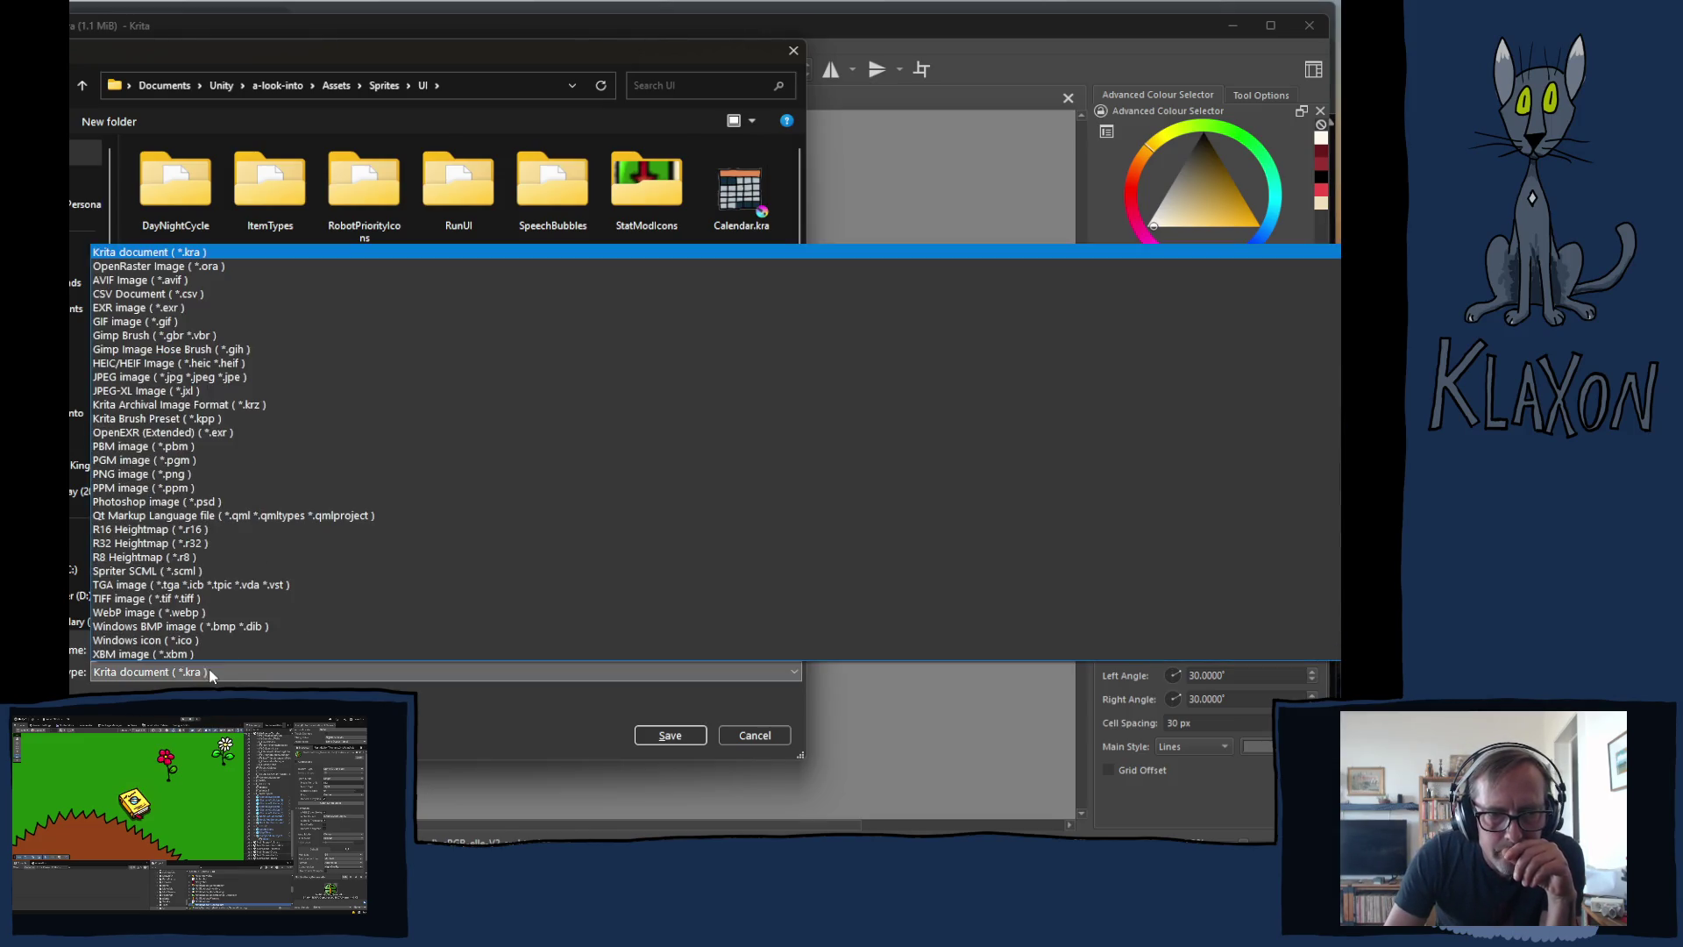
{"action": "left_click", "coordinate": [186, 462]}
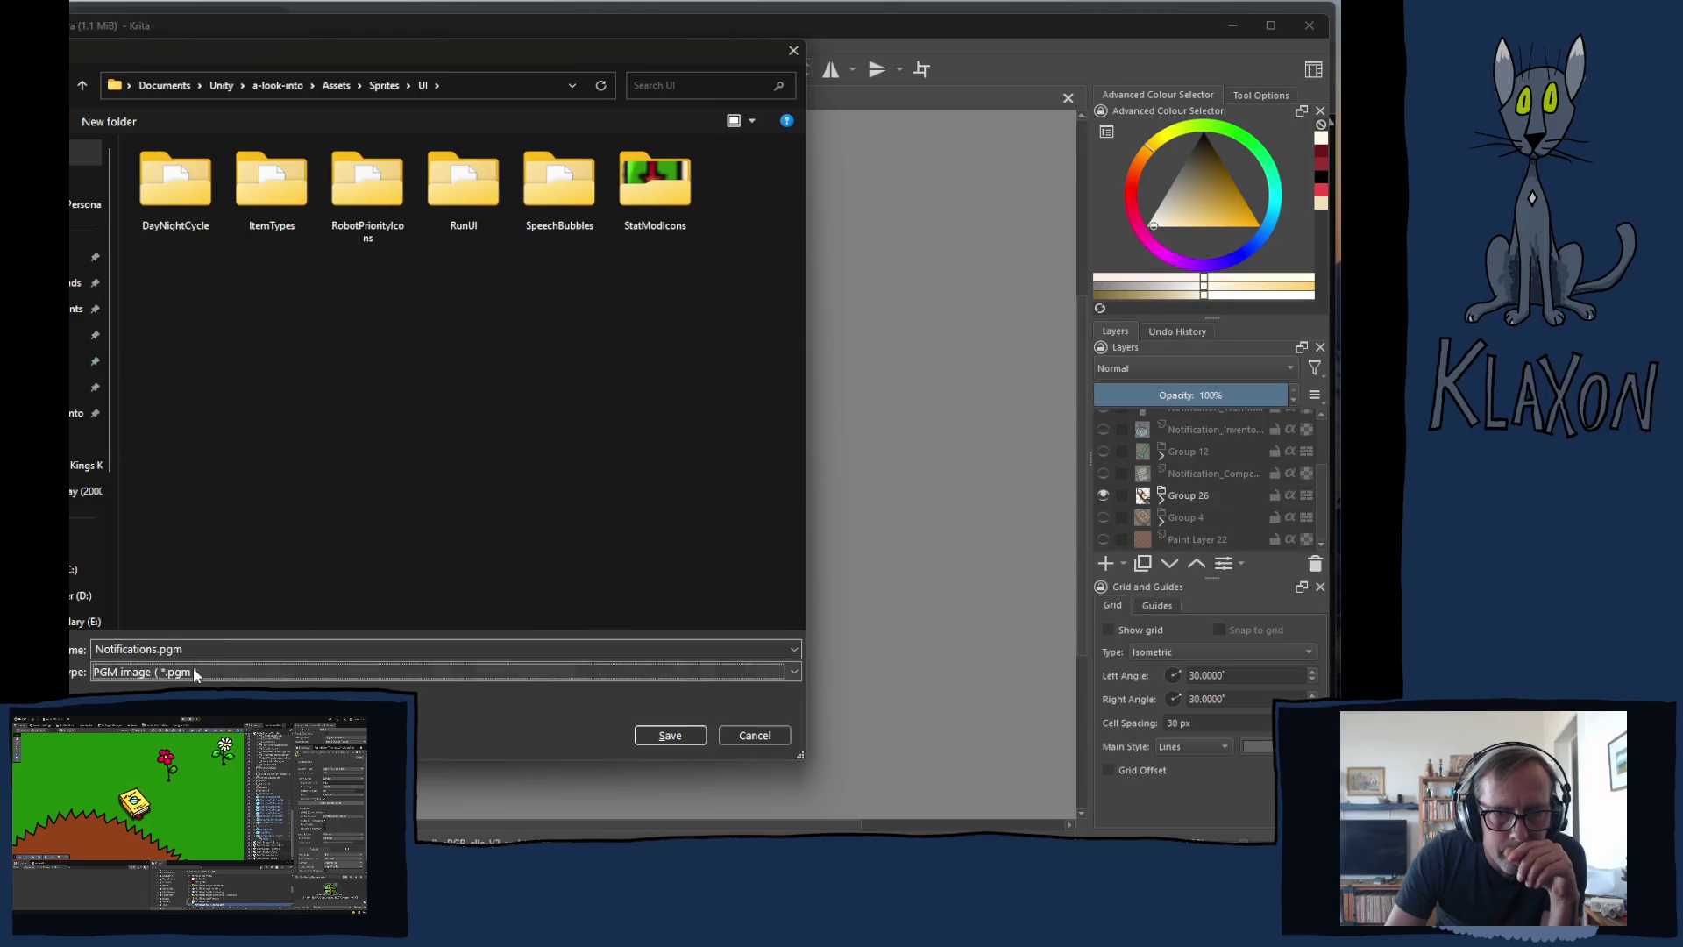
{"action": "left_click", "coordinate": [193, 670]}
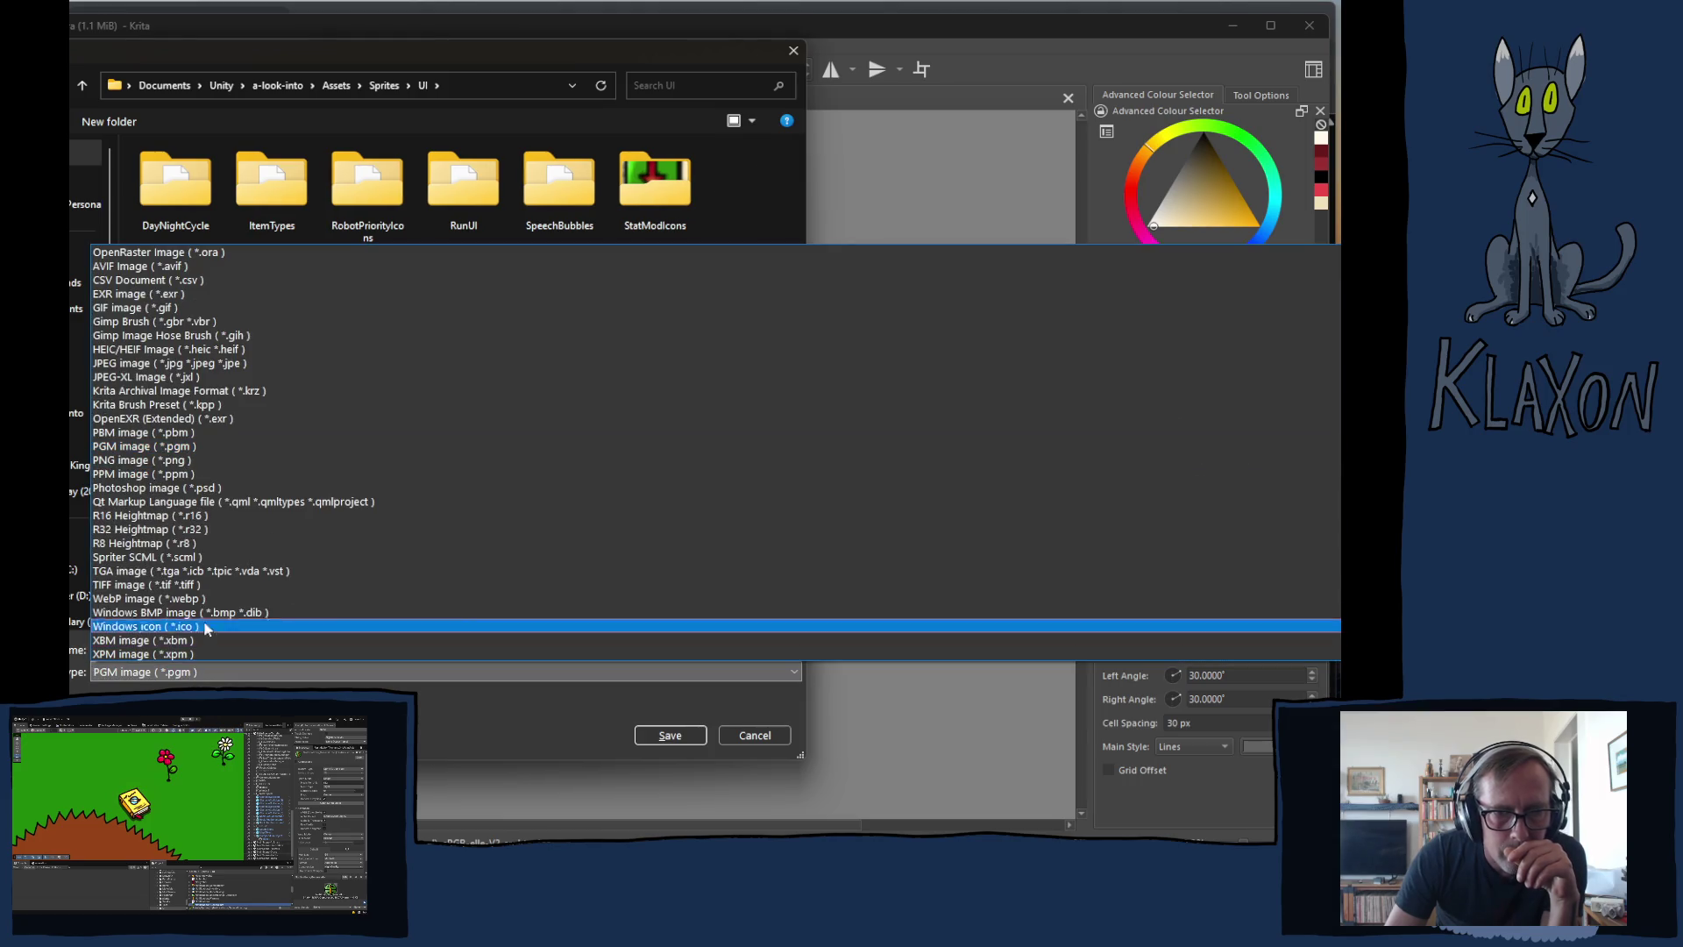
{"action": "left_click", "coordinate": [154, 460]}
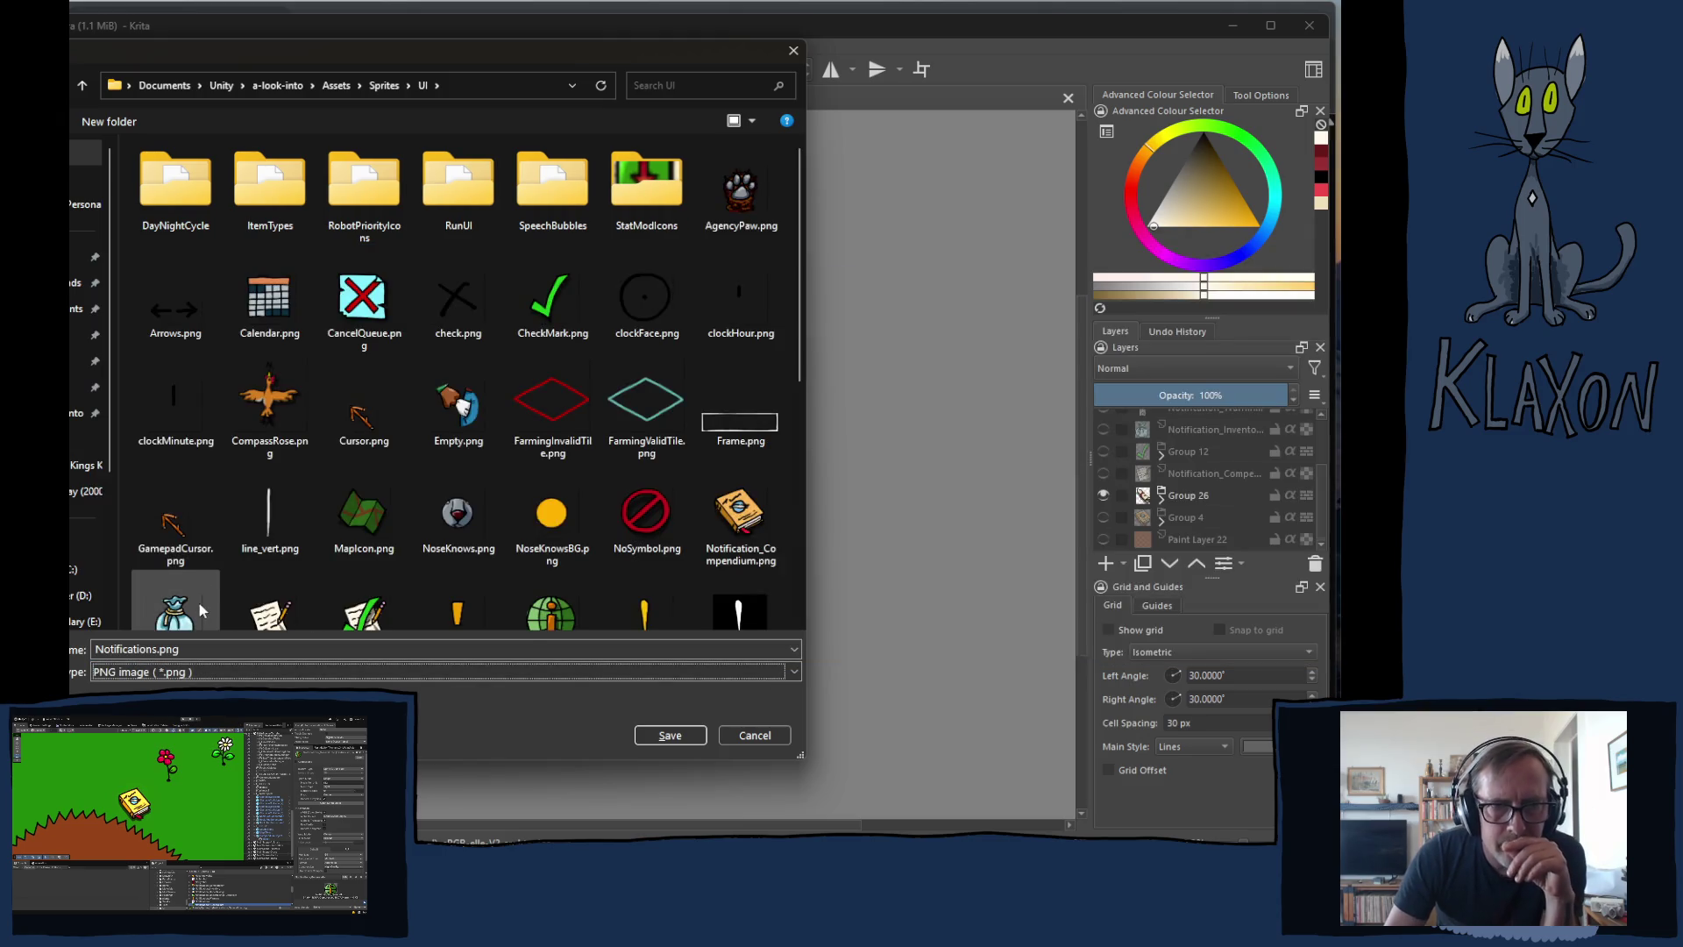
- Rename the file from Notifications to Parchment, then open a new web browser tab
{"action": "left_click", "coordinate": [149, 647]}
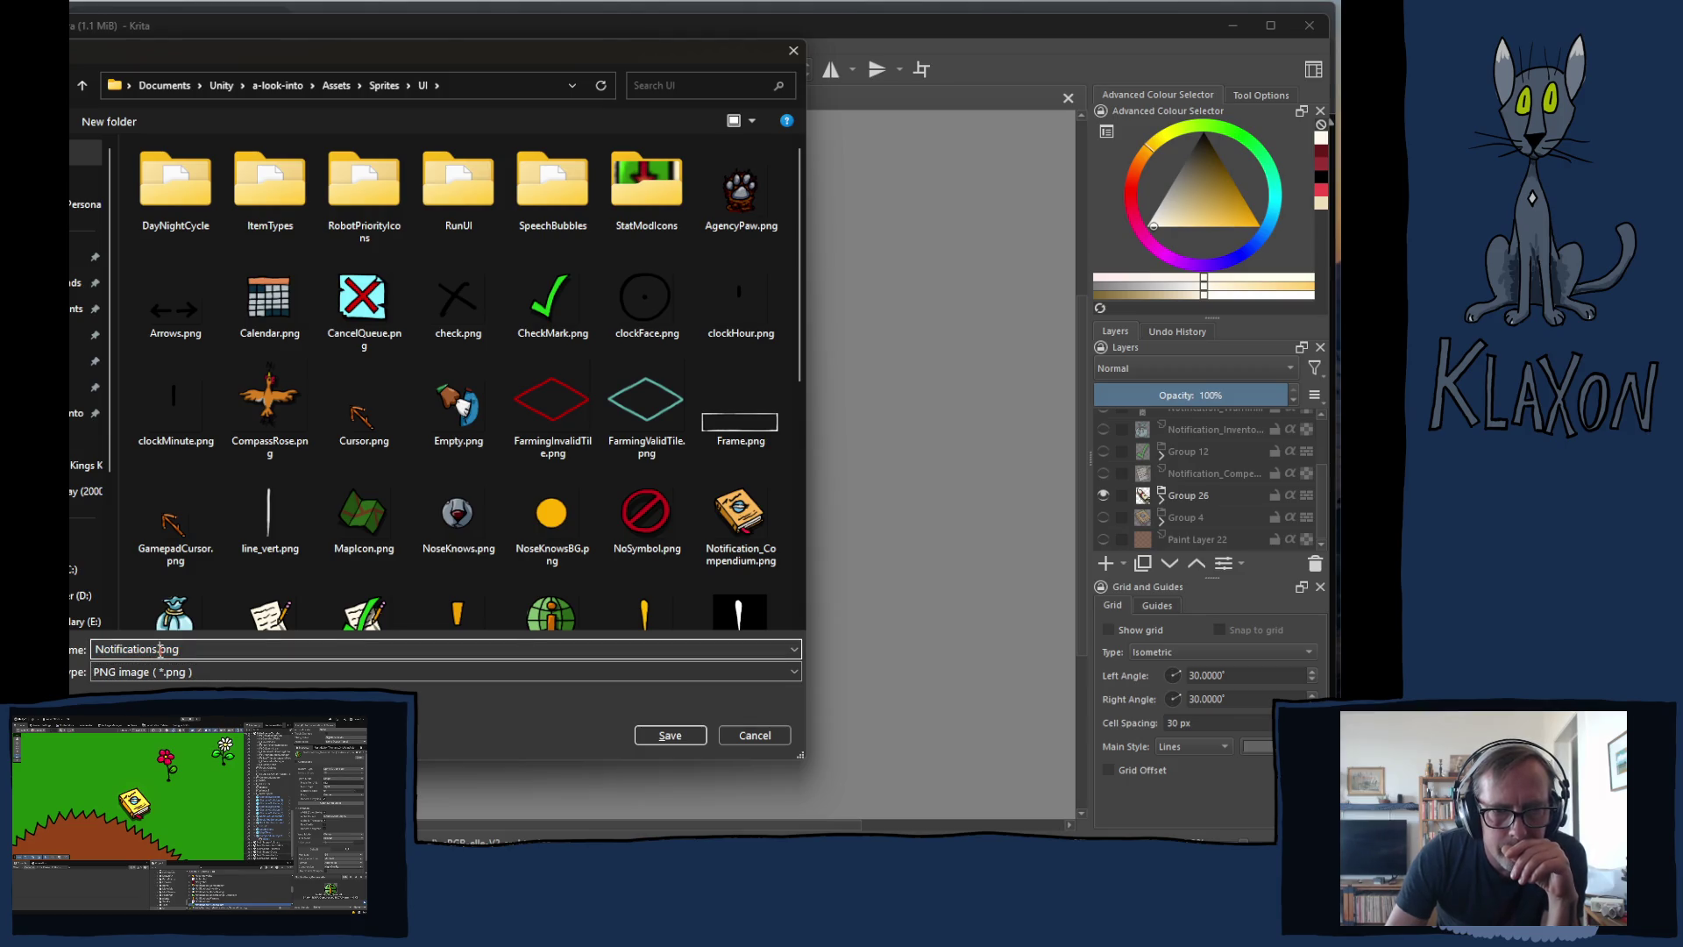
{"action": "left_click", "coordinate": [156, 650]}
{"action": "left_click_drag", "start_coordinate": [156, 650], "coordinate": [84, 654]}
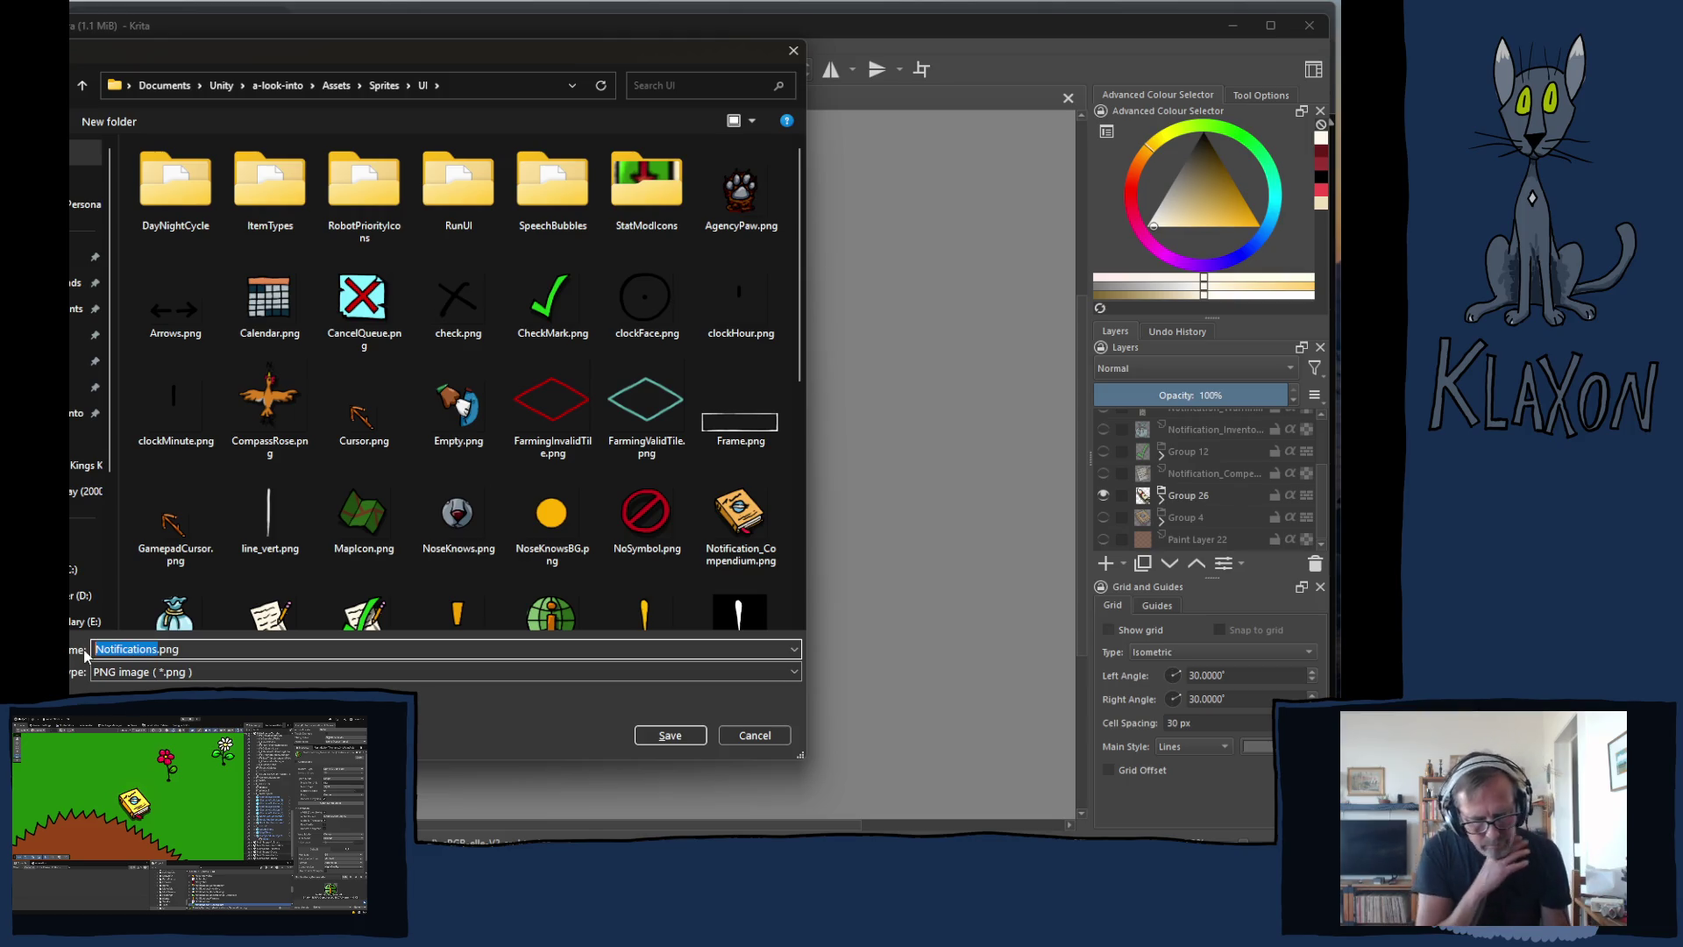
{"action": "type", "text": "Par"}
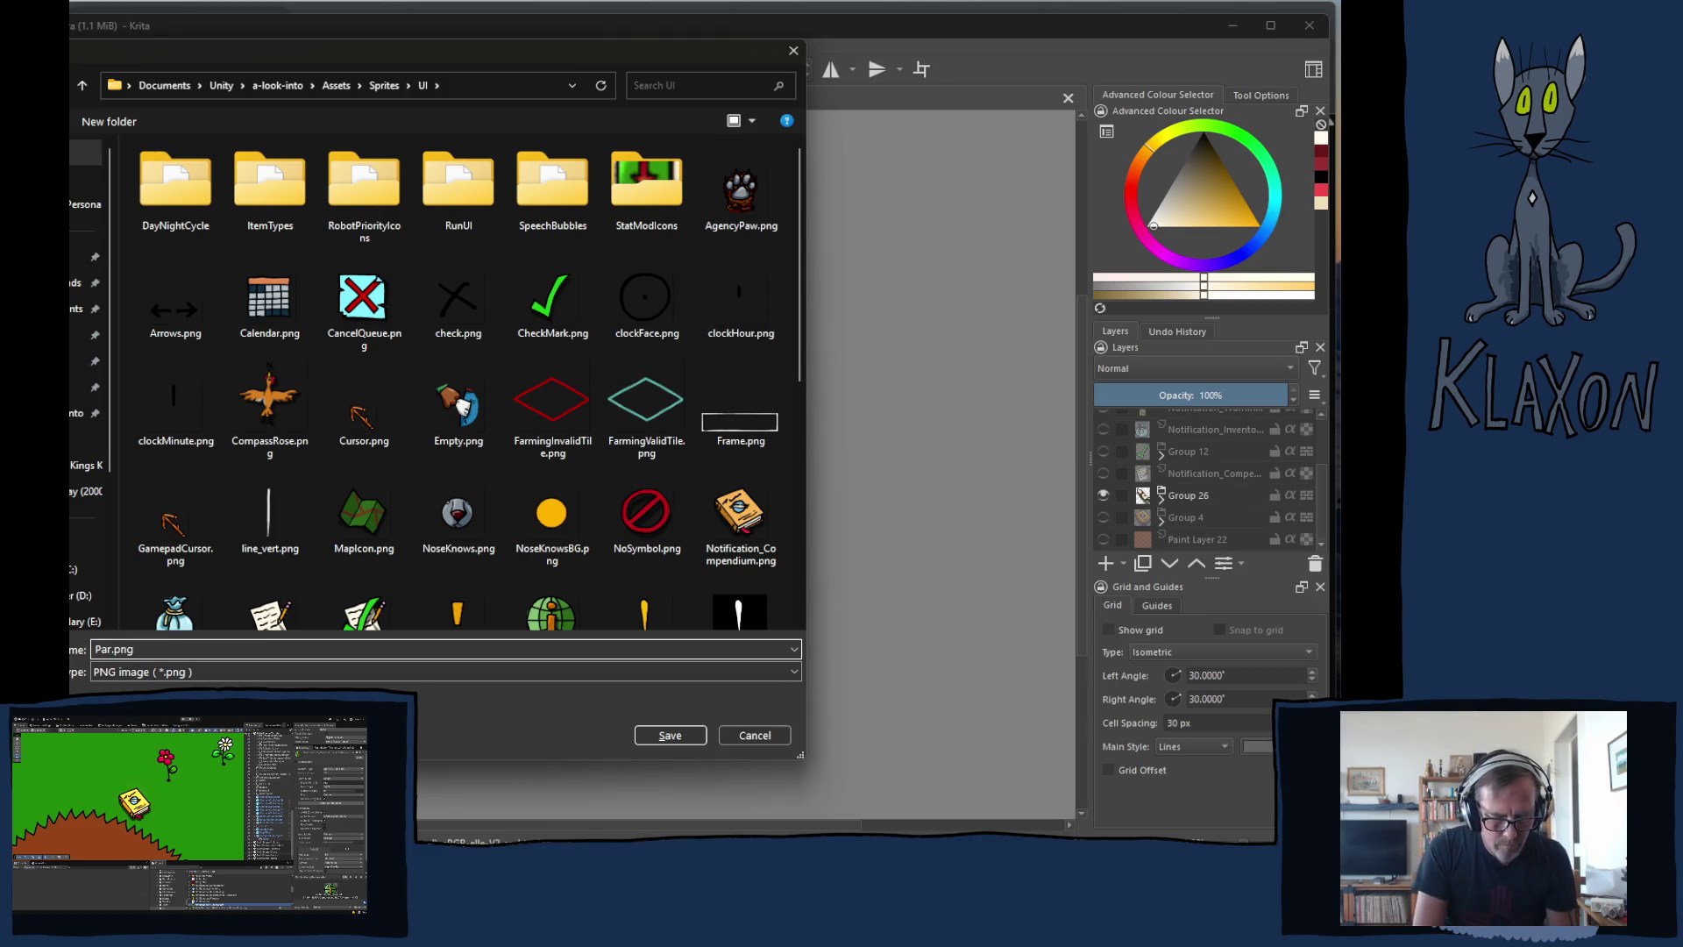
{"action": "type", "text": "ch"}
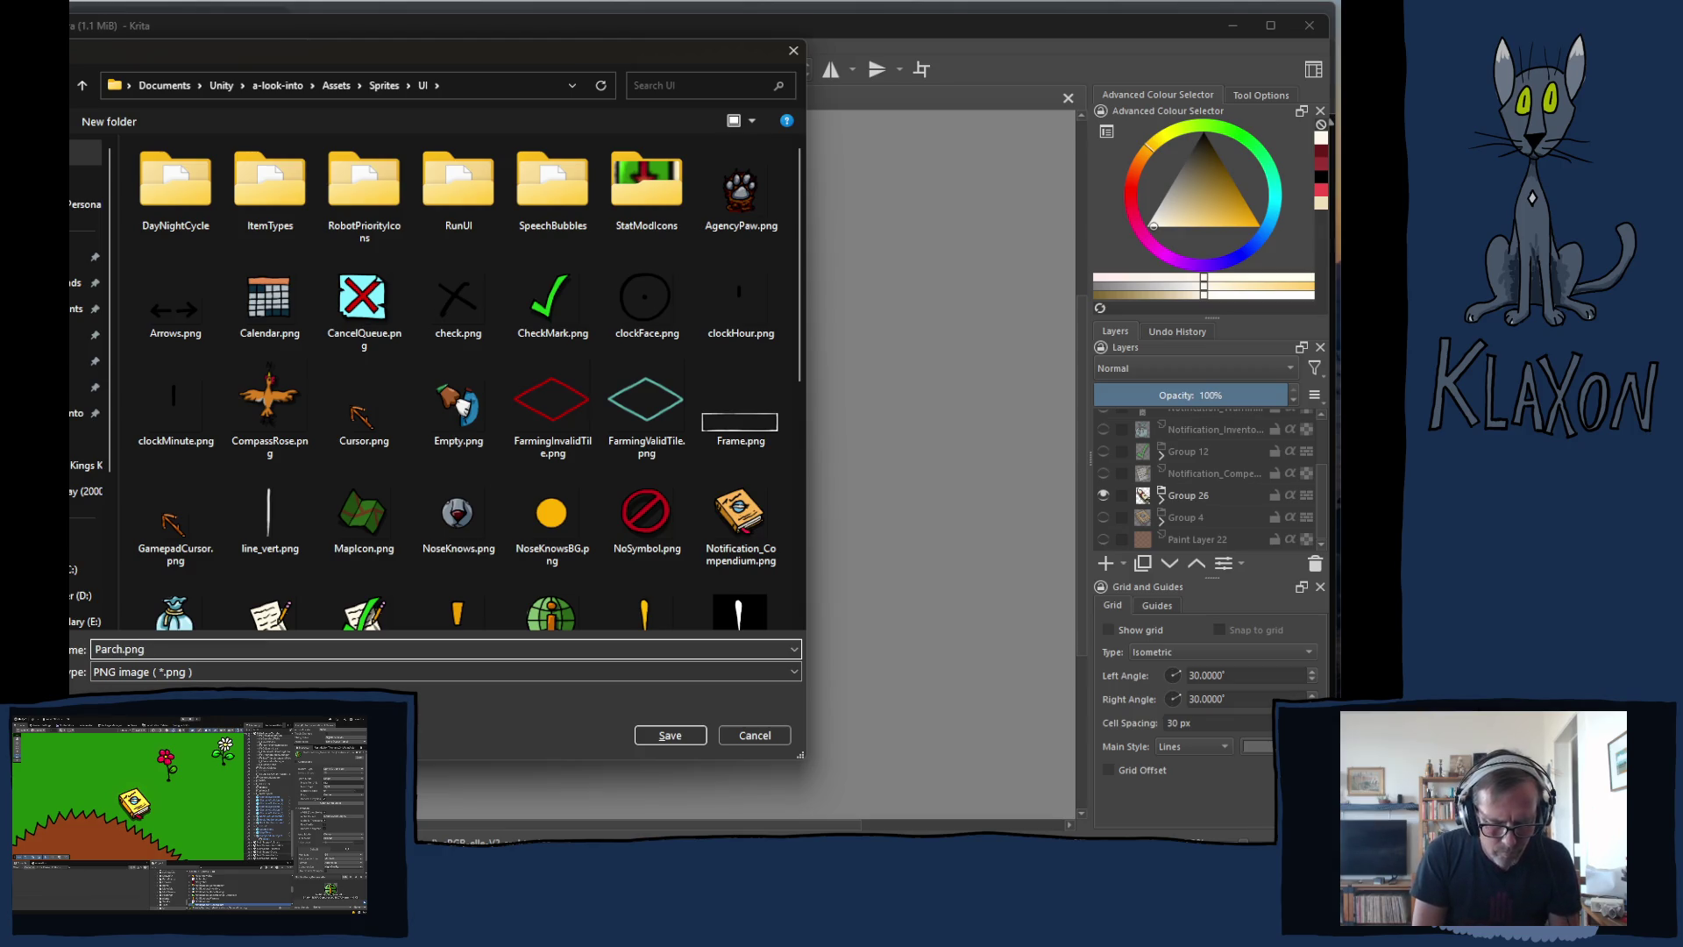
{"action": "type", "text": "ment"}
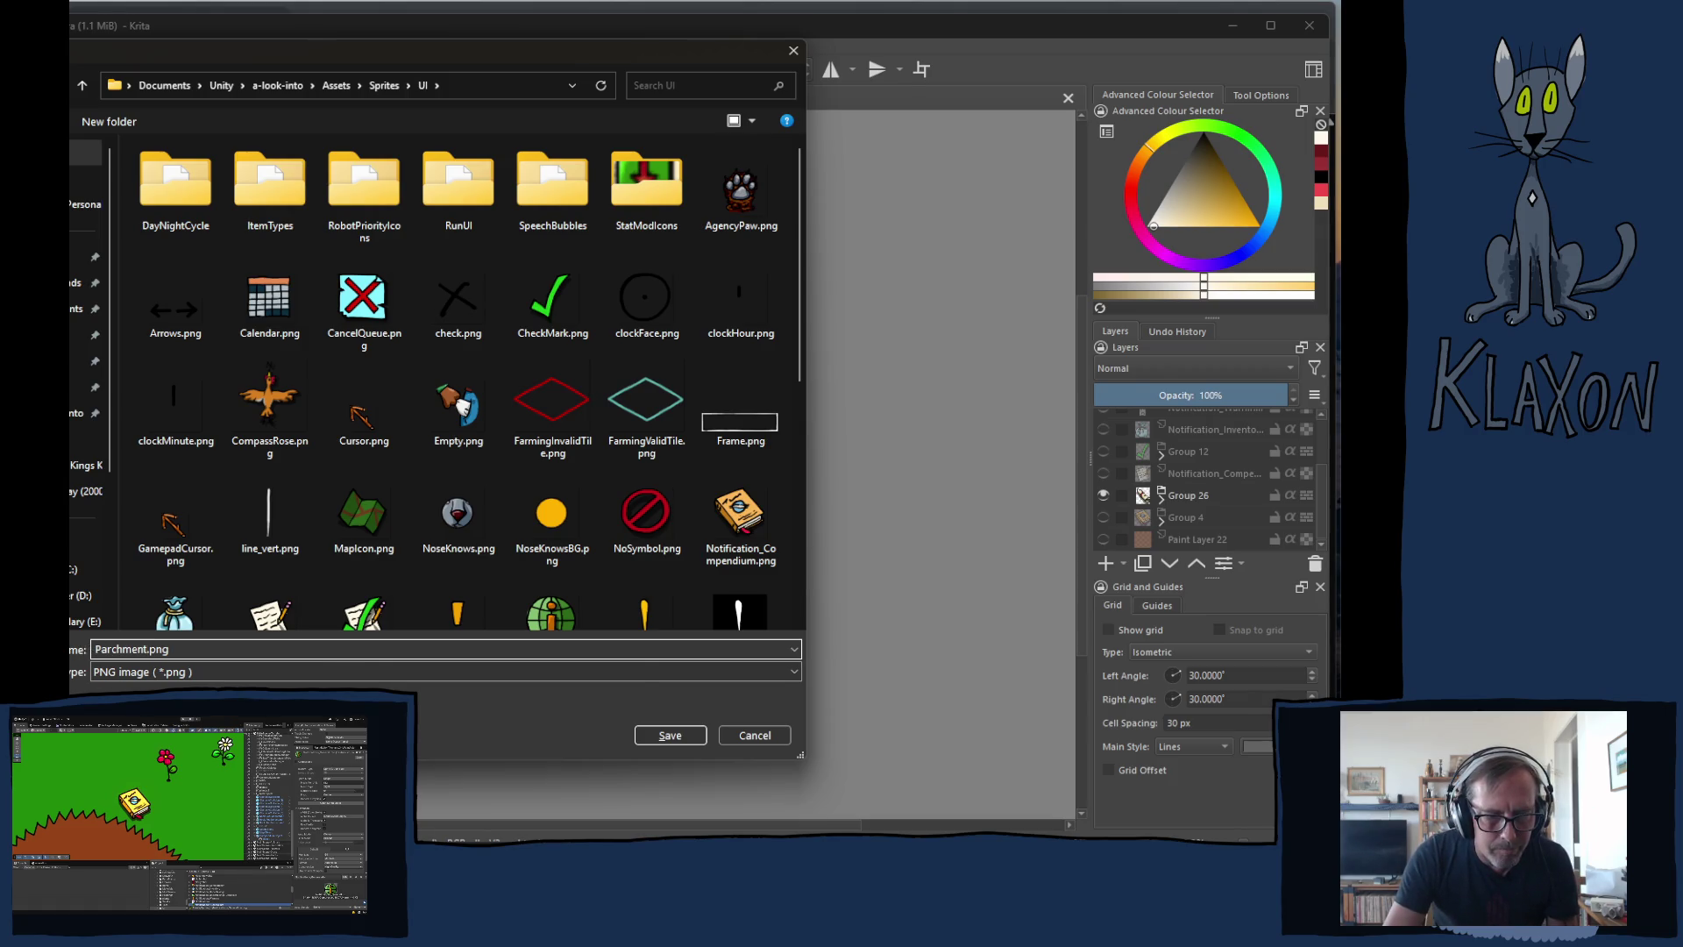
{"action": "key", "text": "alt+Tab"}
{"action": "left_click", "coordinate": [320, 22]}
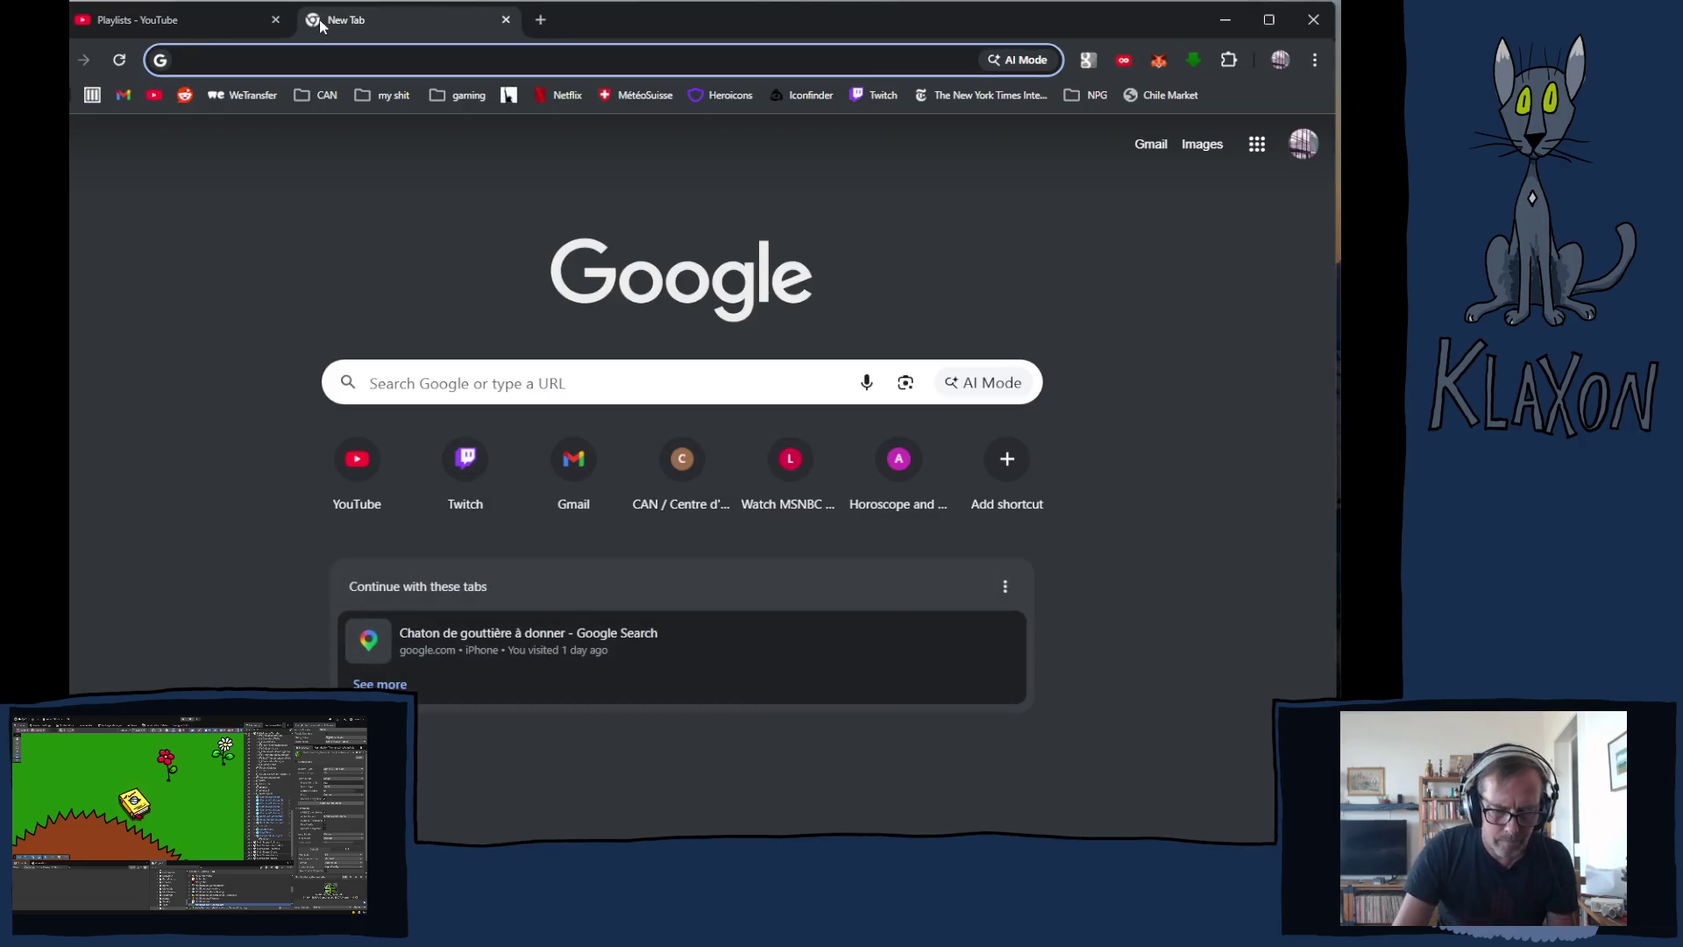
- Check the spelling of 'parch' in Chrome's address bar, close the tab, and return to Krita
{"action": "type", "text": "parch"}
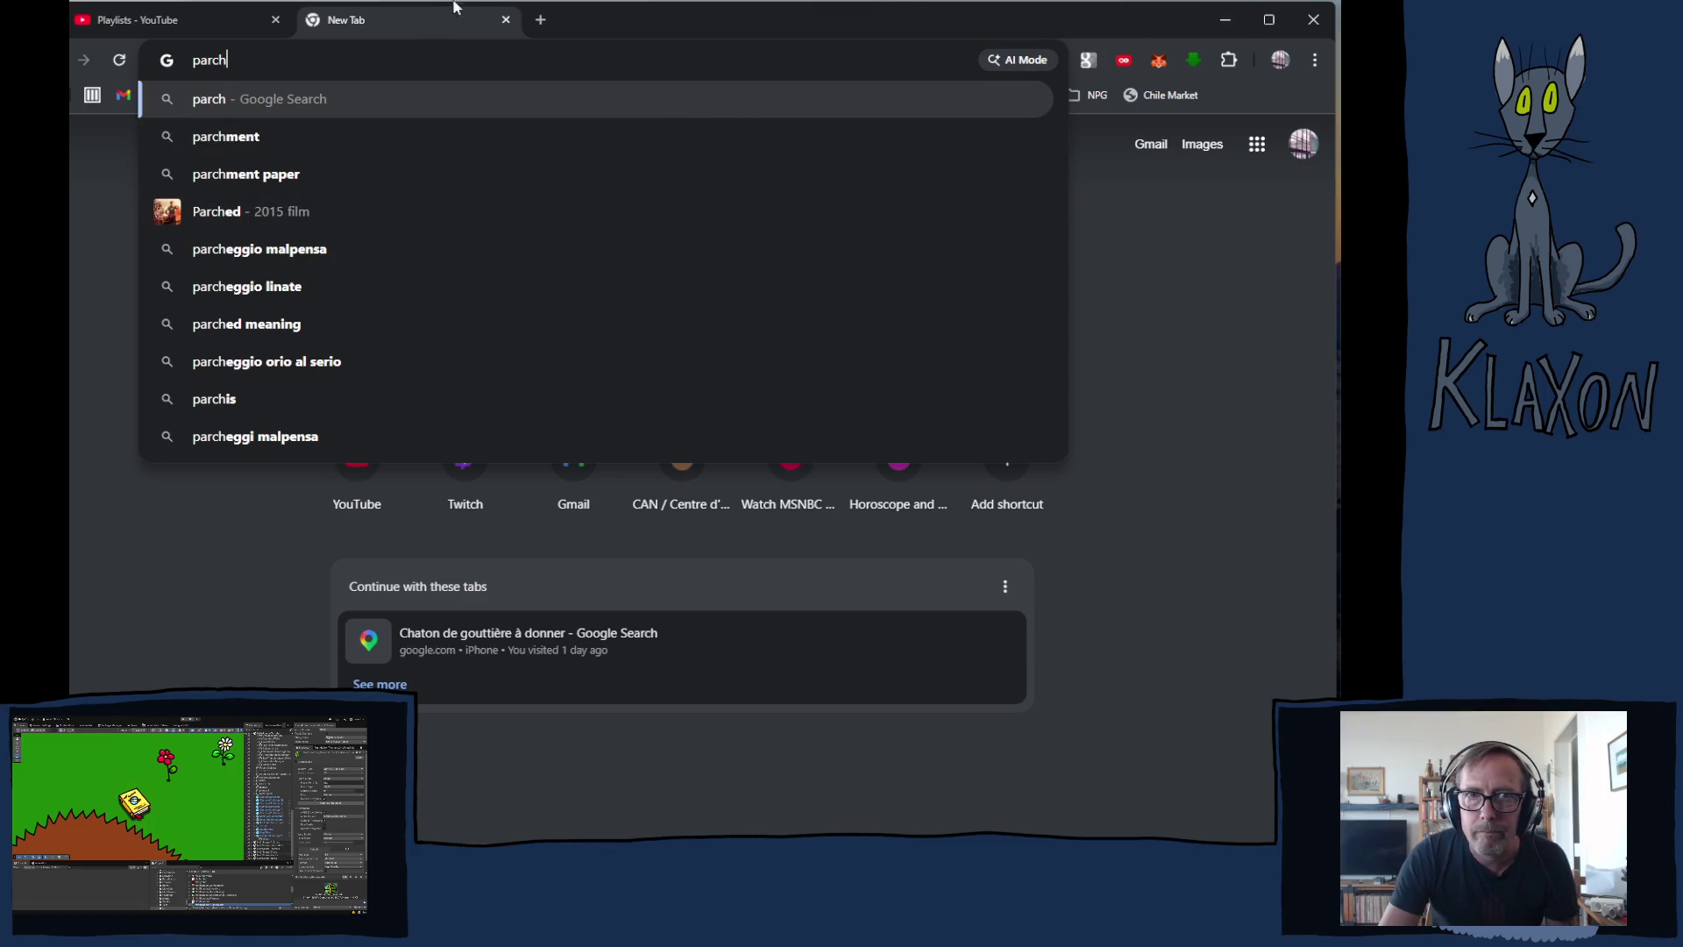
{"action": "left_click", "coordinate": [506, 19]}
{"action": "key", "text": "alt+Tab"}
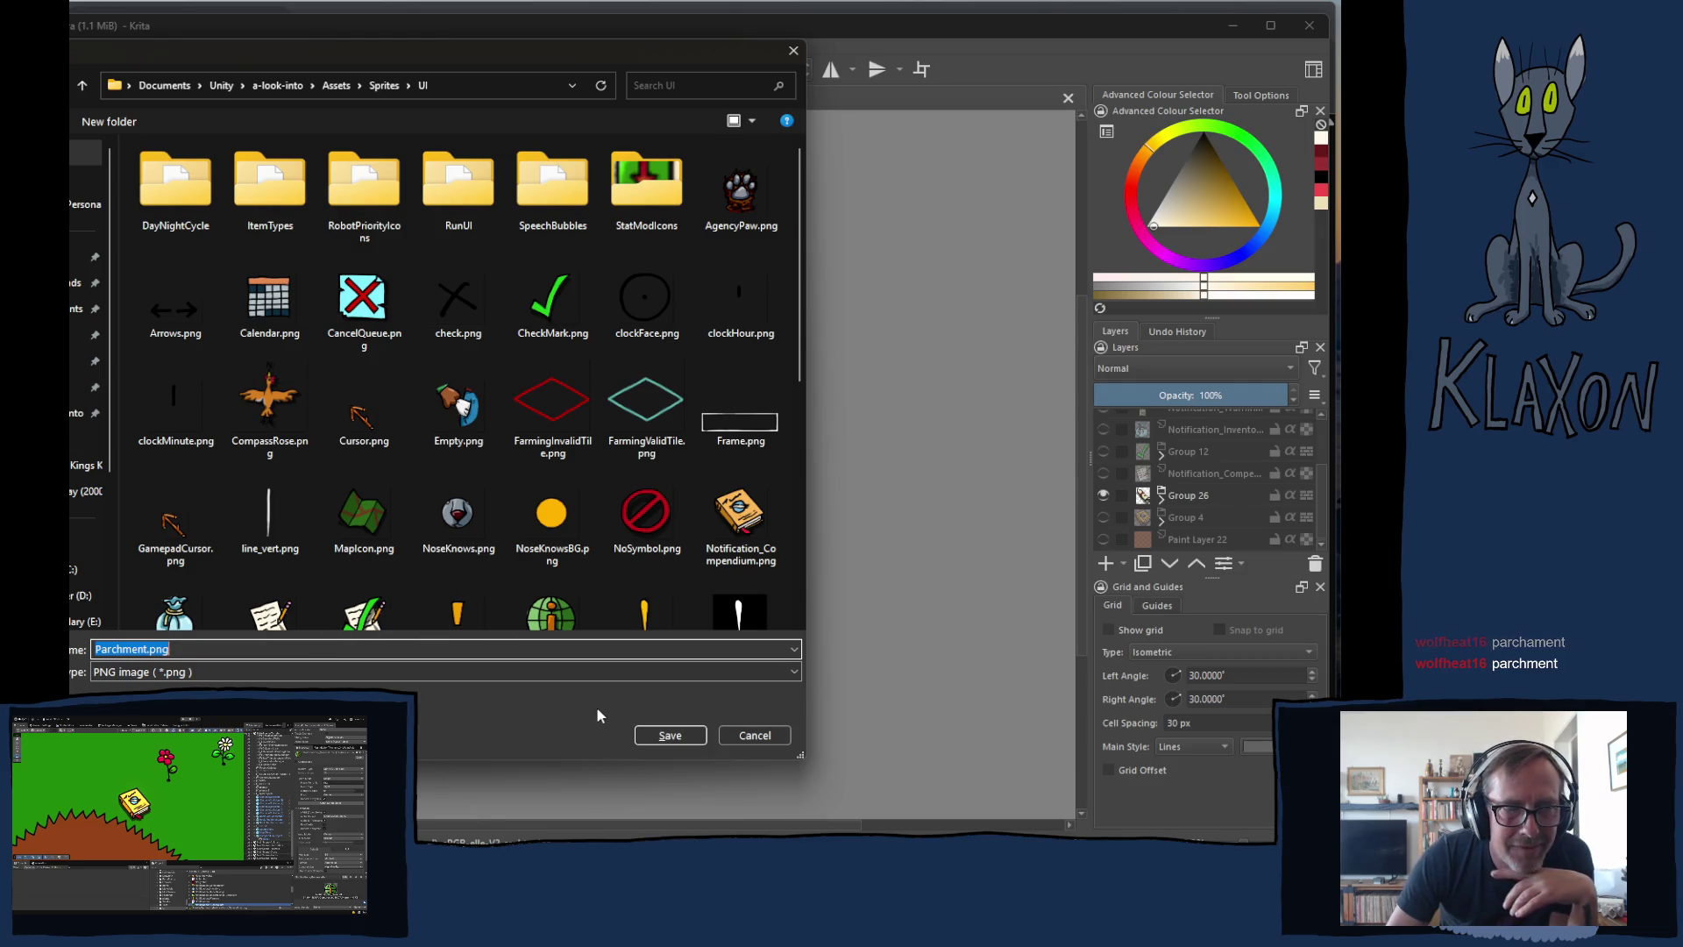
- Save the image as Parchment.png, accepting the PNG export options
{"action": "left_click", "coordinate": [642, 736]}
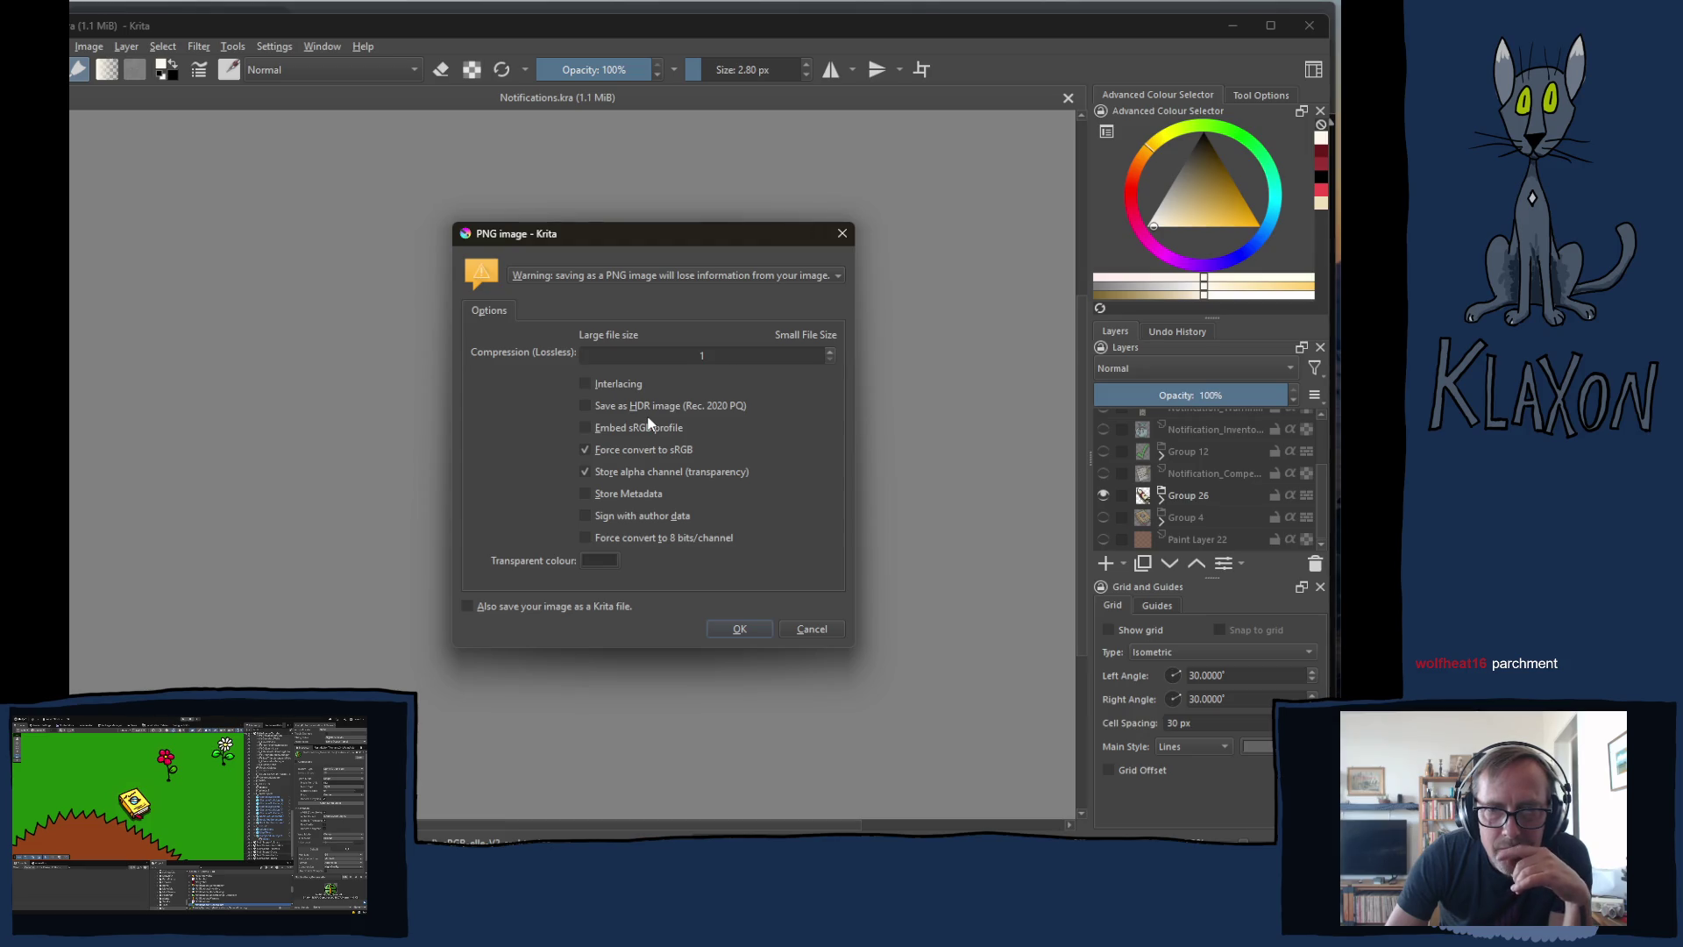
{"action": "left_click", "coordinate": [750, 631]}
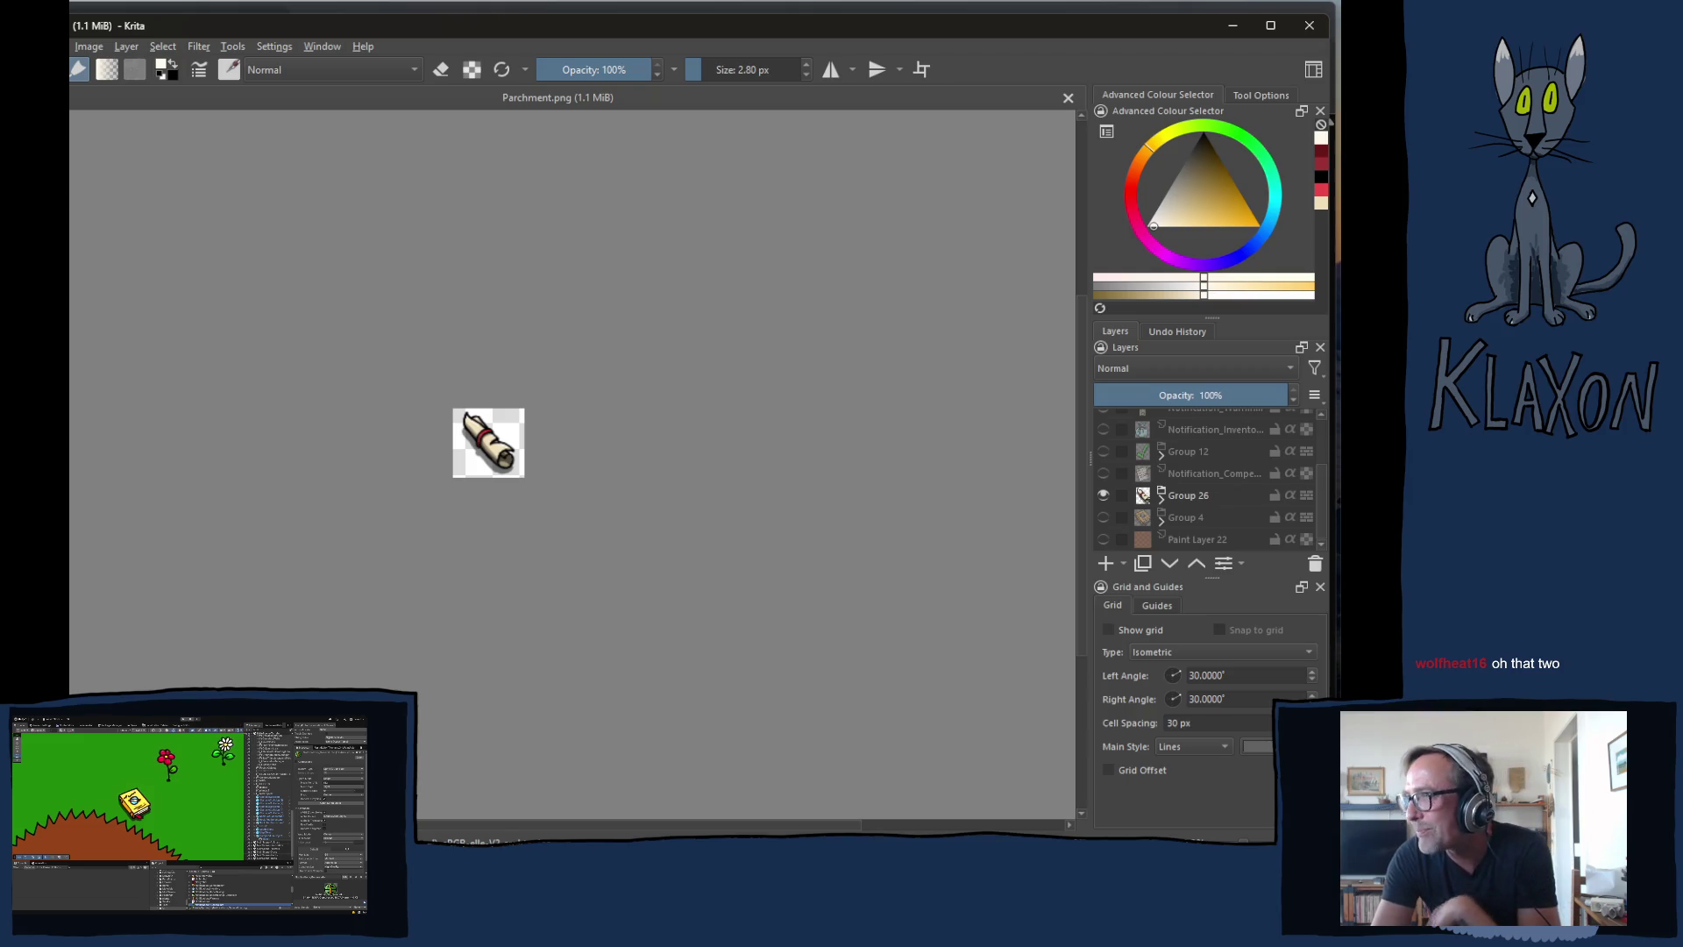
{"action": "key", "text": "alt+Tab"}
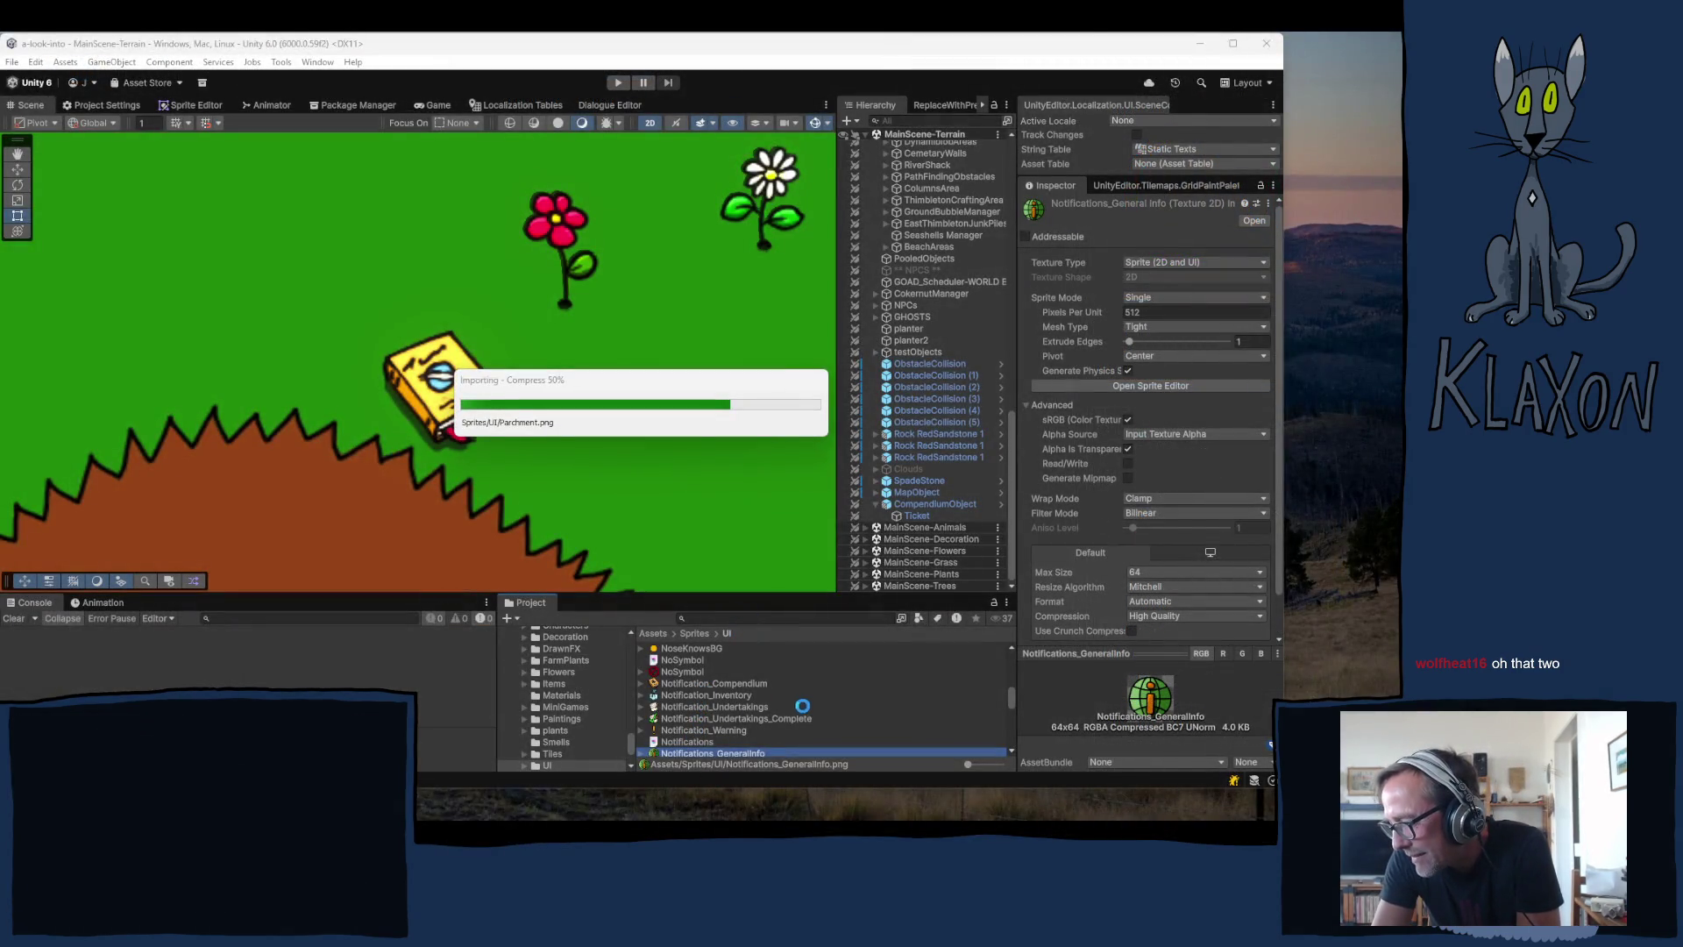
- Select Parchment.png and set Sprite Mode to Single with 512 Pixels Per Unit
{"action": "scroll", "coordinate": [789, 709], "scroll_direction": "down", "scroll_amount": 3}
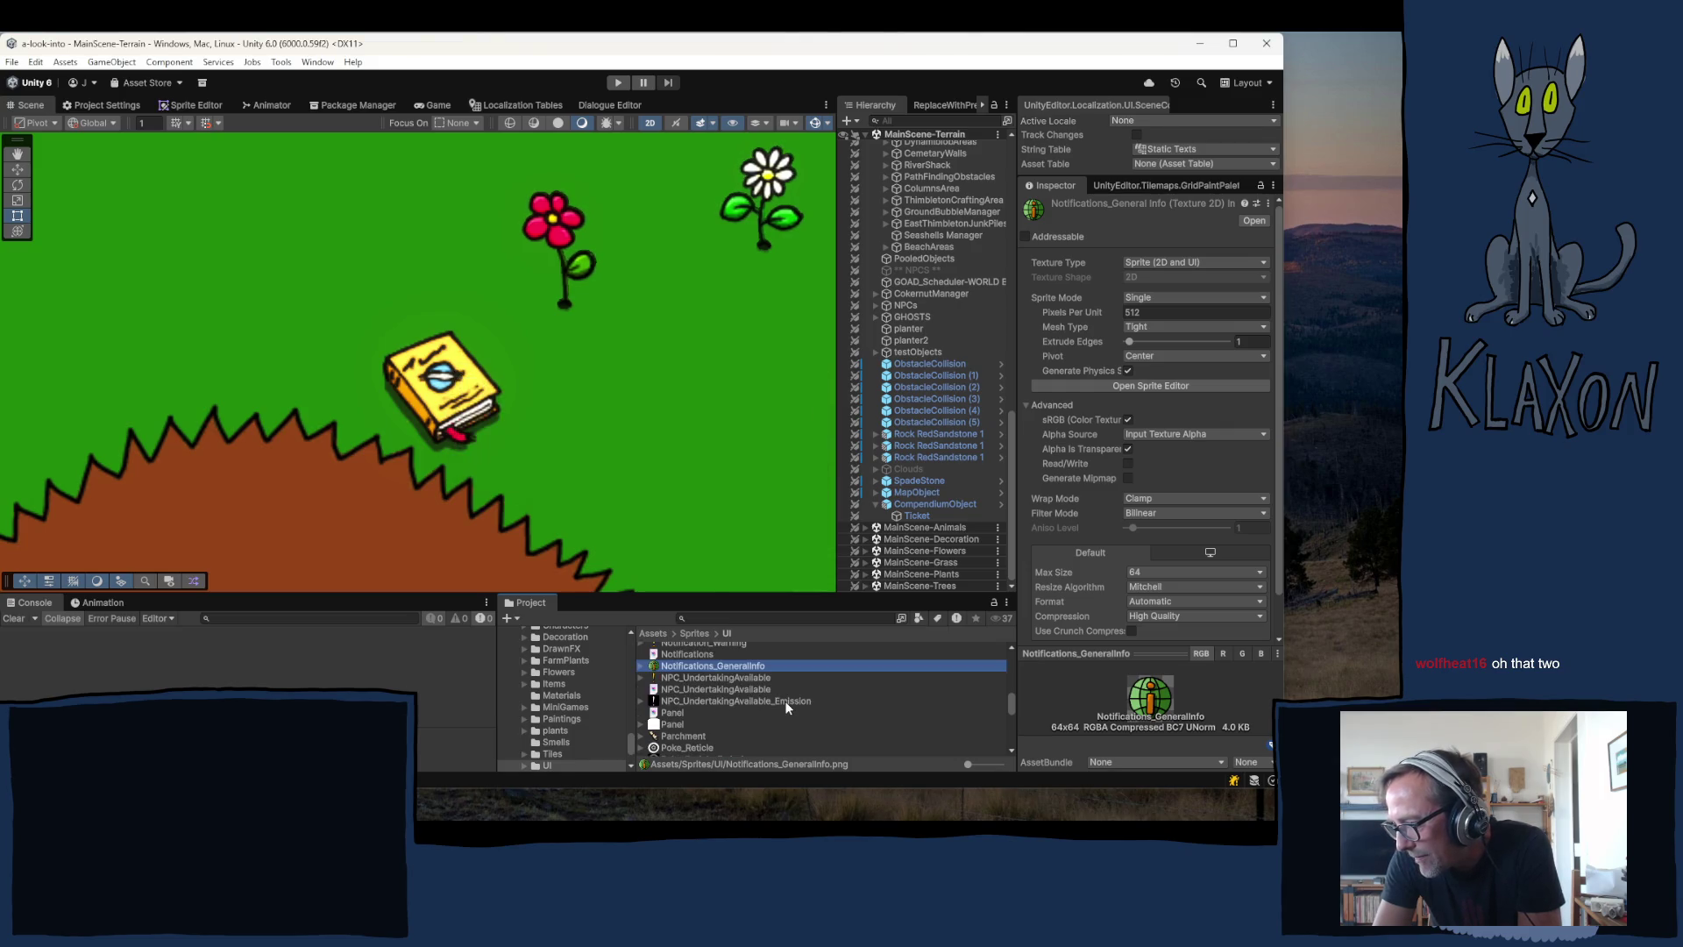
{"action": "left_click", "coordinate": [686, 738]}
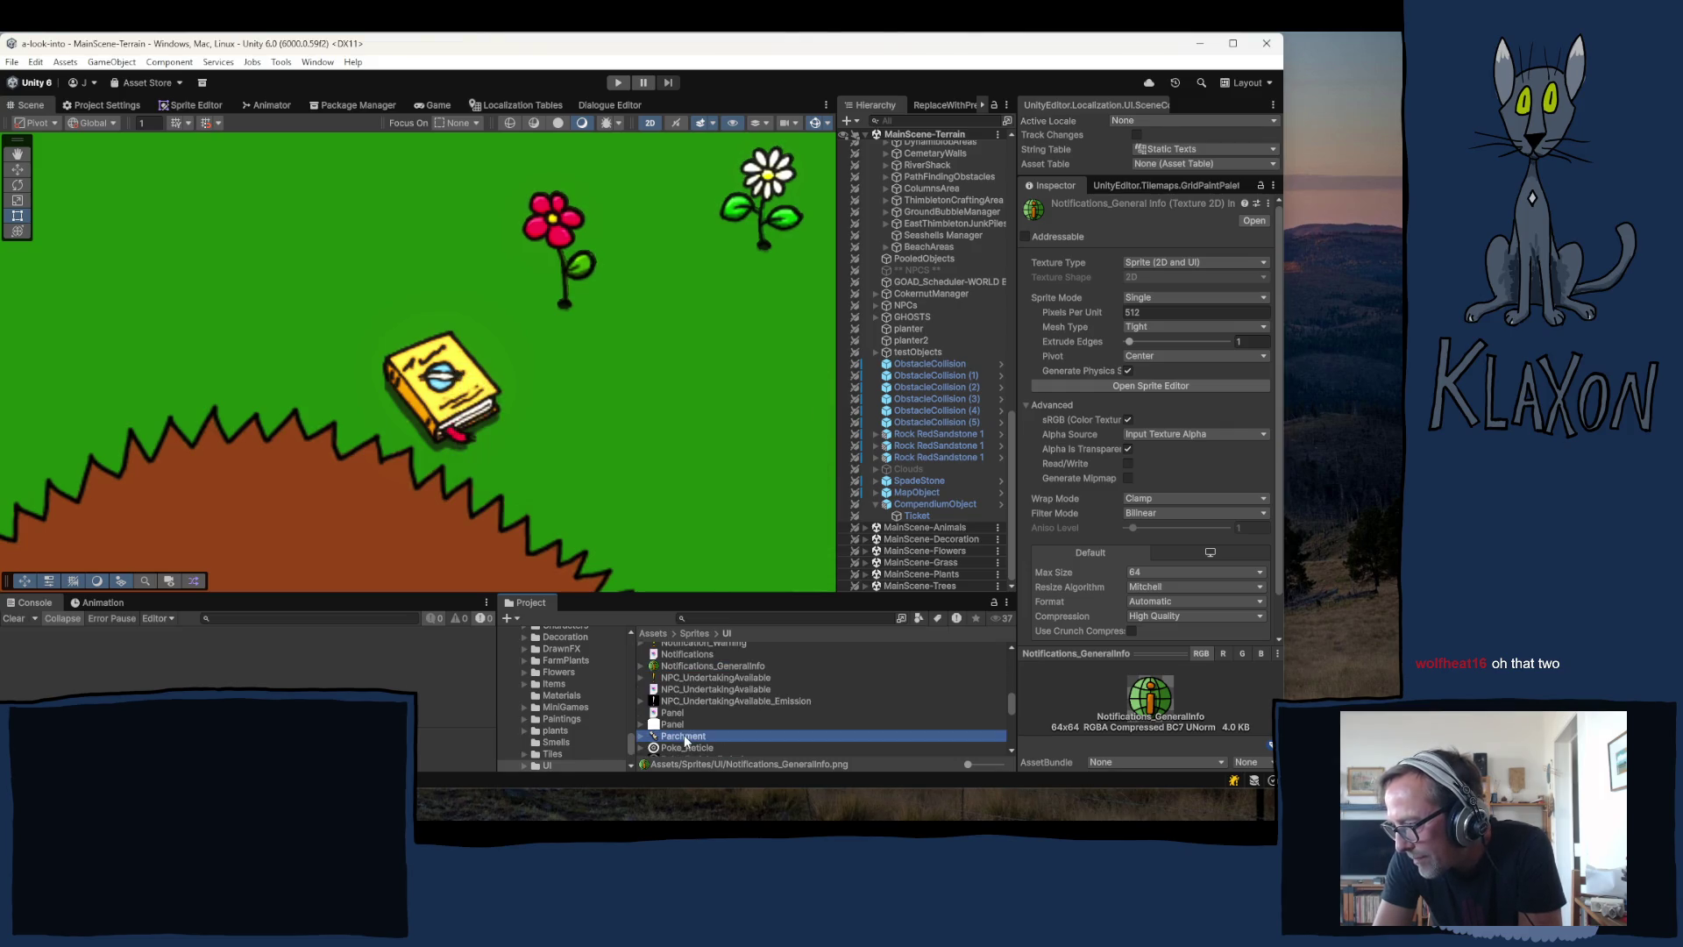
{"action": "left_click", "coordinate": [1162, 299]}
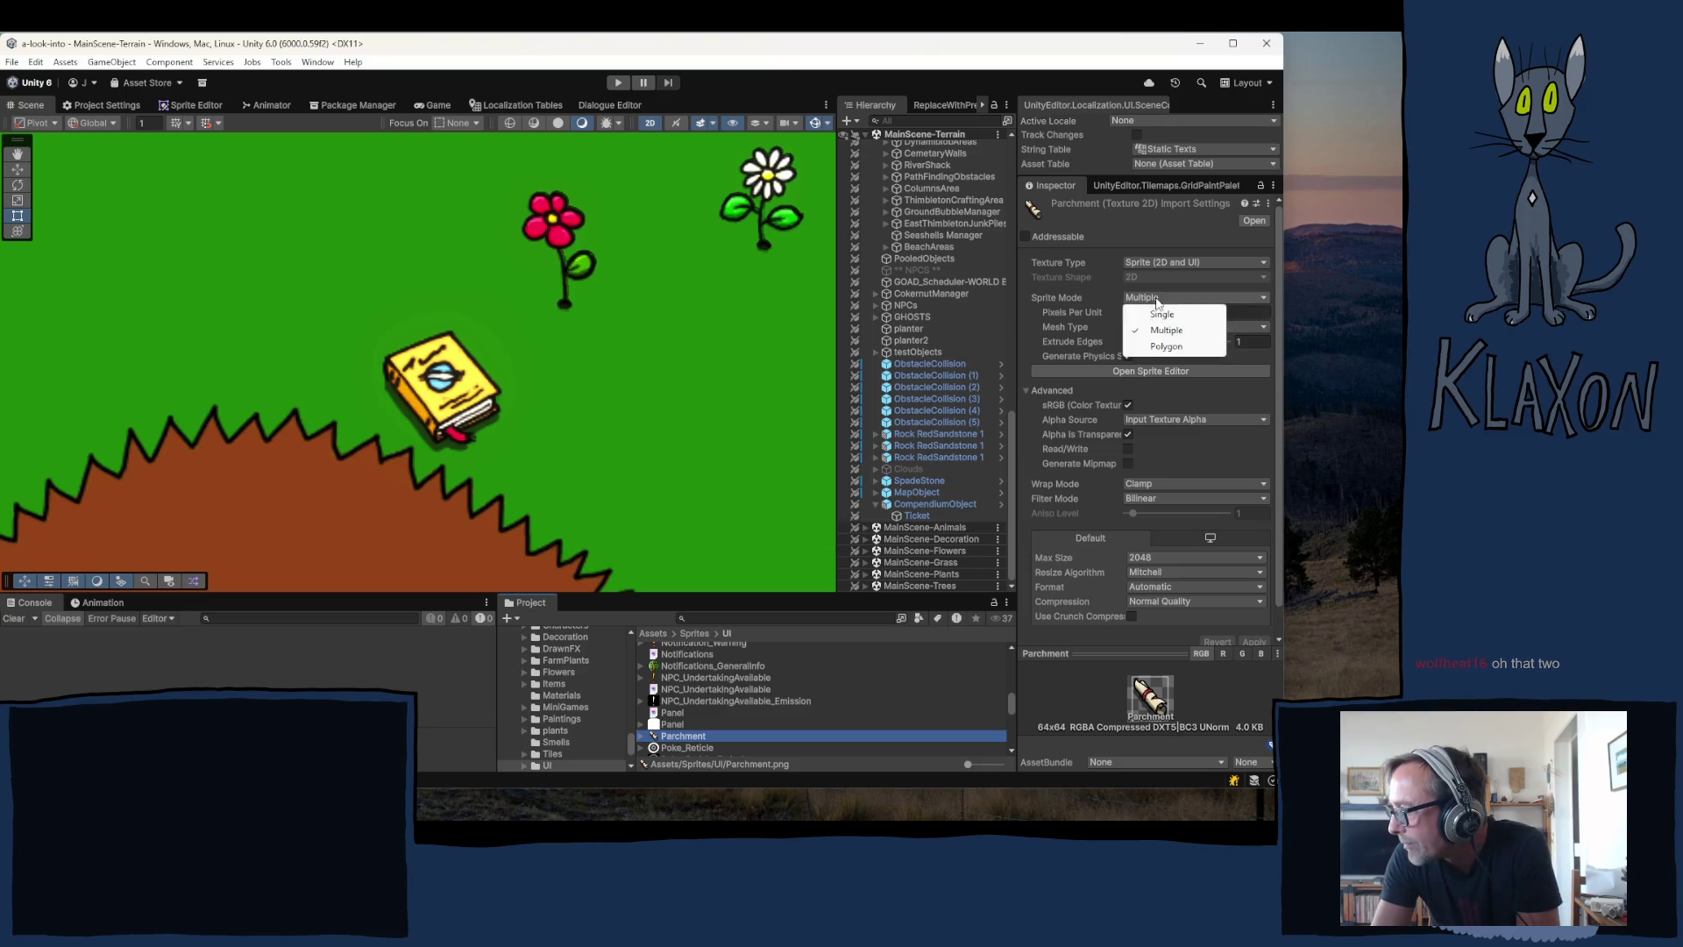
{"action": "left_click", "coordinate": [1151, 318]}
{"action": "left_click", "coordinate": [1151, 315]}
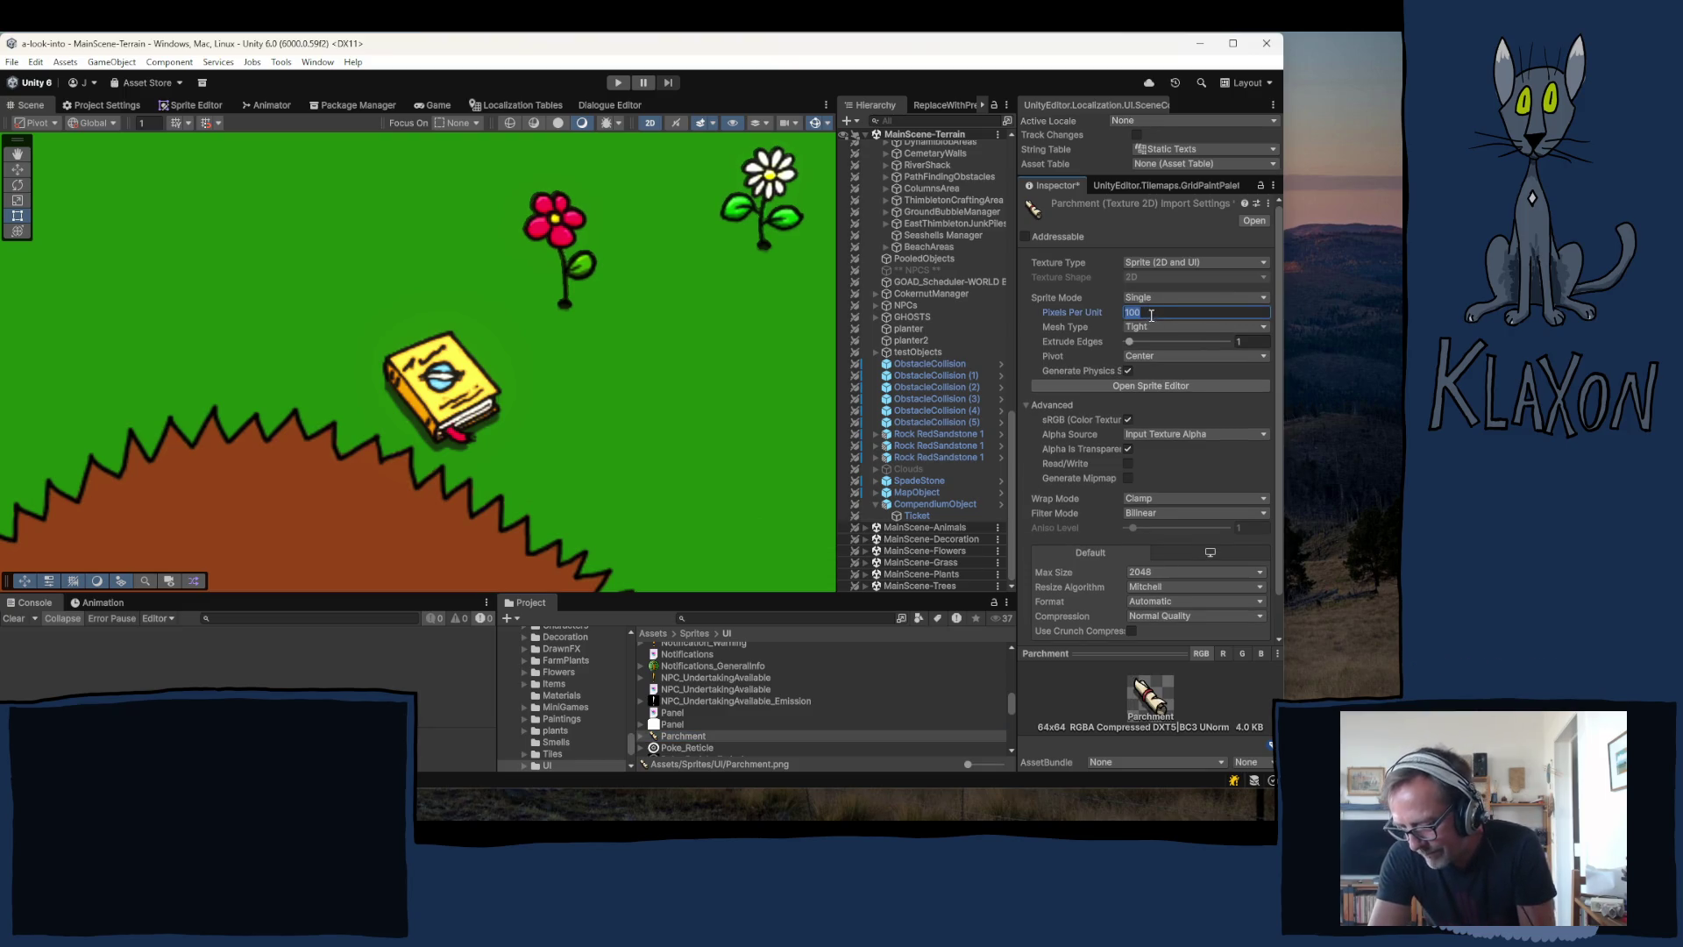
{"action": "type", "text": "512"}
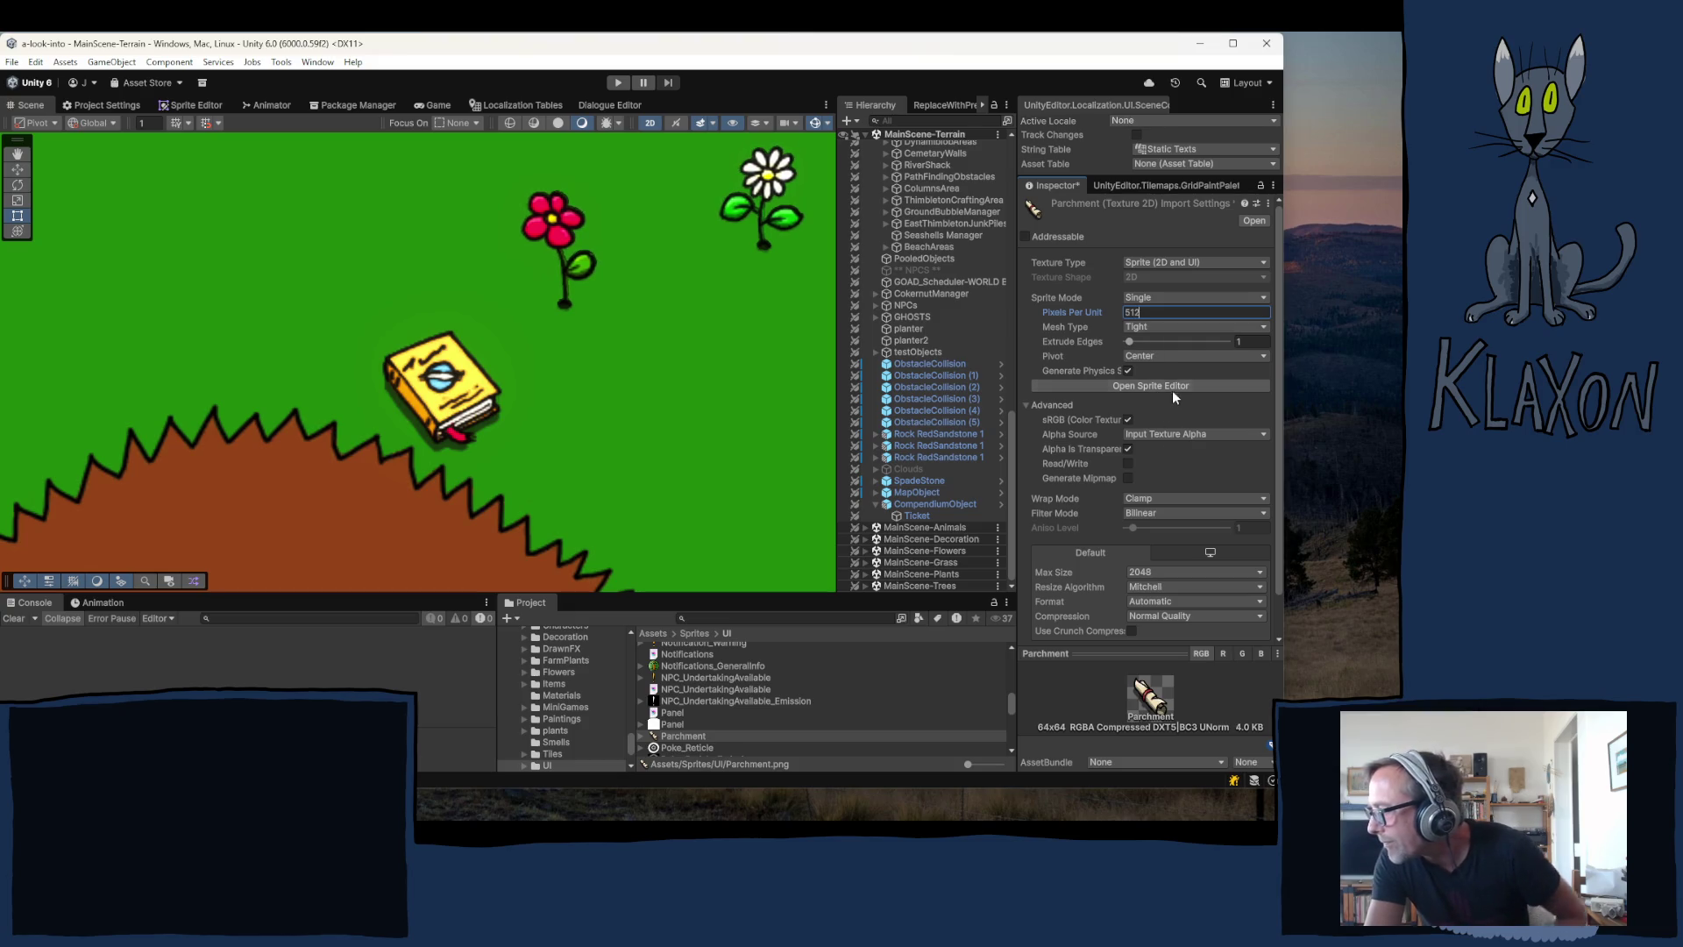
- Set max size 64 with no compression, apply, and drag Parchment into the scene
{"action": "left_click", "coordinate": [1150, 574]}
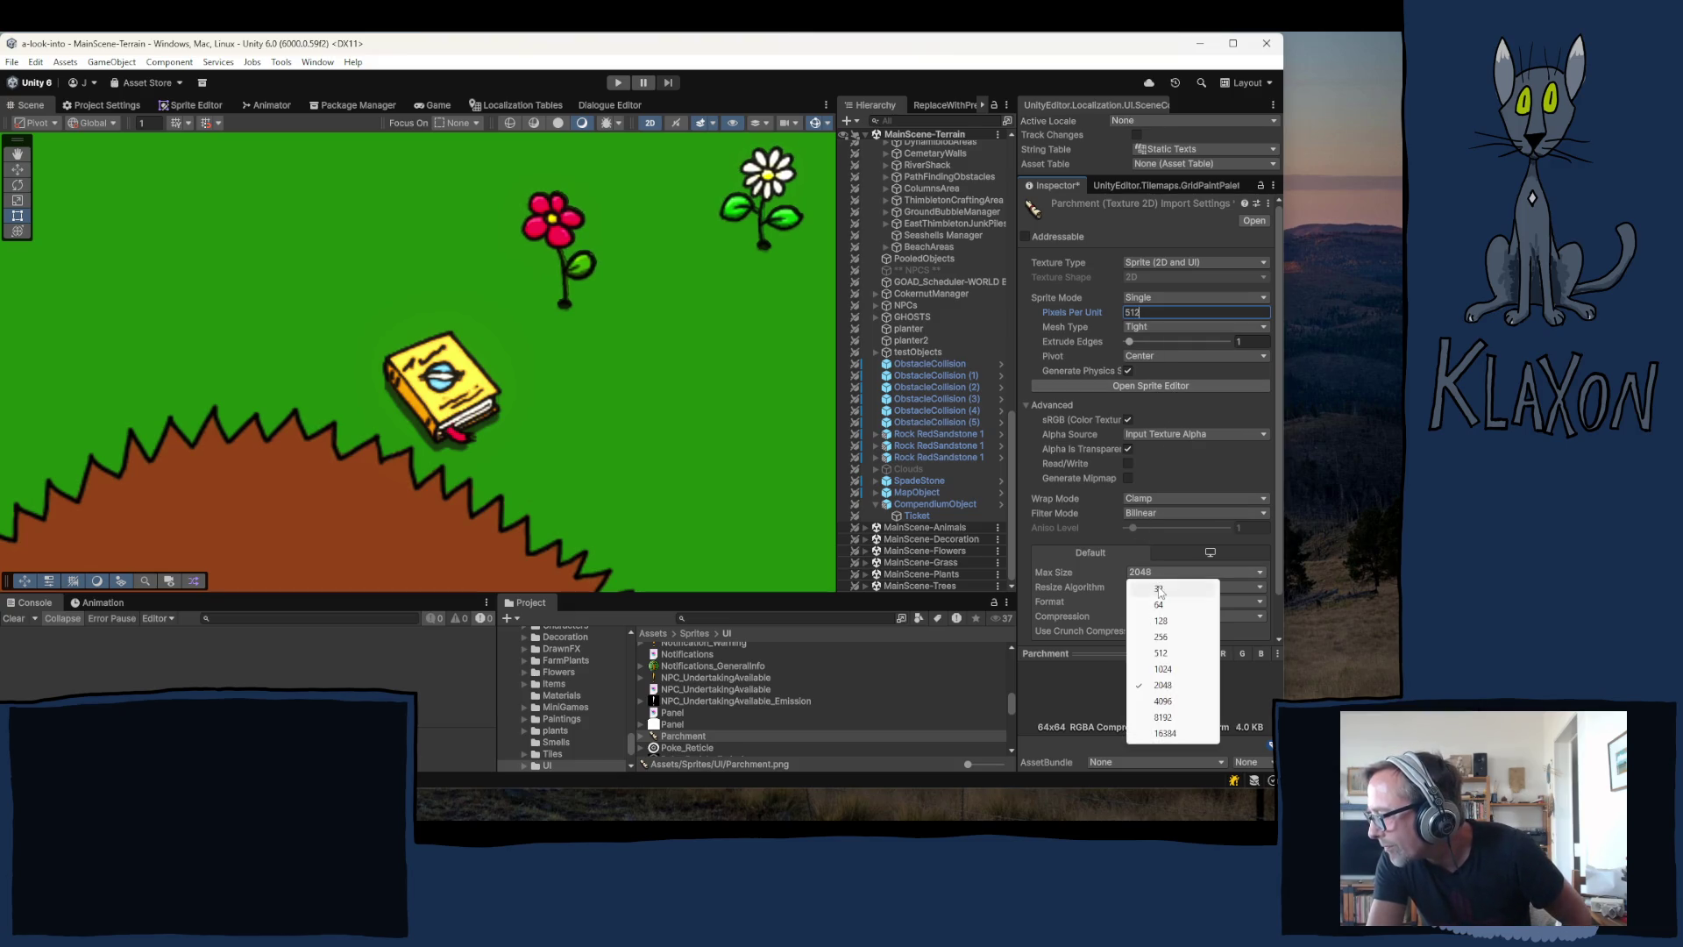
{"action": "left_click", "coordinate": [1159, 605]}
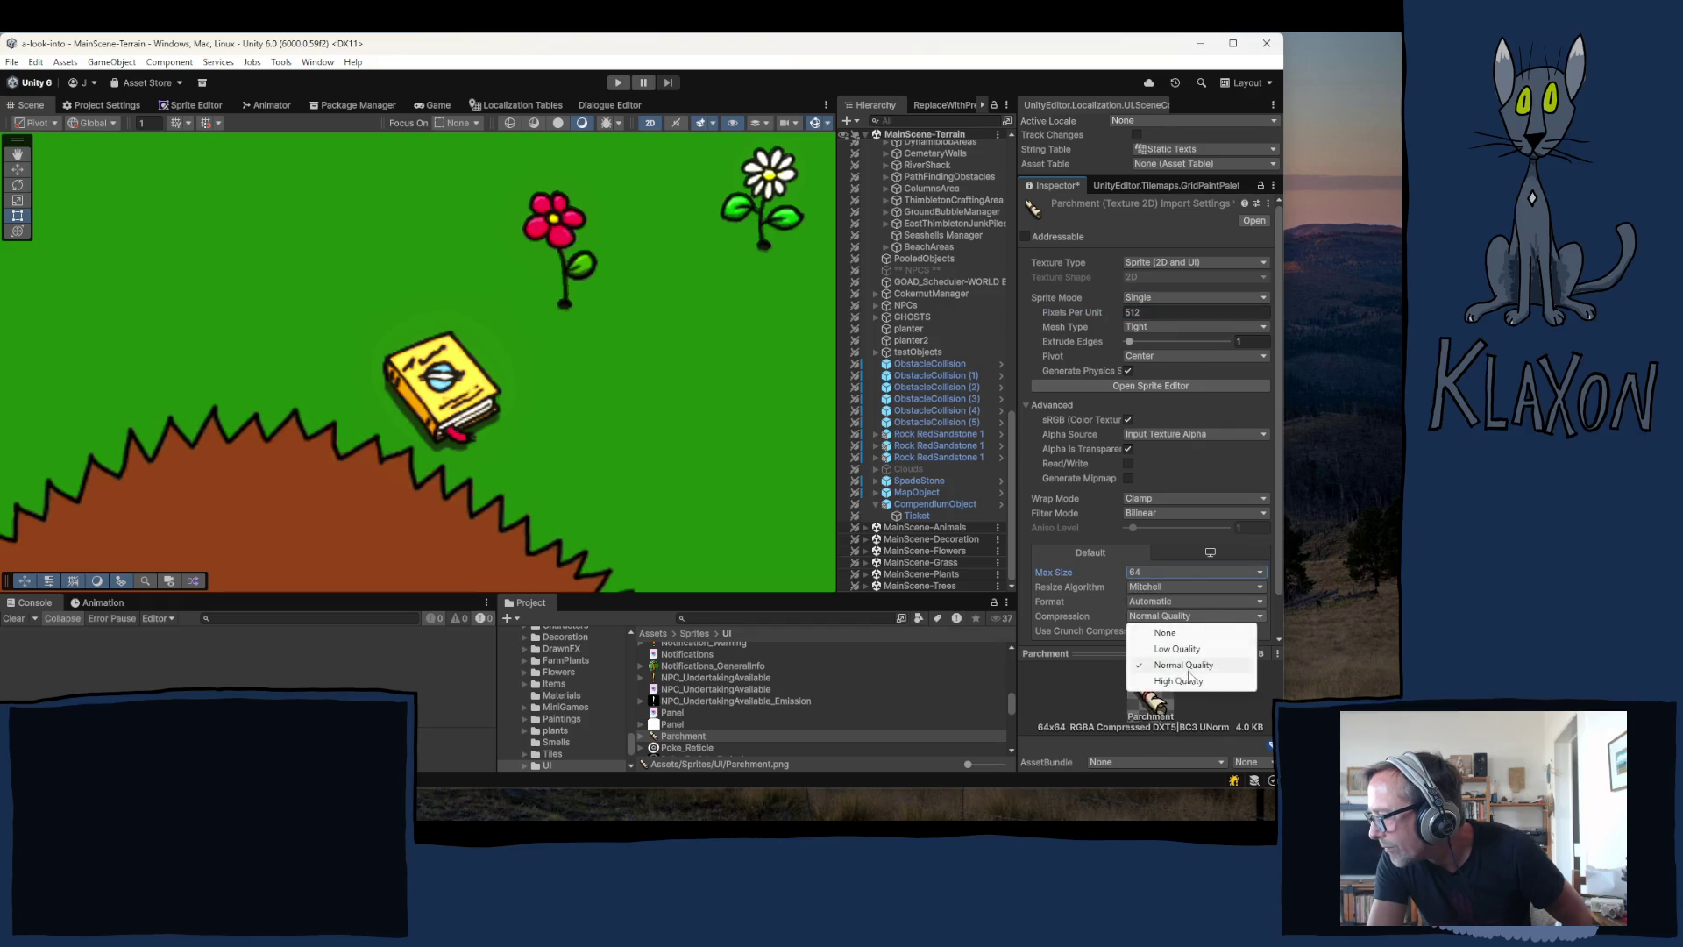
{"action": "left_click", "coordinate": [1174, 633]}
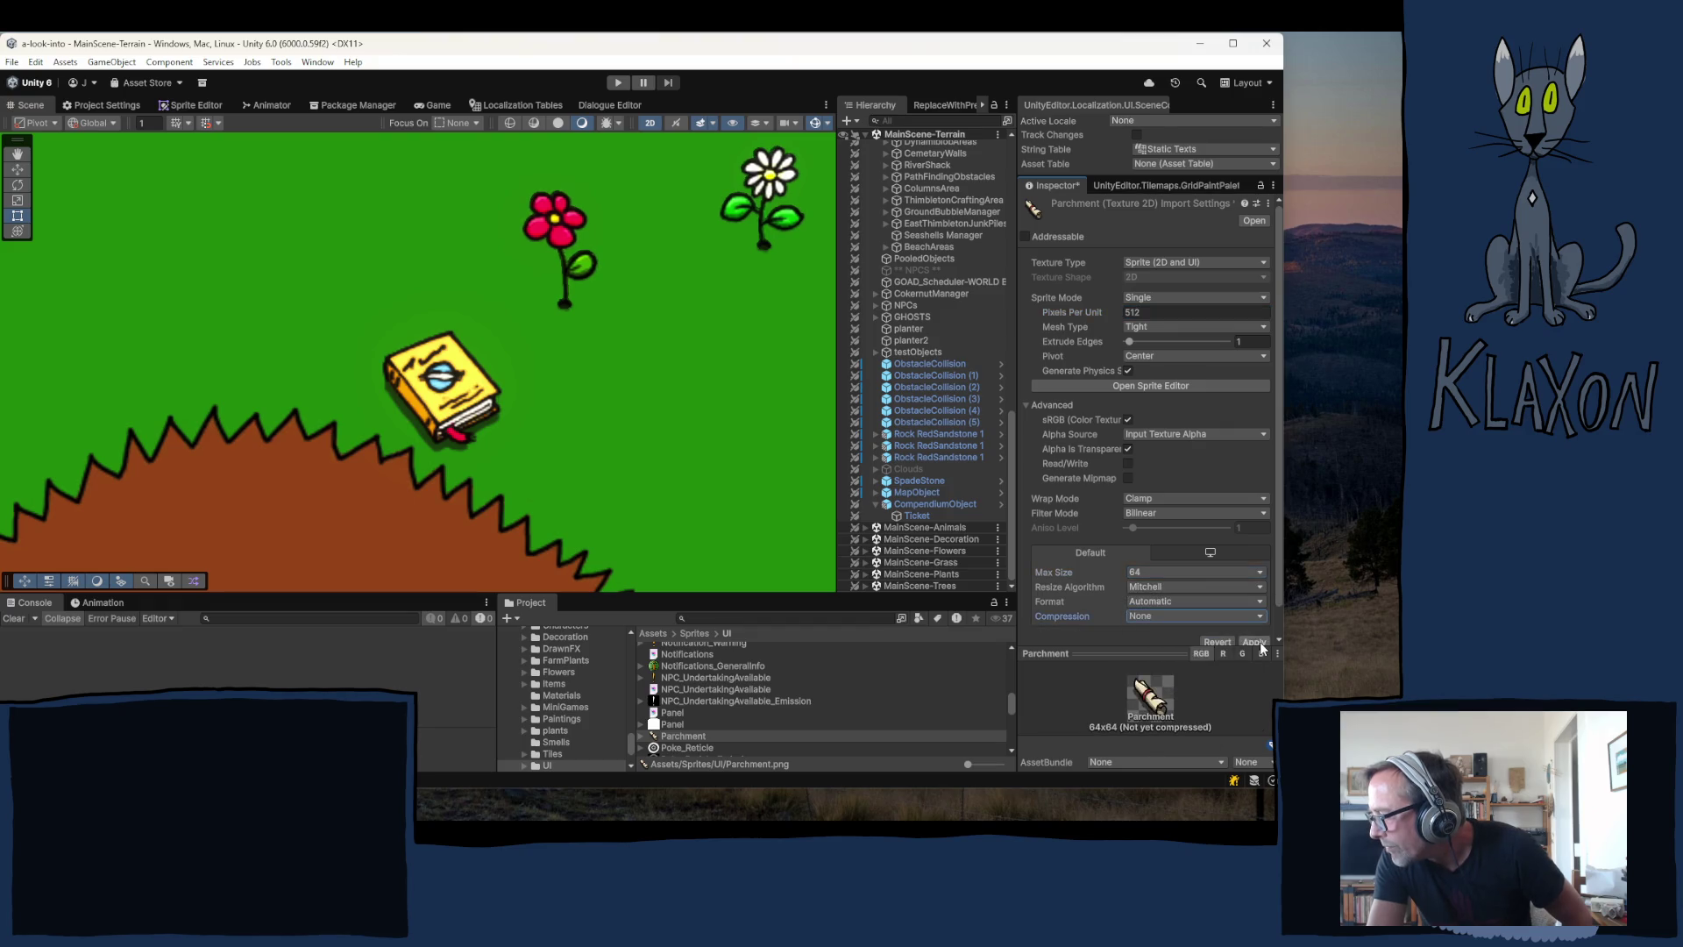
{"action": "left_click", "coordinate": [1257, 641]}
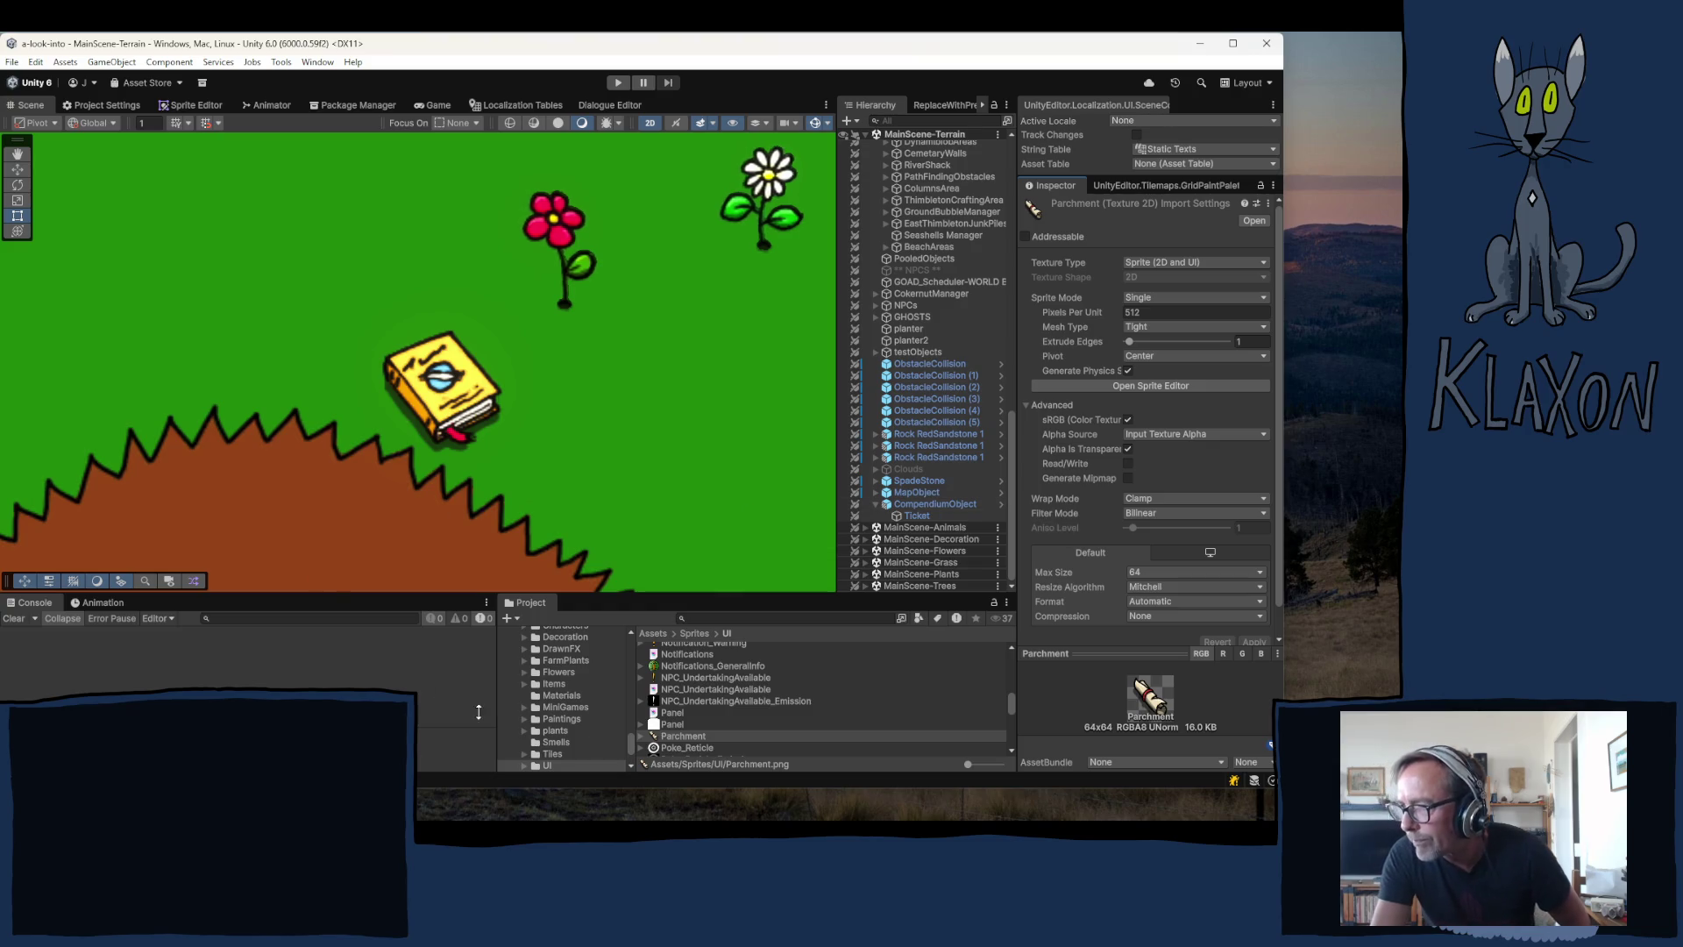
{"action": "left_click_drag", "start_coordinate": [683, 742], "coordinate": [662, 431]}
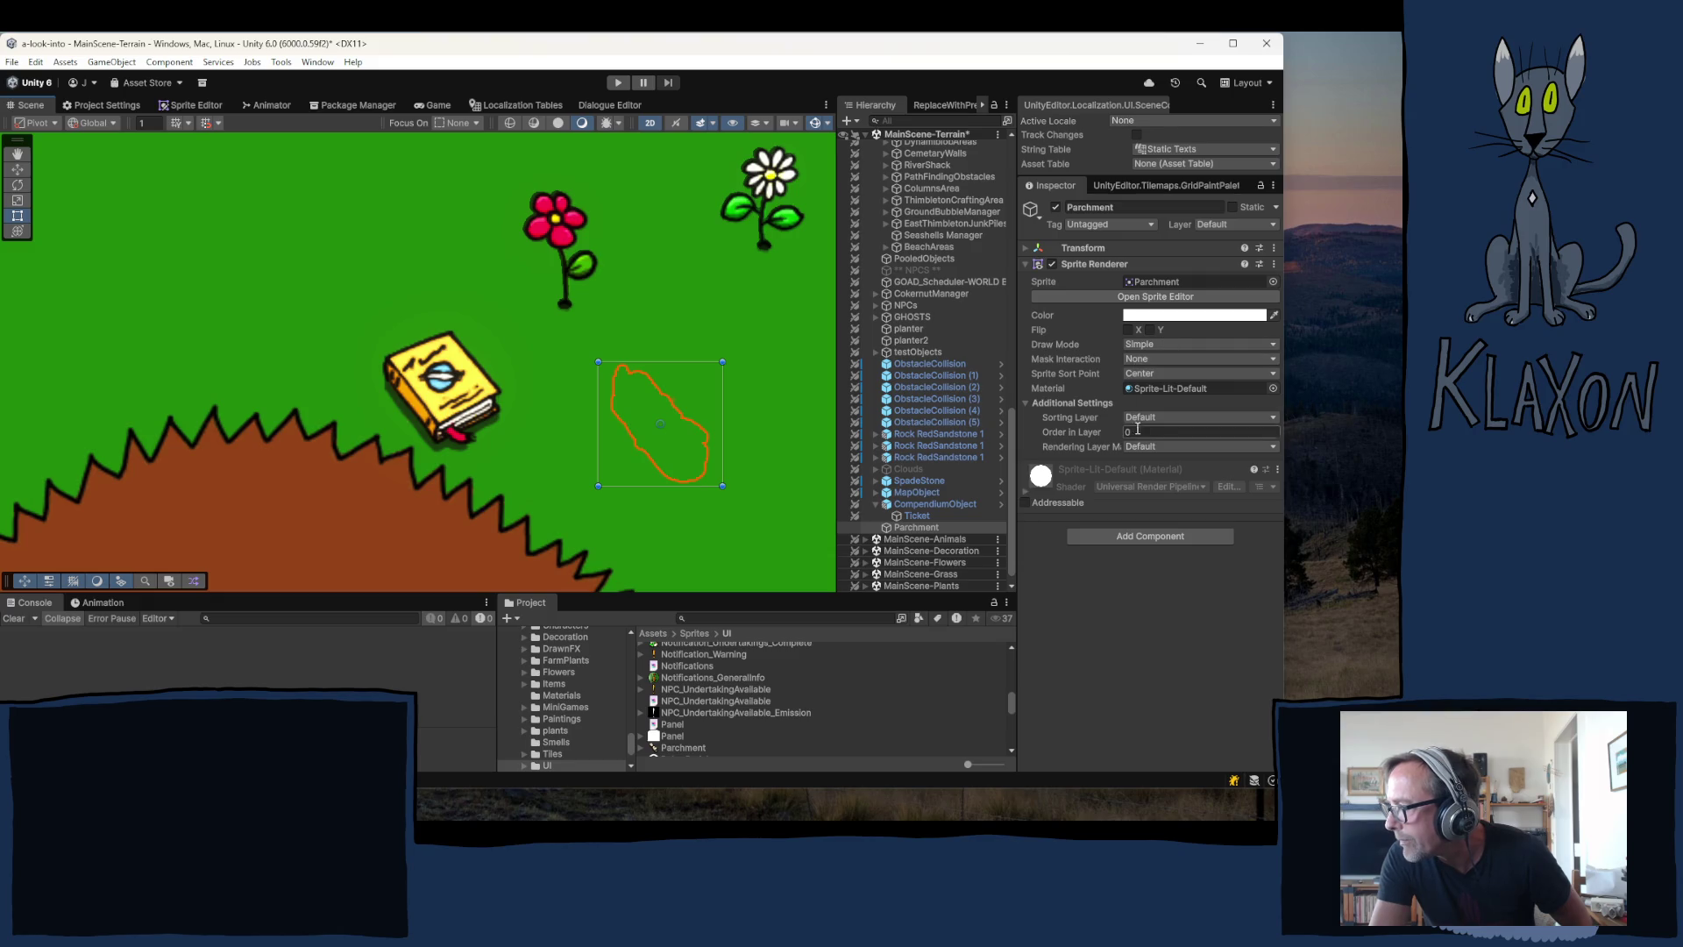
- Set the Parchment's Sprite Sort Point to Pivot and its Z position to 2
{"action": "left_click", "coordinate": [1144, 373]}
{"action": "left_click", "coordinate": [1156, 405]}
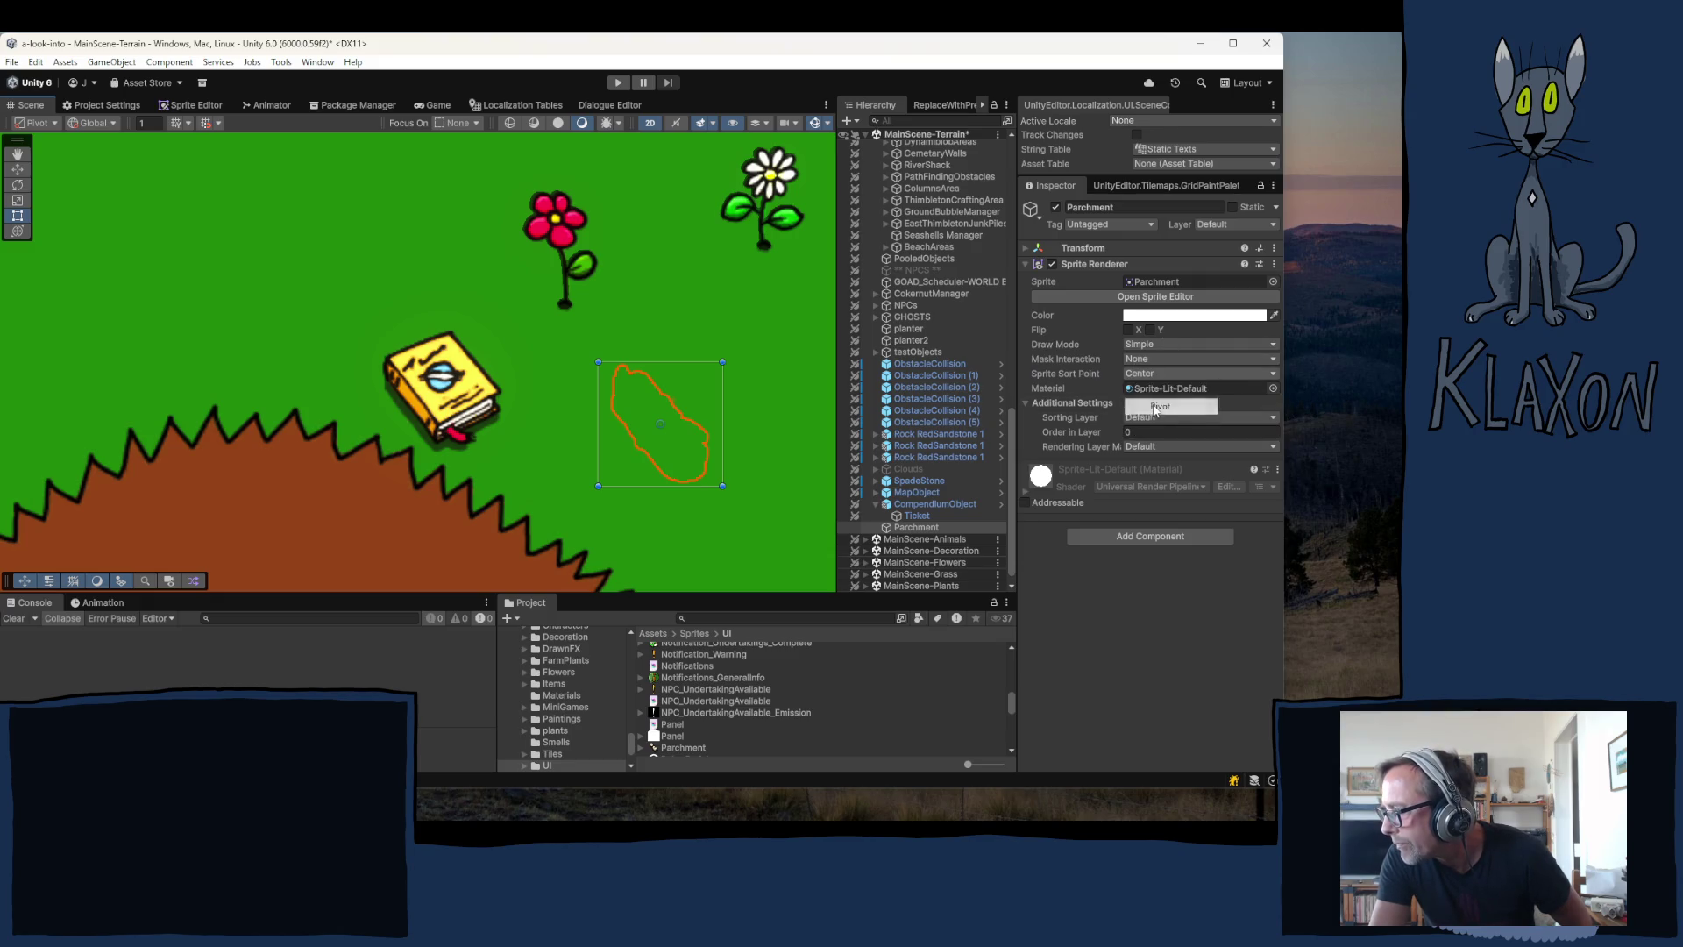
{"action": "left_click", "coordinate": [1164, 249]}
{"action": "left_click", "coordinate": [1257, 266]}
{"action": "type", "text": "2"}
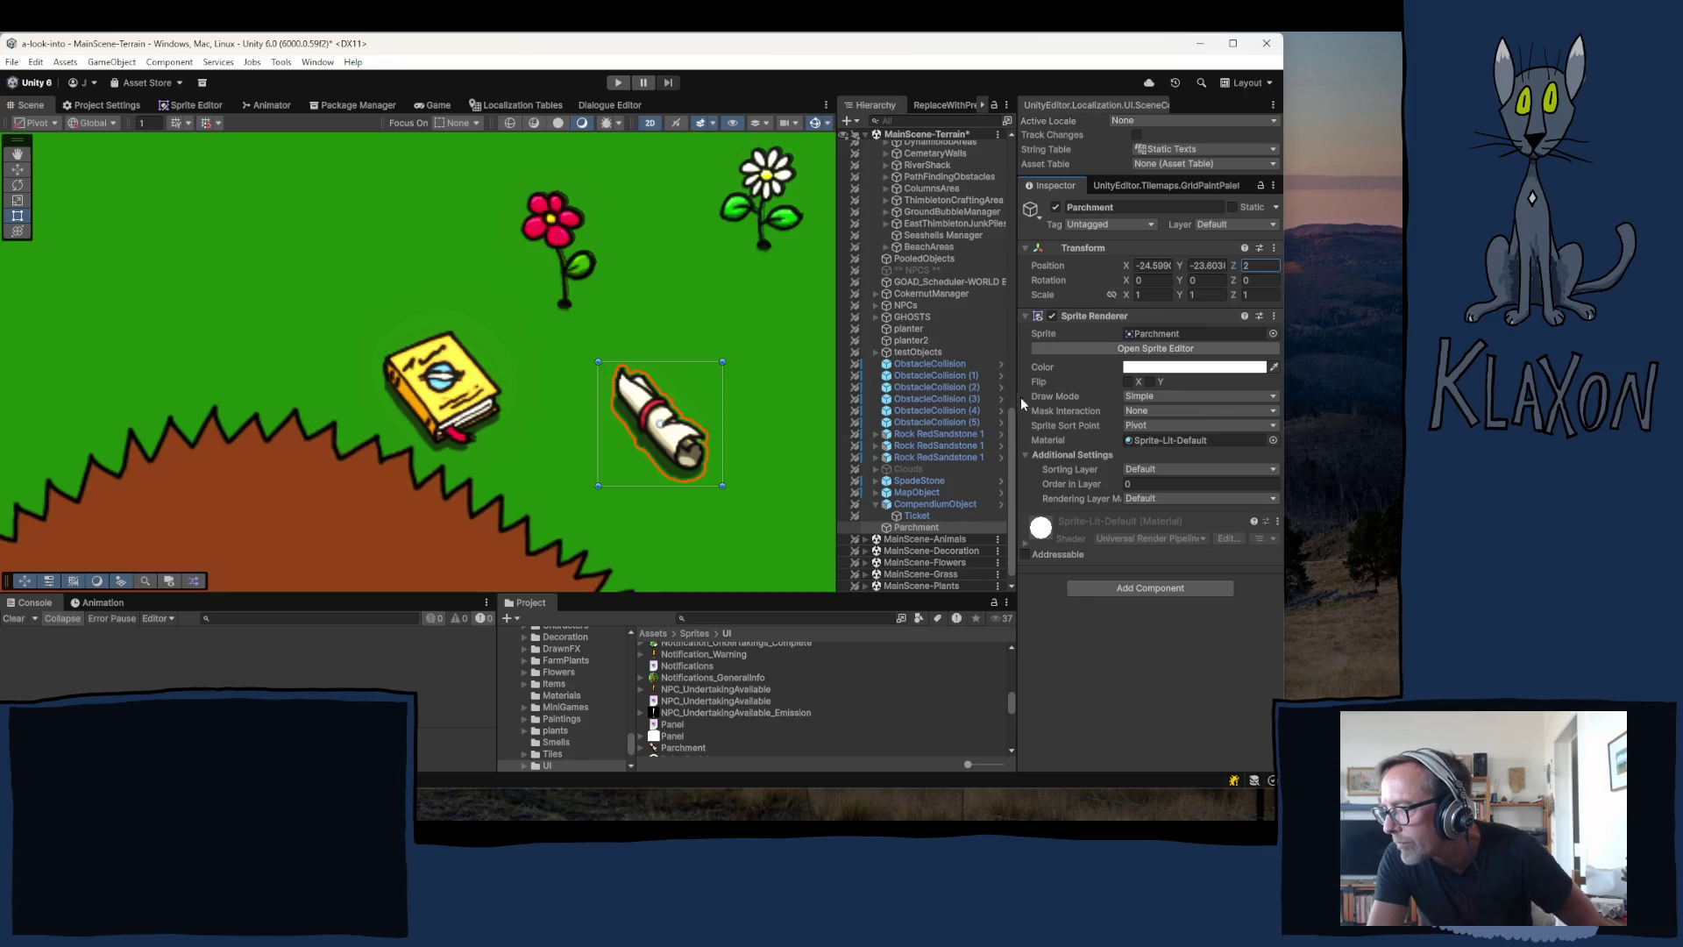
{"action": "left_click", "coordinate": [180, 111]}
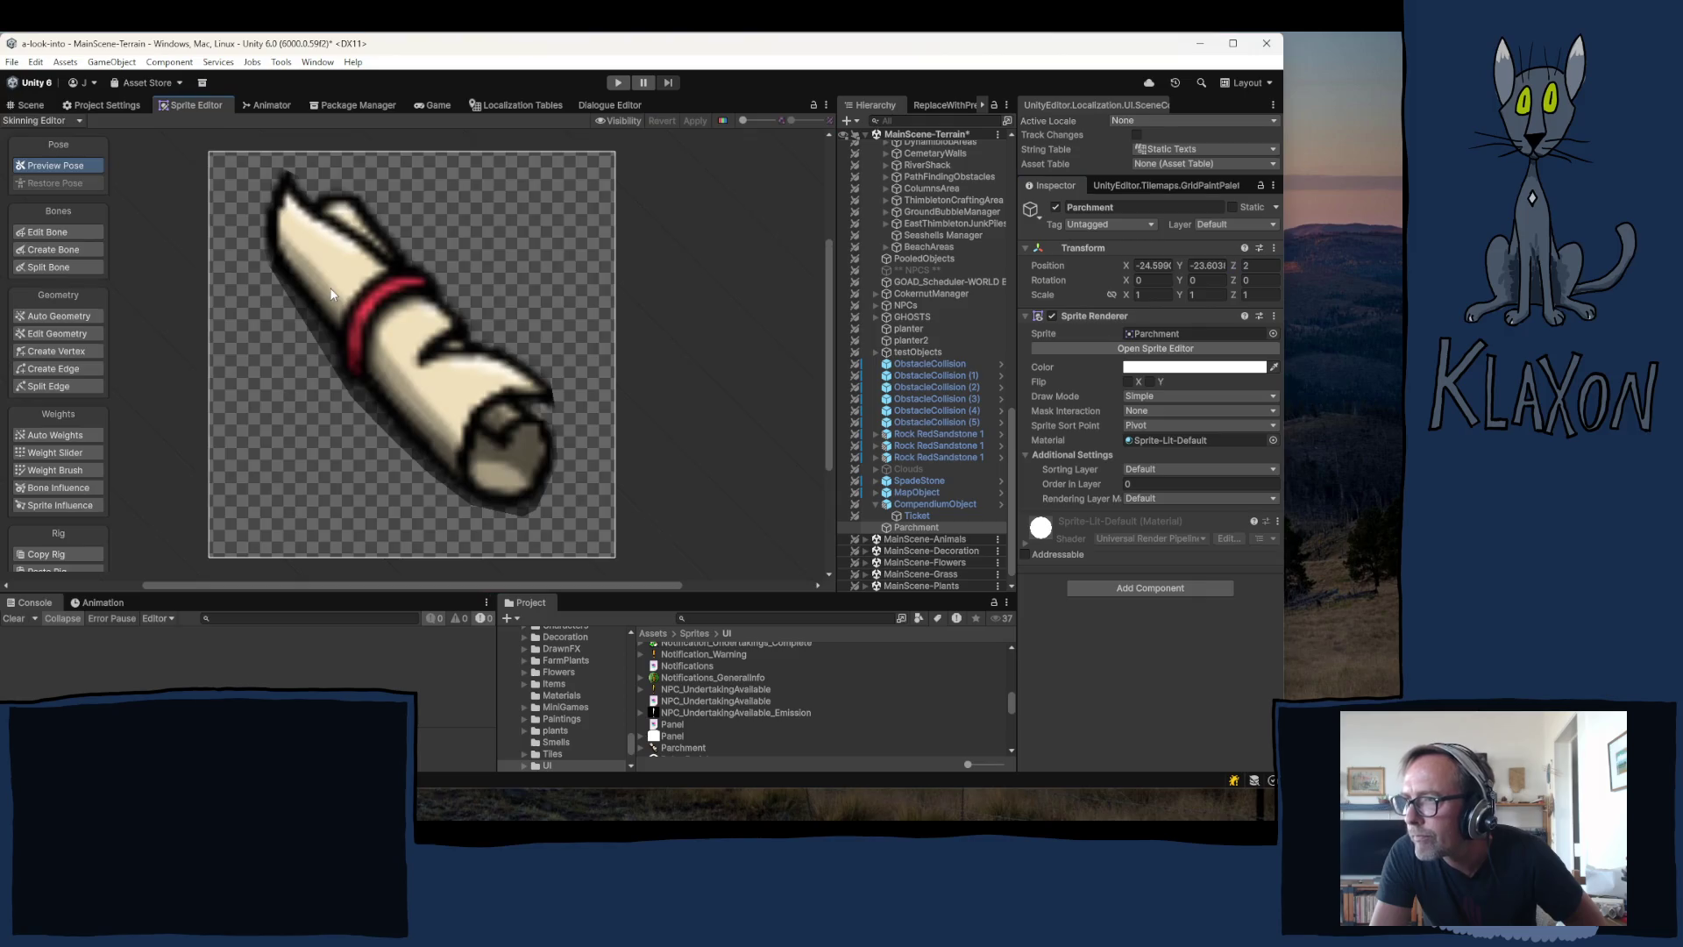
- In the Sprite Editor, apply a custom pivot of 0.4640418, 0.4820209 to Parchment
{"action": "left_click", "coordinate": [101, 109]}
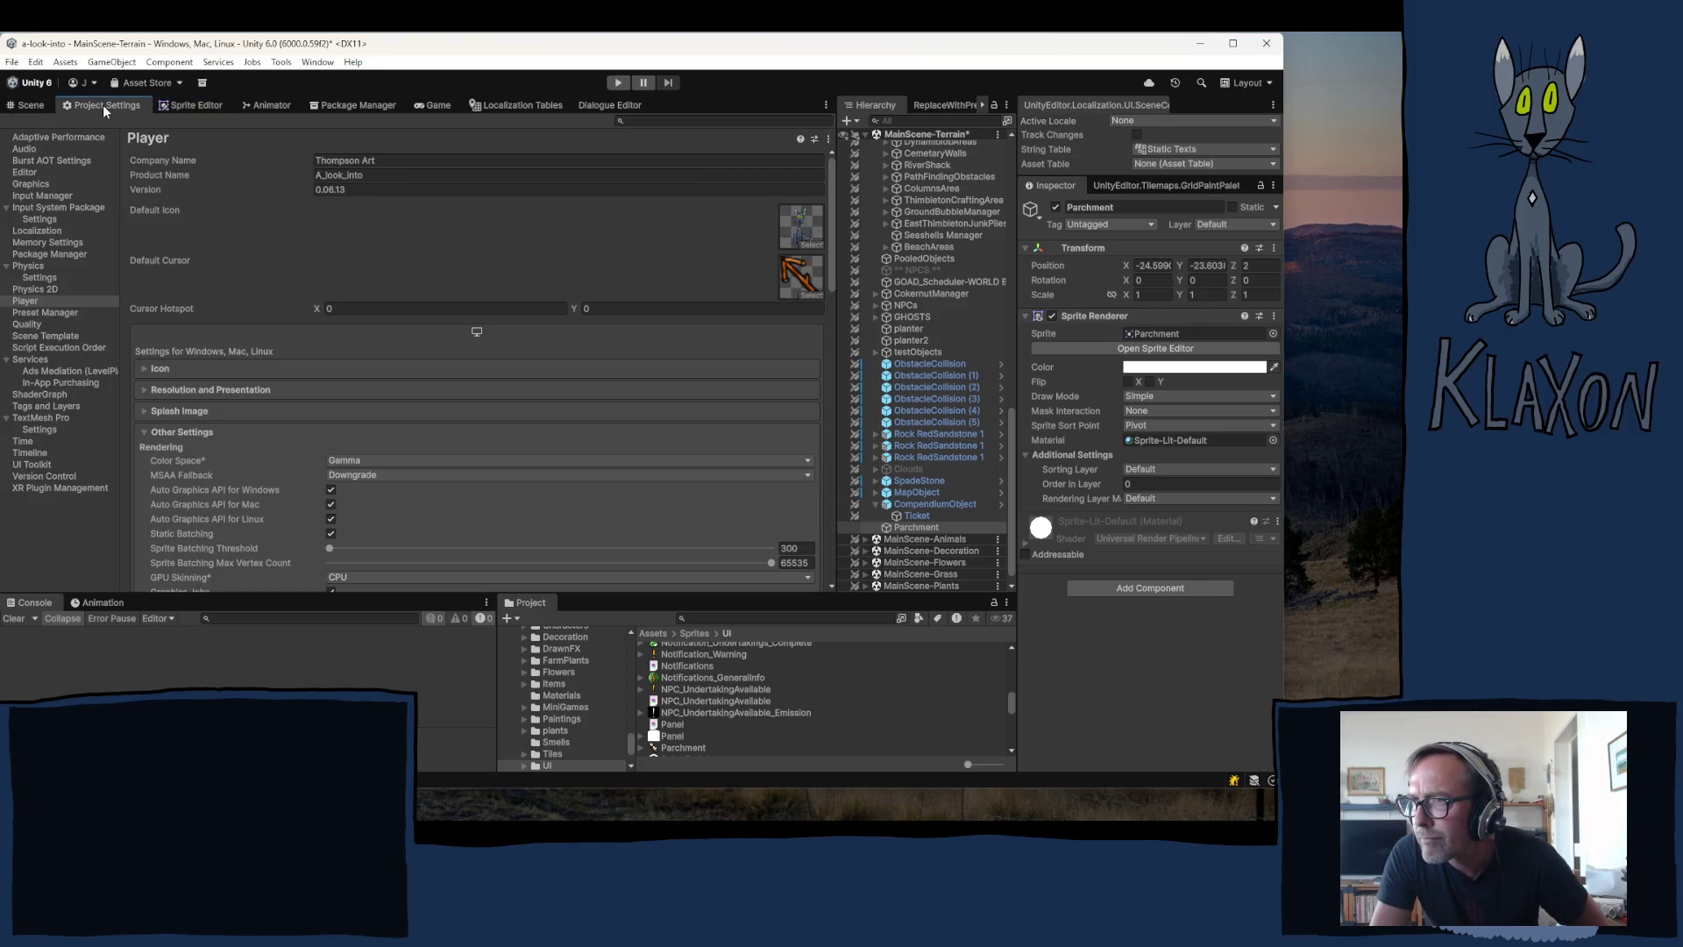
{"action": "left_click", "coordinate": [179, 109]}
{"action": "left_click", "coordinate": [59, 120]}
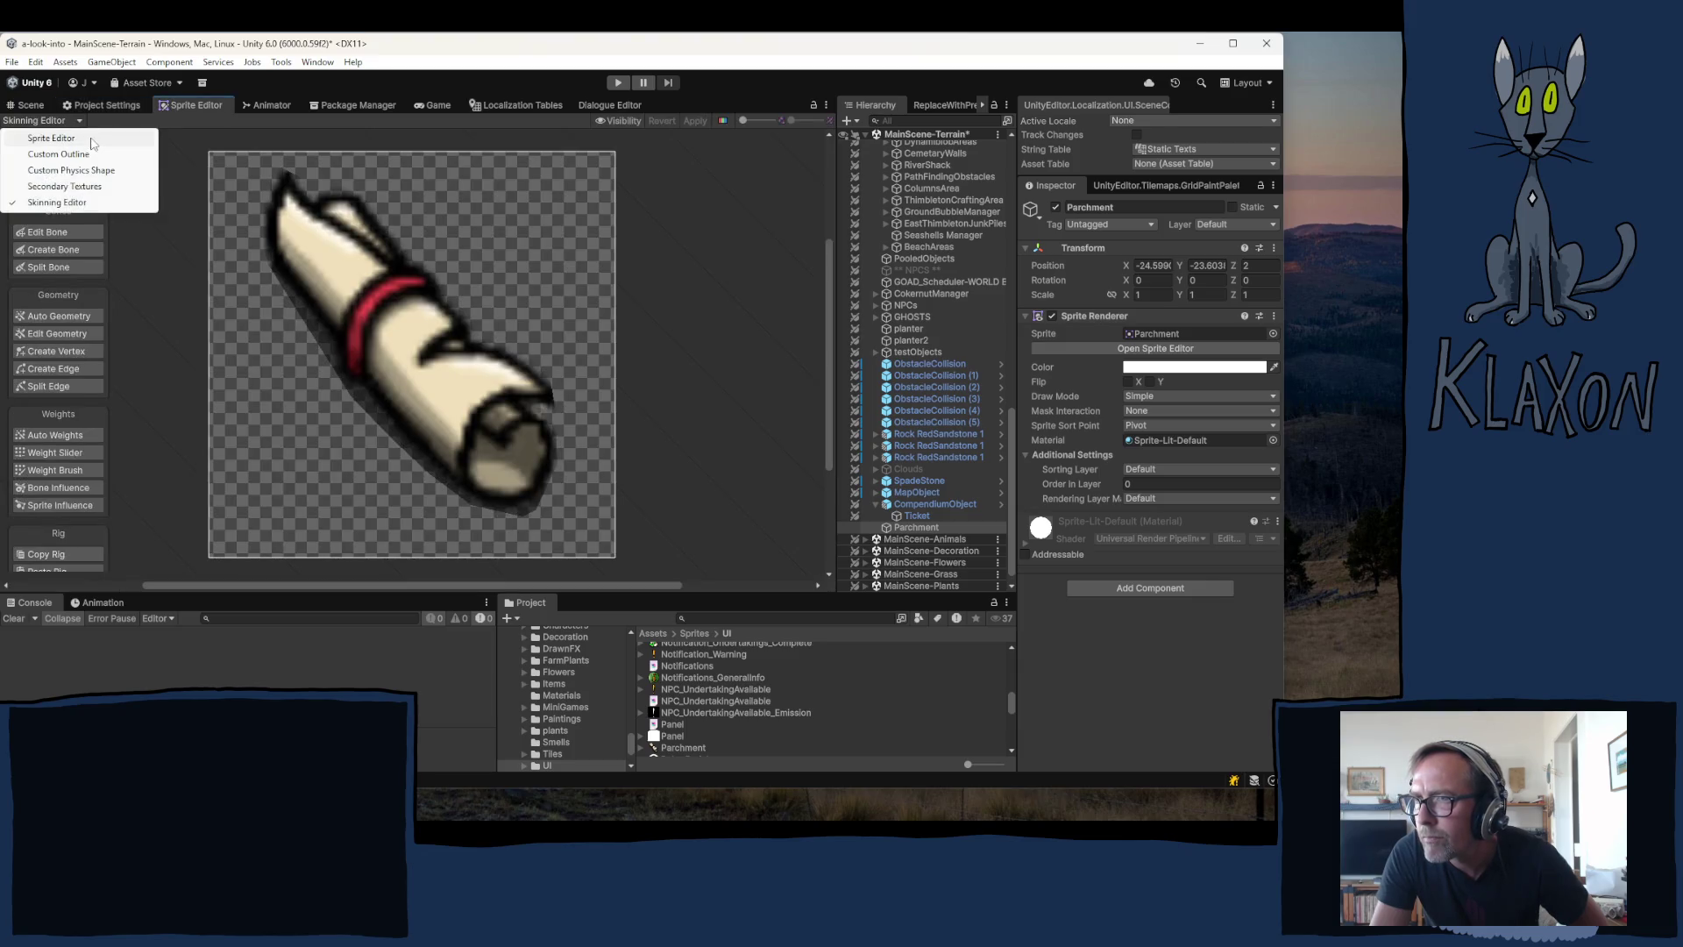
{"action": "left_click", "coordinate": [53, 138]}
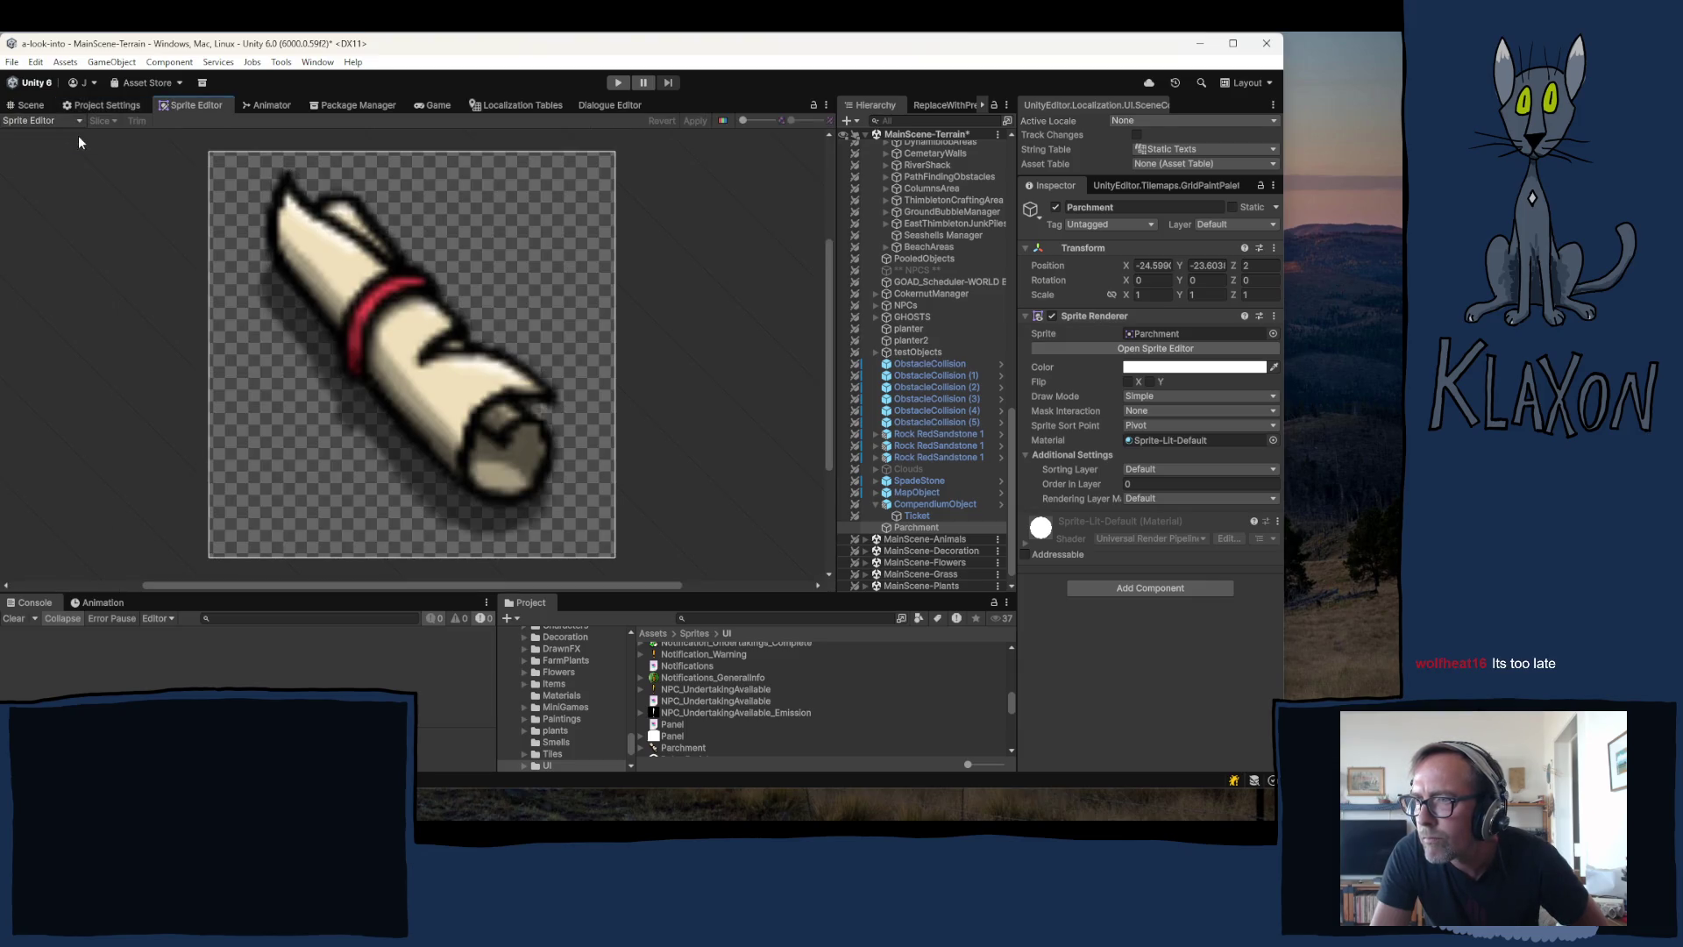
{"action": "left_click", "coordinate": [412, 364]}
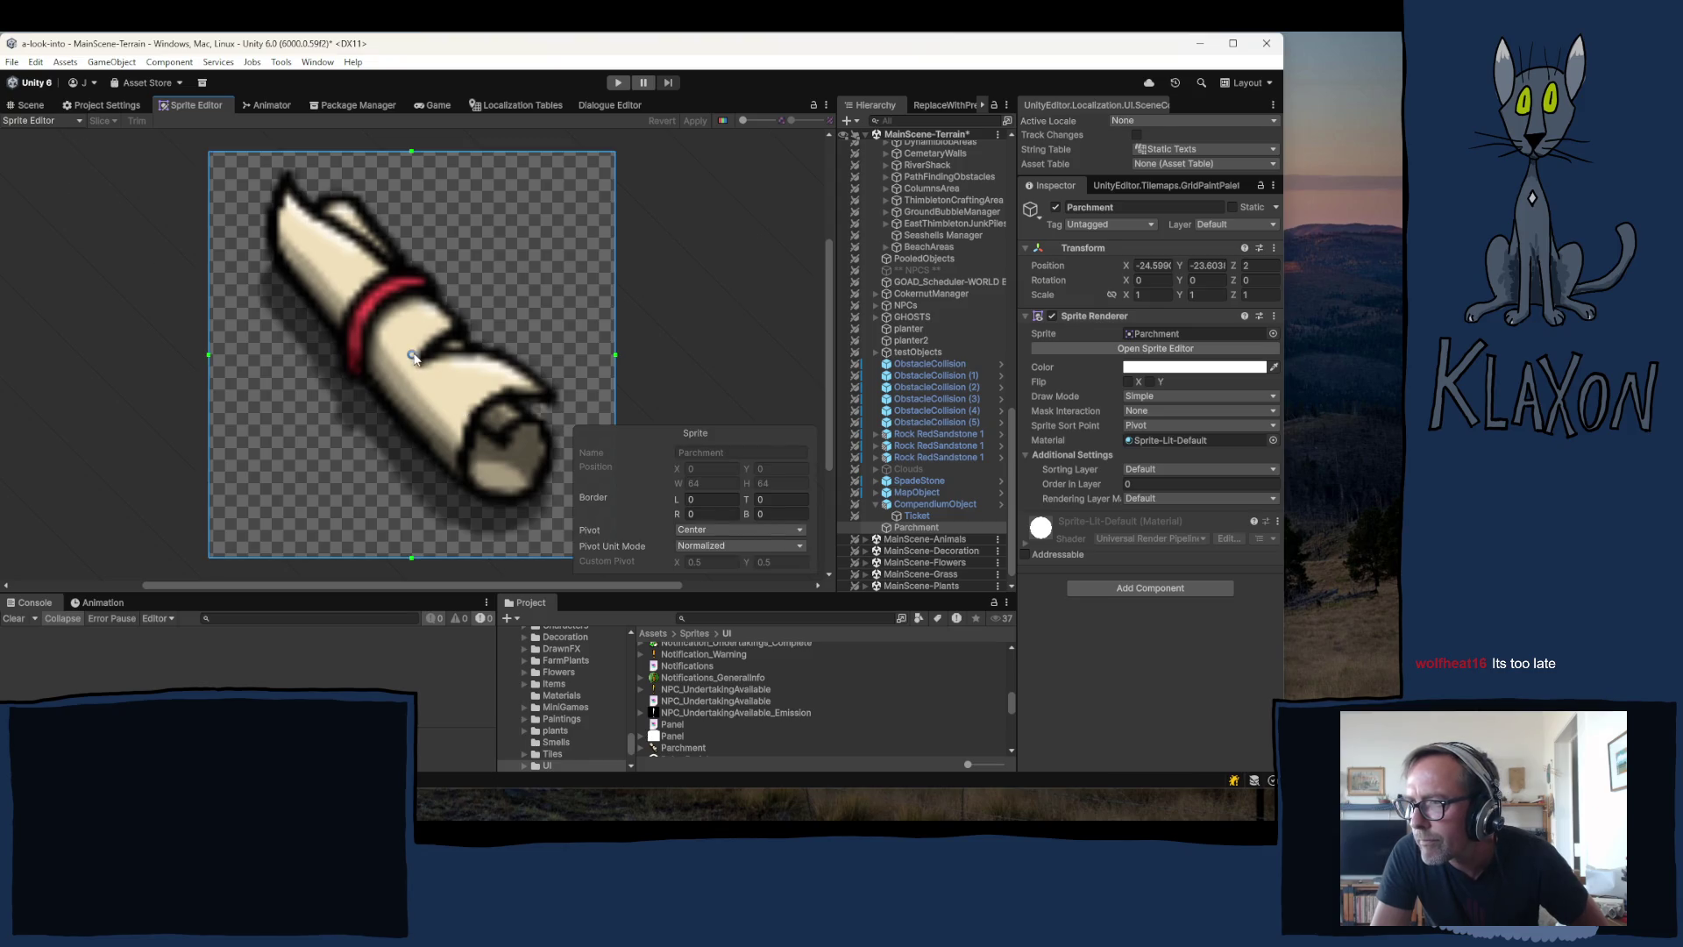
{"action": "mouse_move", "coordinate": [413, 356]}
{"action": "left_mouse_down"}
{"action": "mouse_move", "coordinate": [385, 356]}
{"action": "mouse_move", "coordinate": [399, 364]}
{"action": "left_mouse_up"}
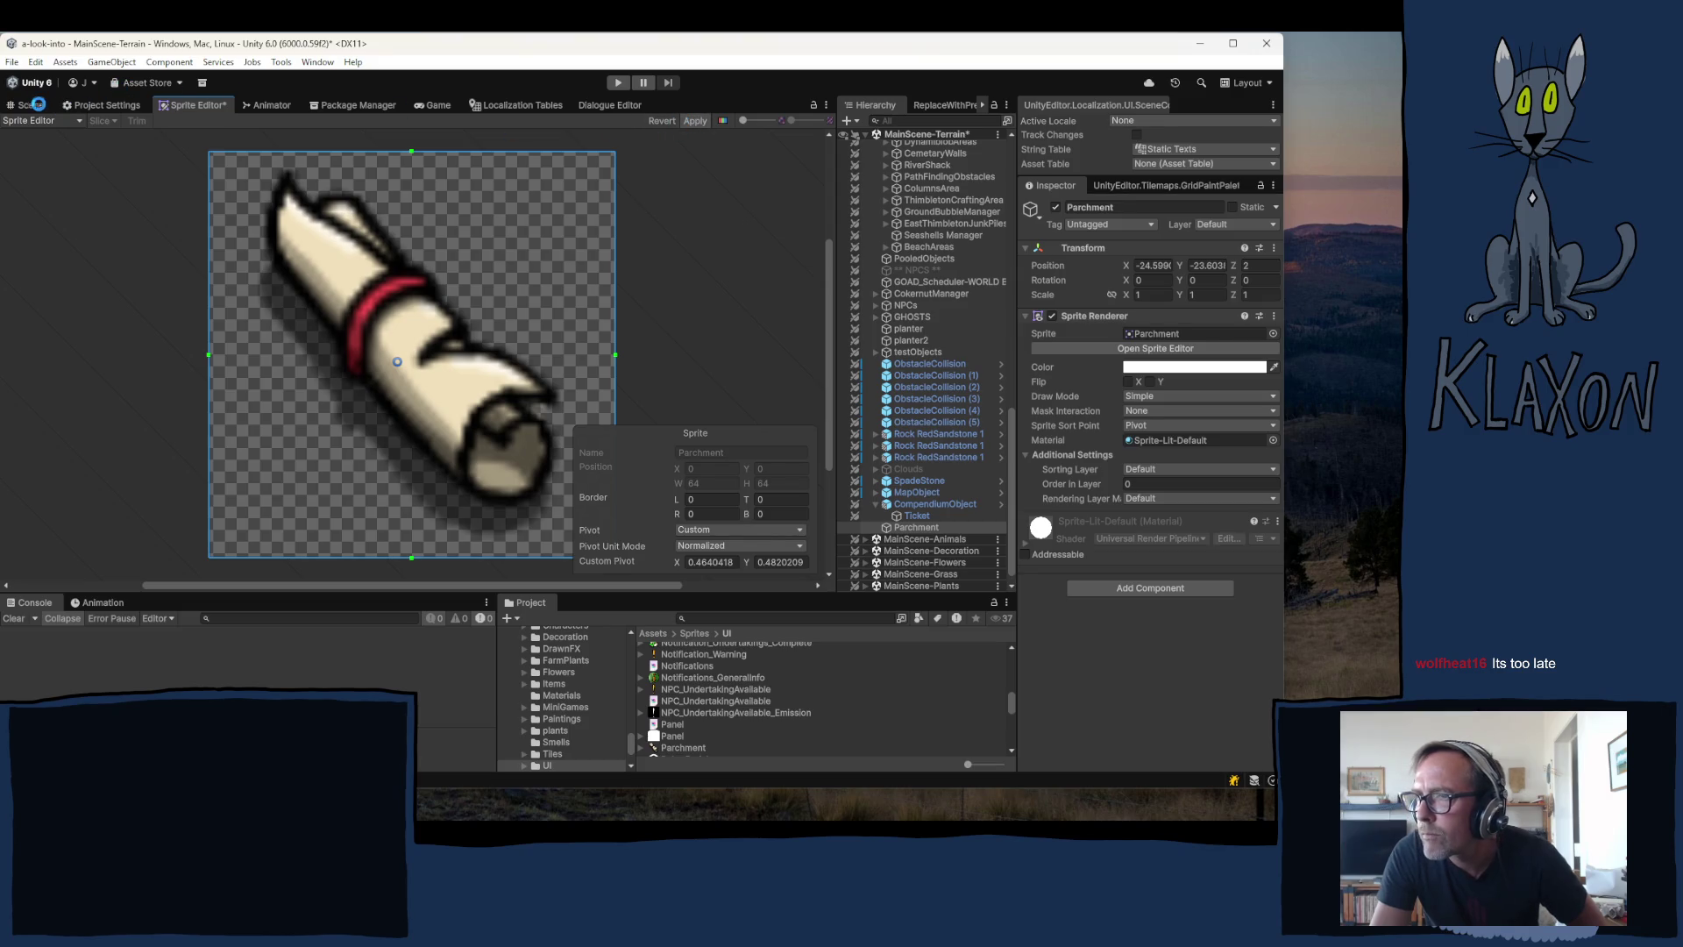
{"action": "left_click", "coordinate": [32, 104]}
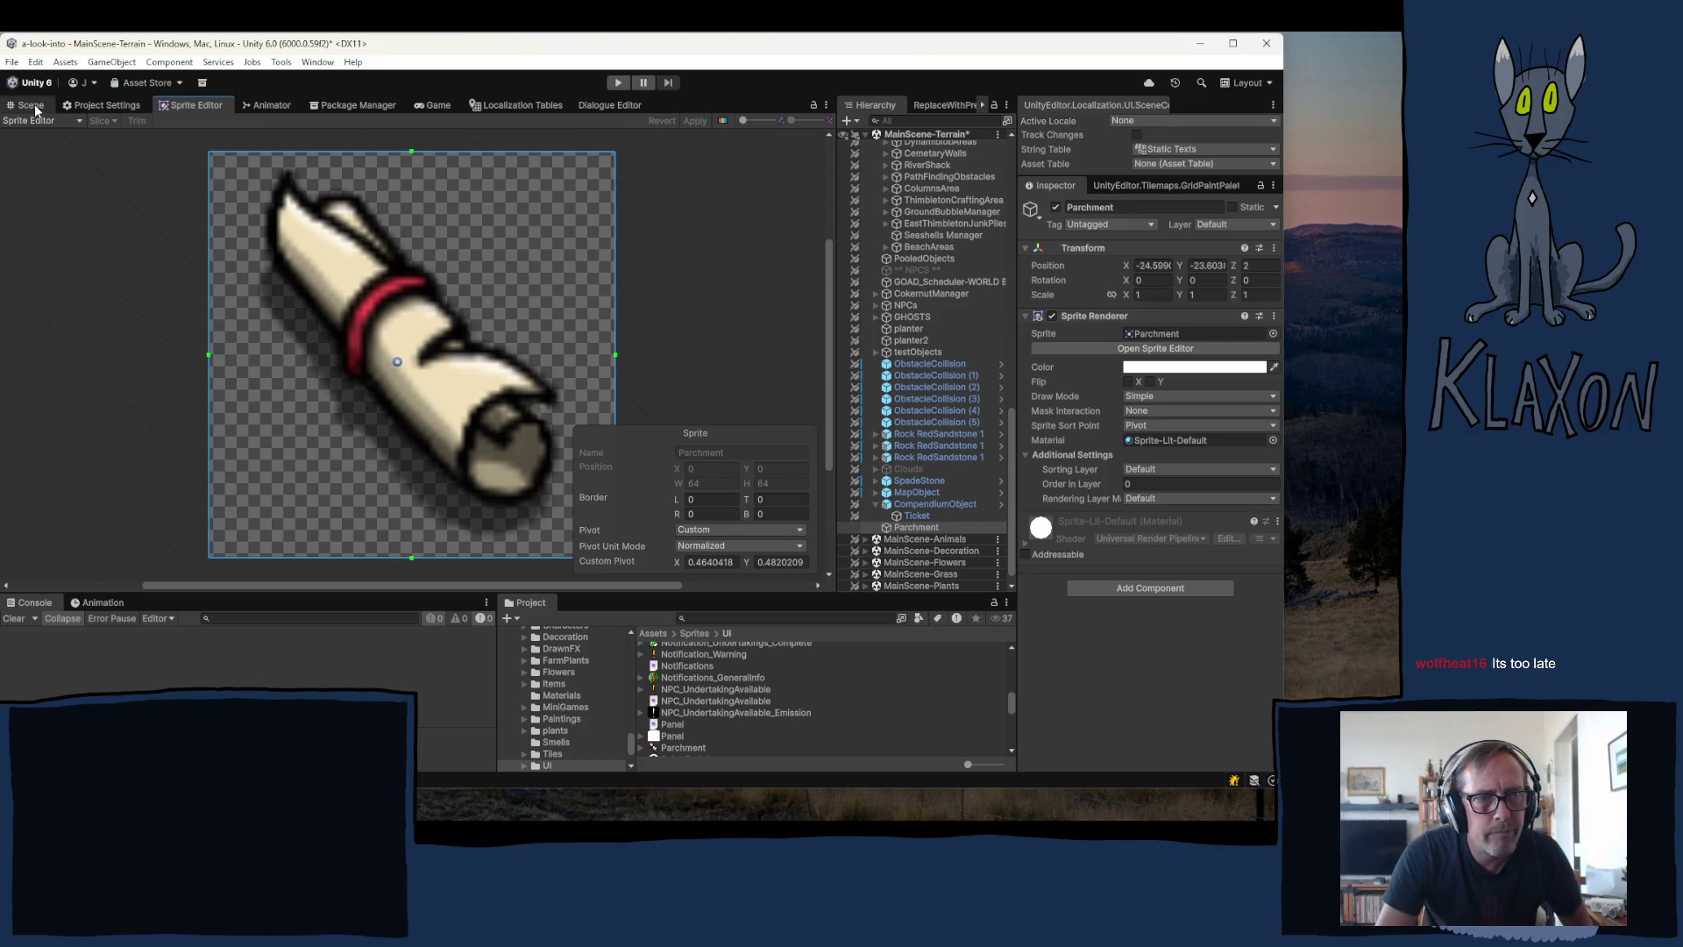
{"action": "left_click", "coordinate": [37, 107]}
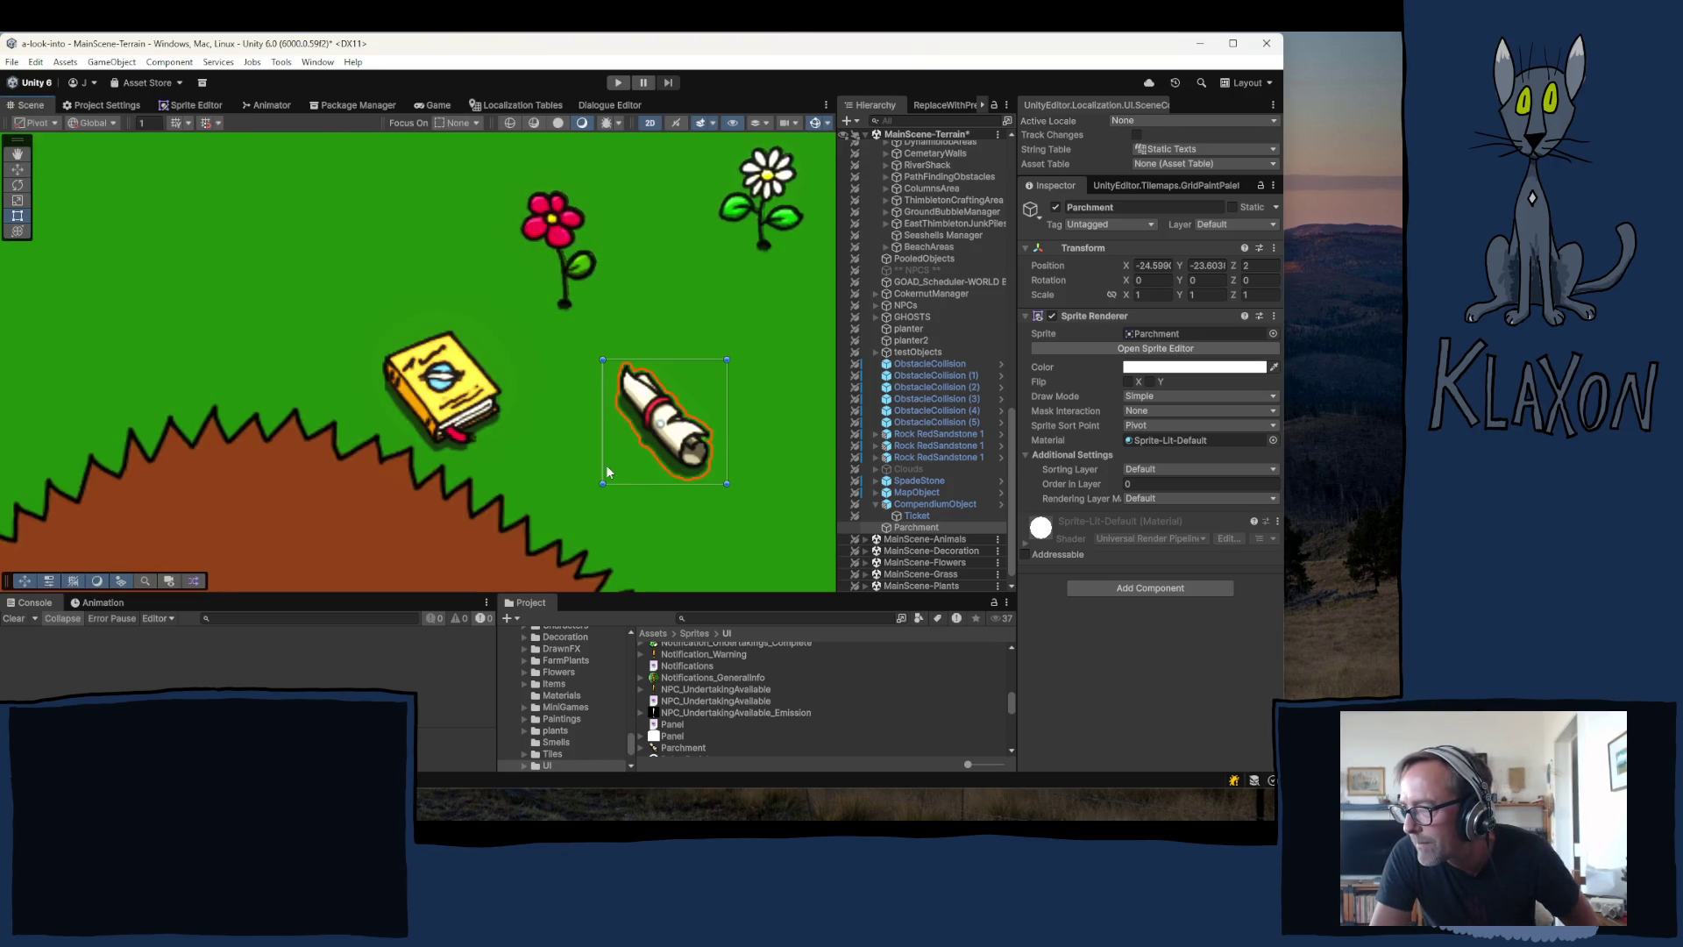
- Select the Parchment object in the level and tick Flip X on its Sprite Renderer
{"action": "scroll", "coordinate": [633, 461], "scroll_direction": "down", "scroll_amount": 2}
{"action": "scroll", "coordinate": [633, 461], "scroll_direction": "down", "scroll_amount": 3}
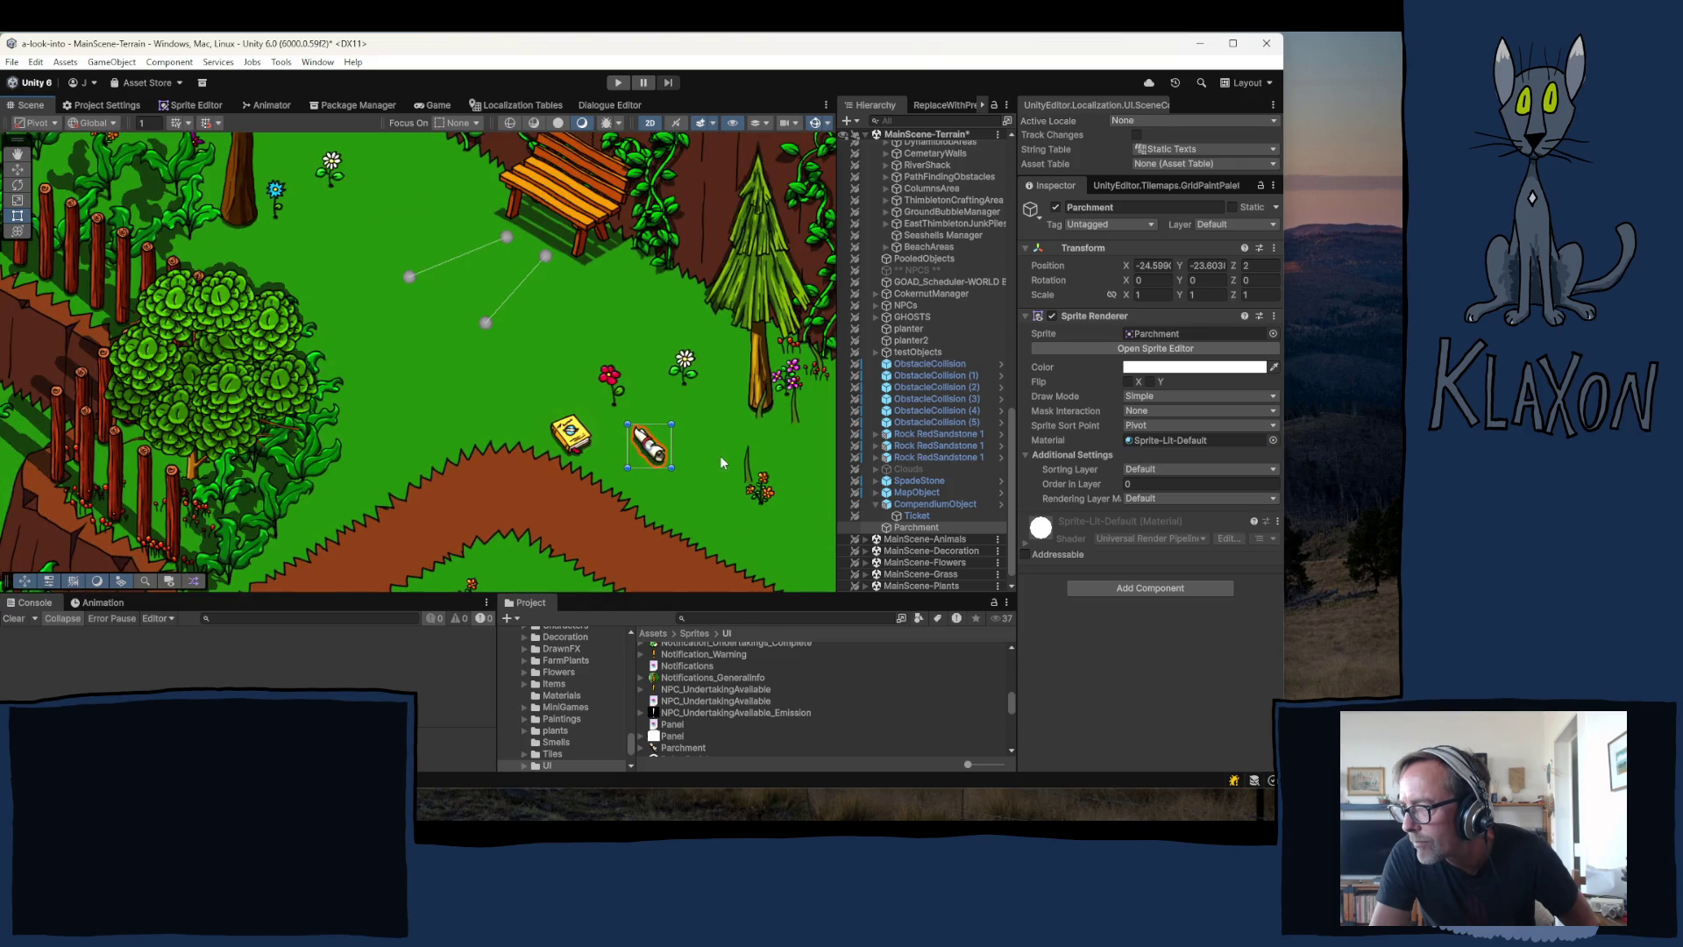
{"action": "left_click", "coordinate": [726, 461]}
{"action": "key", "text": "Down"}
{"action": "key", "text": "Right"}
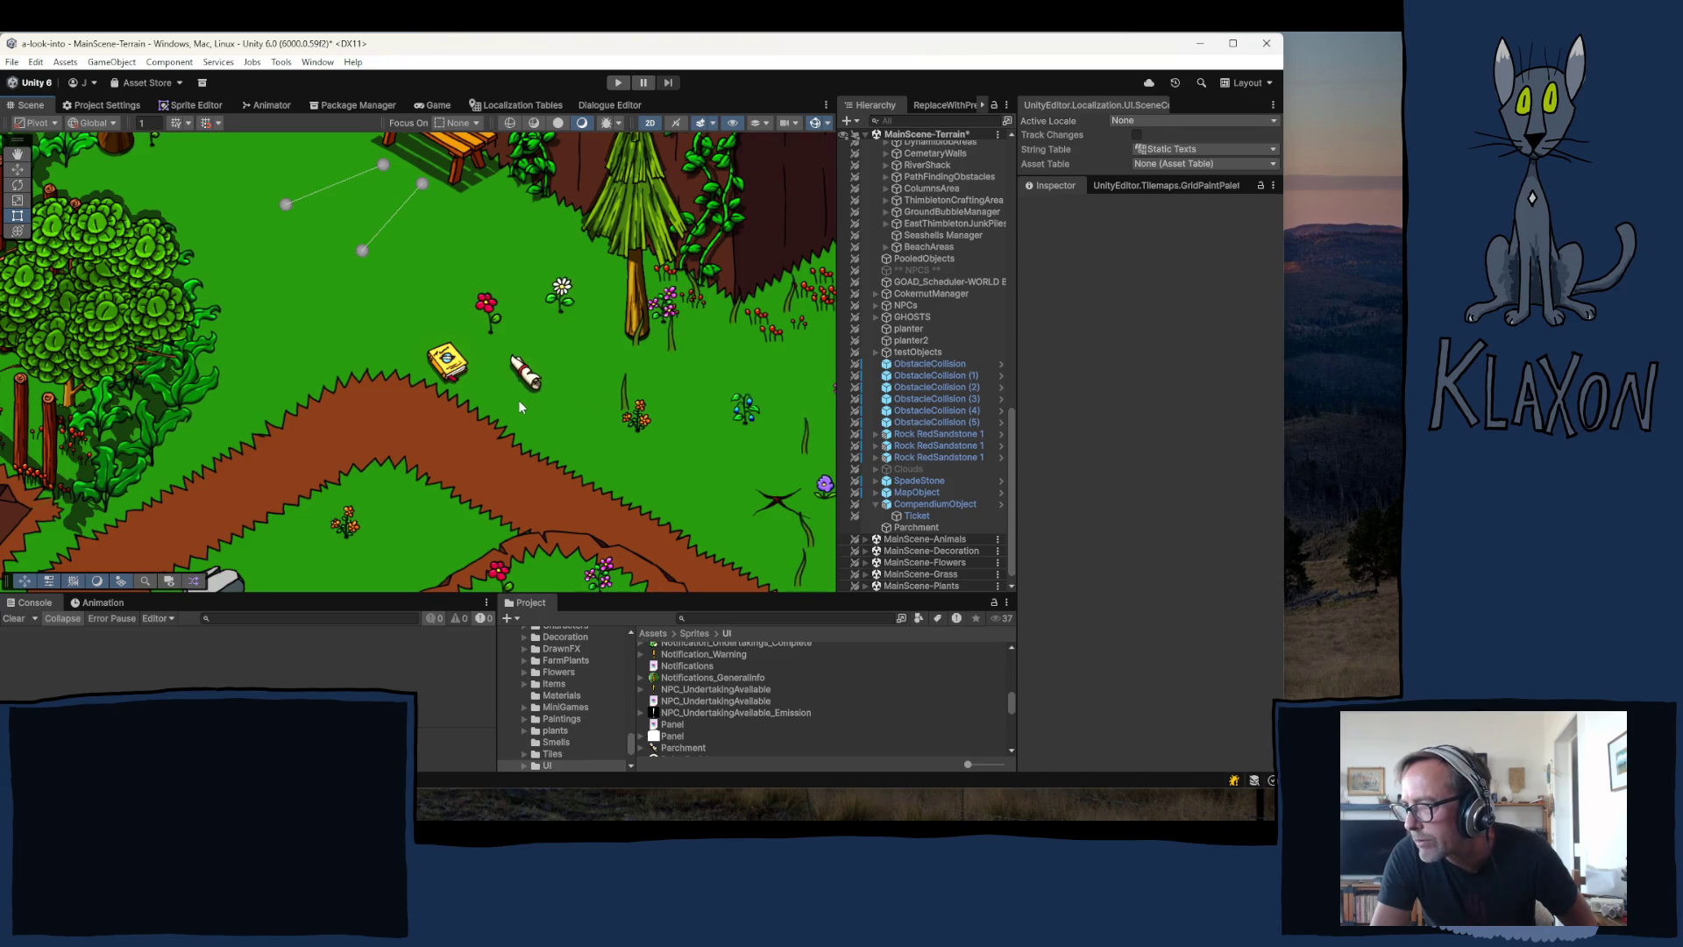
{"action": "left_click", "coordinate": [925, 529]}
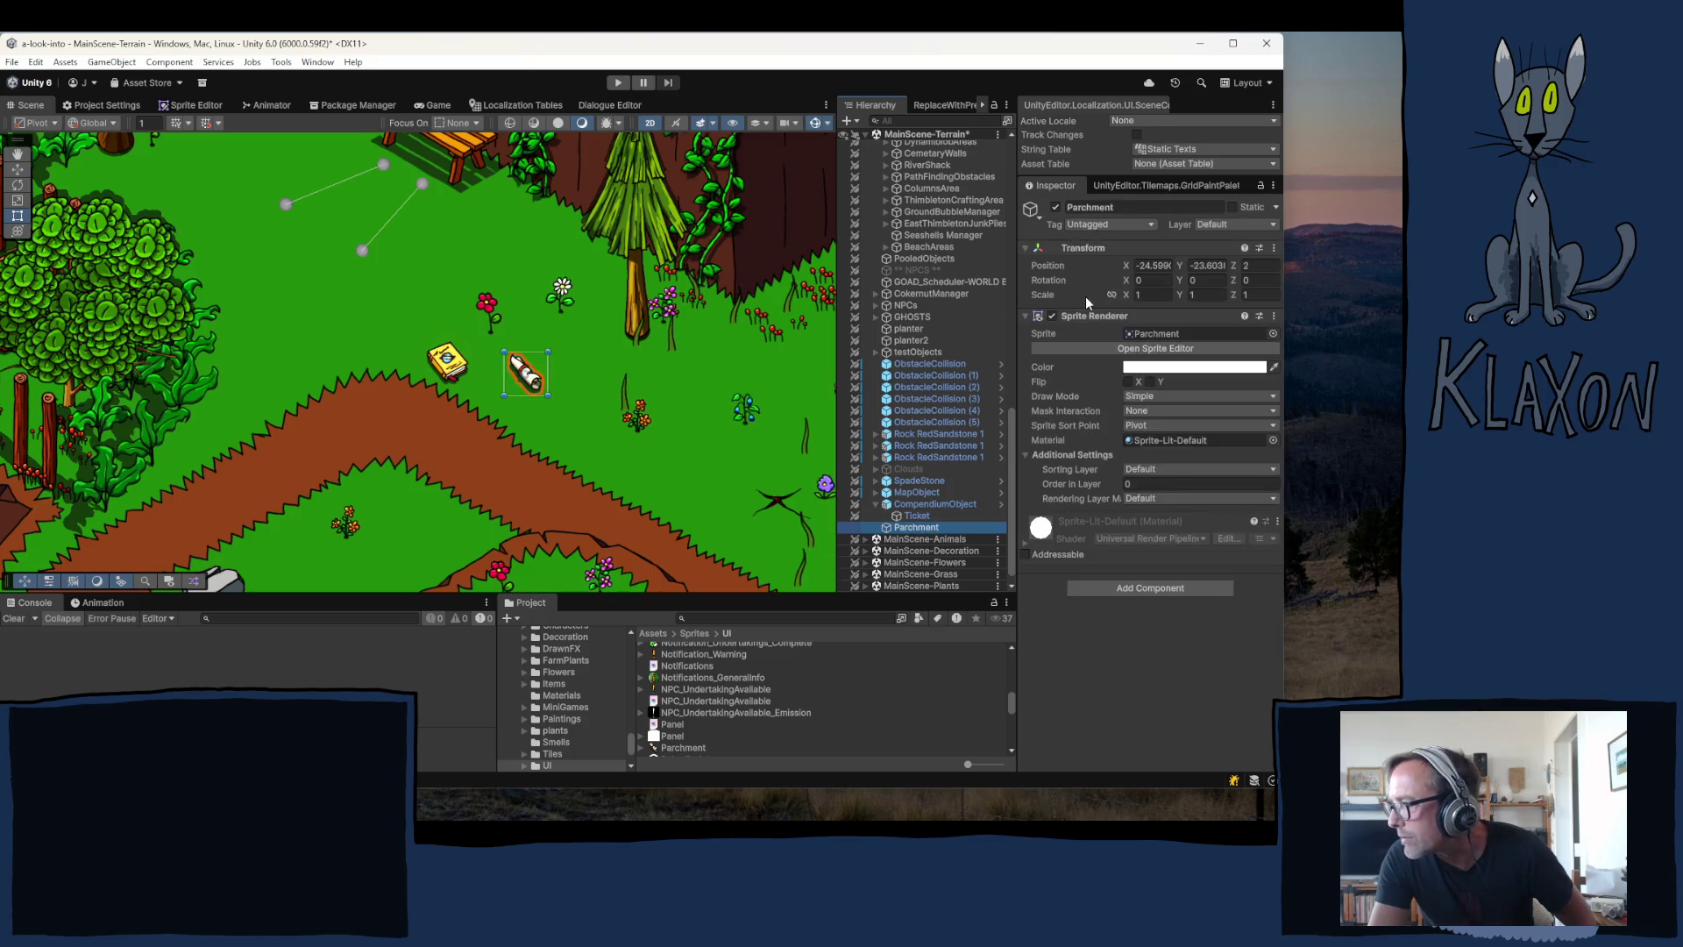
{"action": "left_click", "coordinate": [1129, 383]}
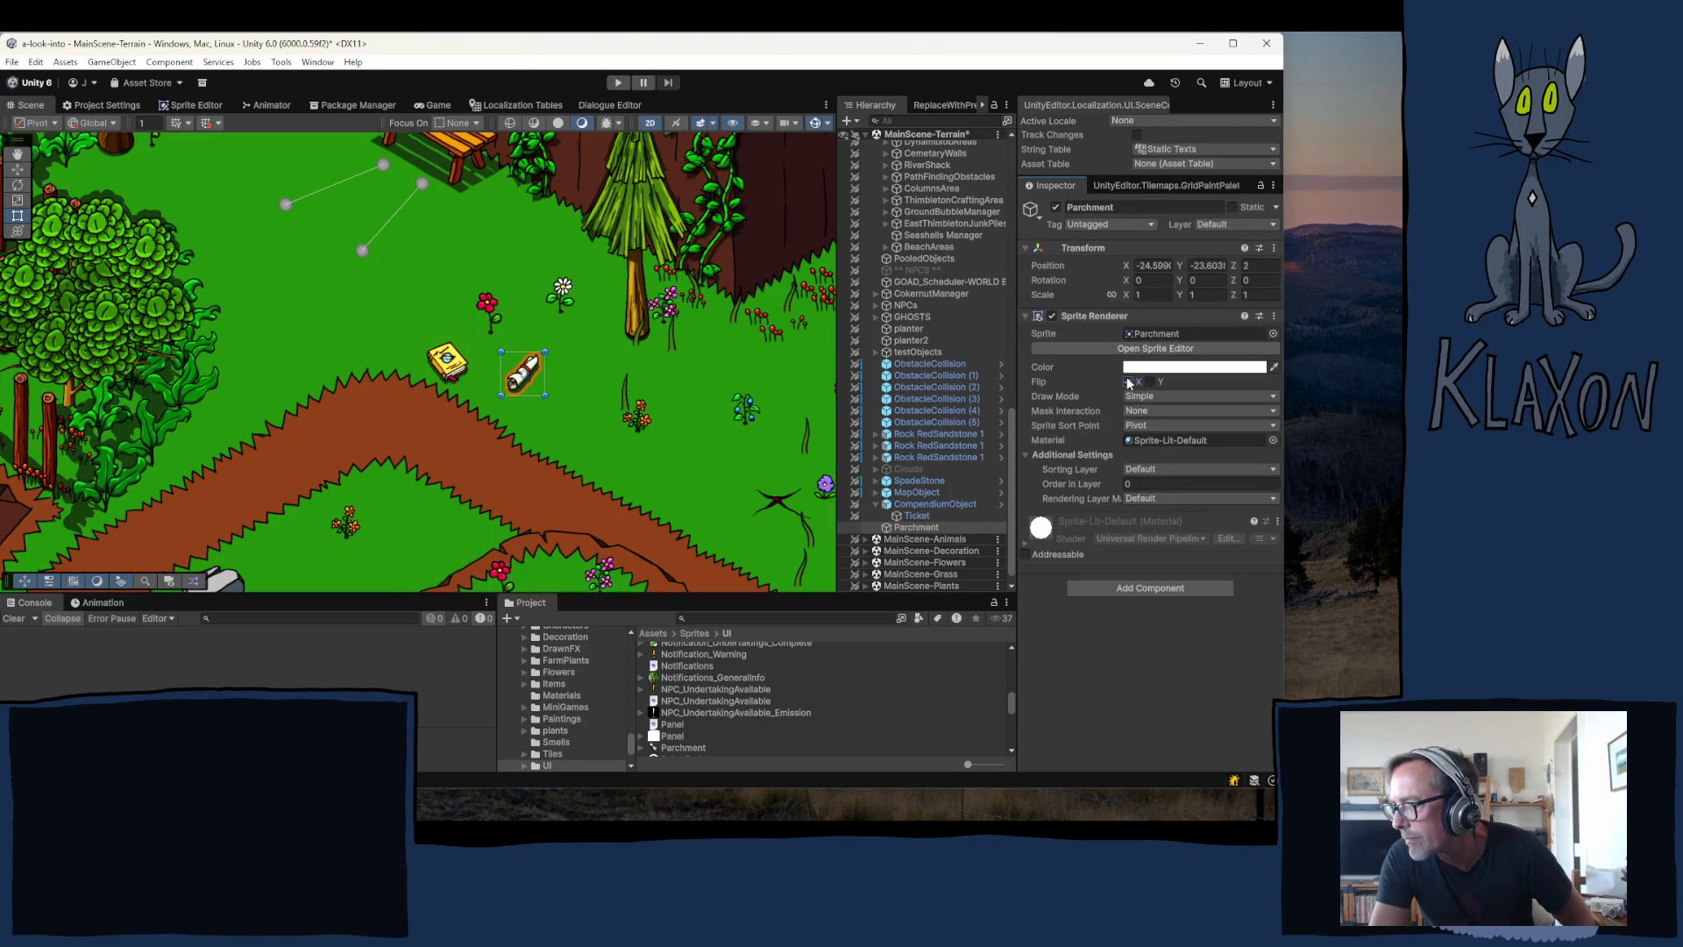
{"action": "left_click", "coordinate": [821, 367]}
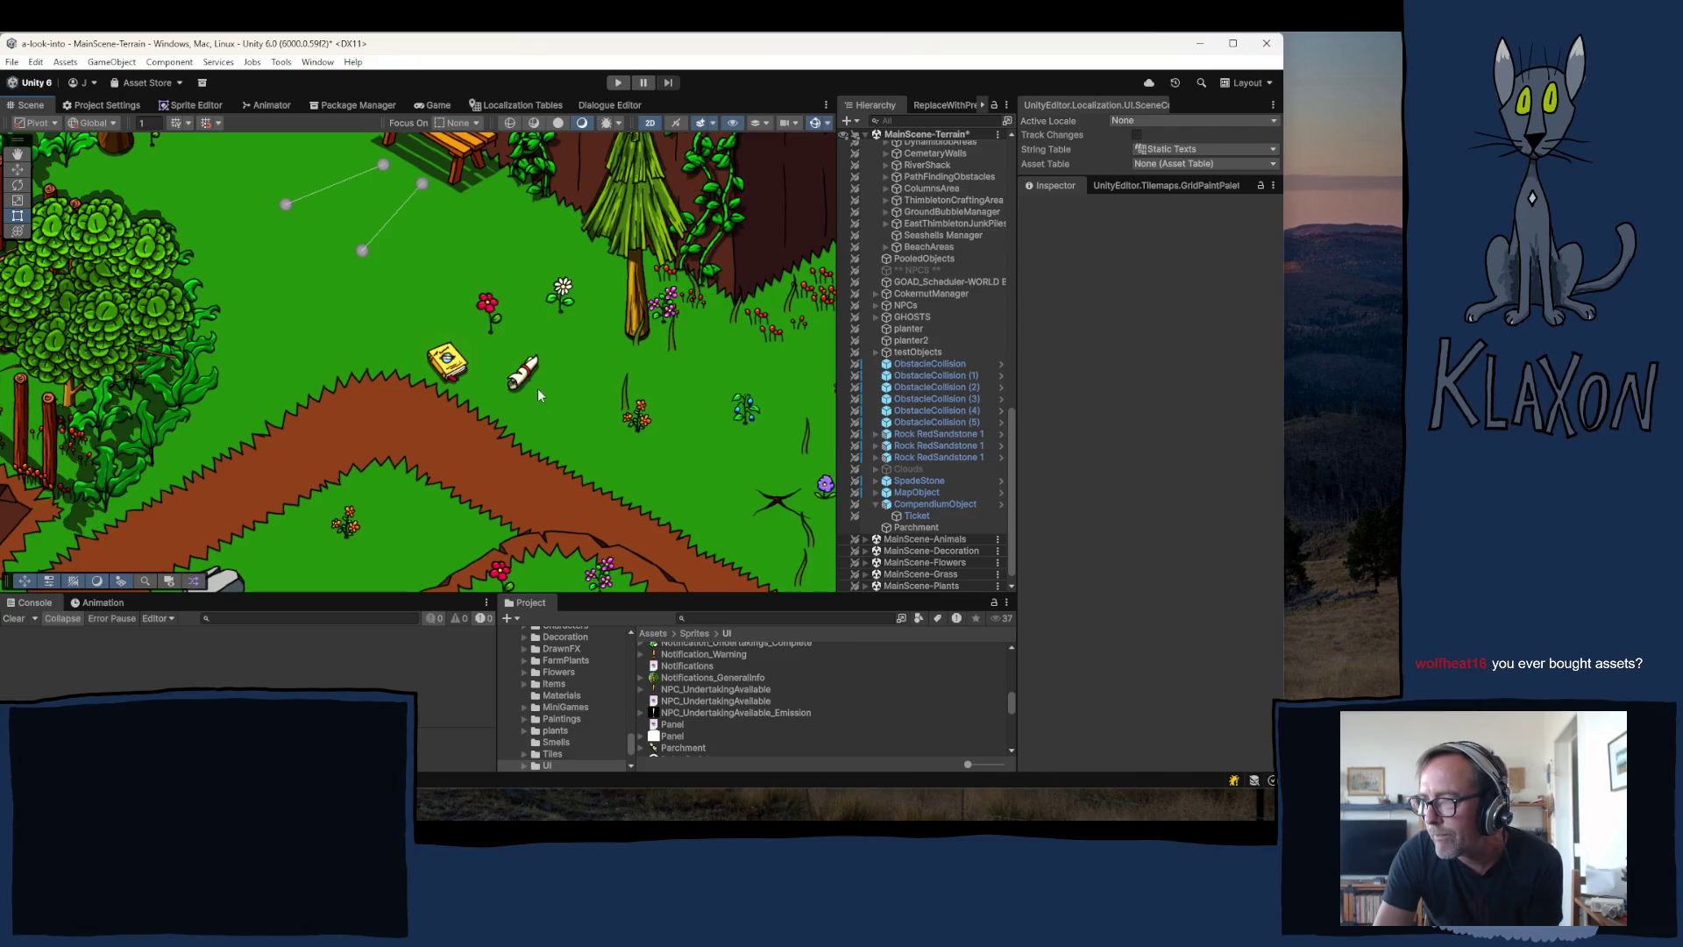
{"action": "scroll", "coordinate": [555, 406], "scroll_direction": "up", "scroll_amount": 5}
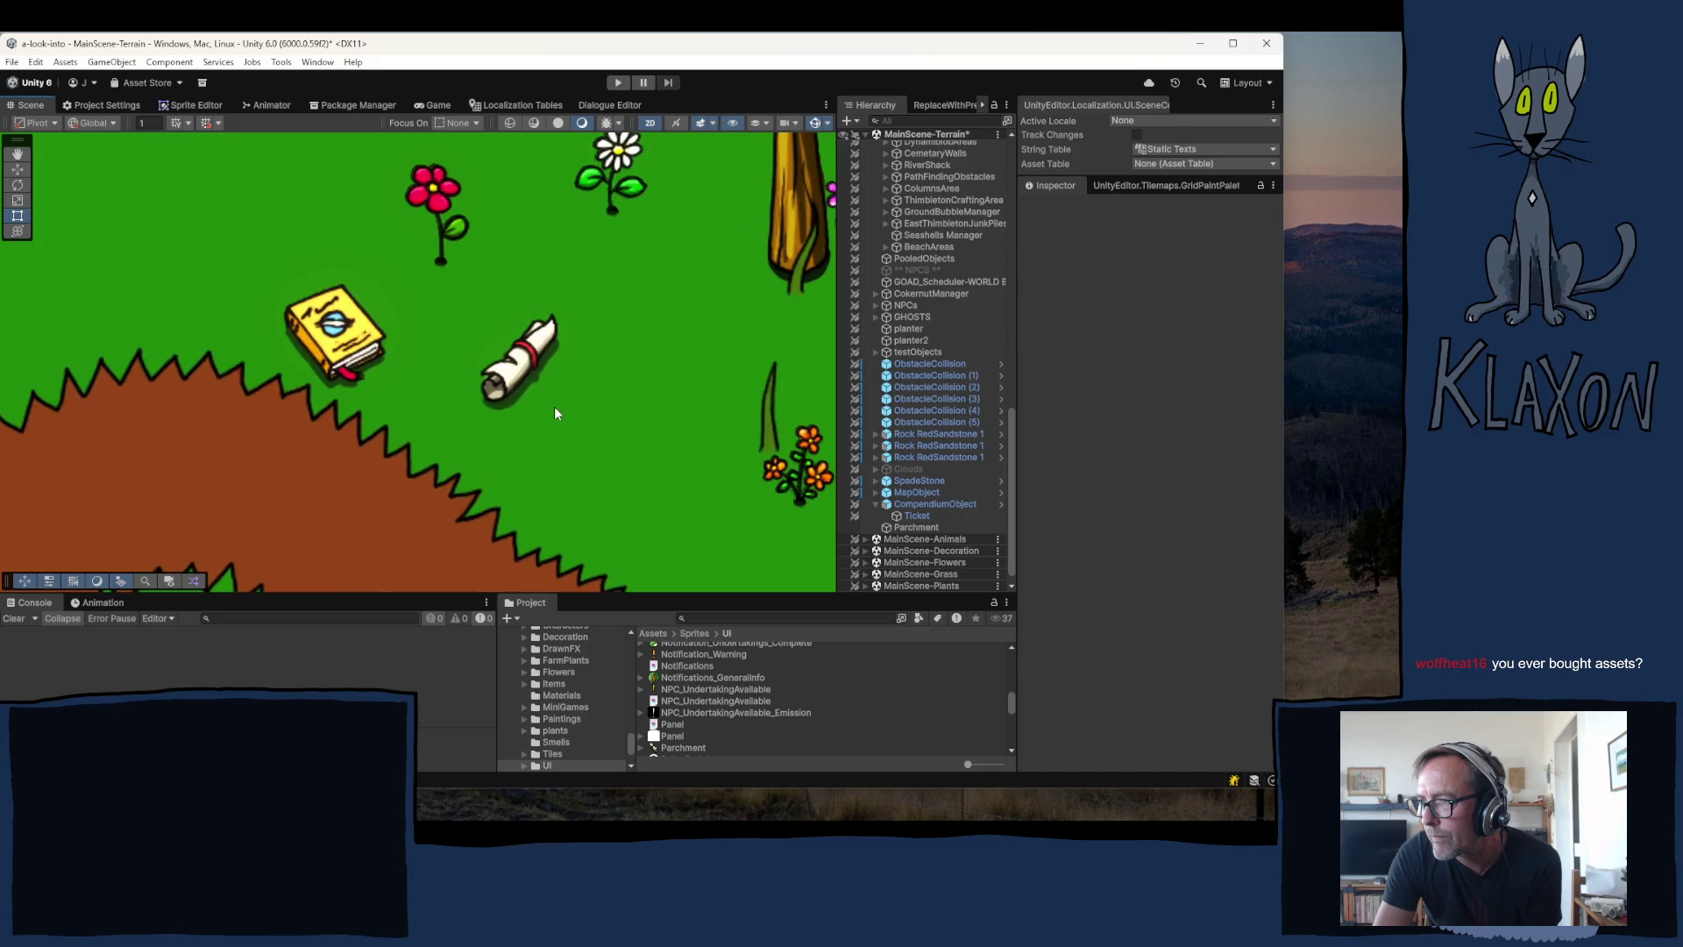
{"action": "scroll", "coordinate": [554, 407], "scroll_direction": "up", "scroll_amount": 5}
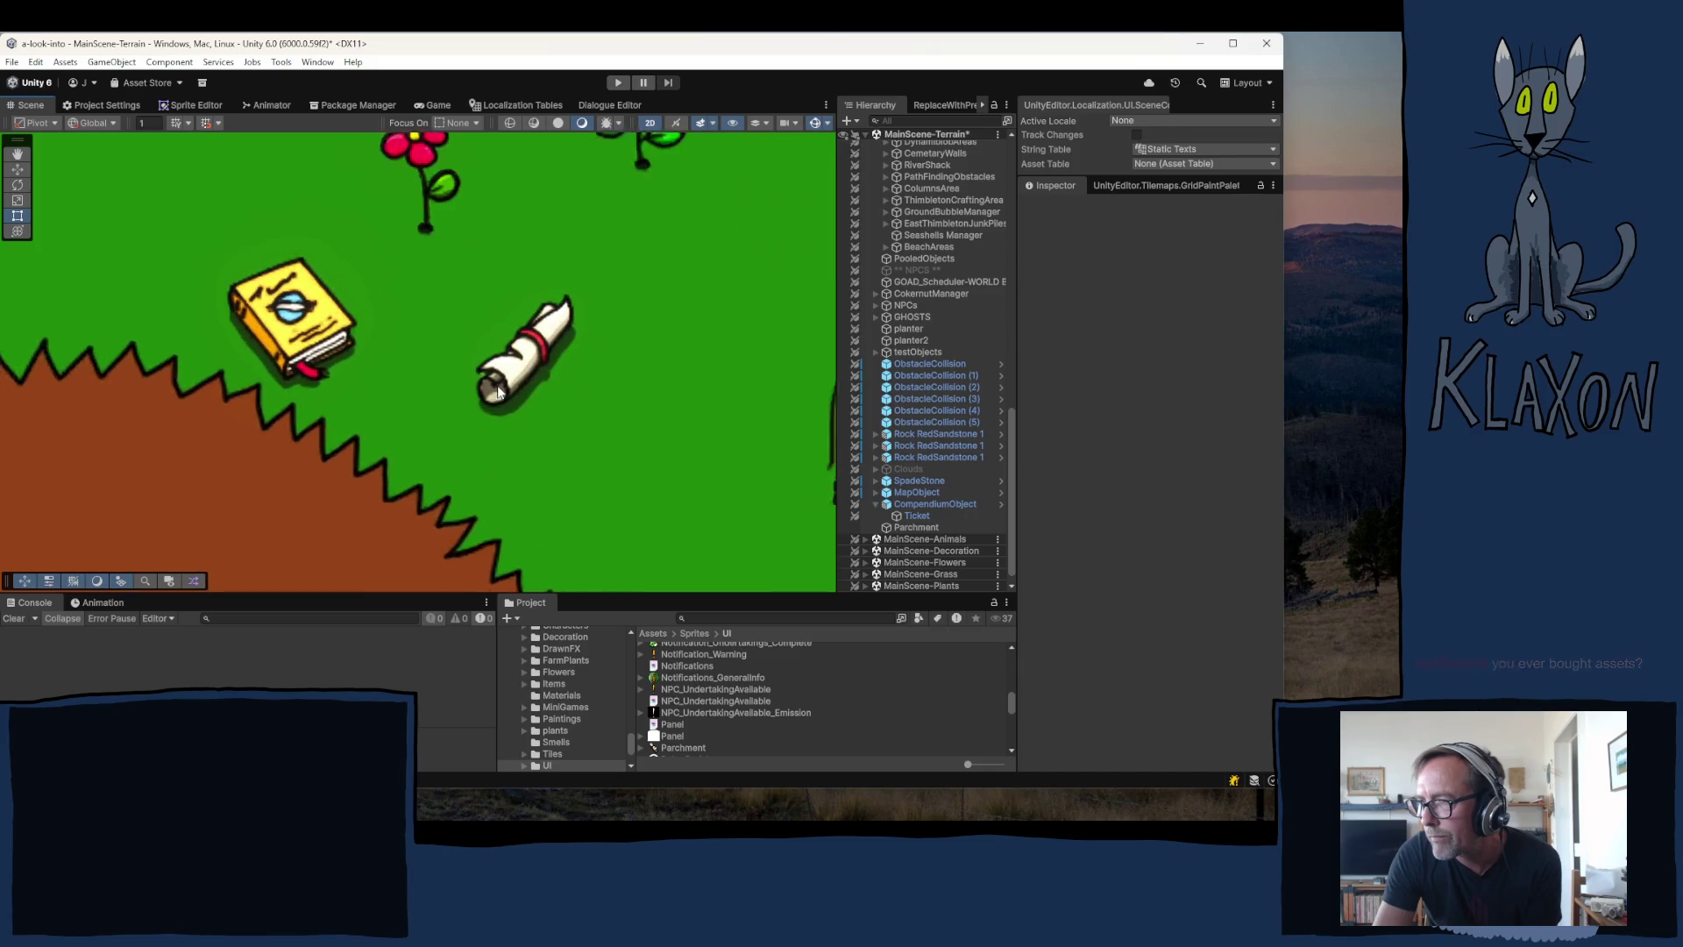
{"action": "scroll", "coordinate": [488, 383], "scroll_direction": "up", "scroll_amount": 2}
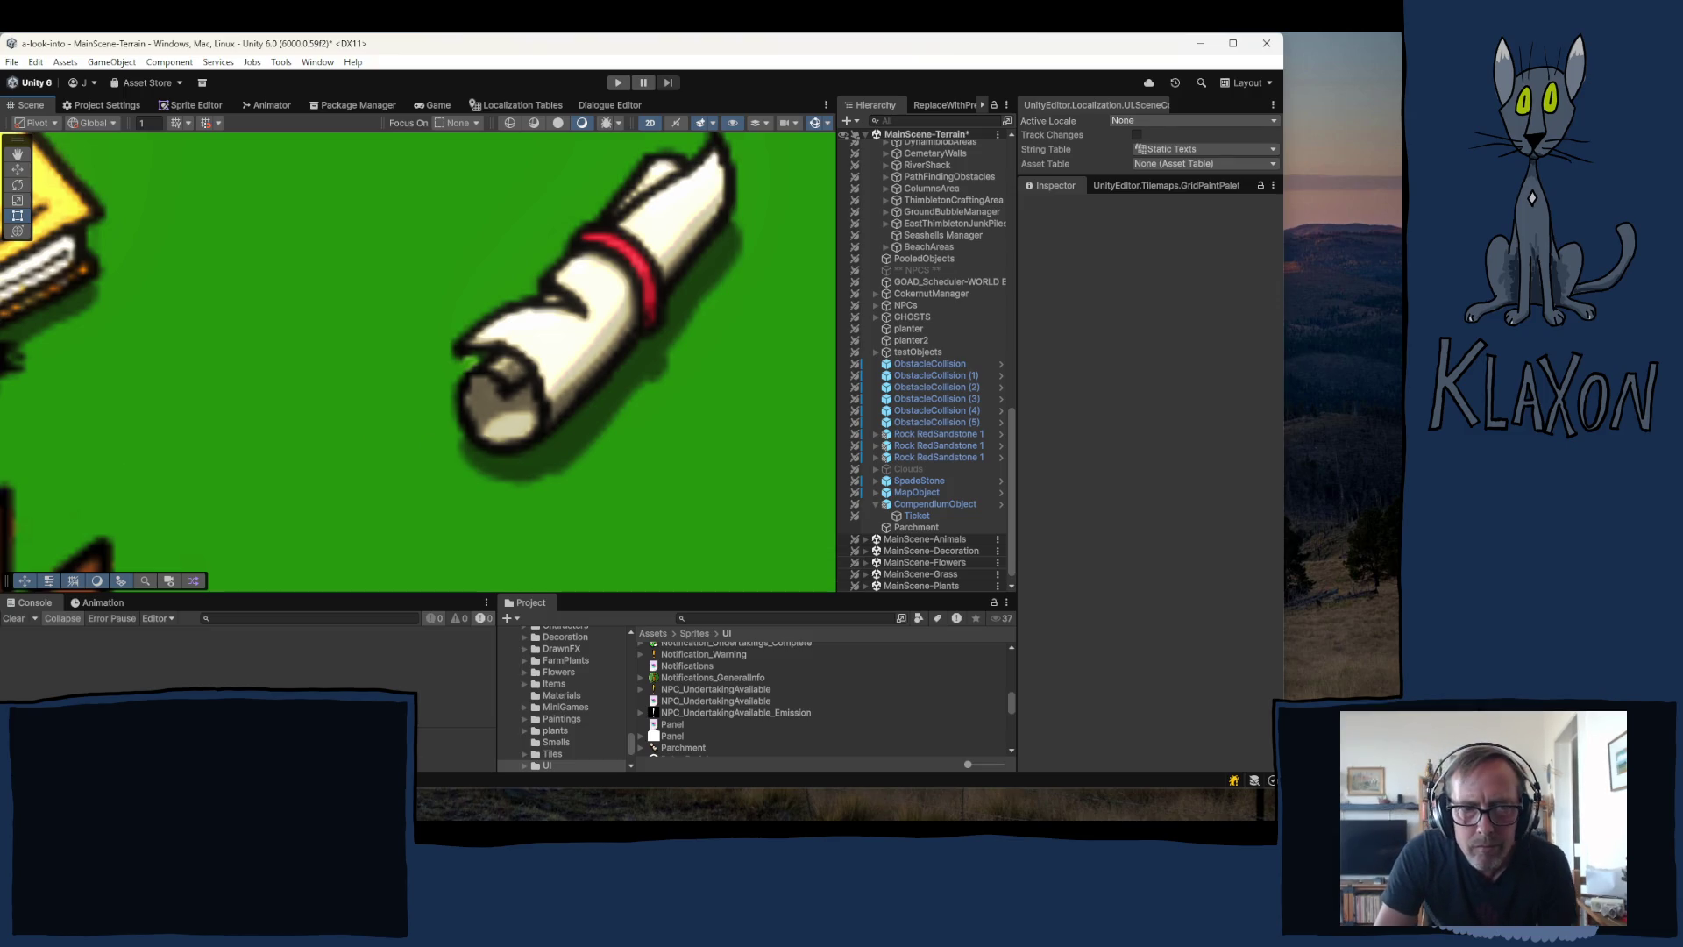
- Bring up Parchment.png in Krita, zoom on the scroll, and expand Group 26
{"action": "key", "text": "alt+Tab"}
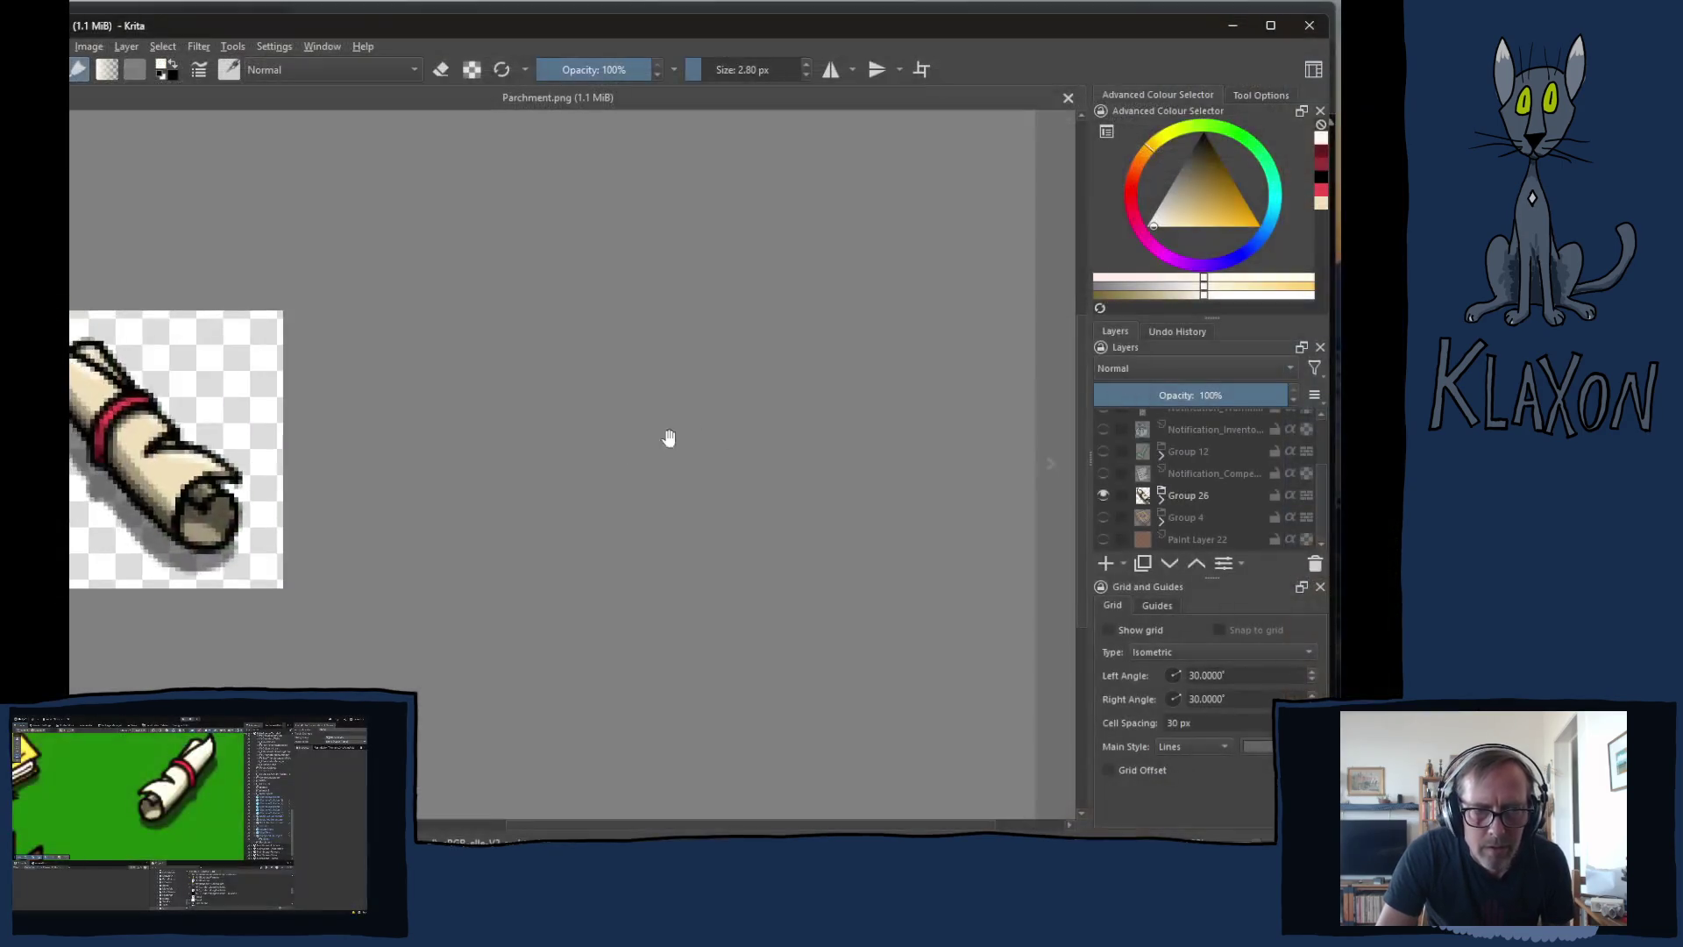
{"action": "scroll", "coordinate": [491, 504], "scroll_direction": "up", "scroll_amount": 4}
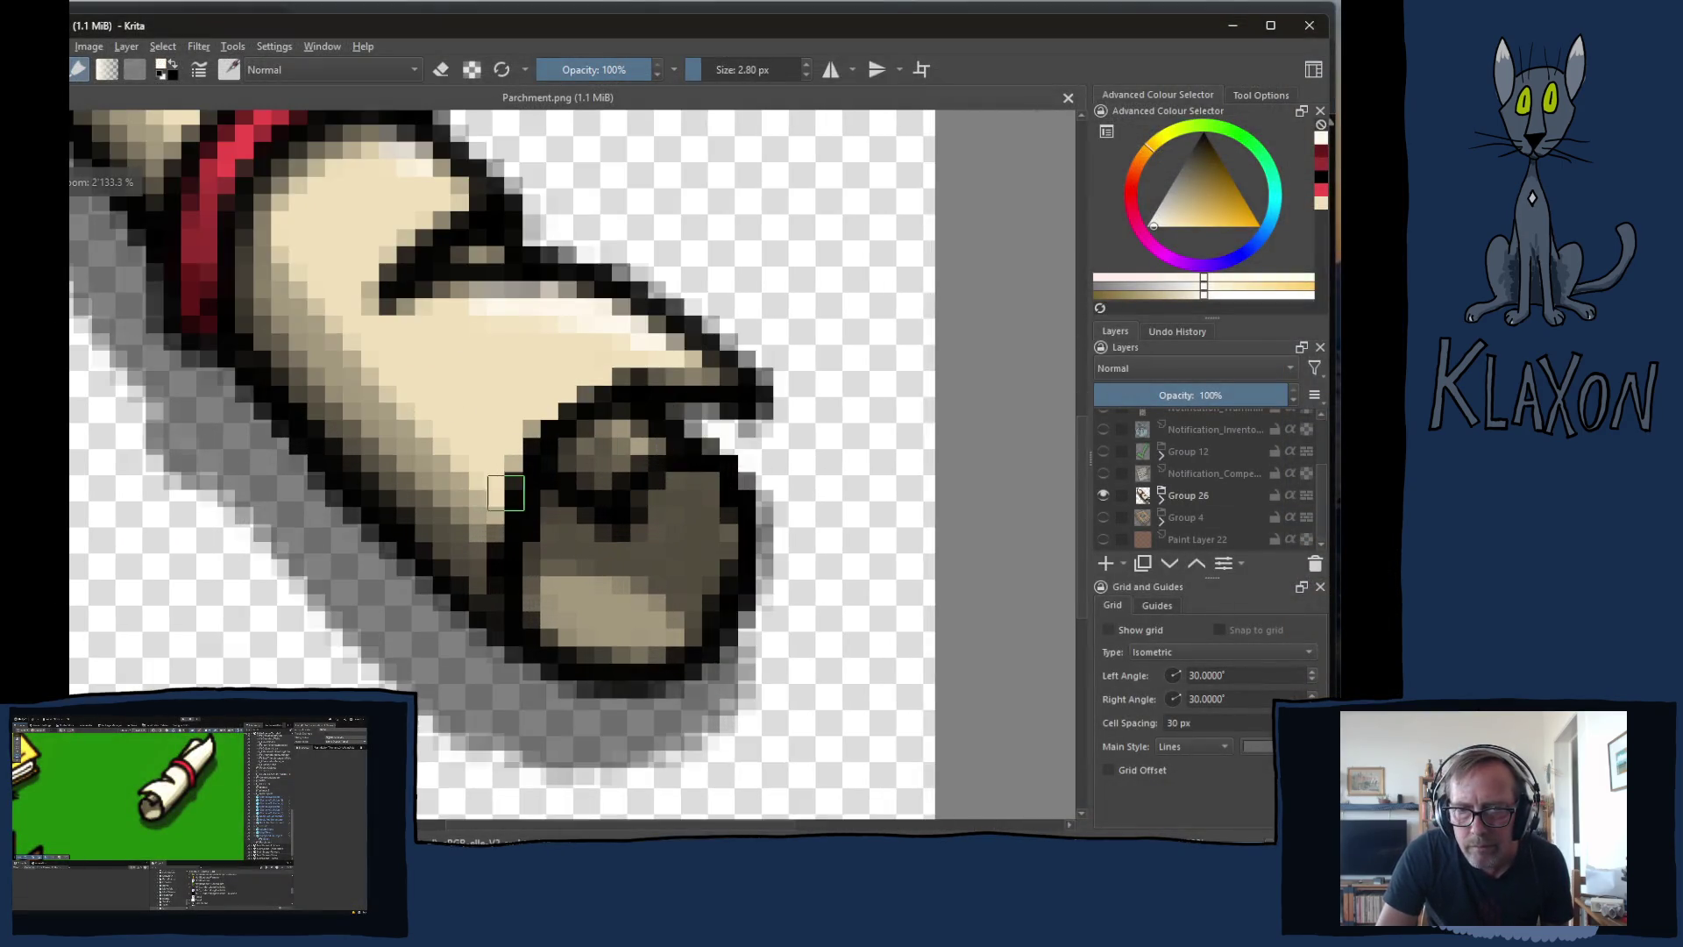
{"action": "scroll", "coordinate": [515, 493], "scroll_direction": "down", "scroll_amount": 2}
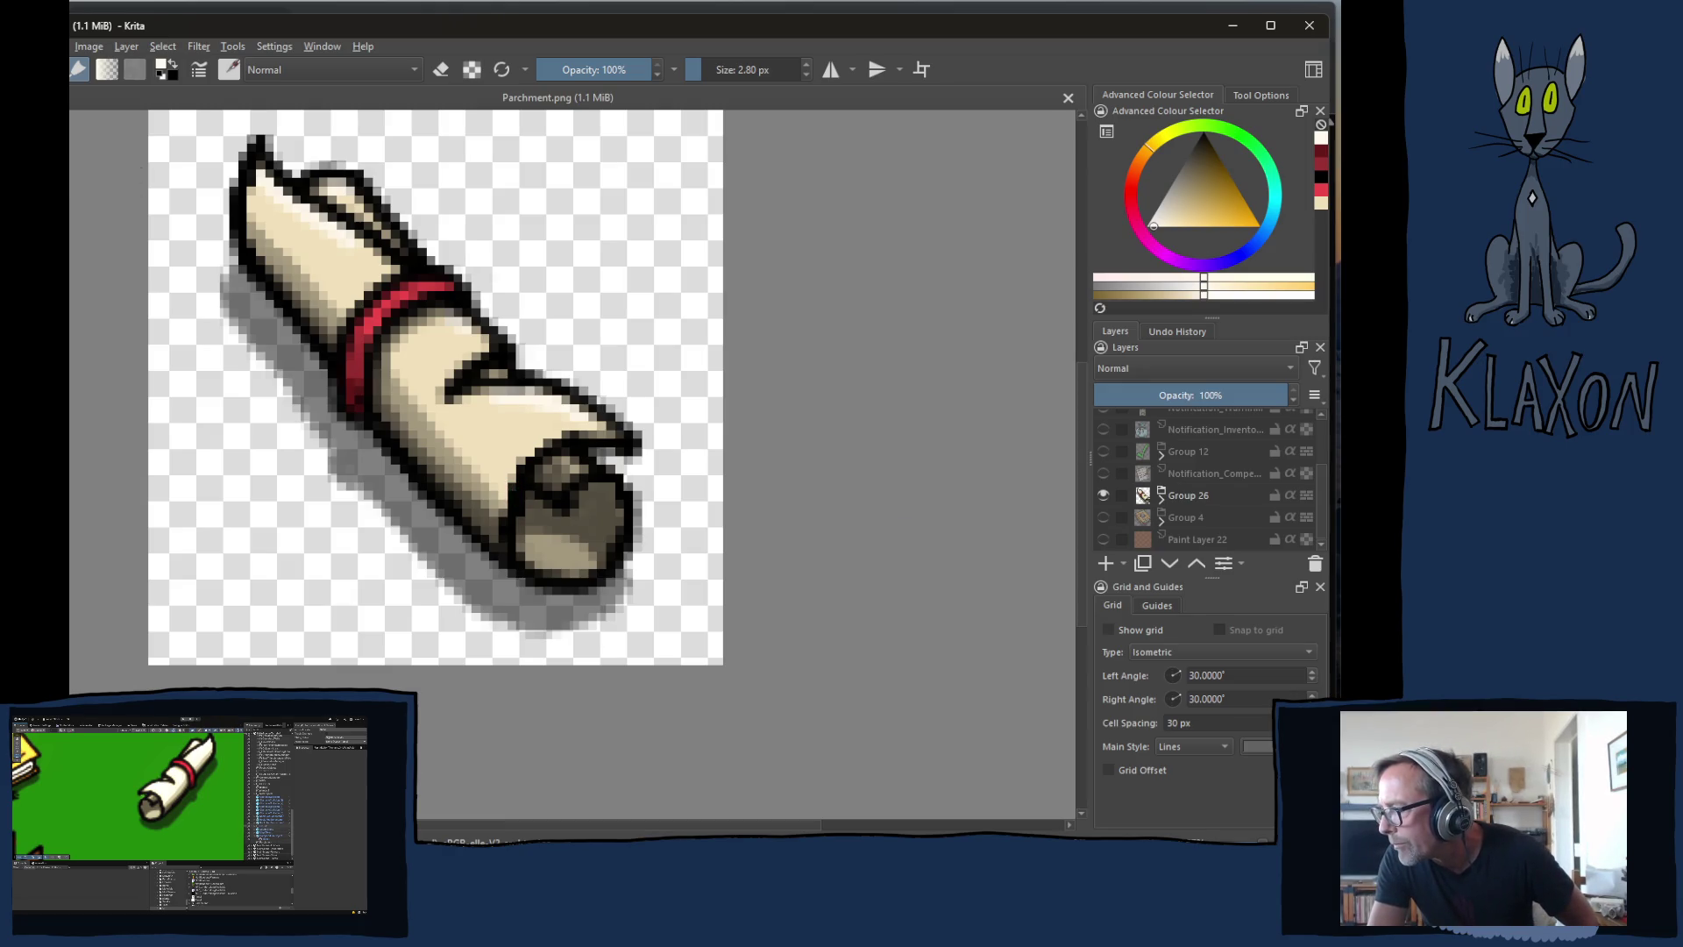
{"action": "key", "text": "alt+Tab"}
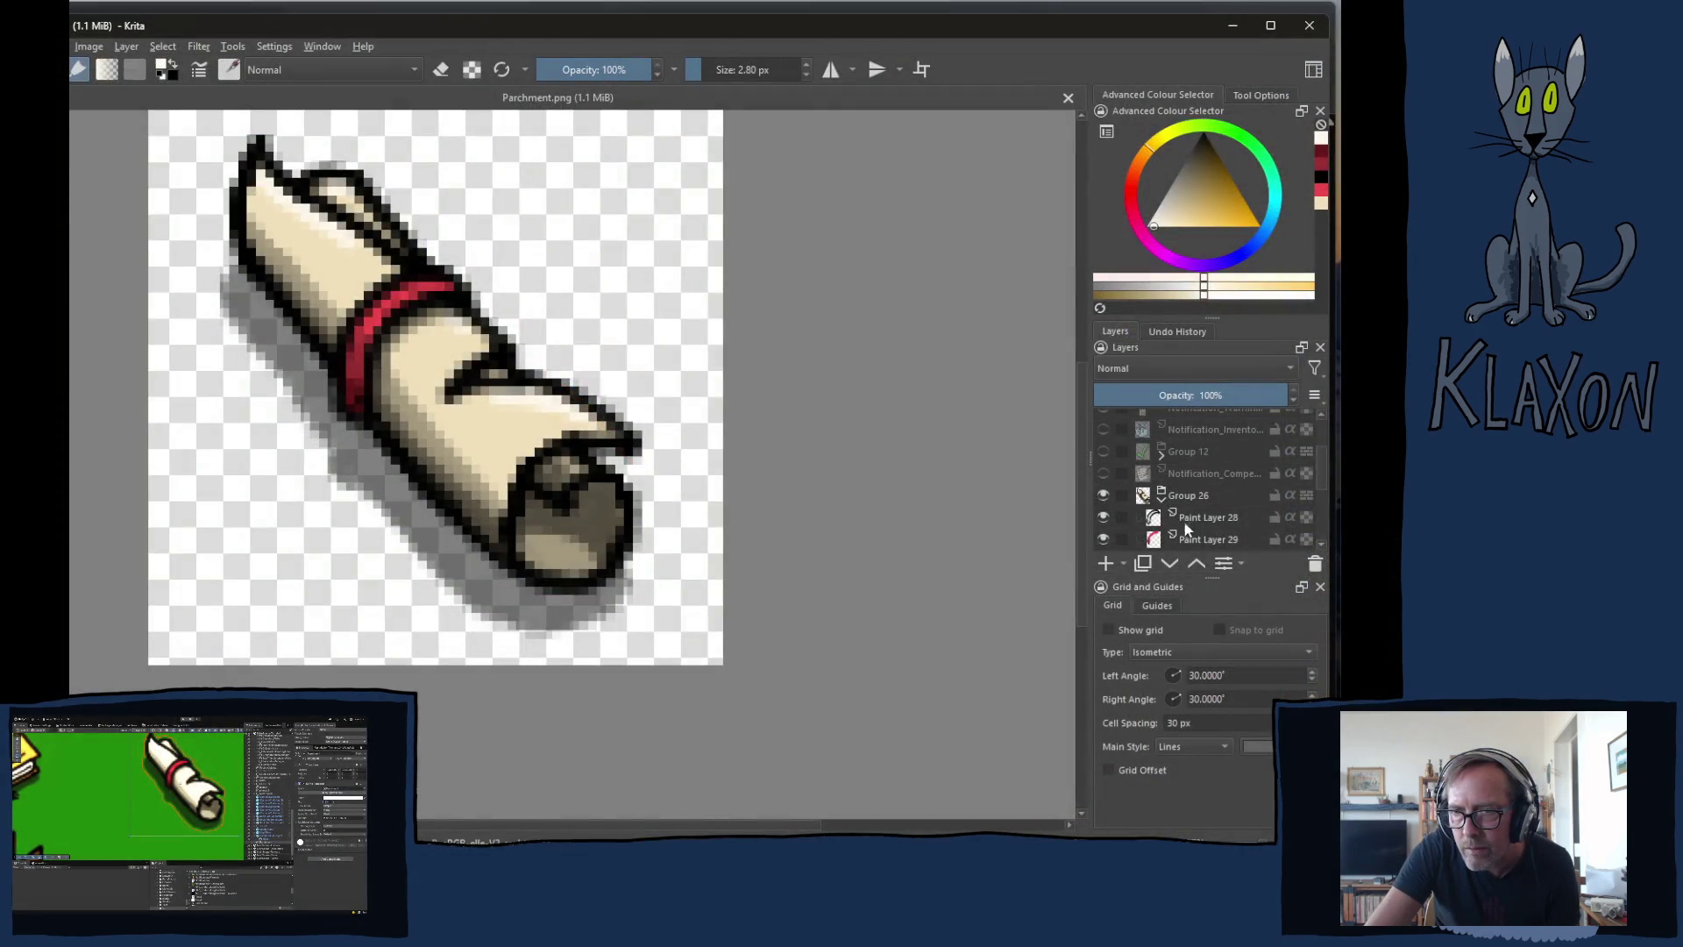
{"action": "left_click_drag", "start_coordinate": [1322, 472], "coordinate": [1319, 494]}
- On Paint Layer 2, pick a colour from the quick palette and mark the scroll's end black
{"action": "left_click", "coordinate": [1215, 494]}
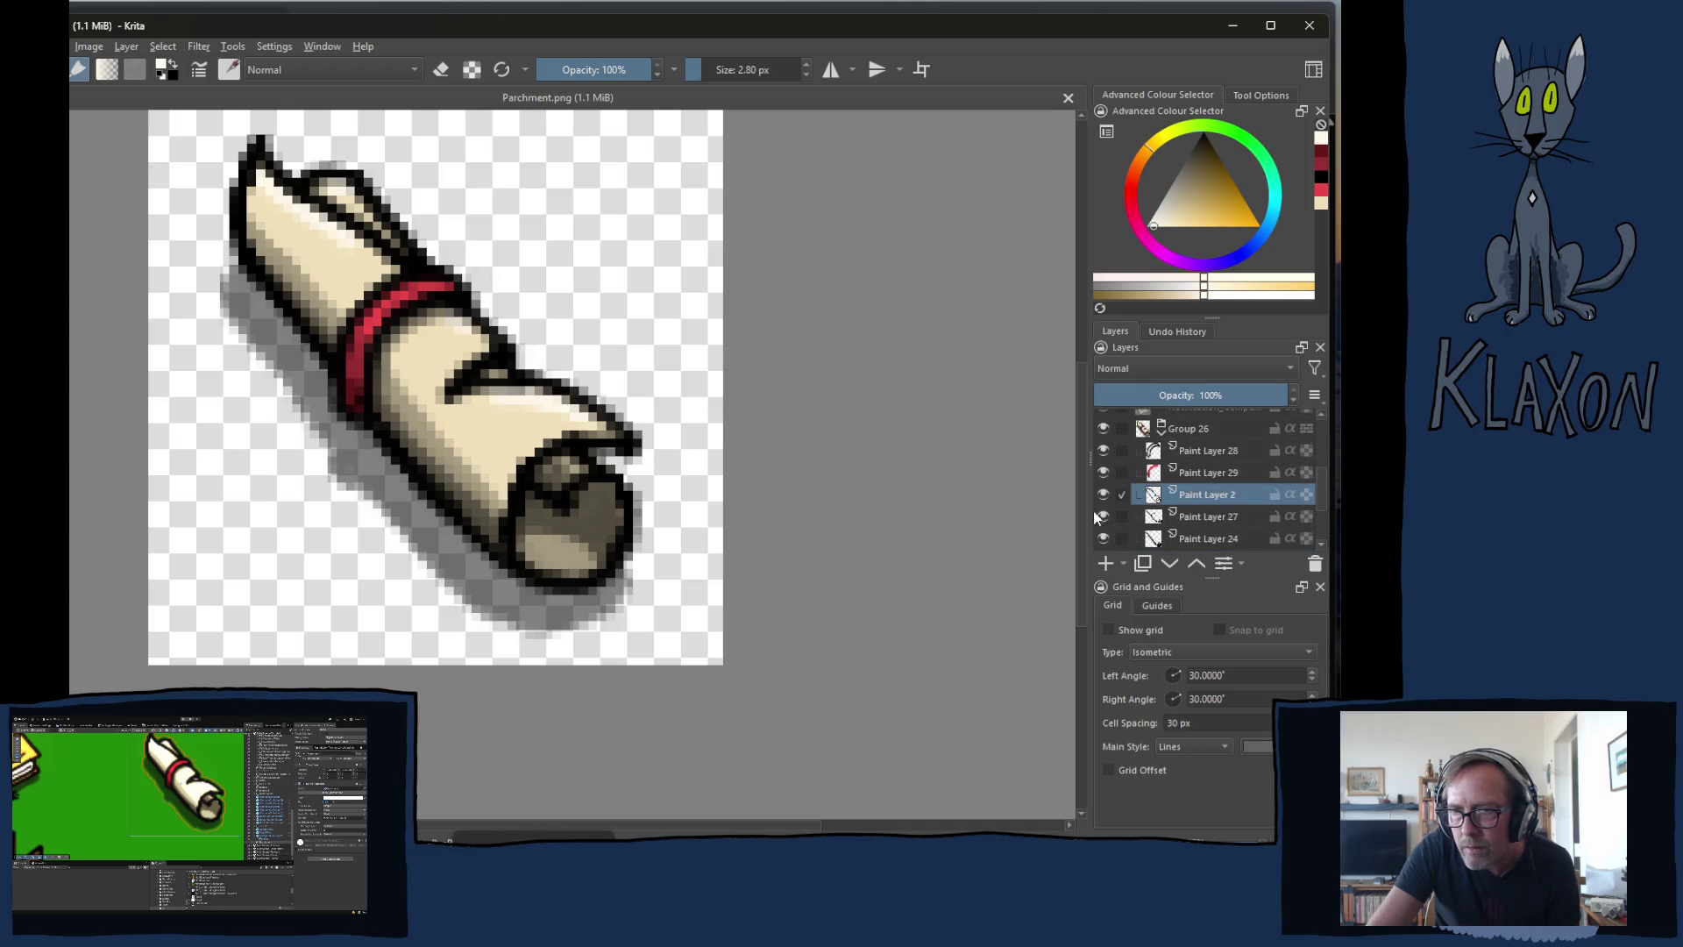
{"action": "key", "text": "e"}
{"action": "left_click", "coordinate": [783, 510]}
{"action": "key", "text": "e"}
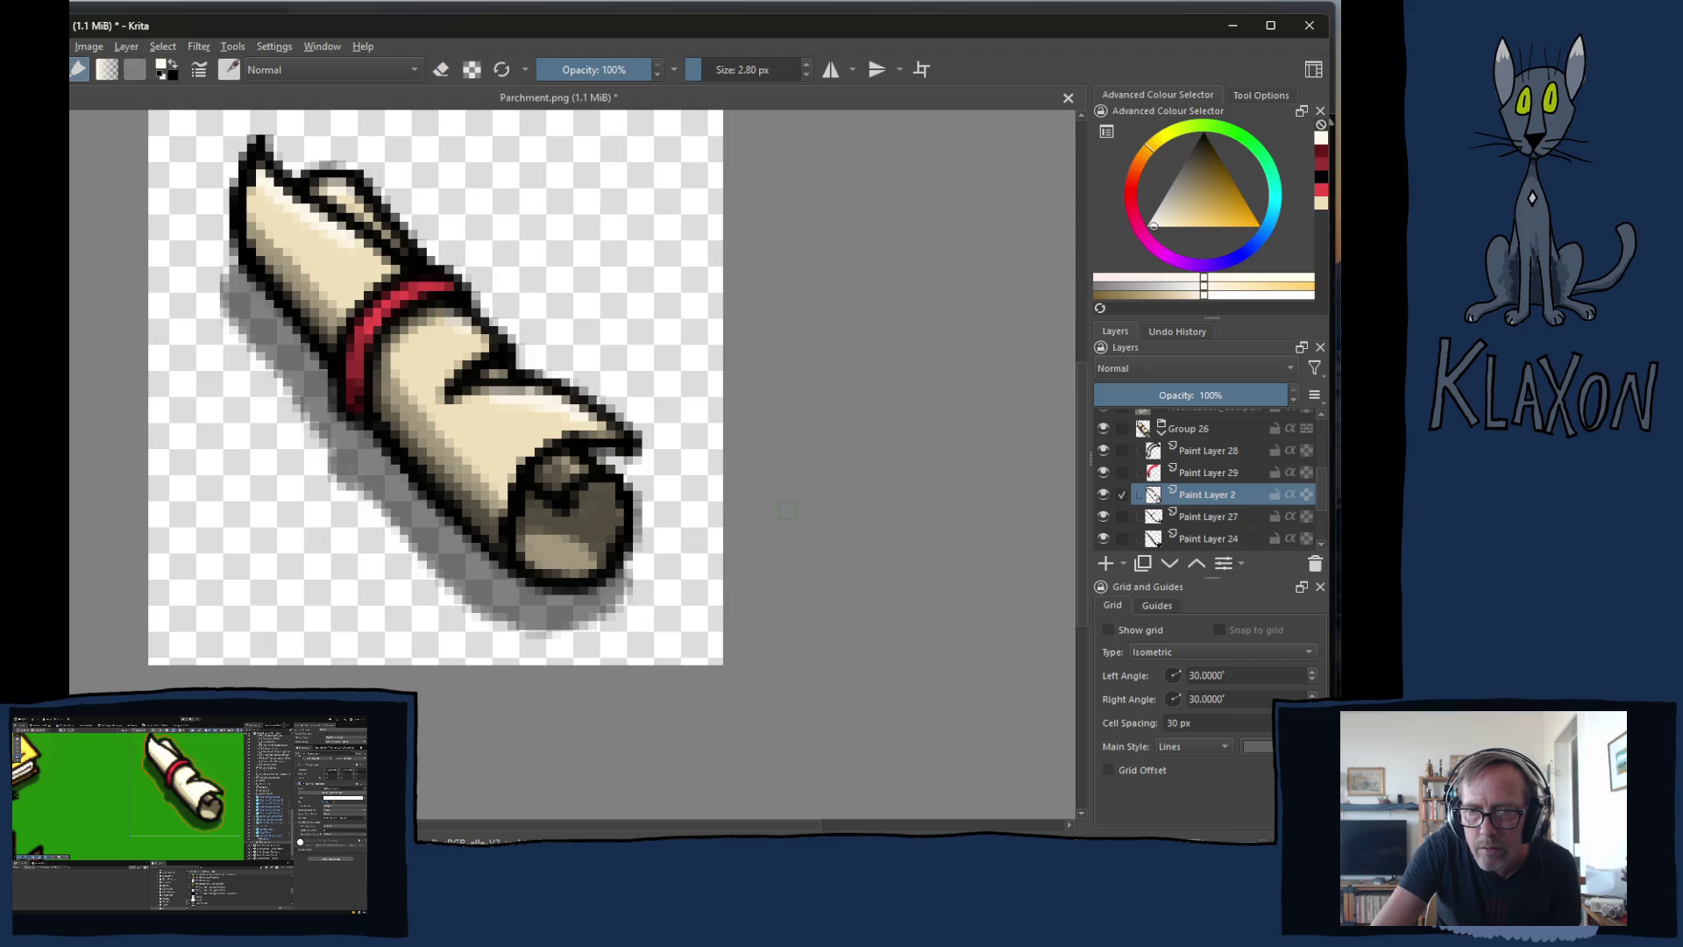
{"action": "right_click", "coordinate": [761, 523]}
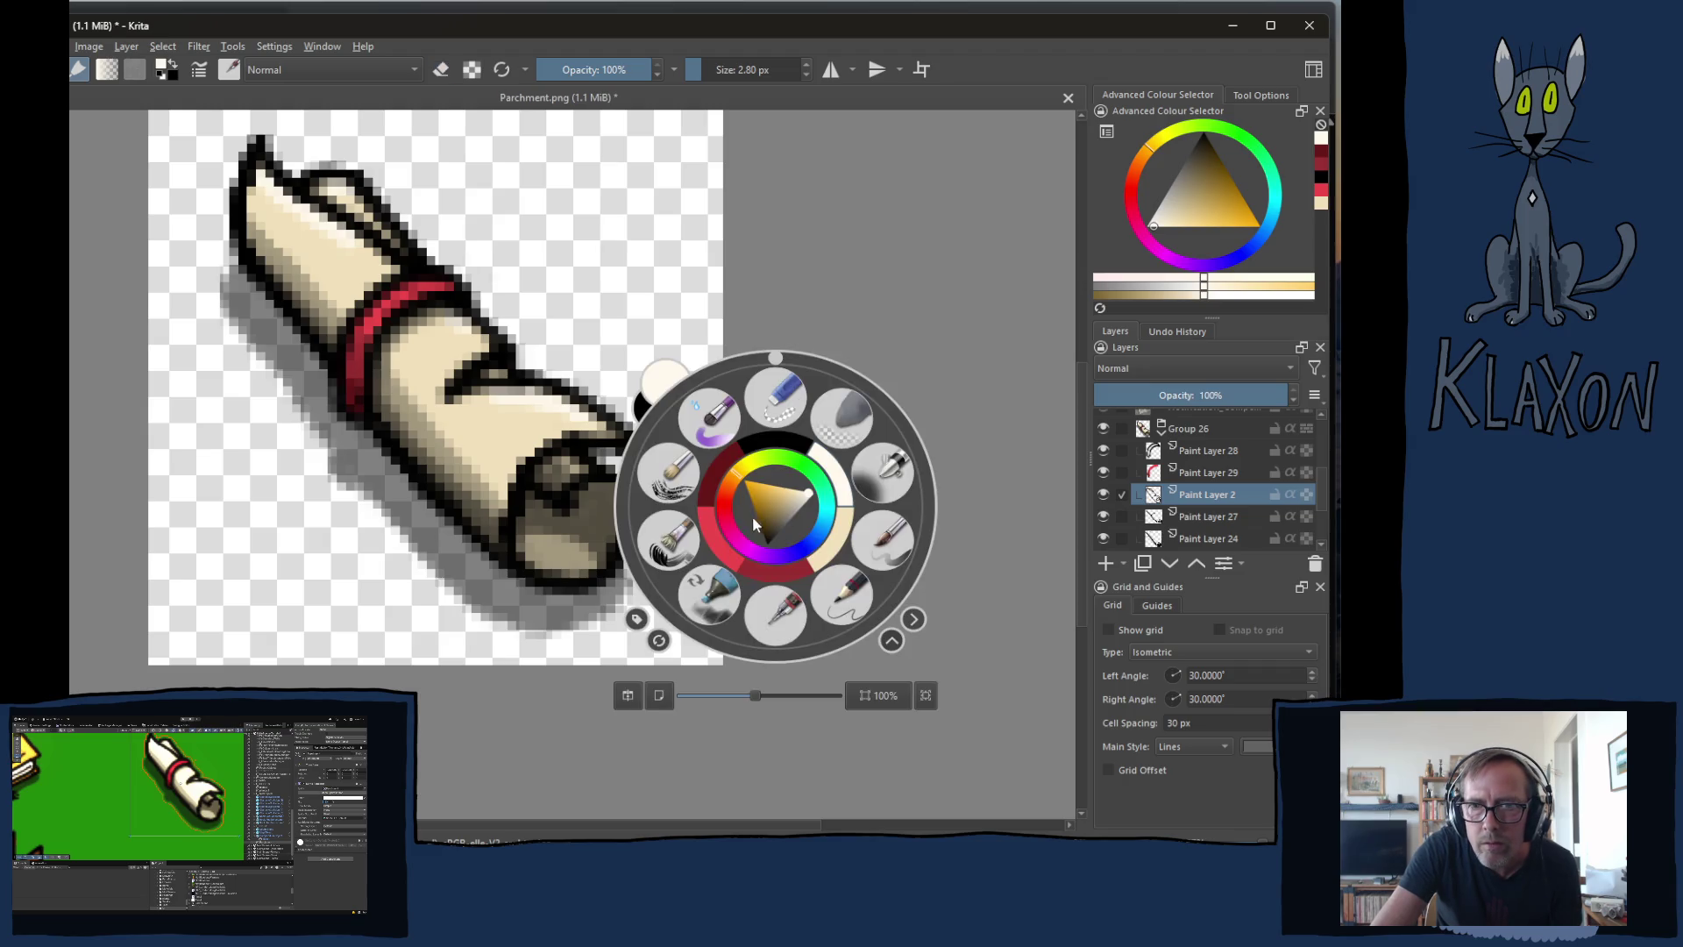
{"action": "left_click", "coordinate": [776, 441]}
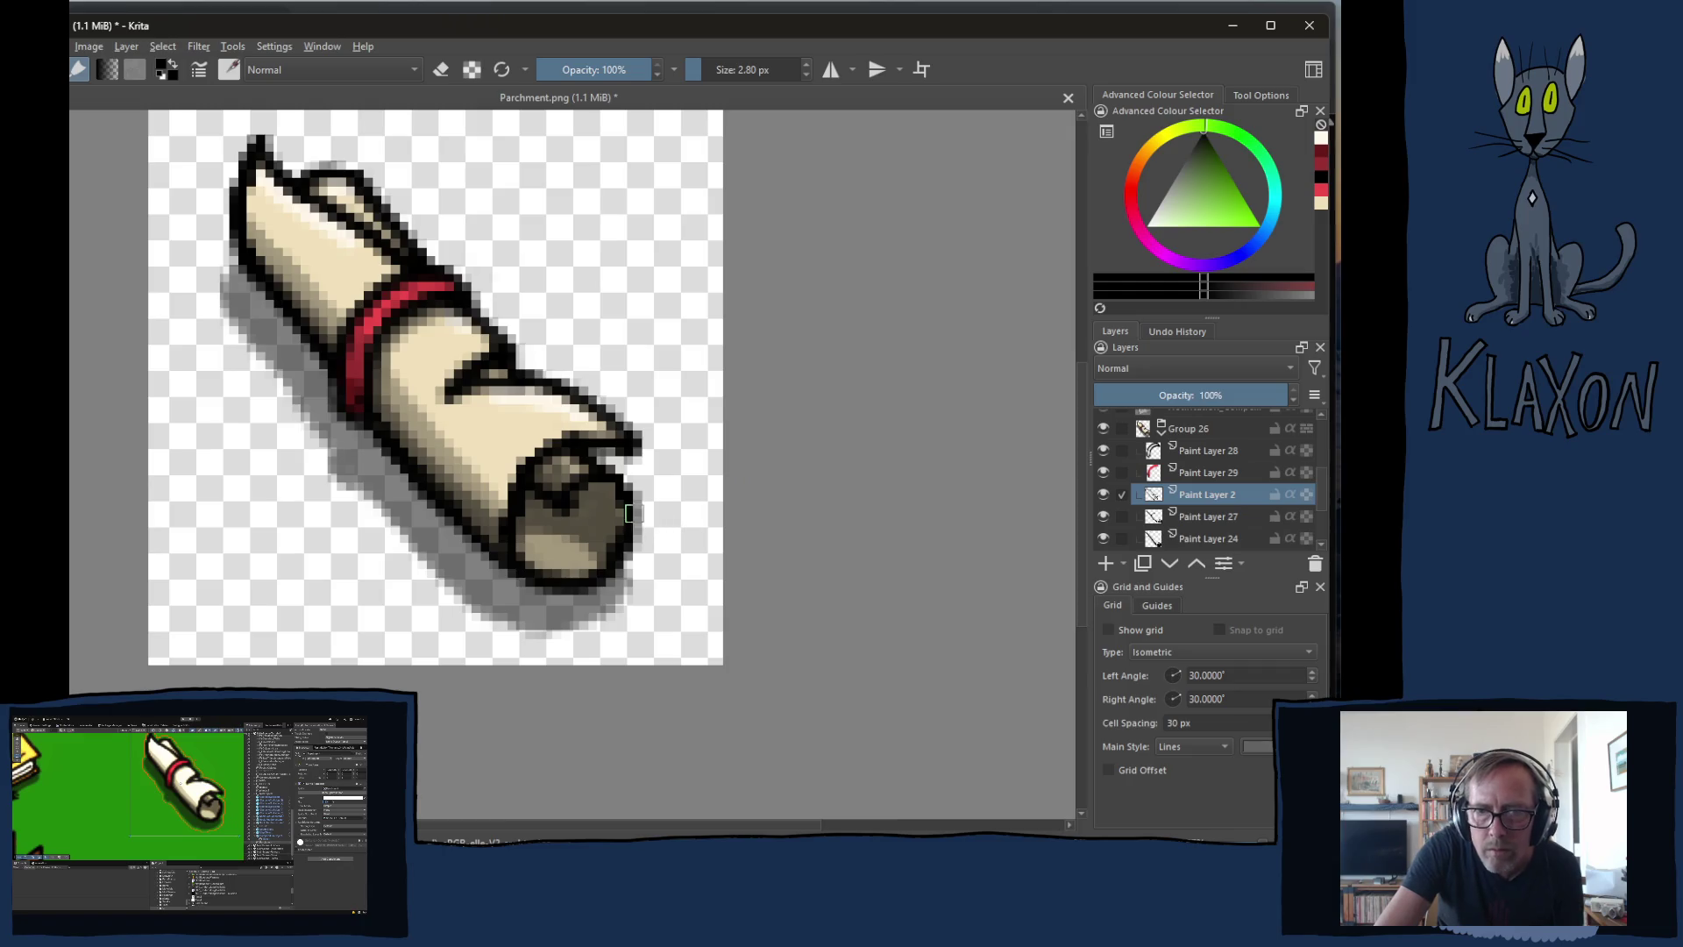
{"action": "left_click", "coordinate": [616, 487]}
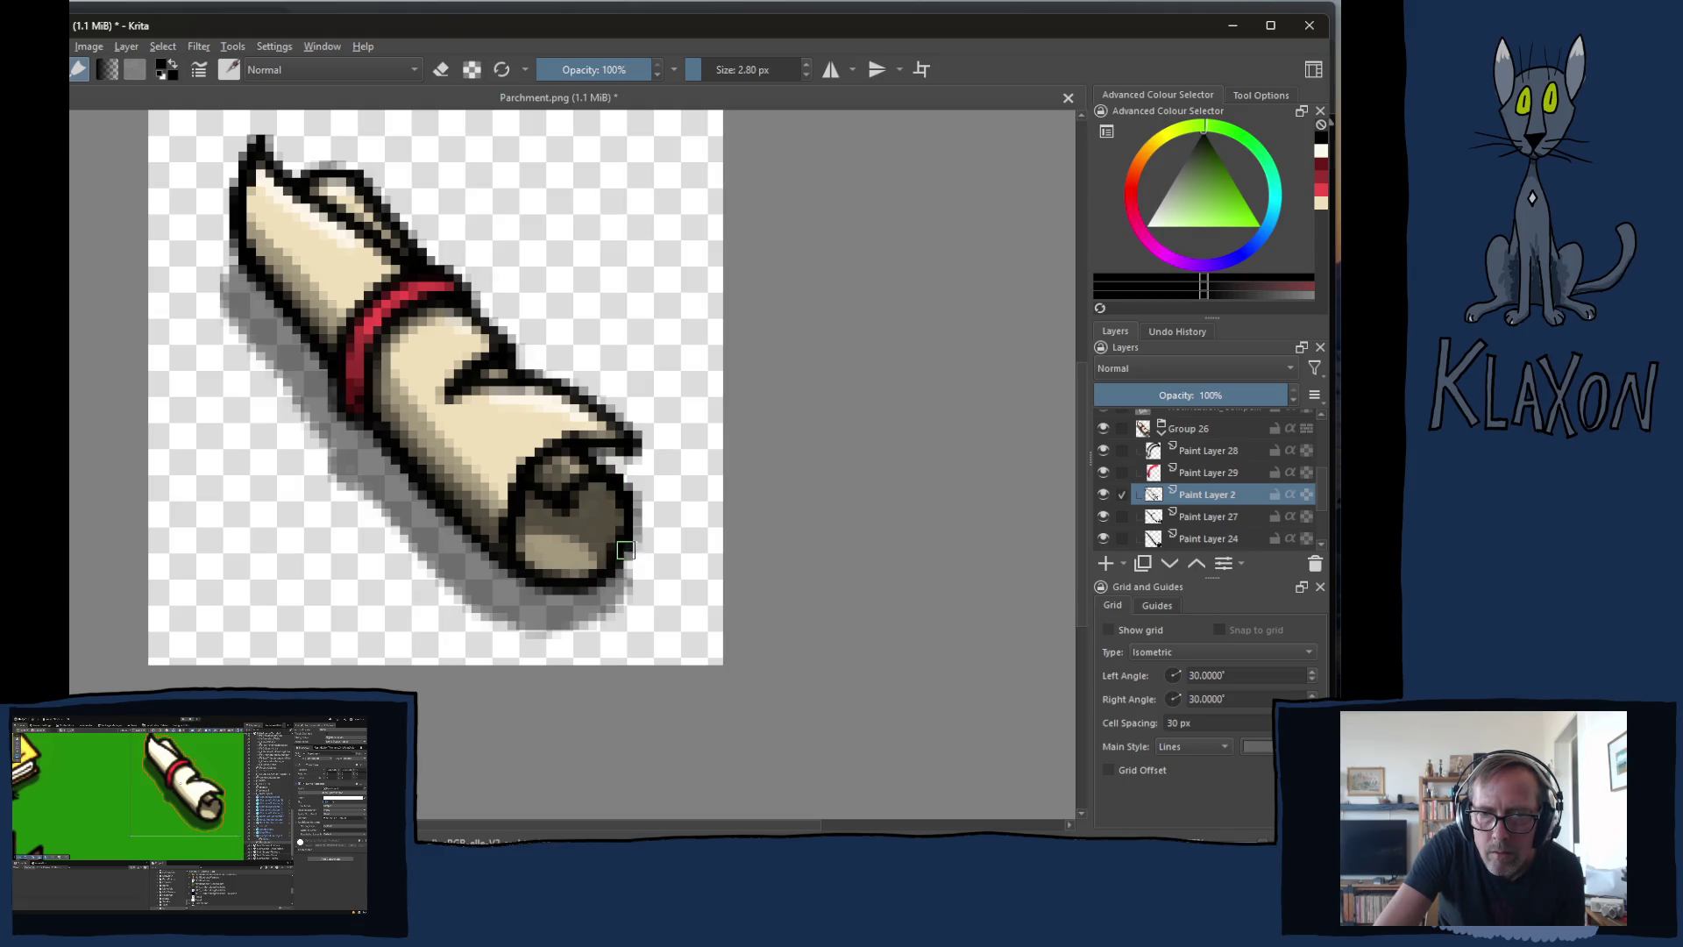
- Darken the end cap's edge, erase the extra pixels, and re-save Parchment.png
{"action": "key", "text": "e"}
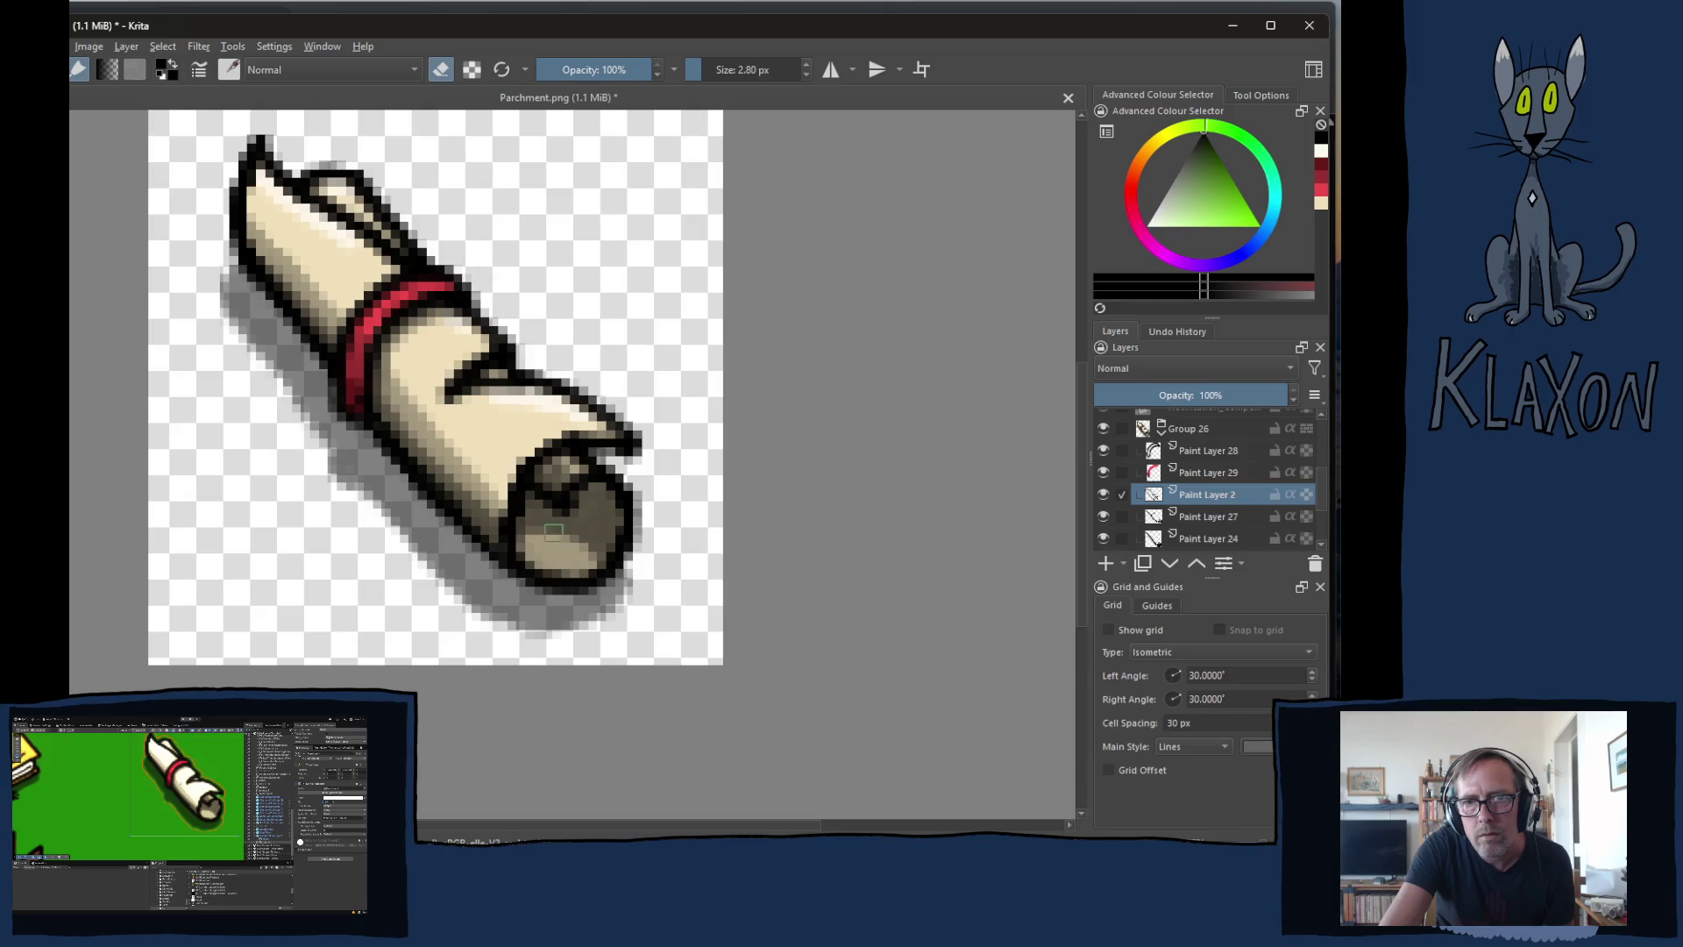
{"action": "key", "text": "e"}
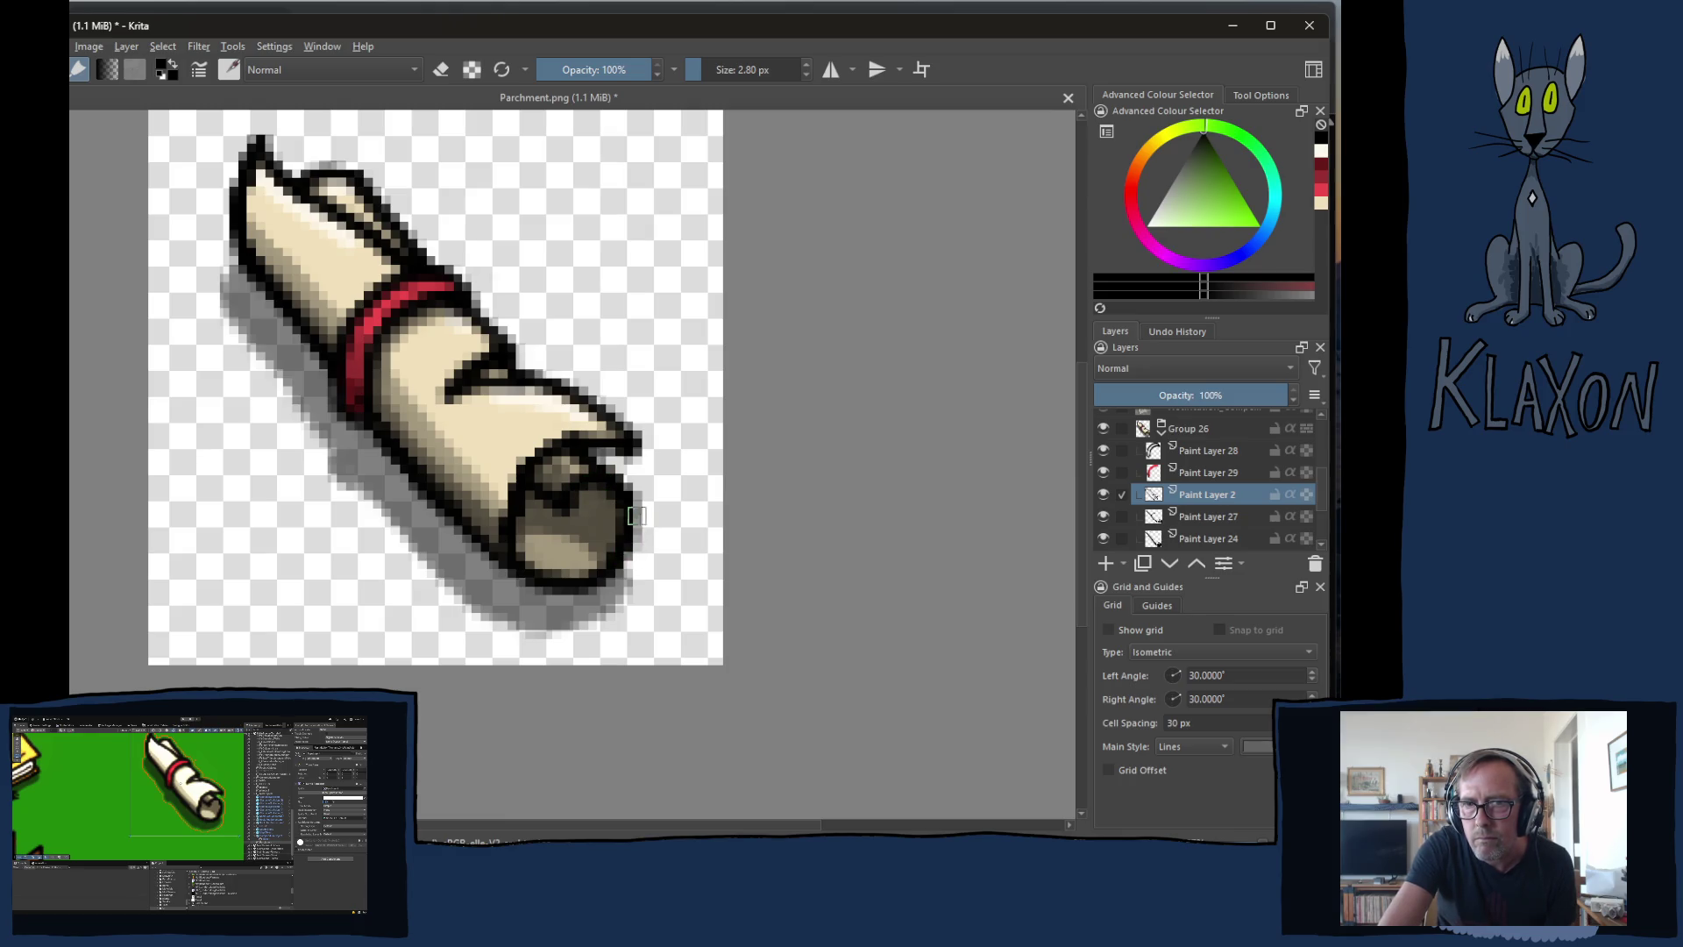
{"action": "left_click_drag", "start_coordinate": [633, 537], "coordinate": [637, 518]}
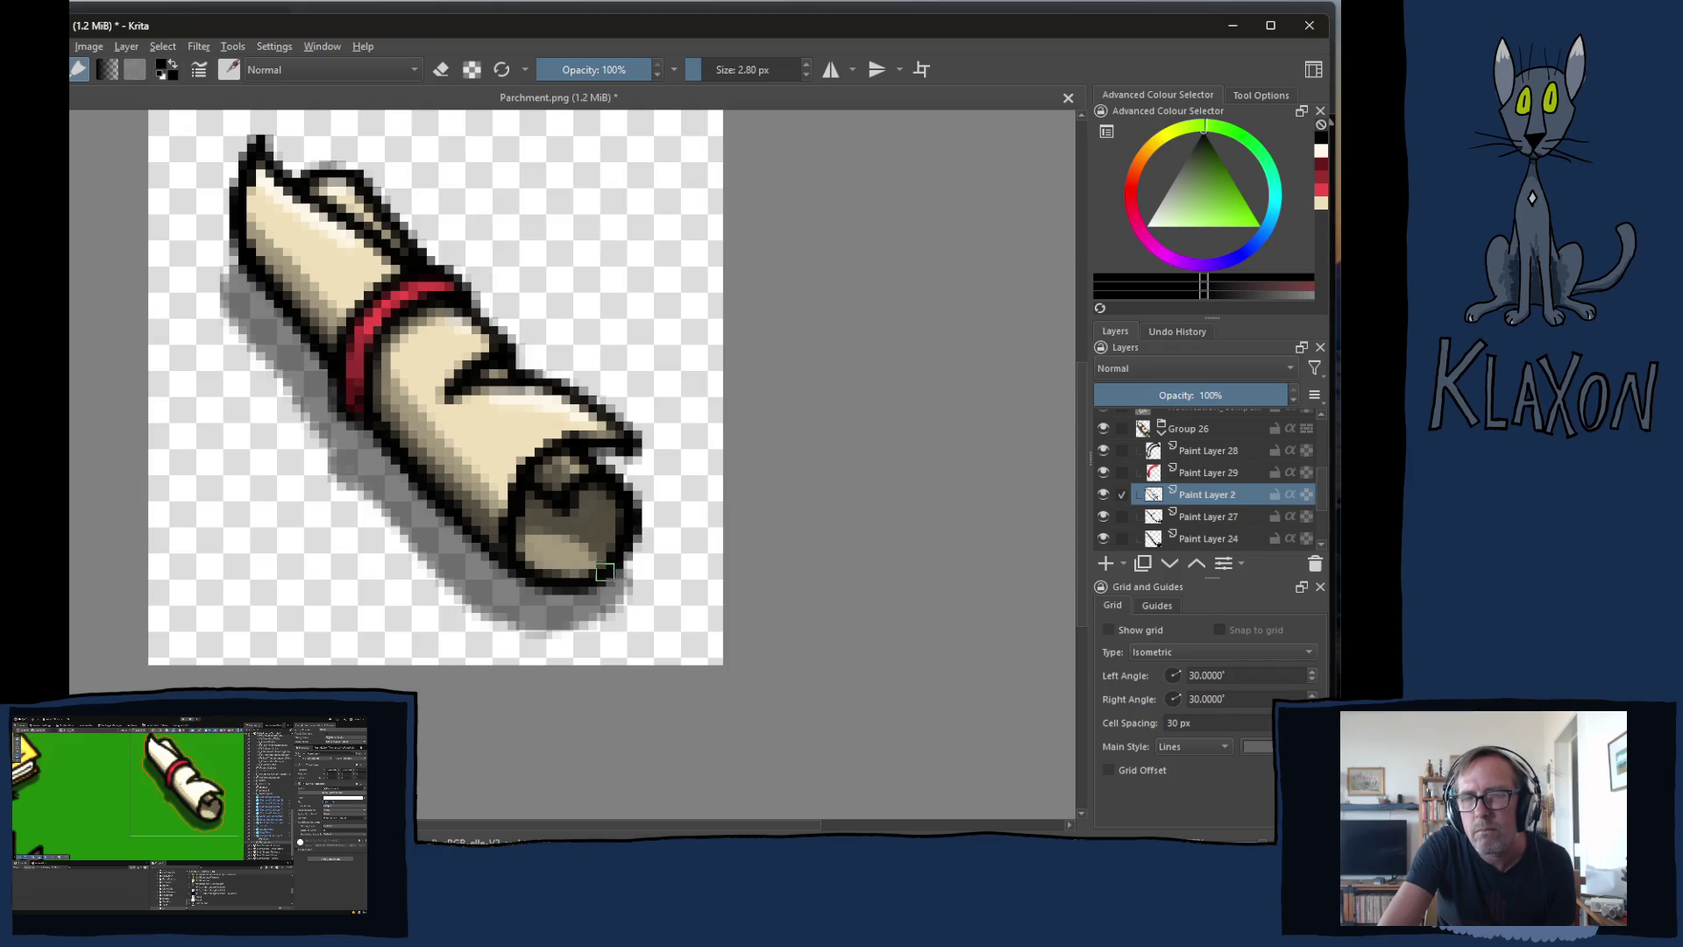
{"action": "key", "text": "e"}
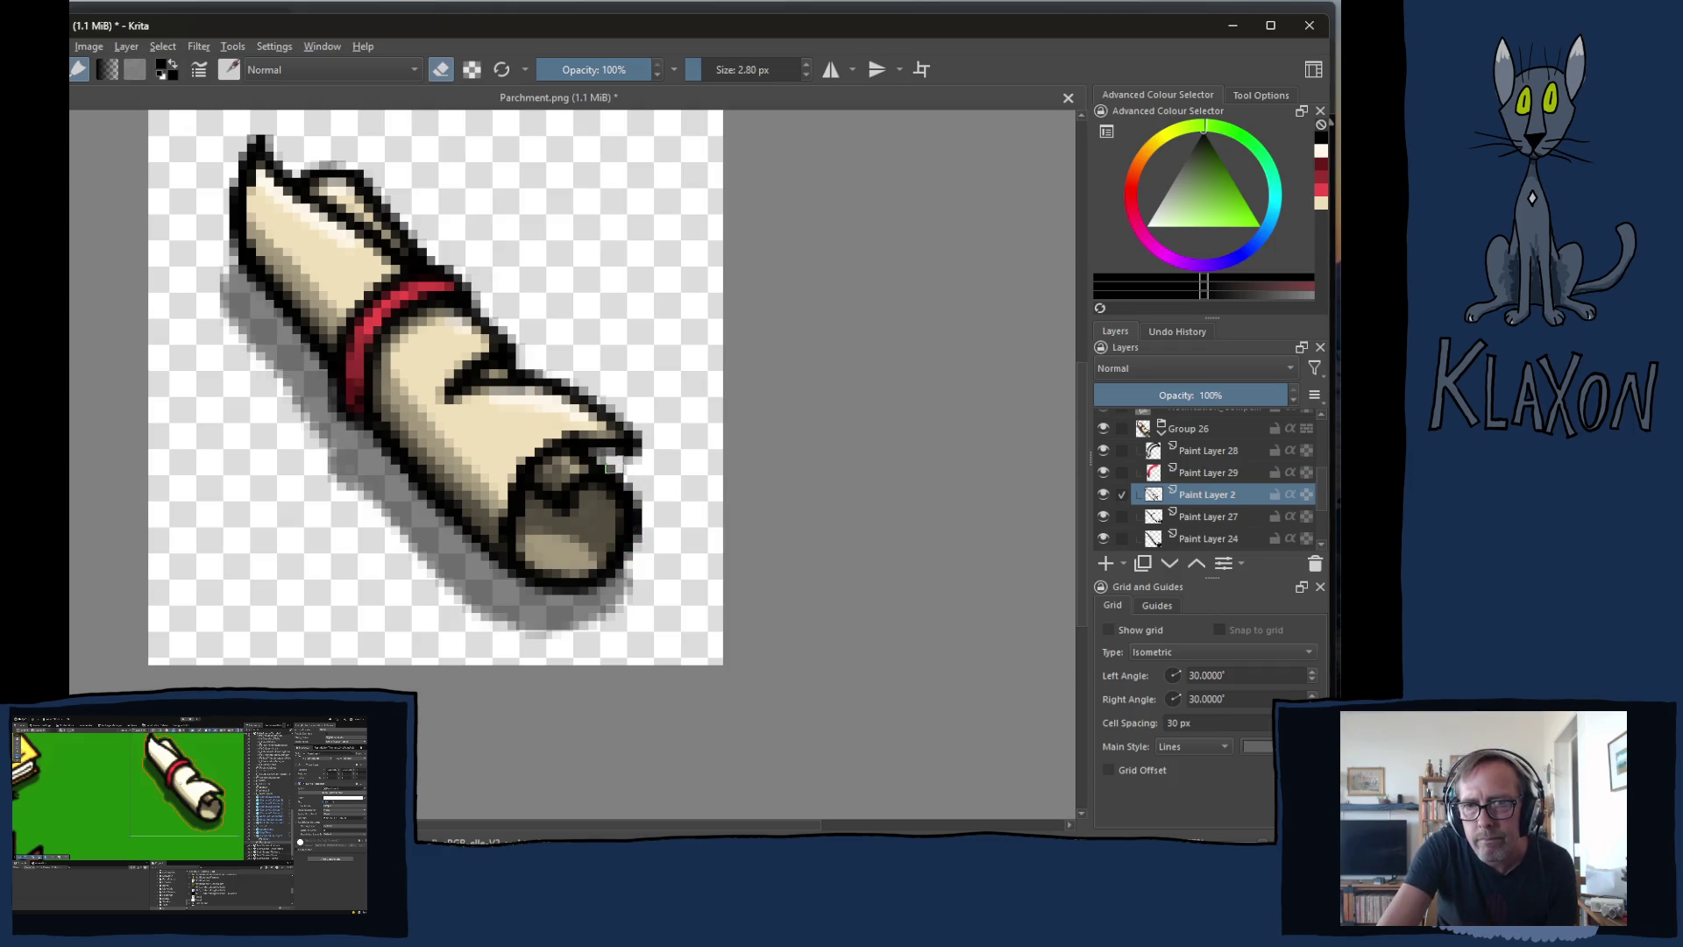
{"action": "left_click_drag", "start_coordinate": [624, 522], "coordinate": [617, 512]}
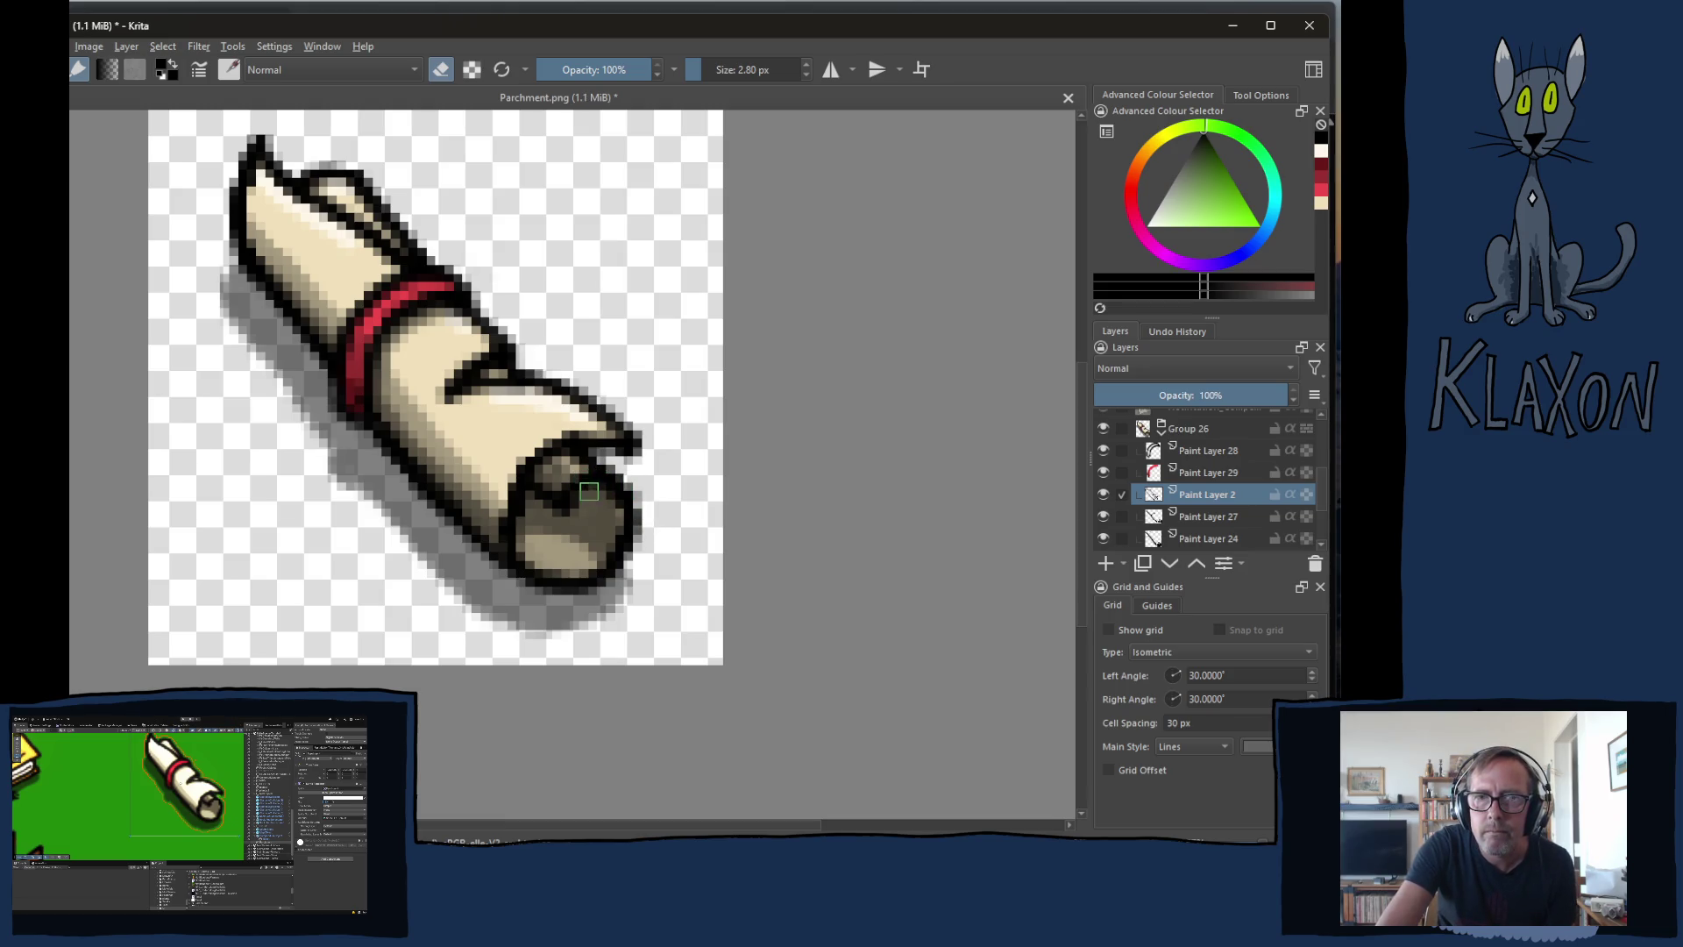
{"action": "key", "text": "e"}
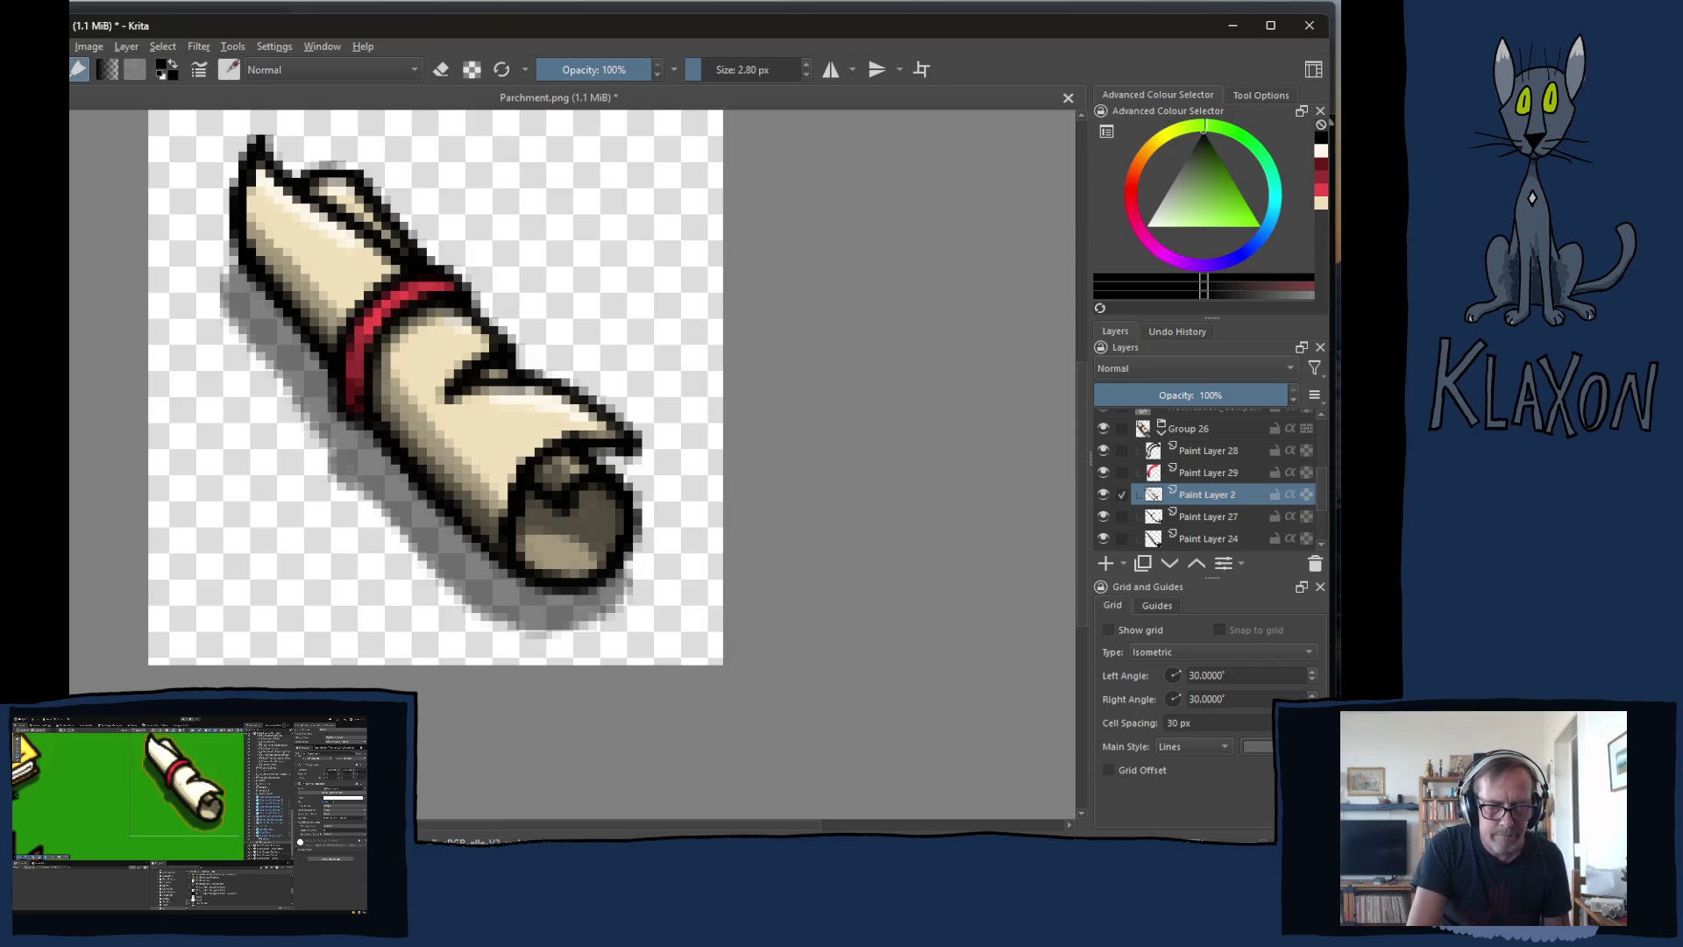
{"action": "key", "text": "ctrl+s"}
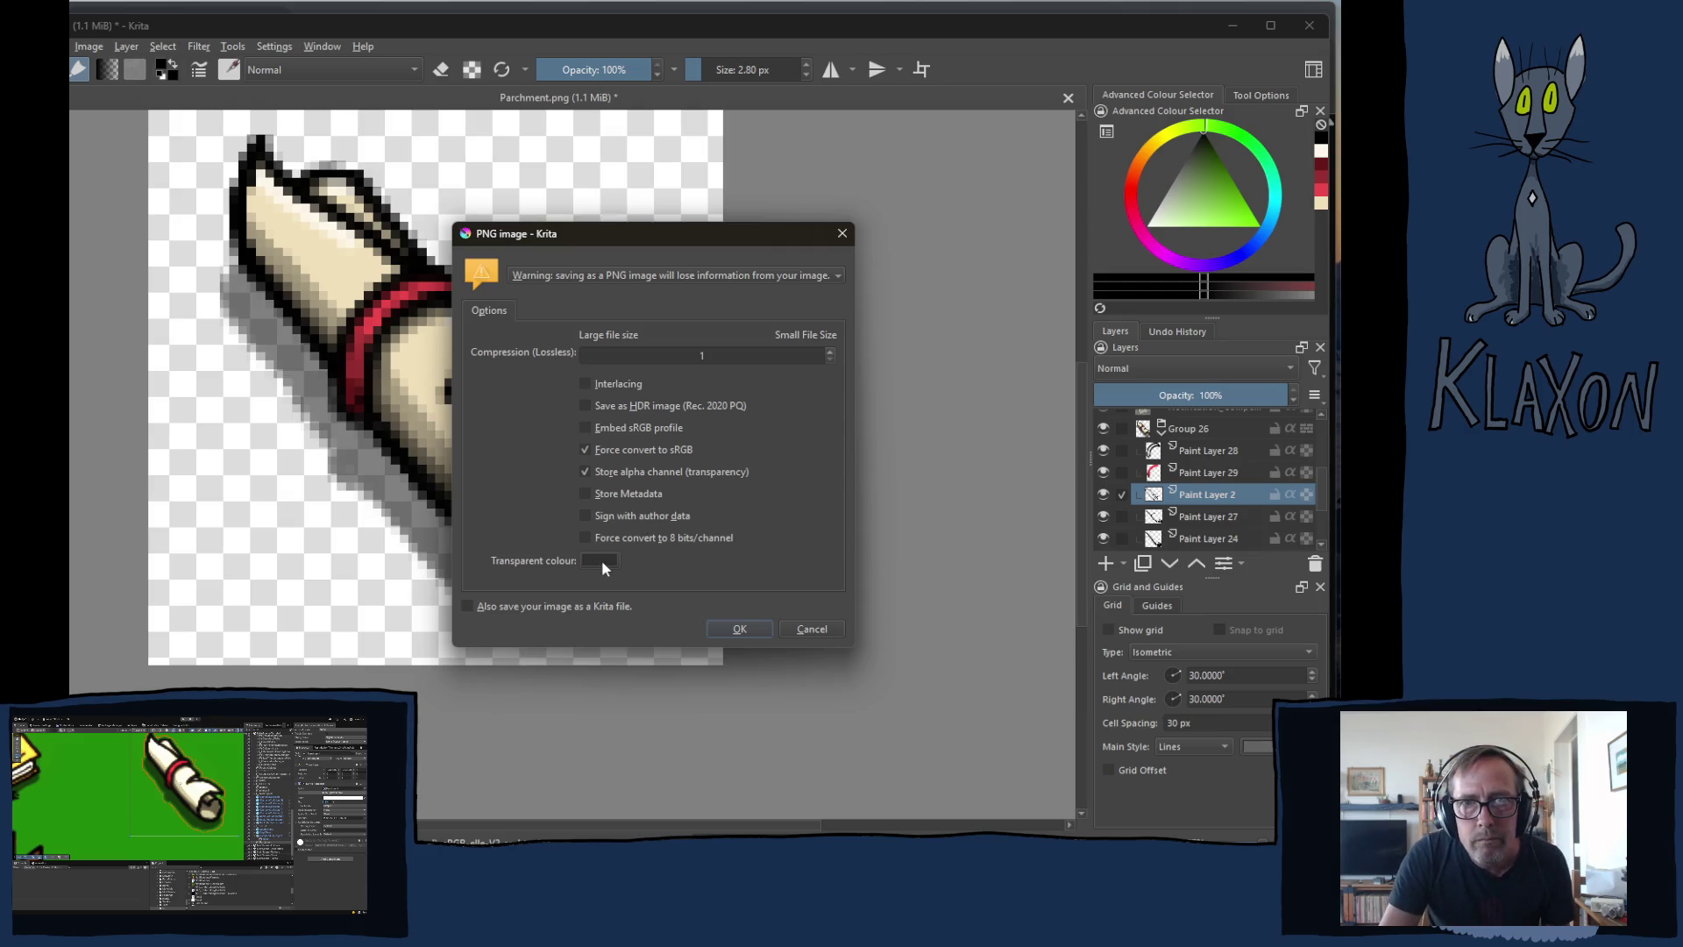
- Accept the PNG options for Parchment.png, then dismiss the unknown-error 'could not save' message
{"action": "left_click", "coordinate": [828, 627]}
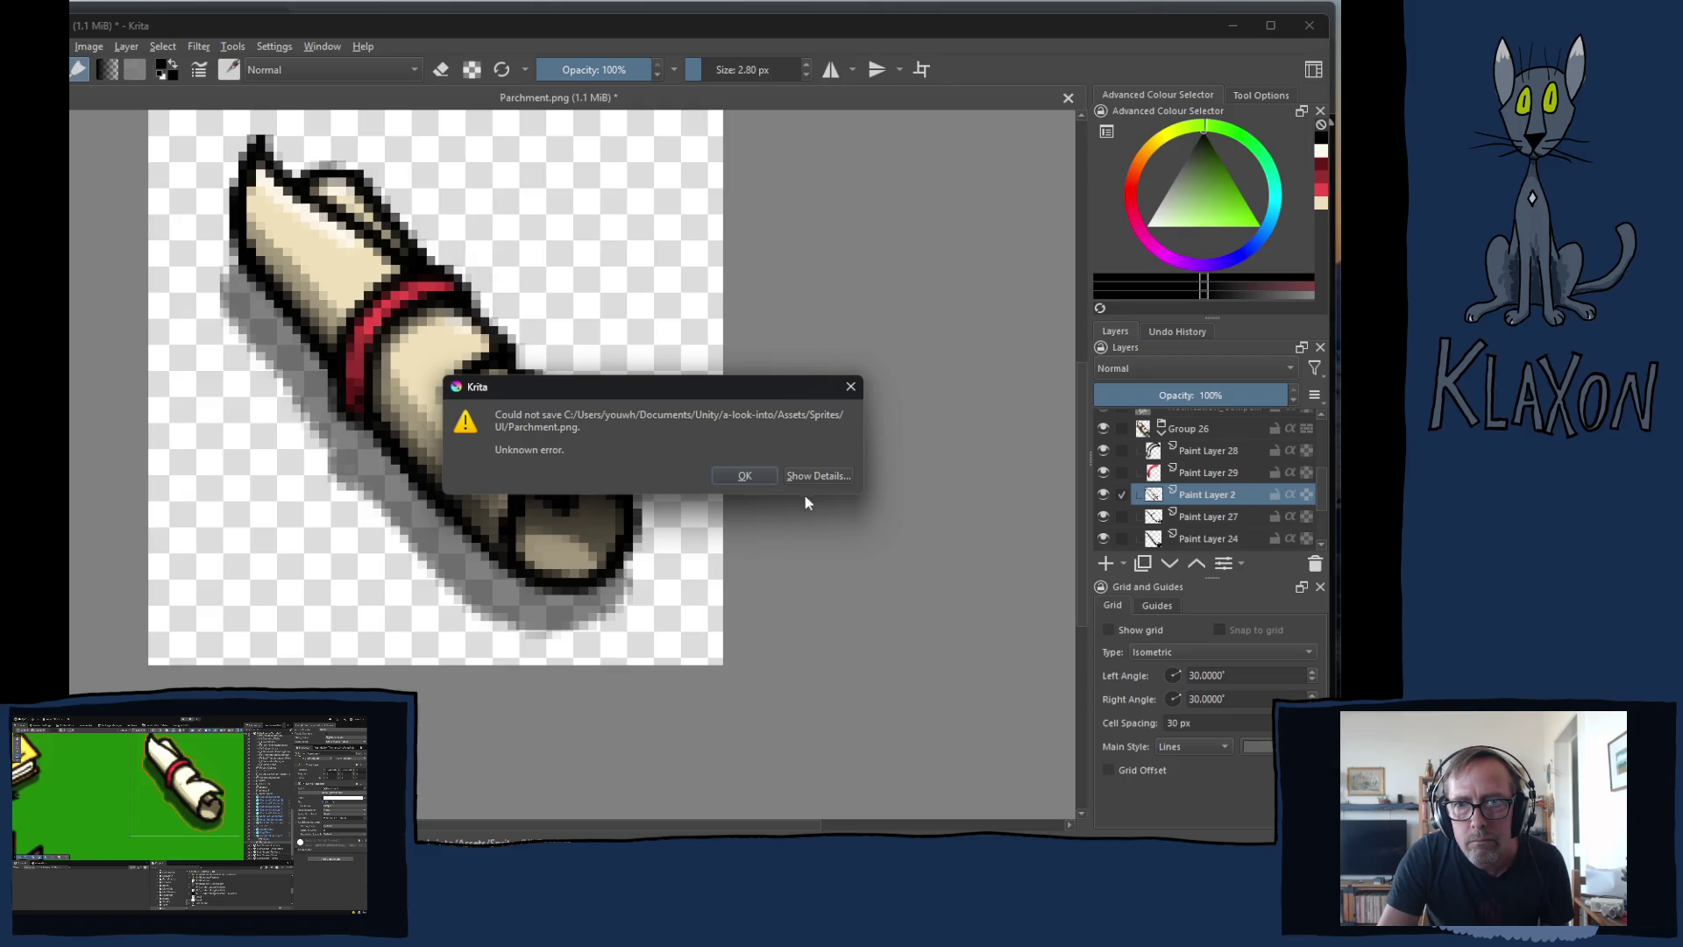
{"action": "left_click", "coordinate": [744, 476]}
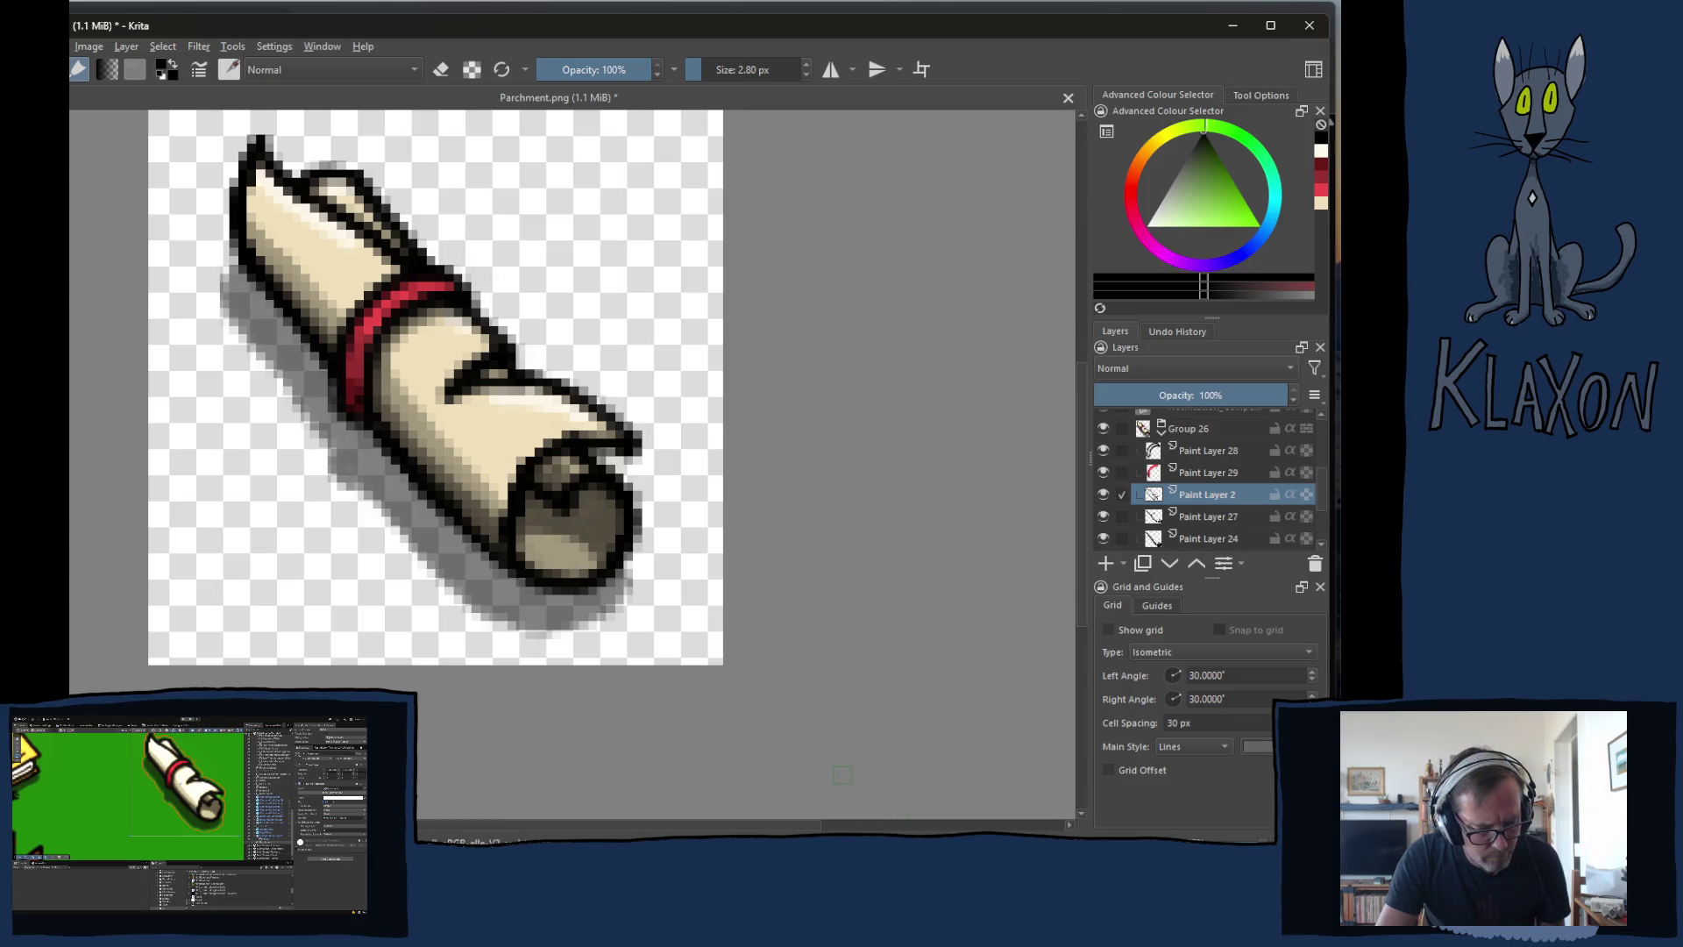
- Save the scroll image over the existing Parchment.png in Assets/Sprites/UI, confirming the replacement
{"action": "key", "text": "ctrl+shift+s"}
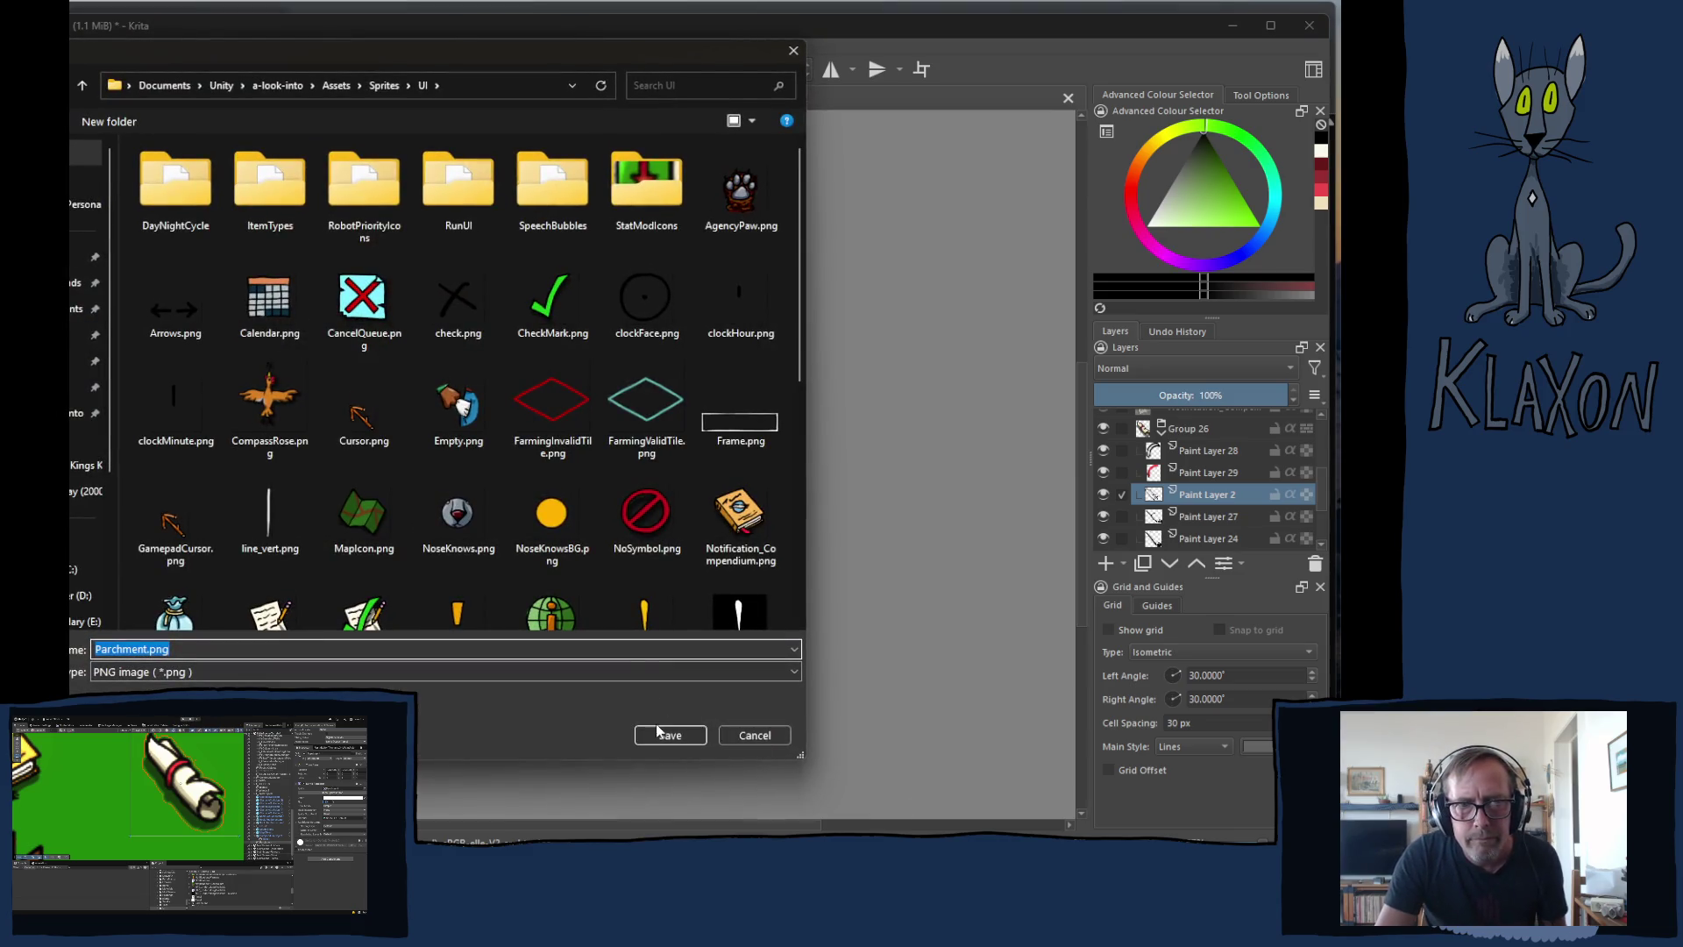
{"action": "scroll", "coordinate": [531, 540], "scroll_direction": "down", "scroll_amount": 5}
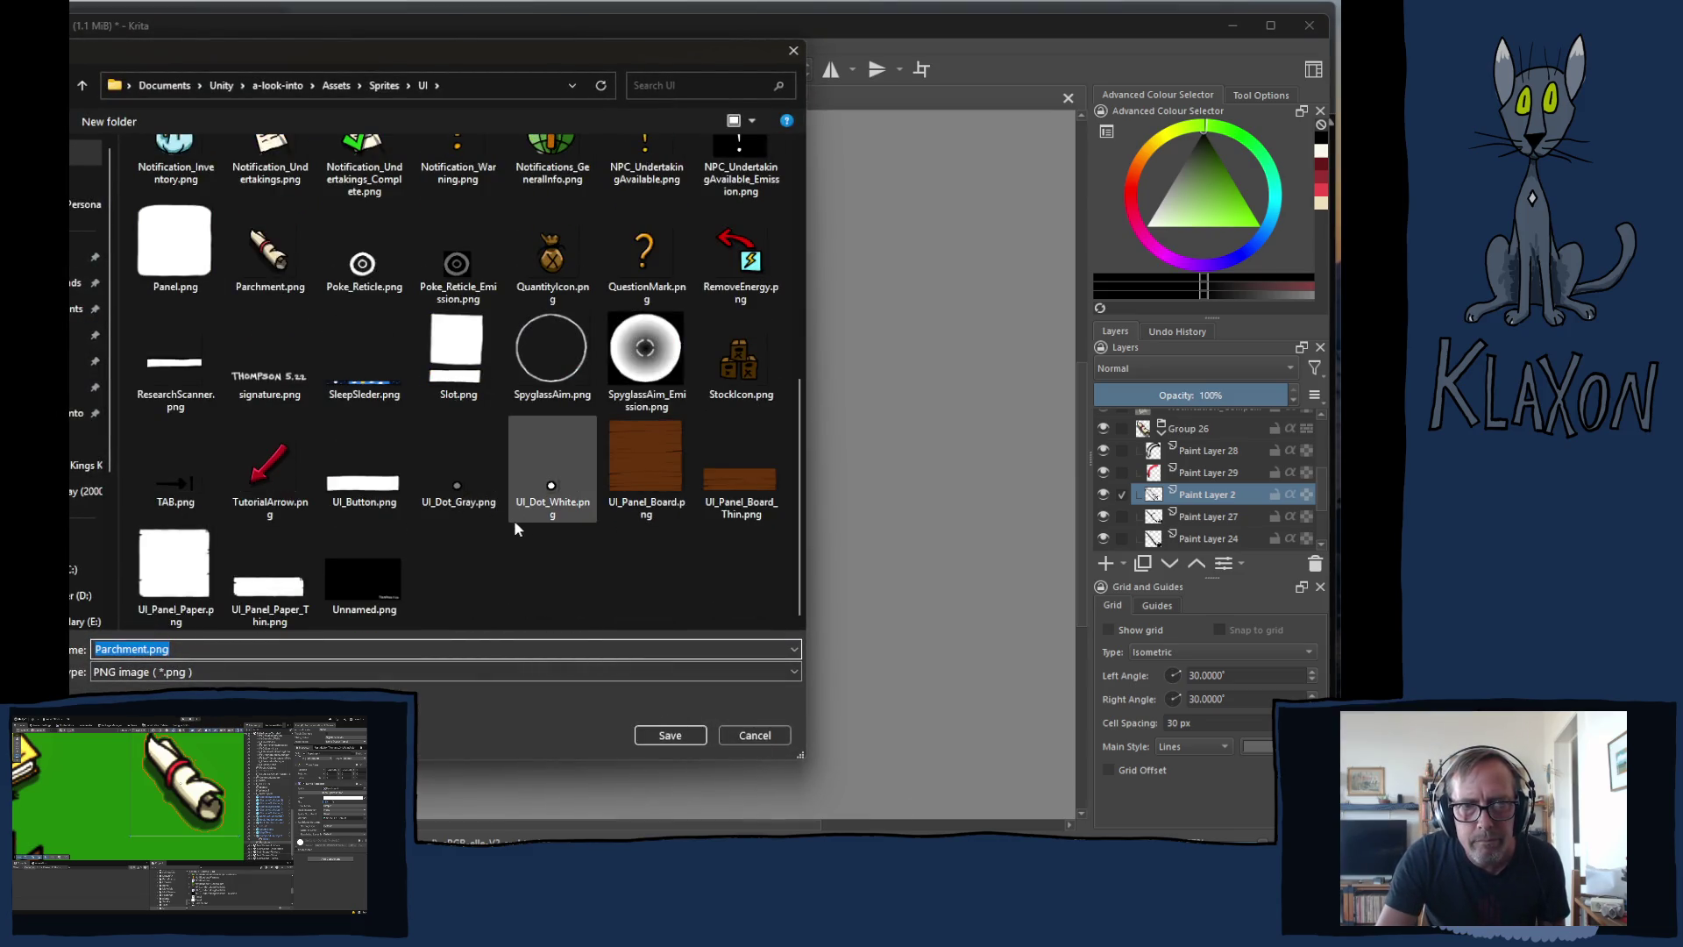
{"action": "scroll", "coordinate": [519, 527], "scroll_direction": "up", "scroll_amount": 3}
{"action": "scroll", "coordinate": [518, 519], "scroll_direction": "down", "scroll_amount": 5}
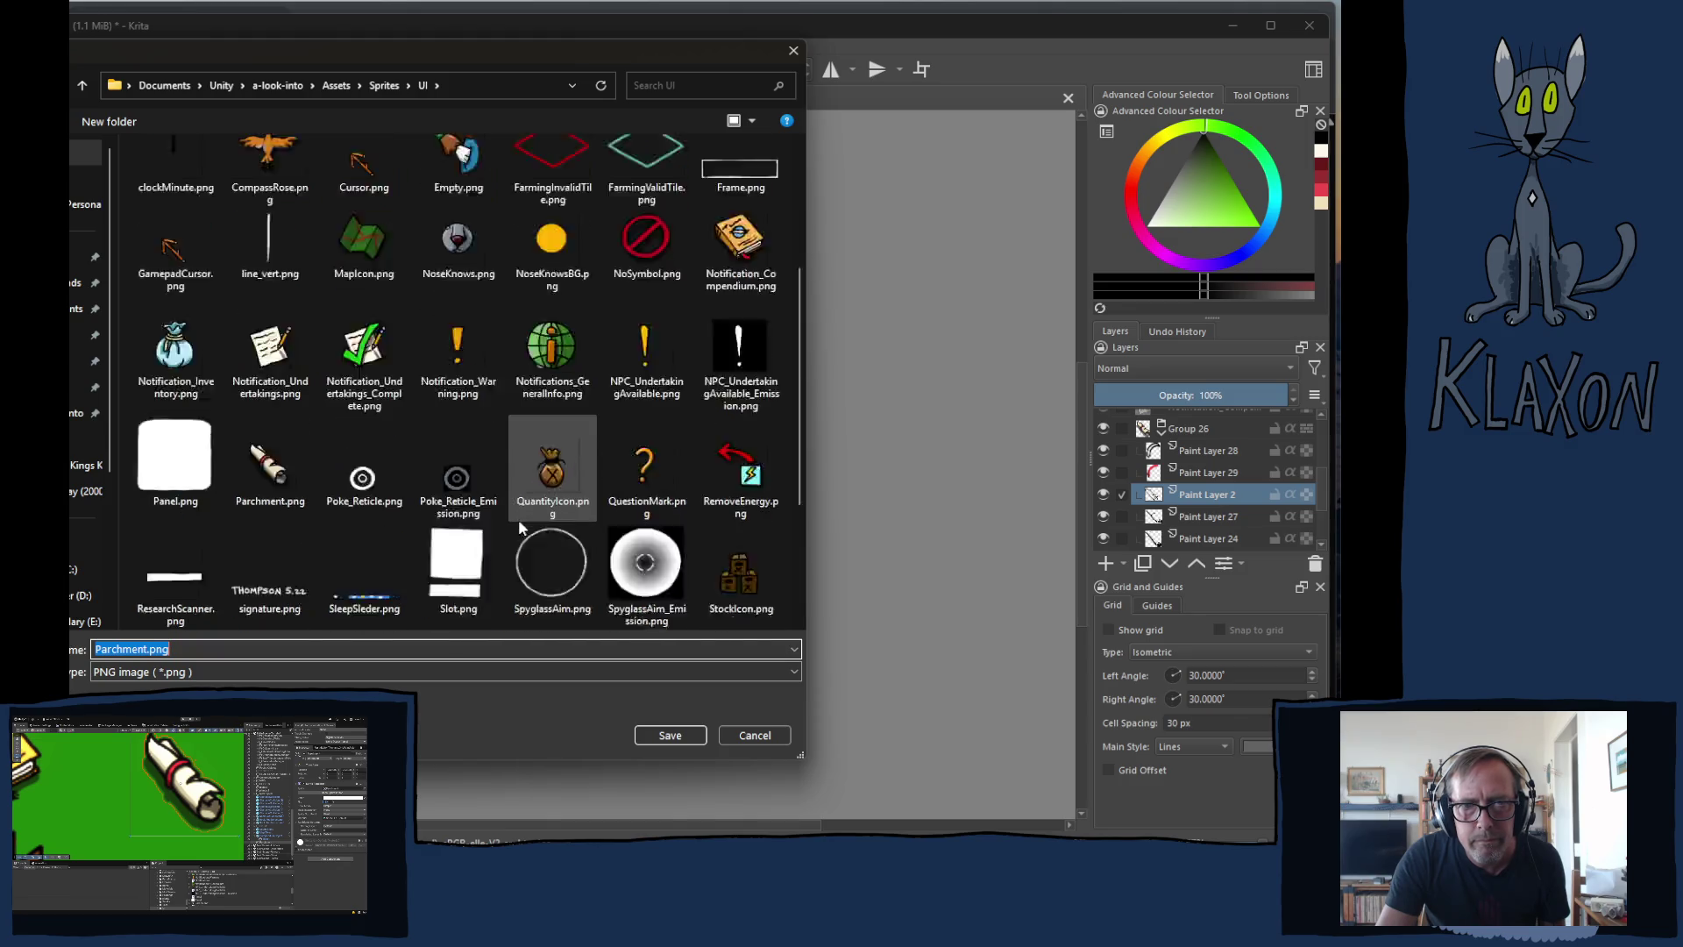
{"action": "double_click", "coordinate": [274, 255]}
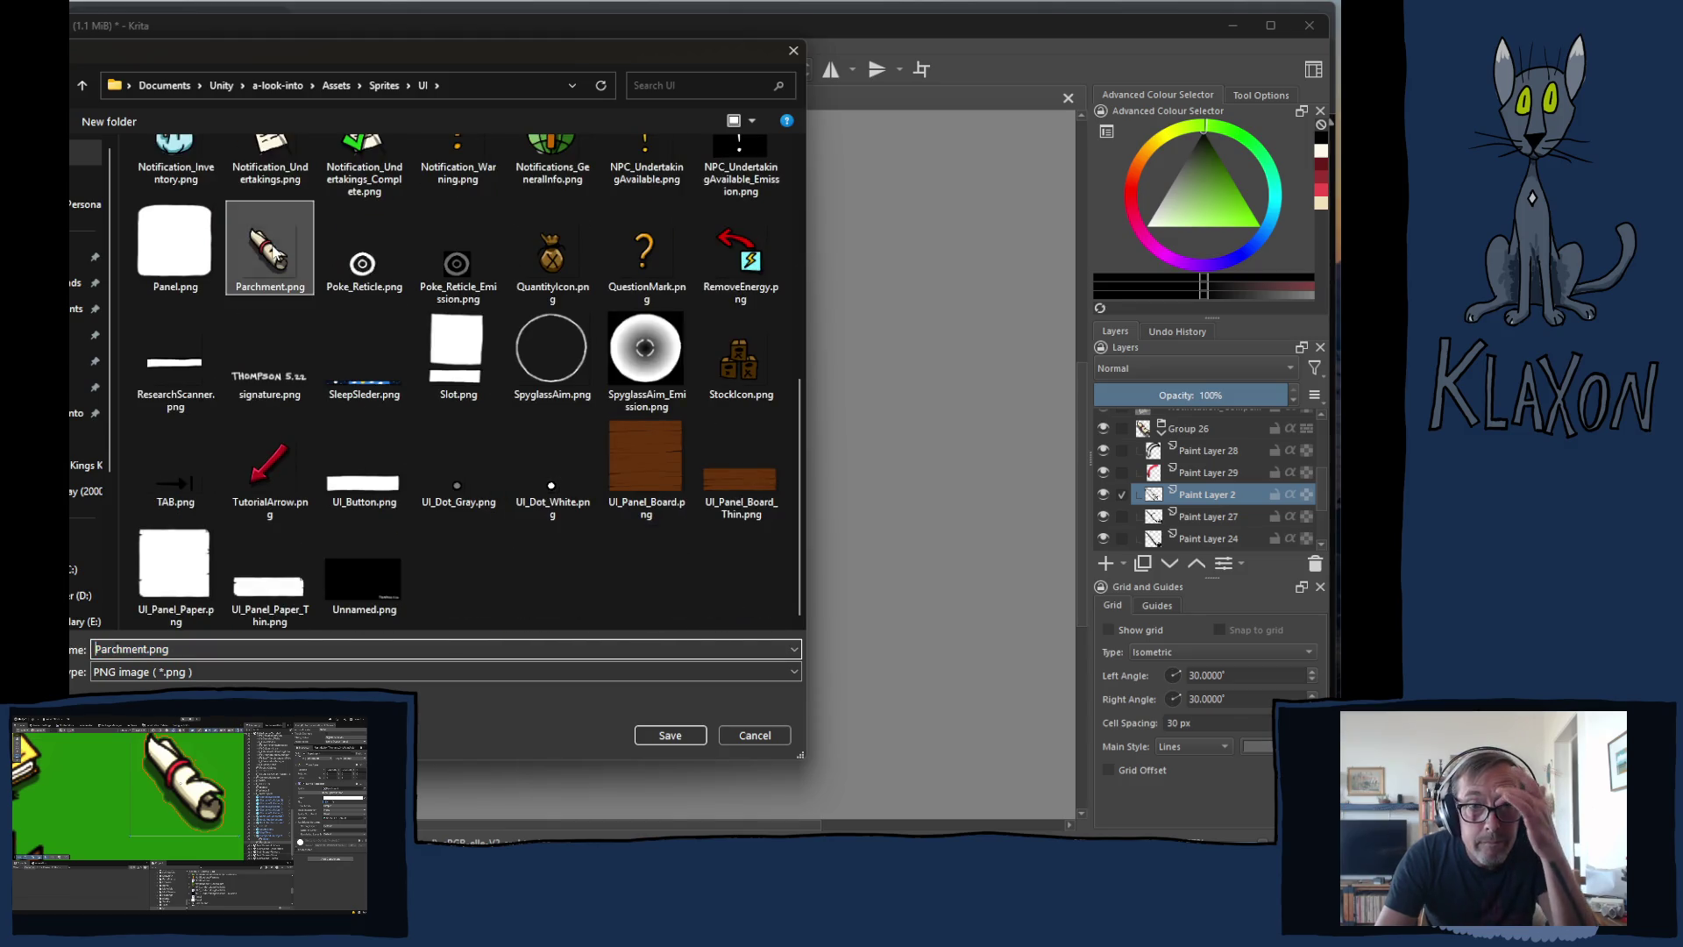
{"action": "left_click", "coordinate": [566, 449]}
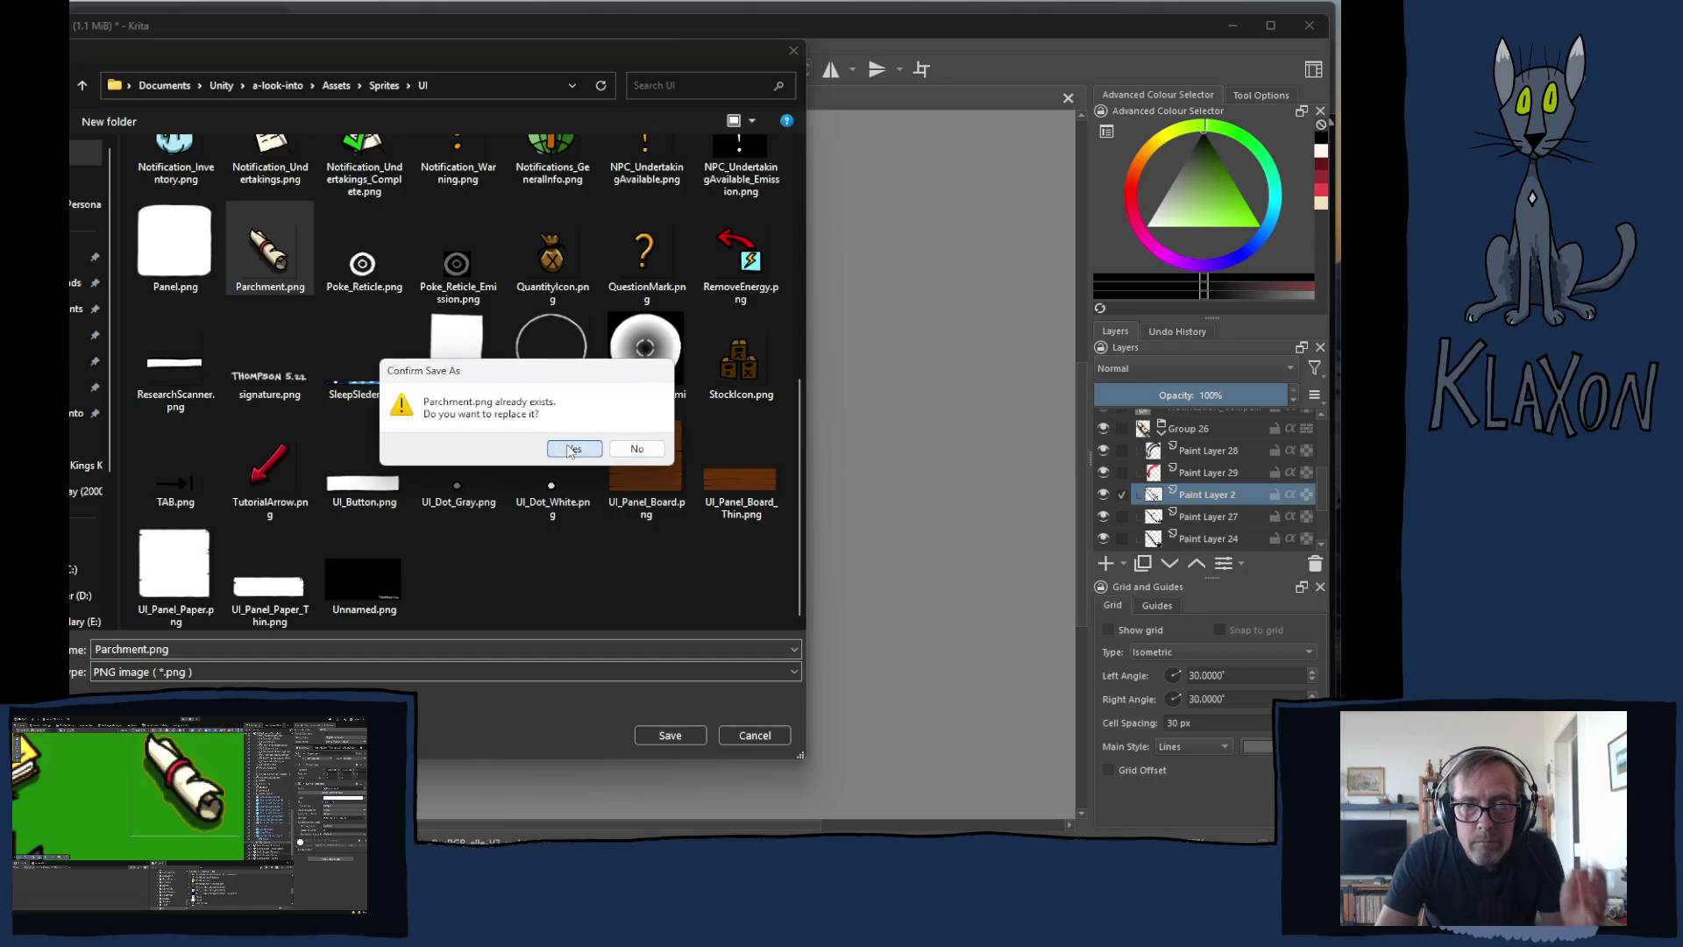
{"action": "left_click", "coordinate": [739, 628]}
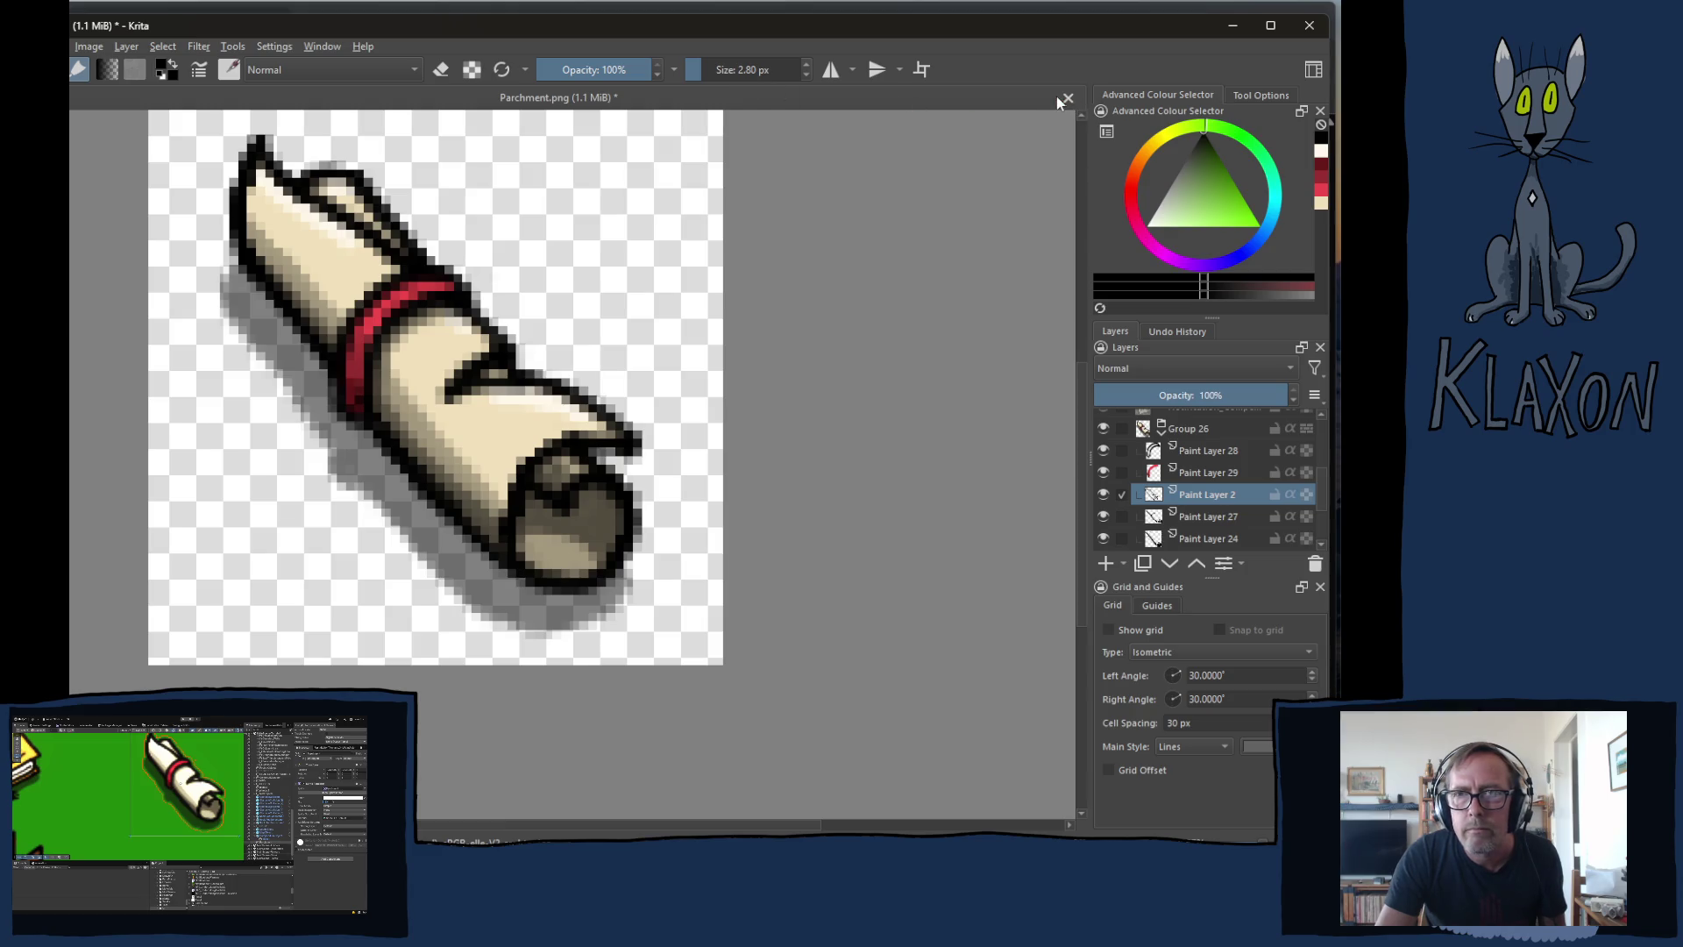
- Copy the Group 26 layer, then open the Notifications asset from Unity in Krita
{"action": "left_click", "coordinate": [1182, 428]}
{"action": "right_click", "coordinate": [1181, 429]}
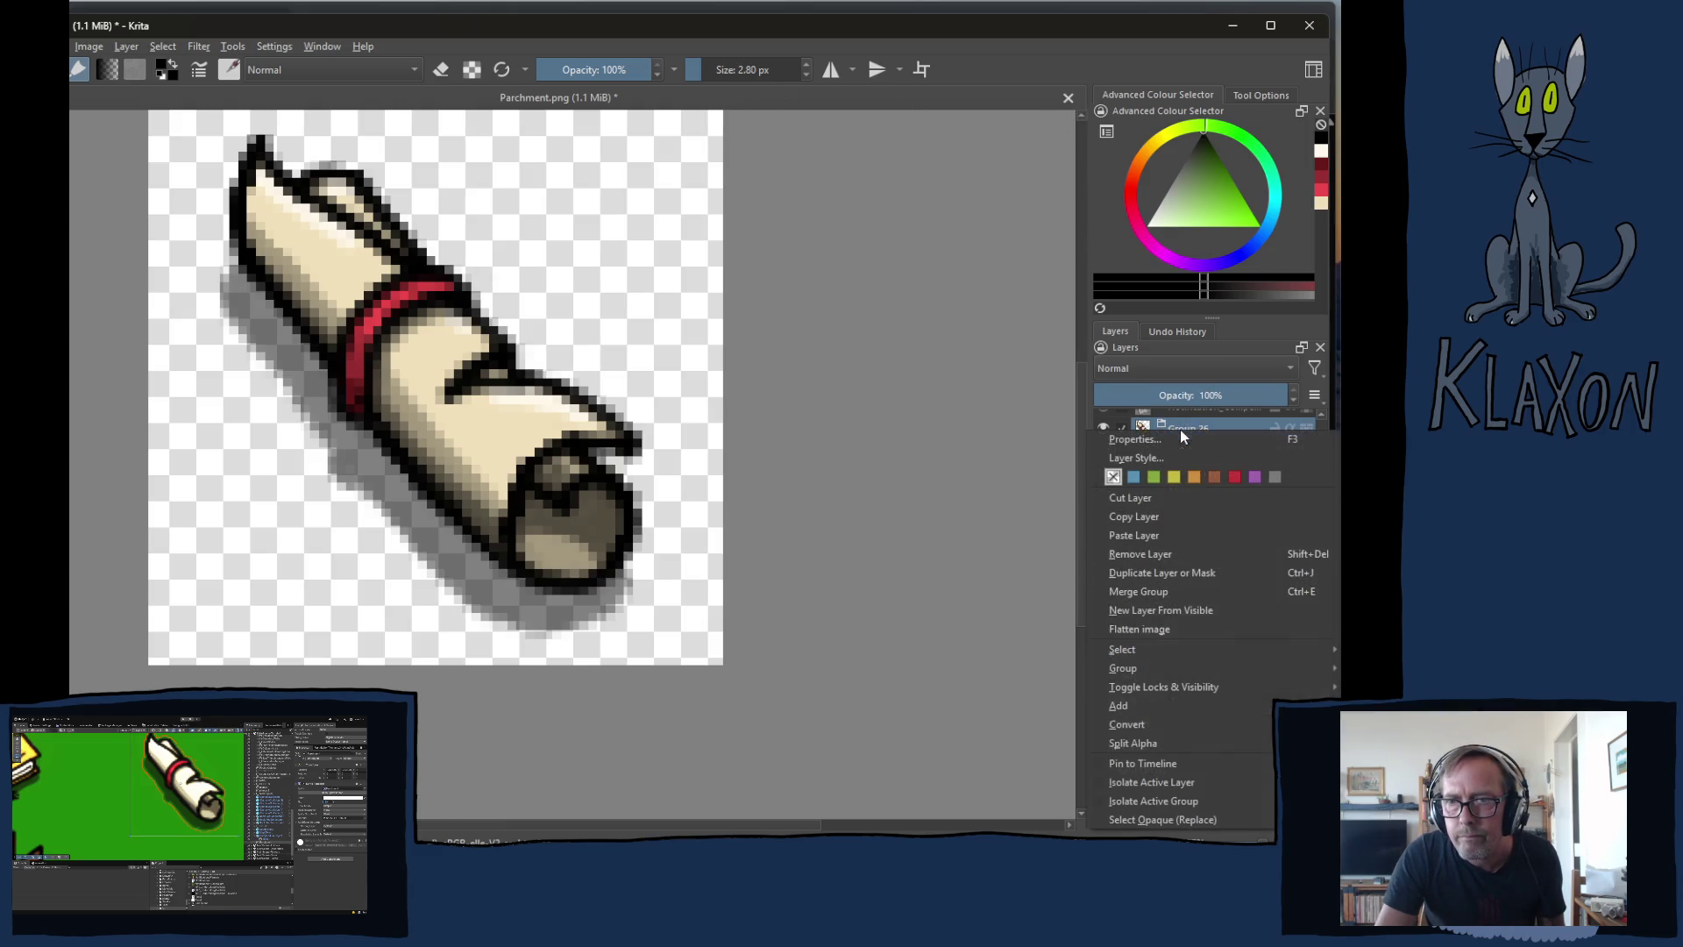
{"action": "left_click", "coordinate": [1140, 516]}
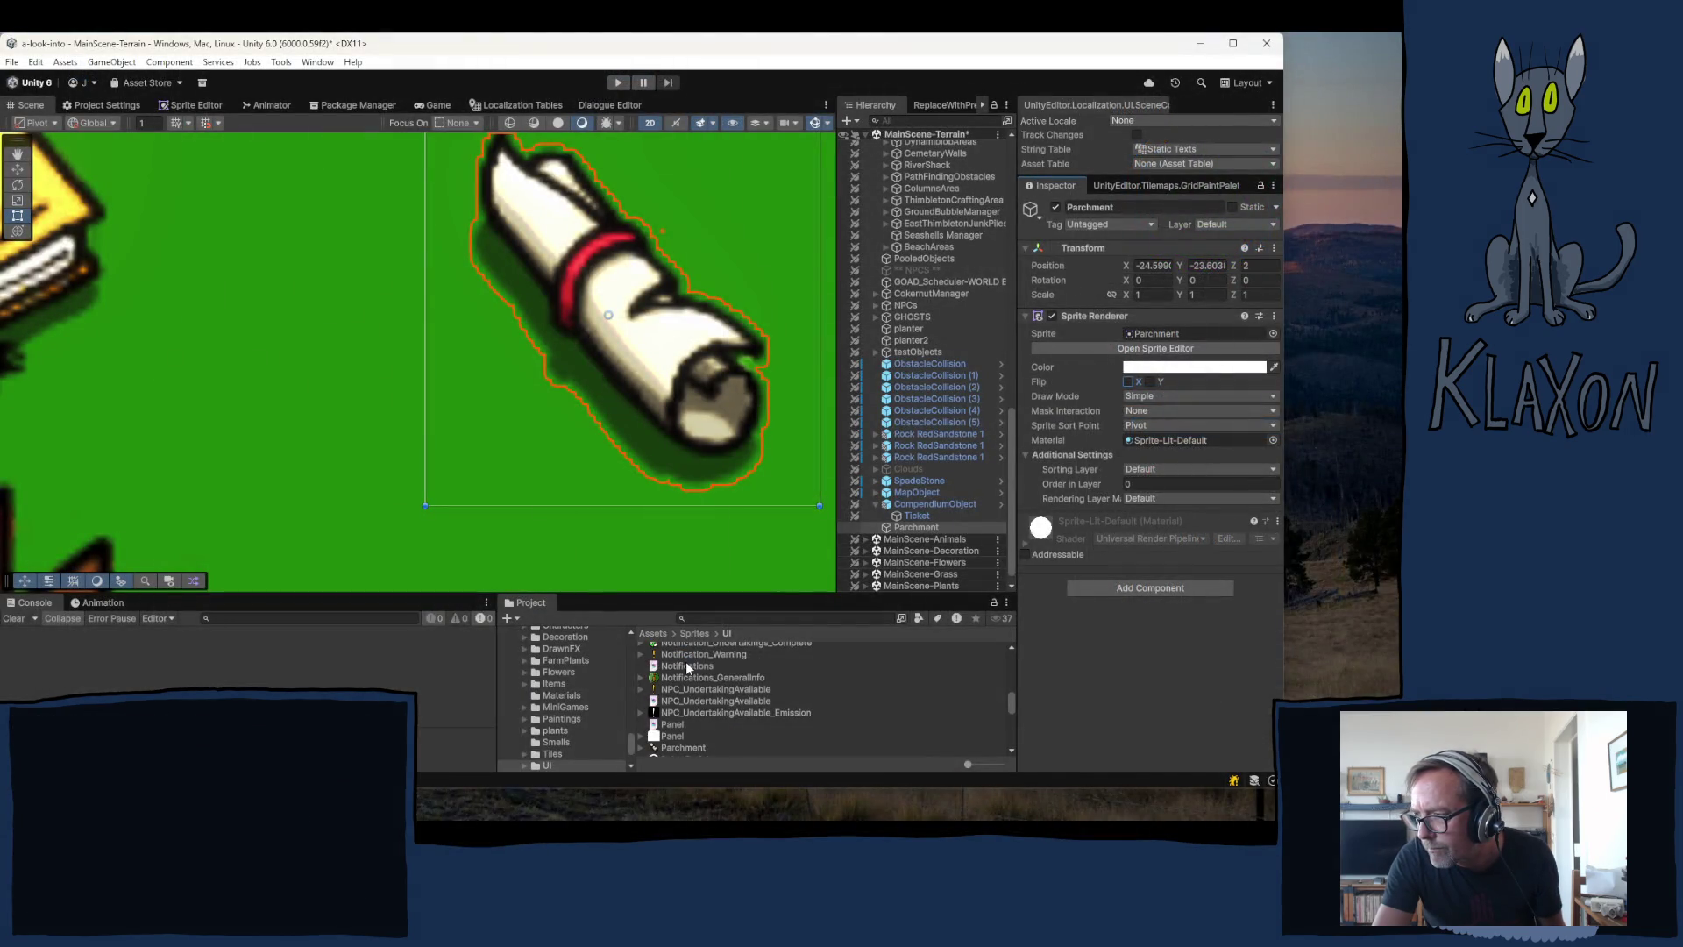
{"action": "left_click", "coordinate": [685, 664]}
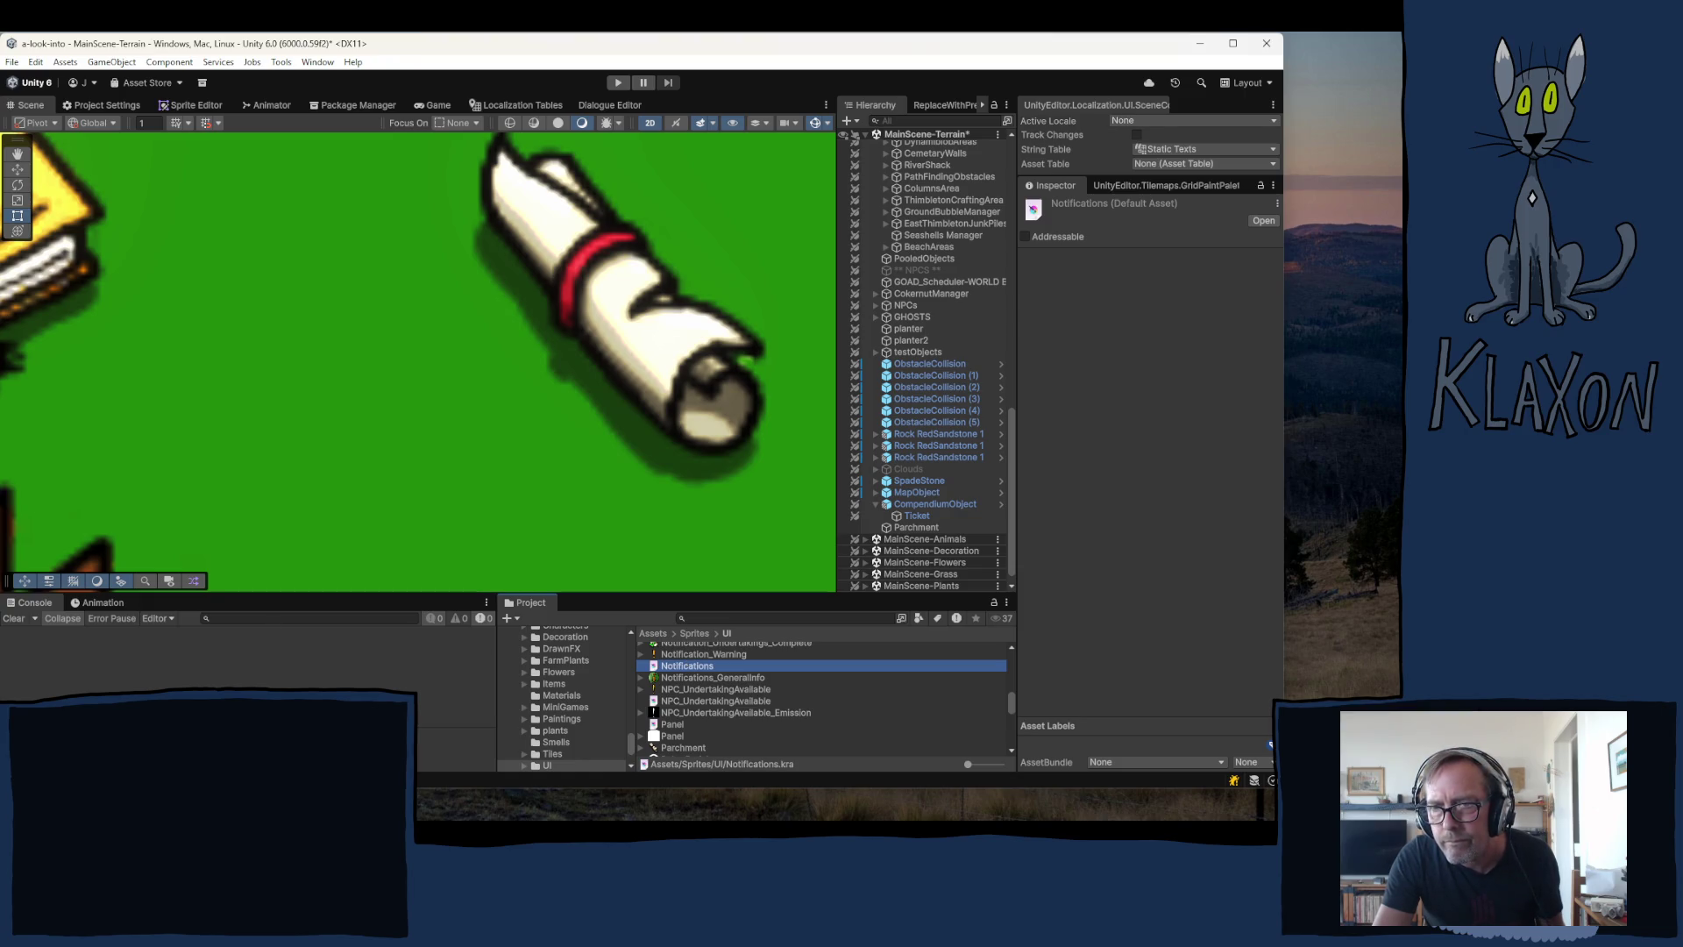
{"action": "key", "text": "alt+Tab"}
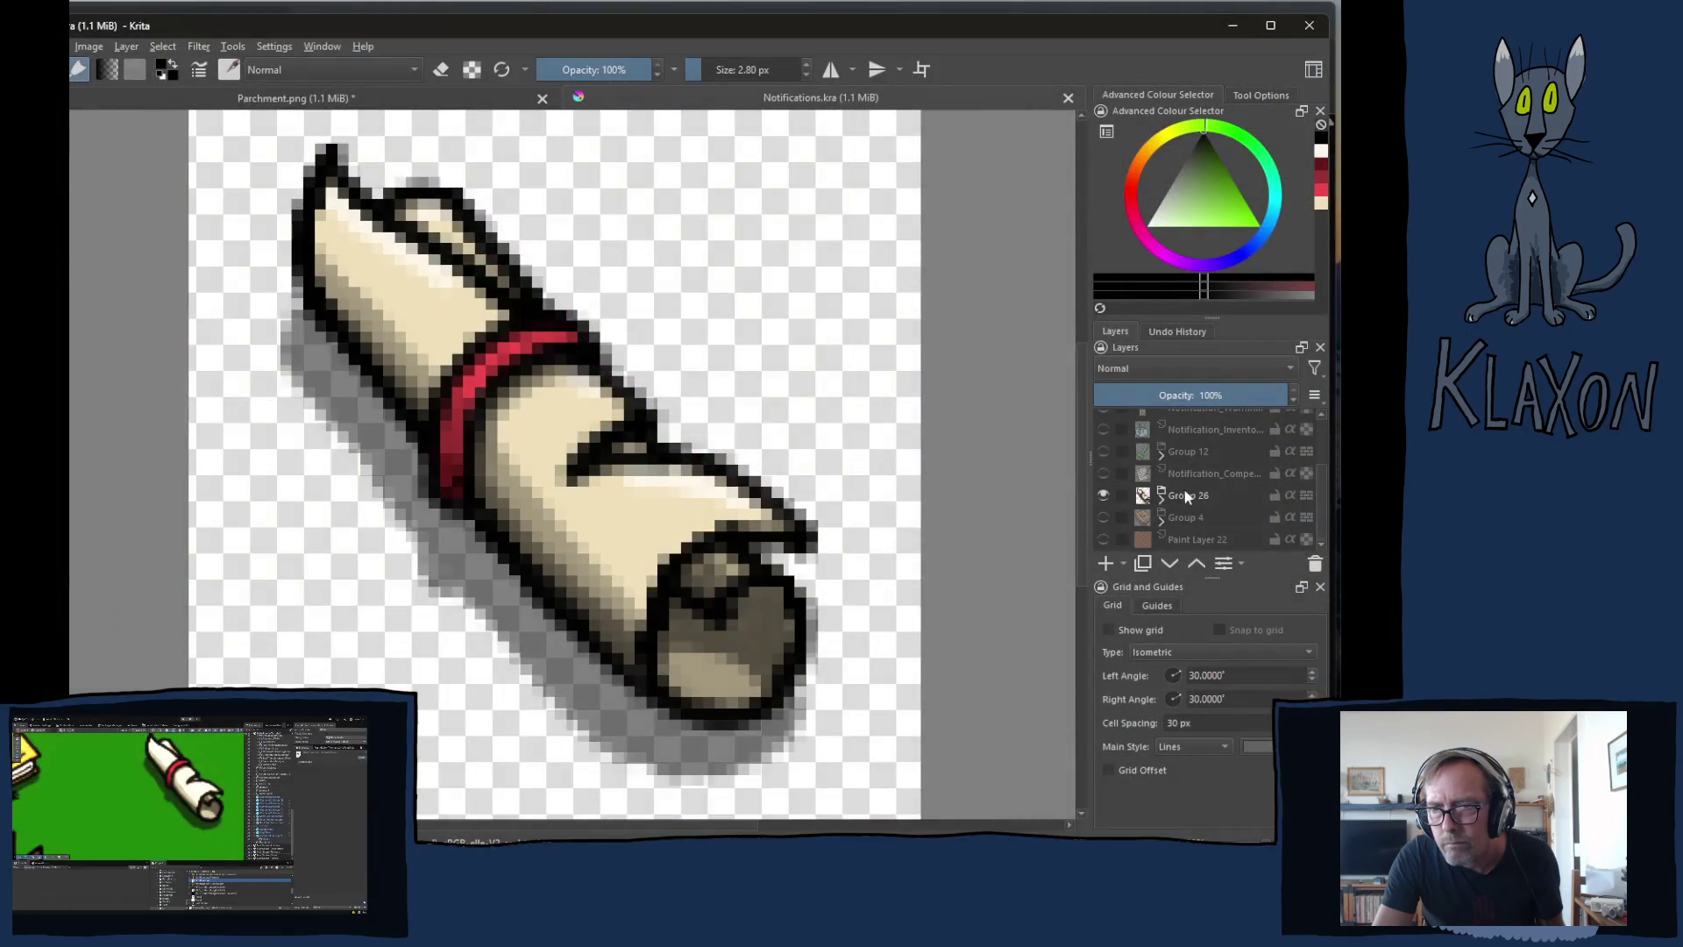
- Paste the copied Group 26 into Notifications, move it up one place and collapse it
{"action": "right_click", "coordinate": [1176, 498]}
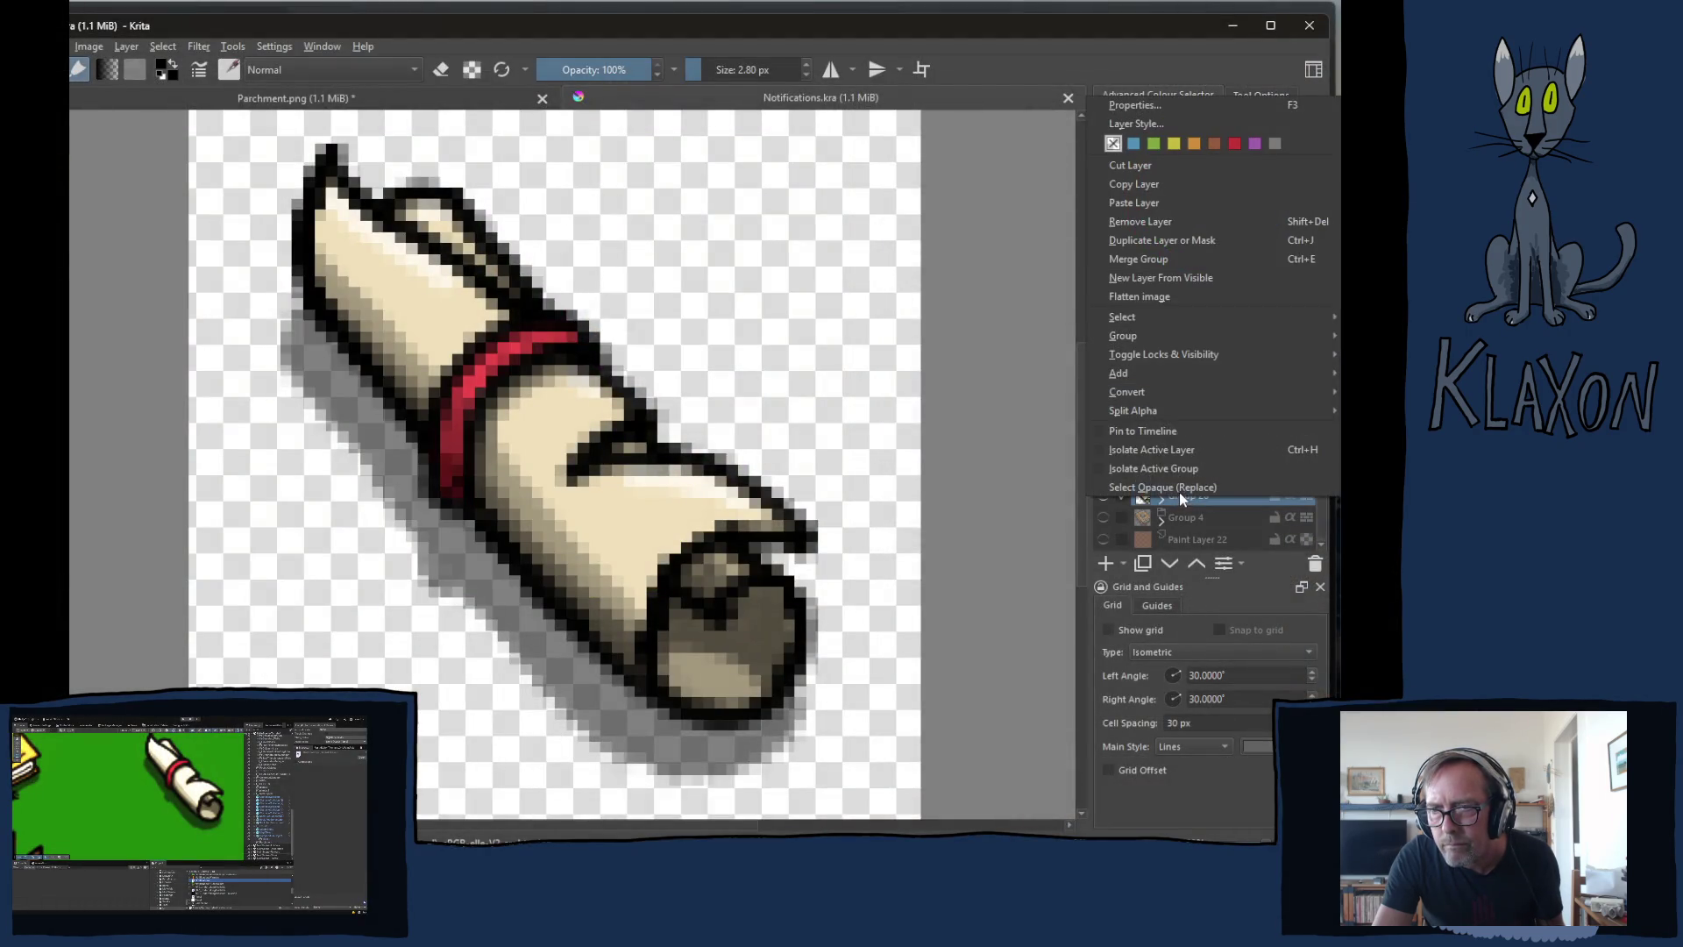
{"action": "left_click", "coordinate": [1140, 202]}
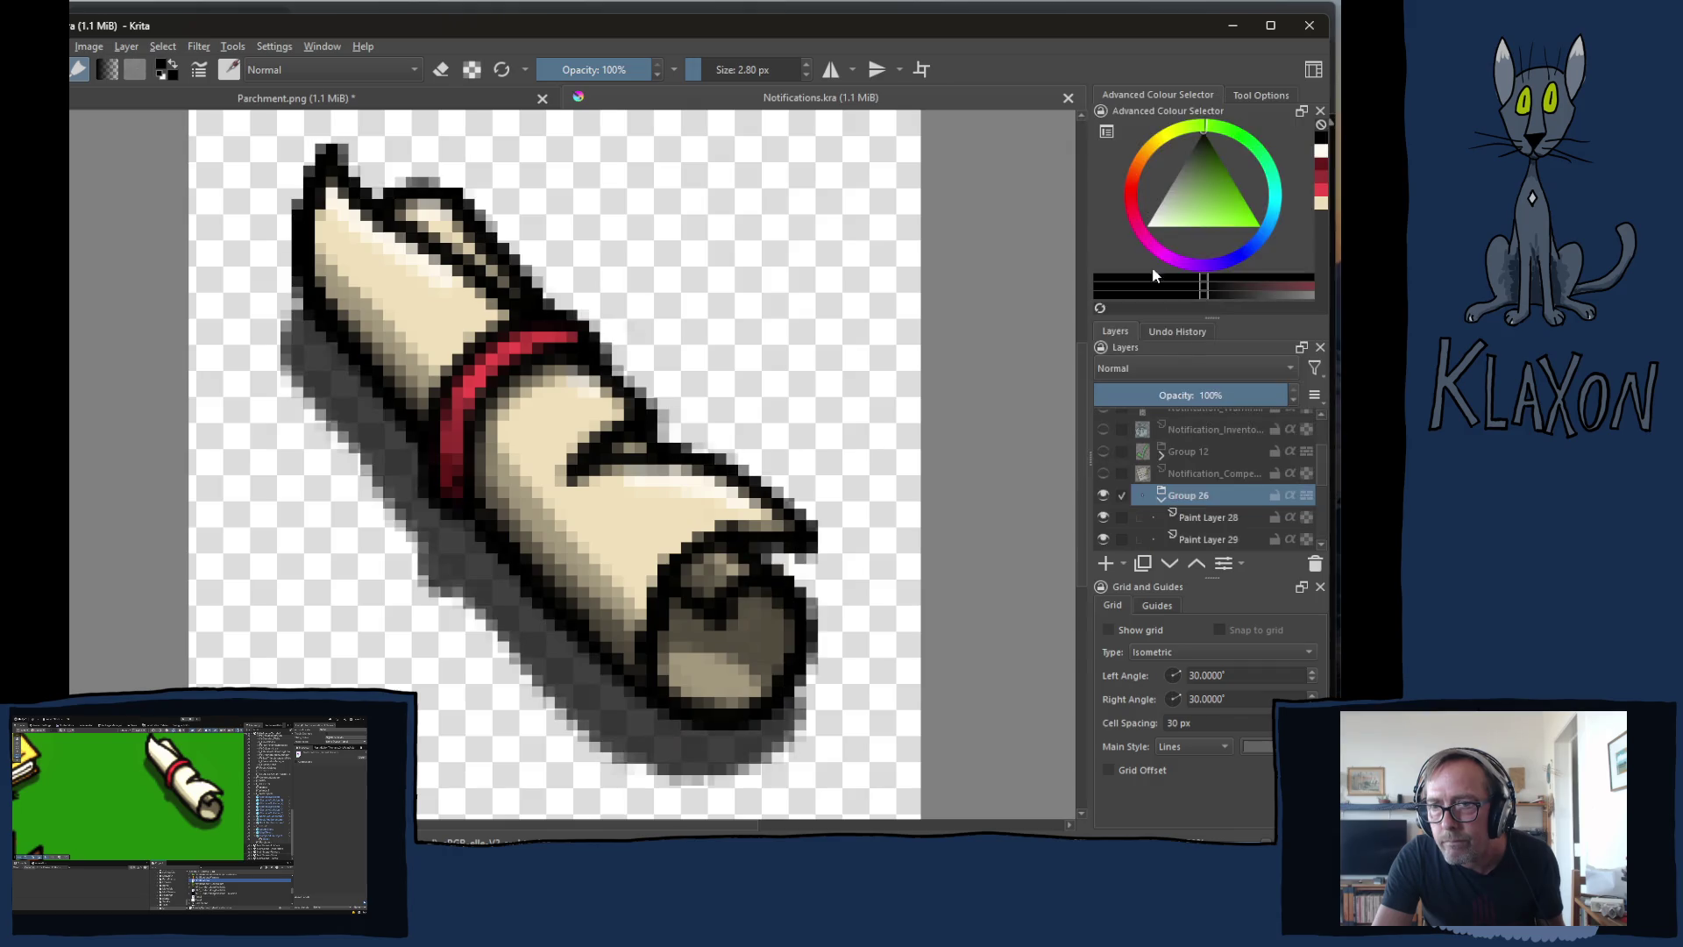
{"action": "left_click", "coordinate": [1195, 564]}
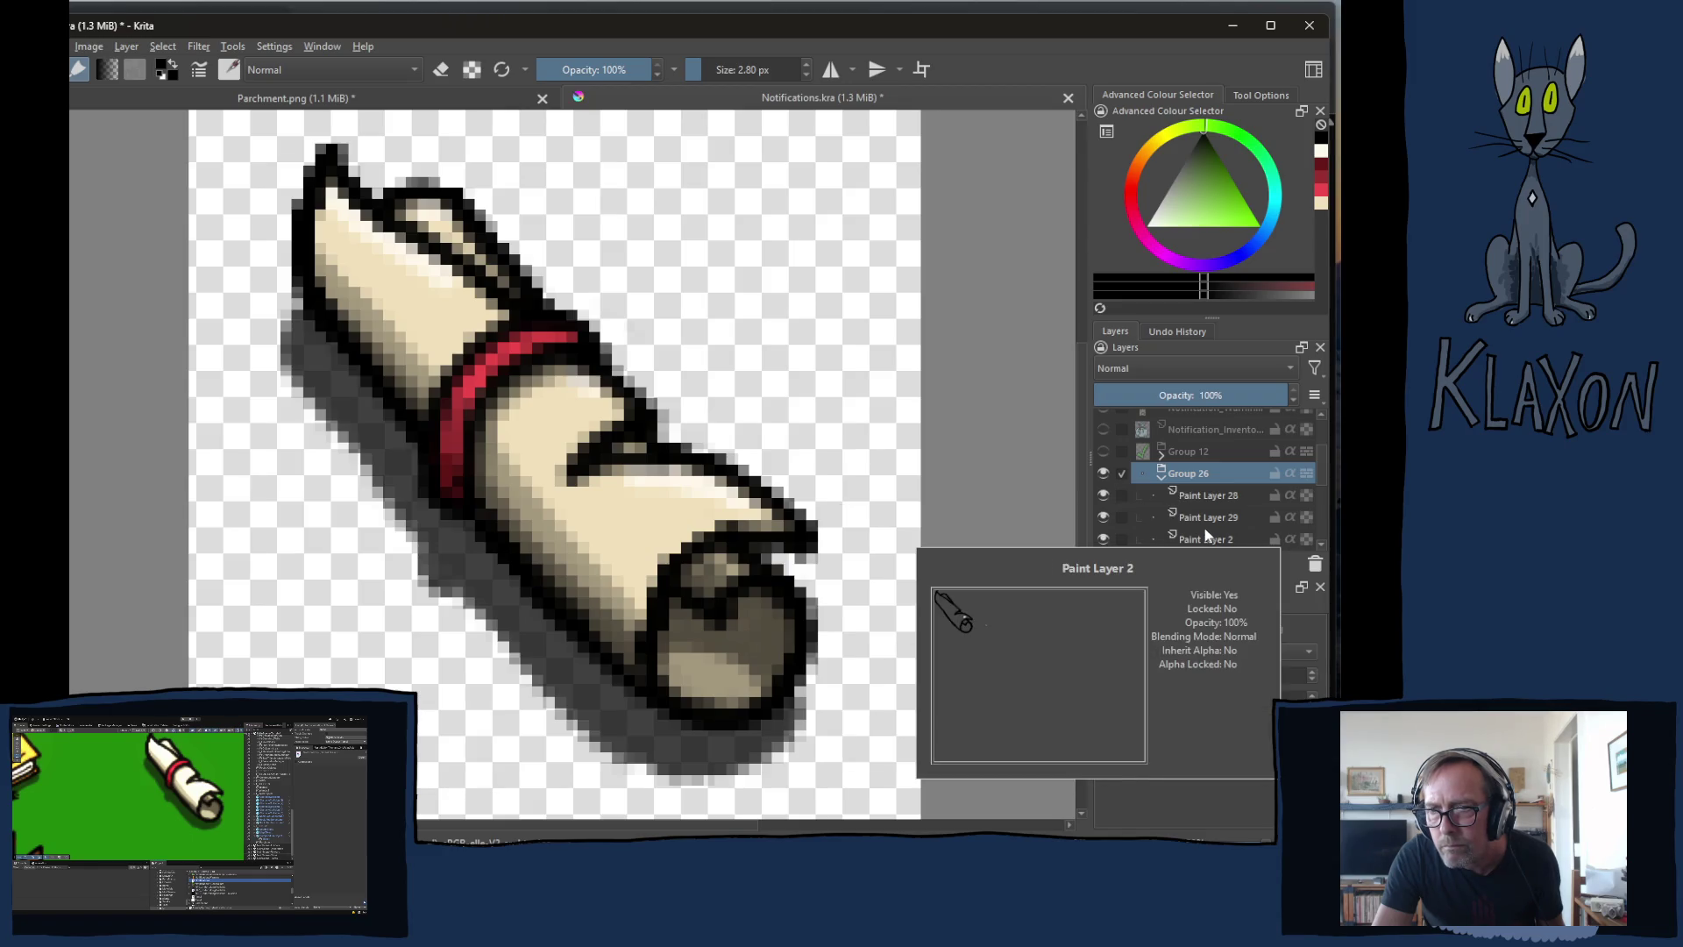
{"action": "left_click", "coordinate": [1160, 476]}
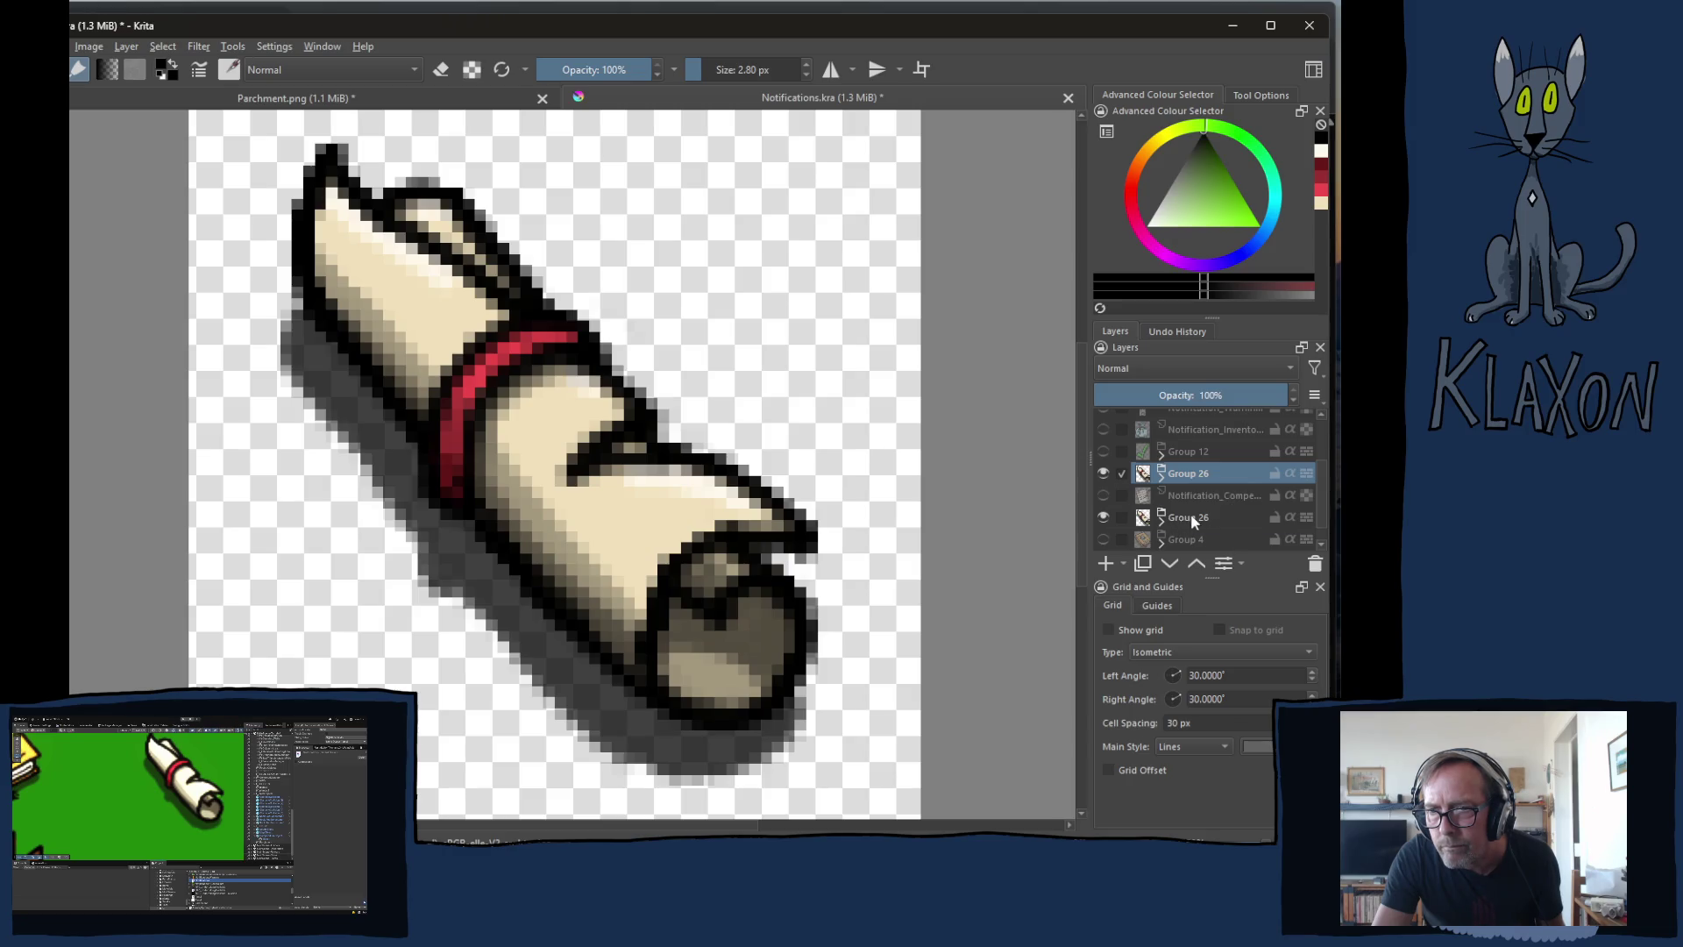
- Delete the duplicate Group 26, move the remaining one down a place, and save Notifications.kra
{"action": "left_click", "coordinate": [1189, 517]}
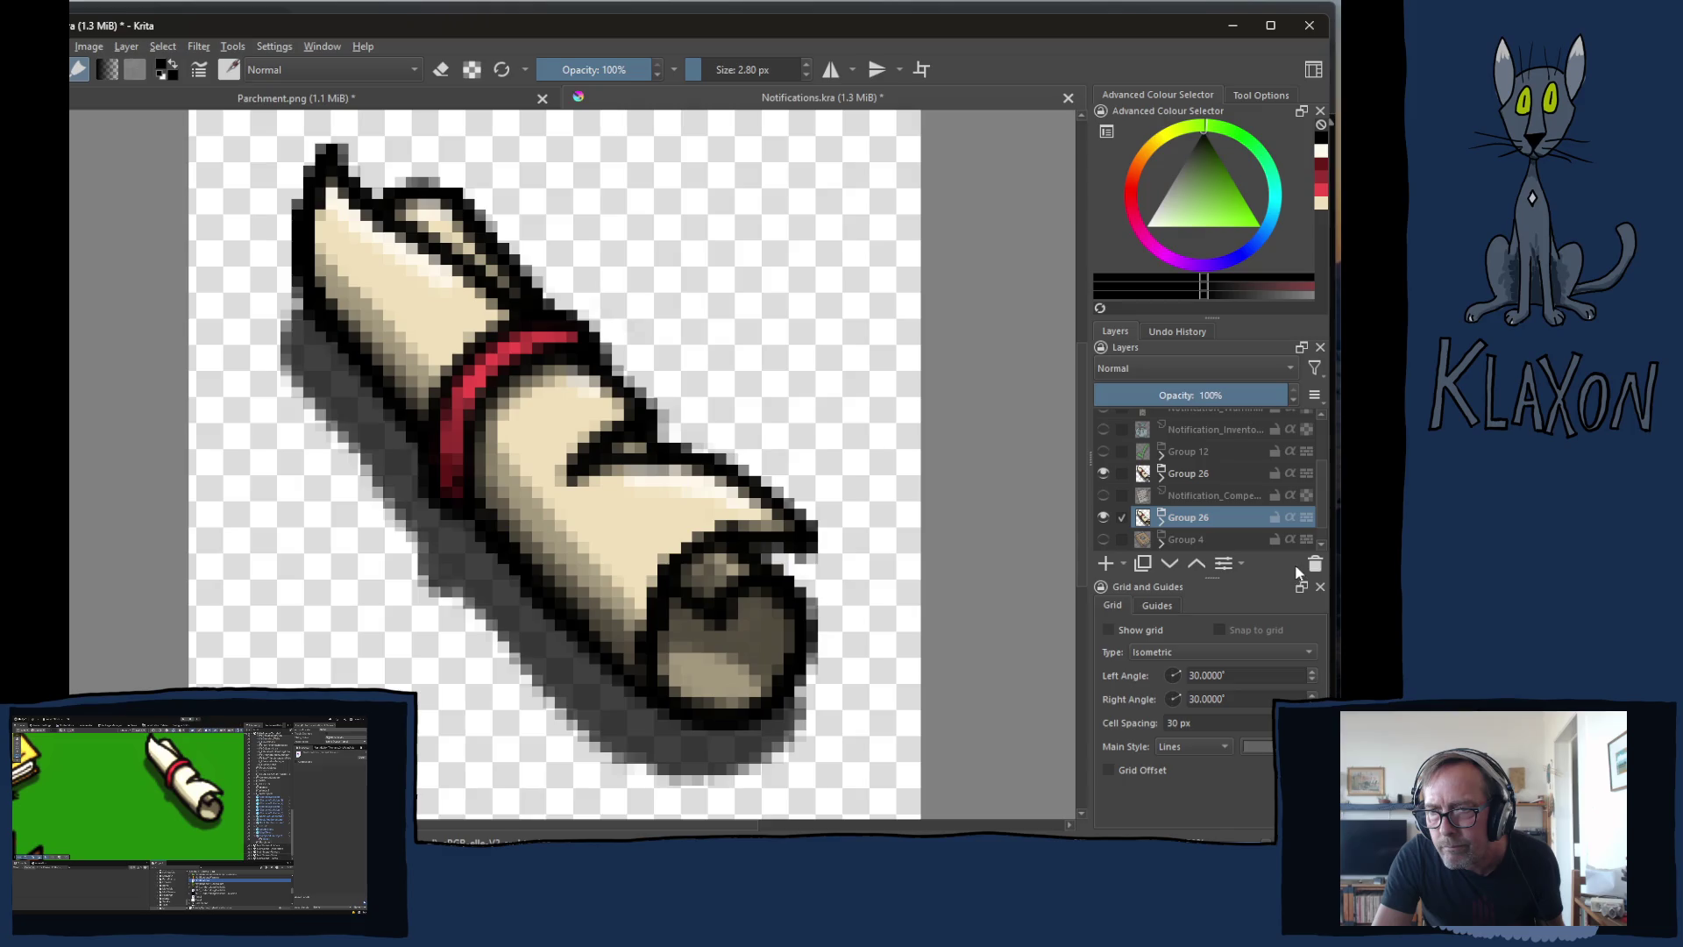
{"action": "left_click", "coordinate": [1315, 564]}
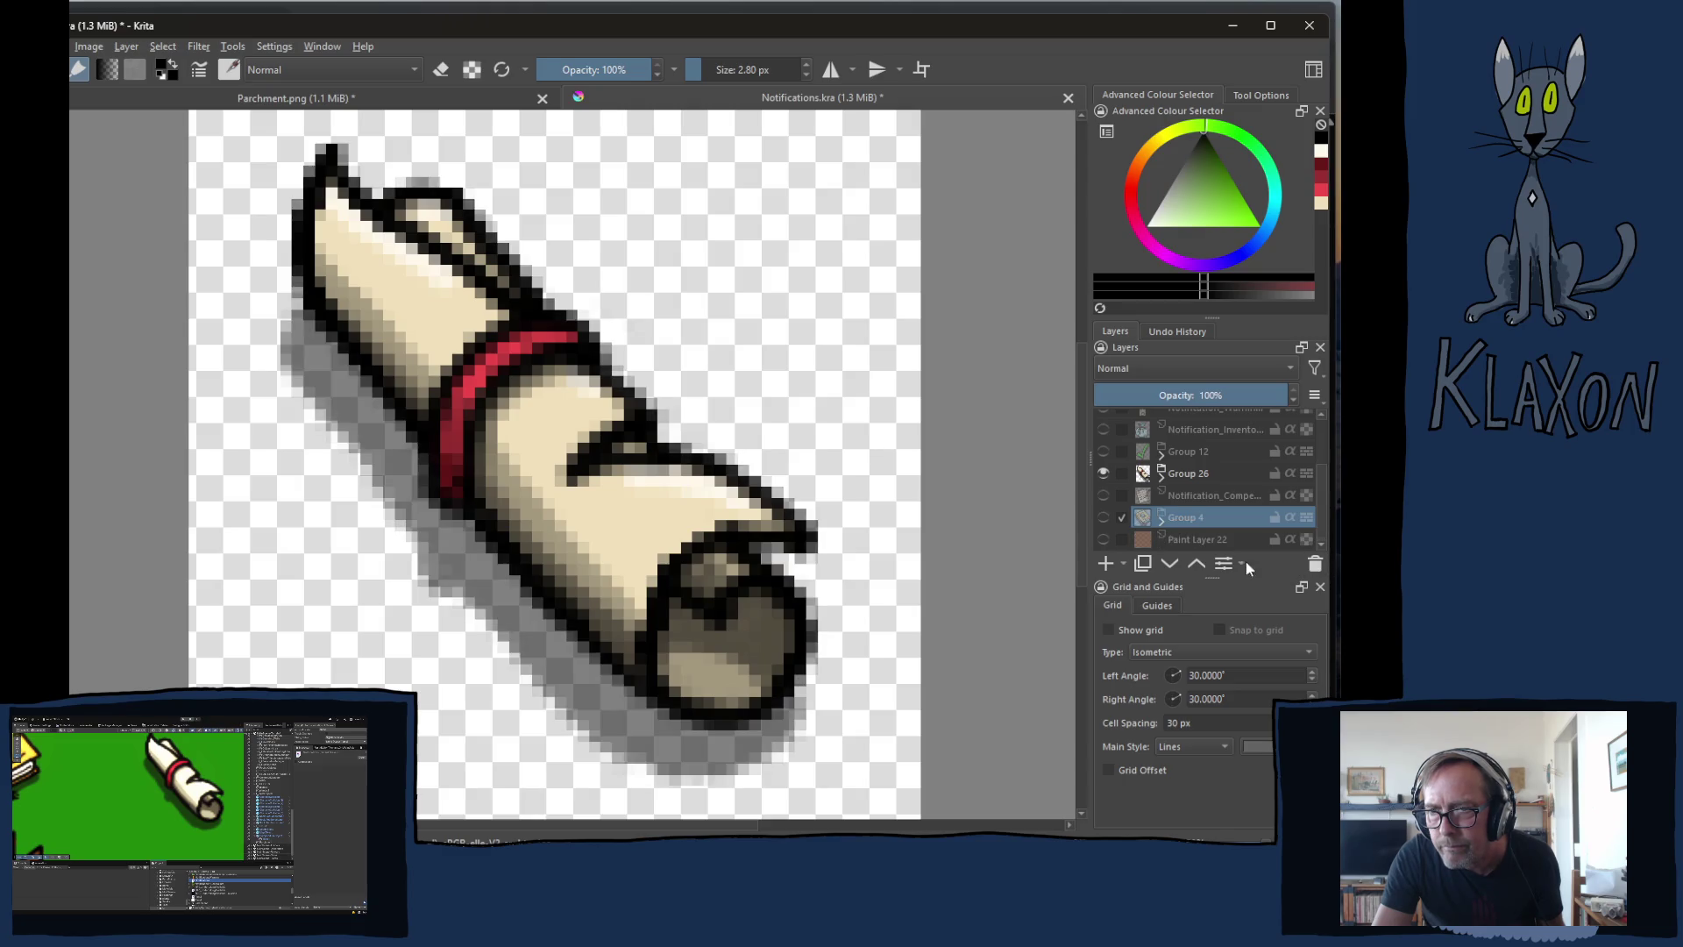
{"action": "left_click", "coordinate": [1189, 476]}
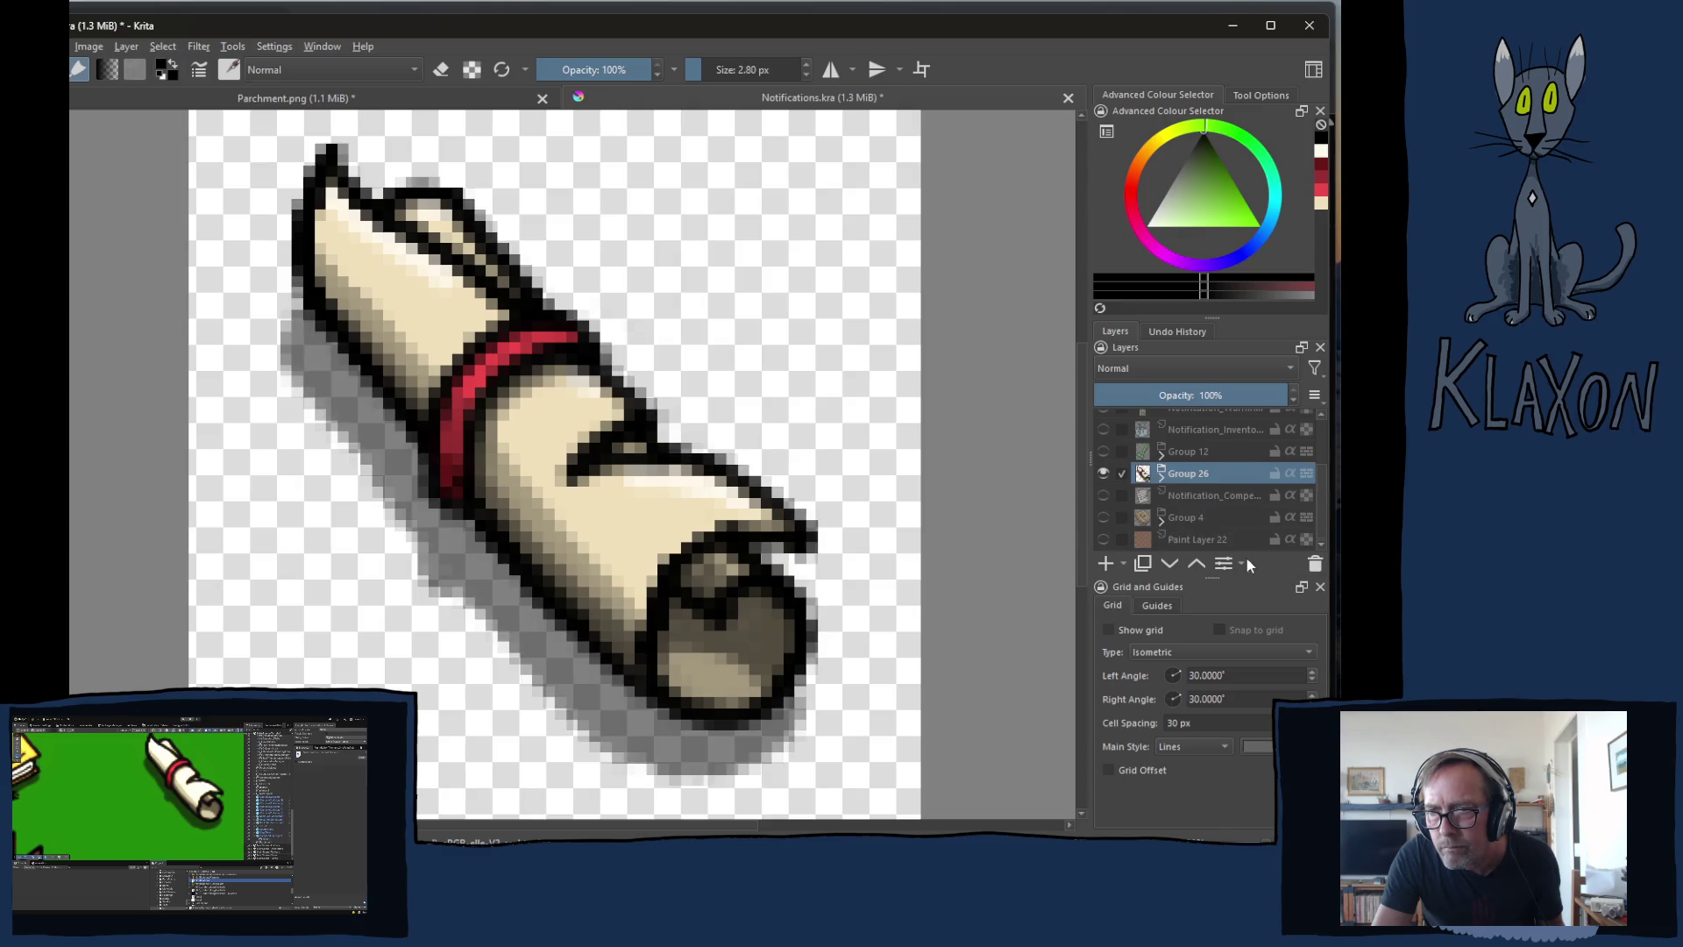
{"action": "left_click", "coordinate": [1170, 562]}
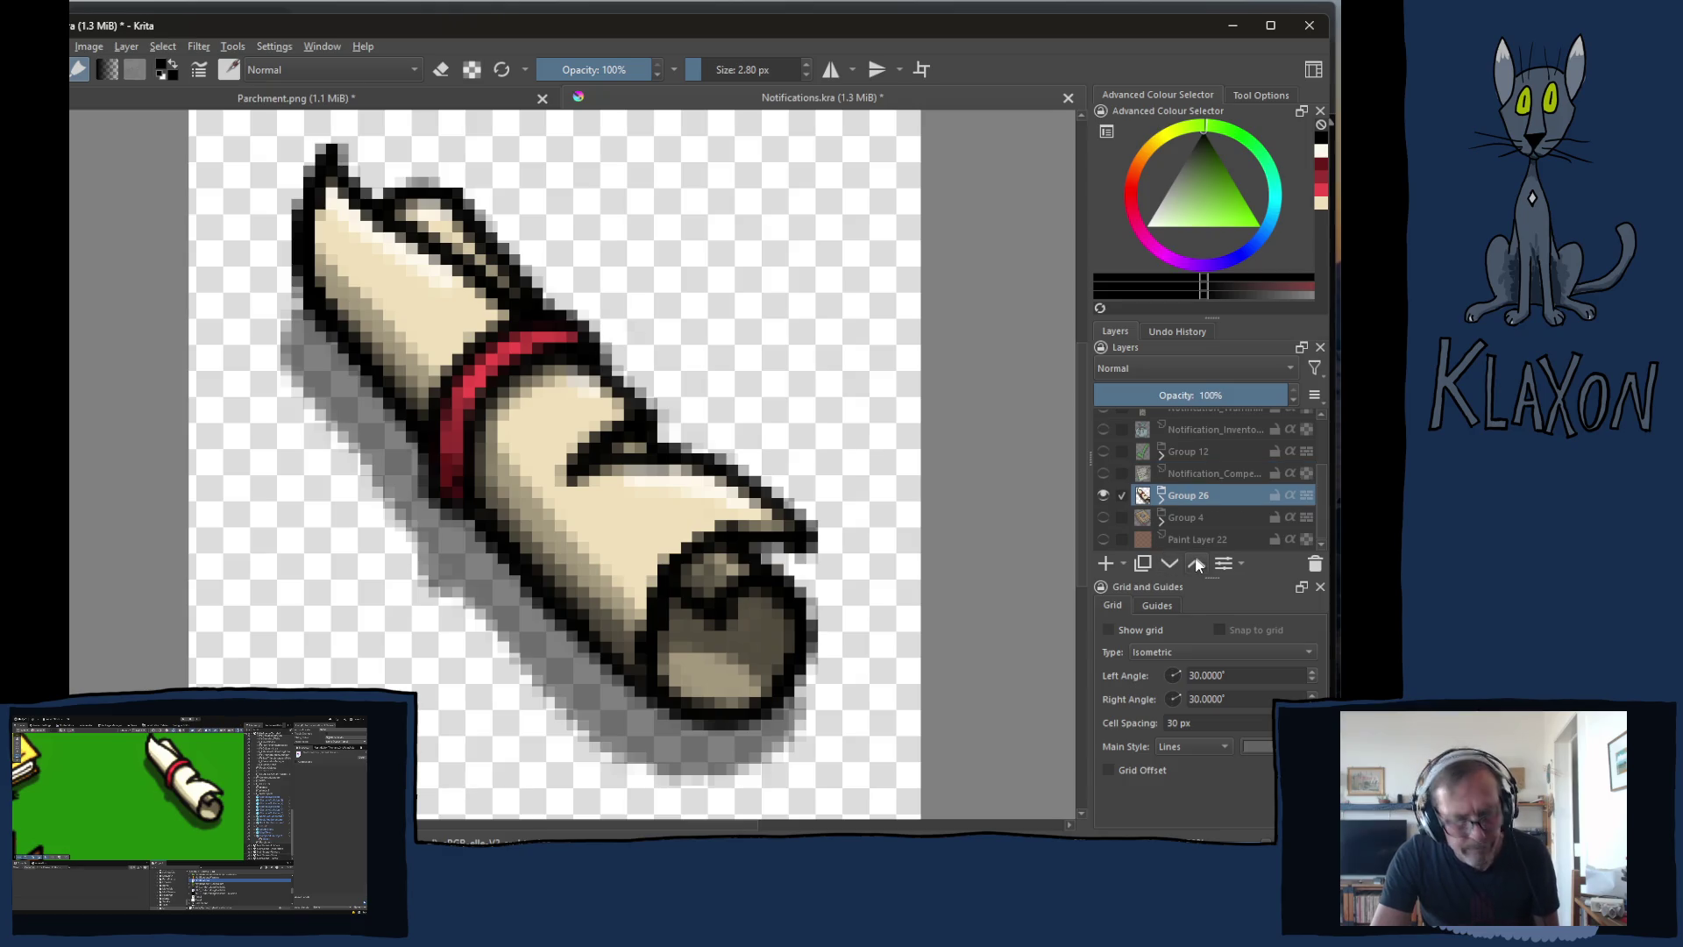
{"action": "key", "text": "ctrl+s"}
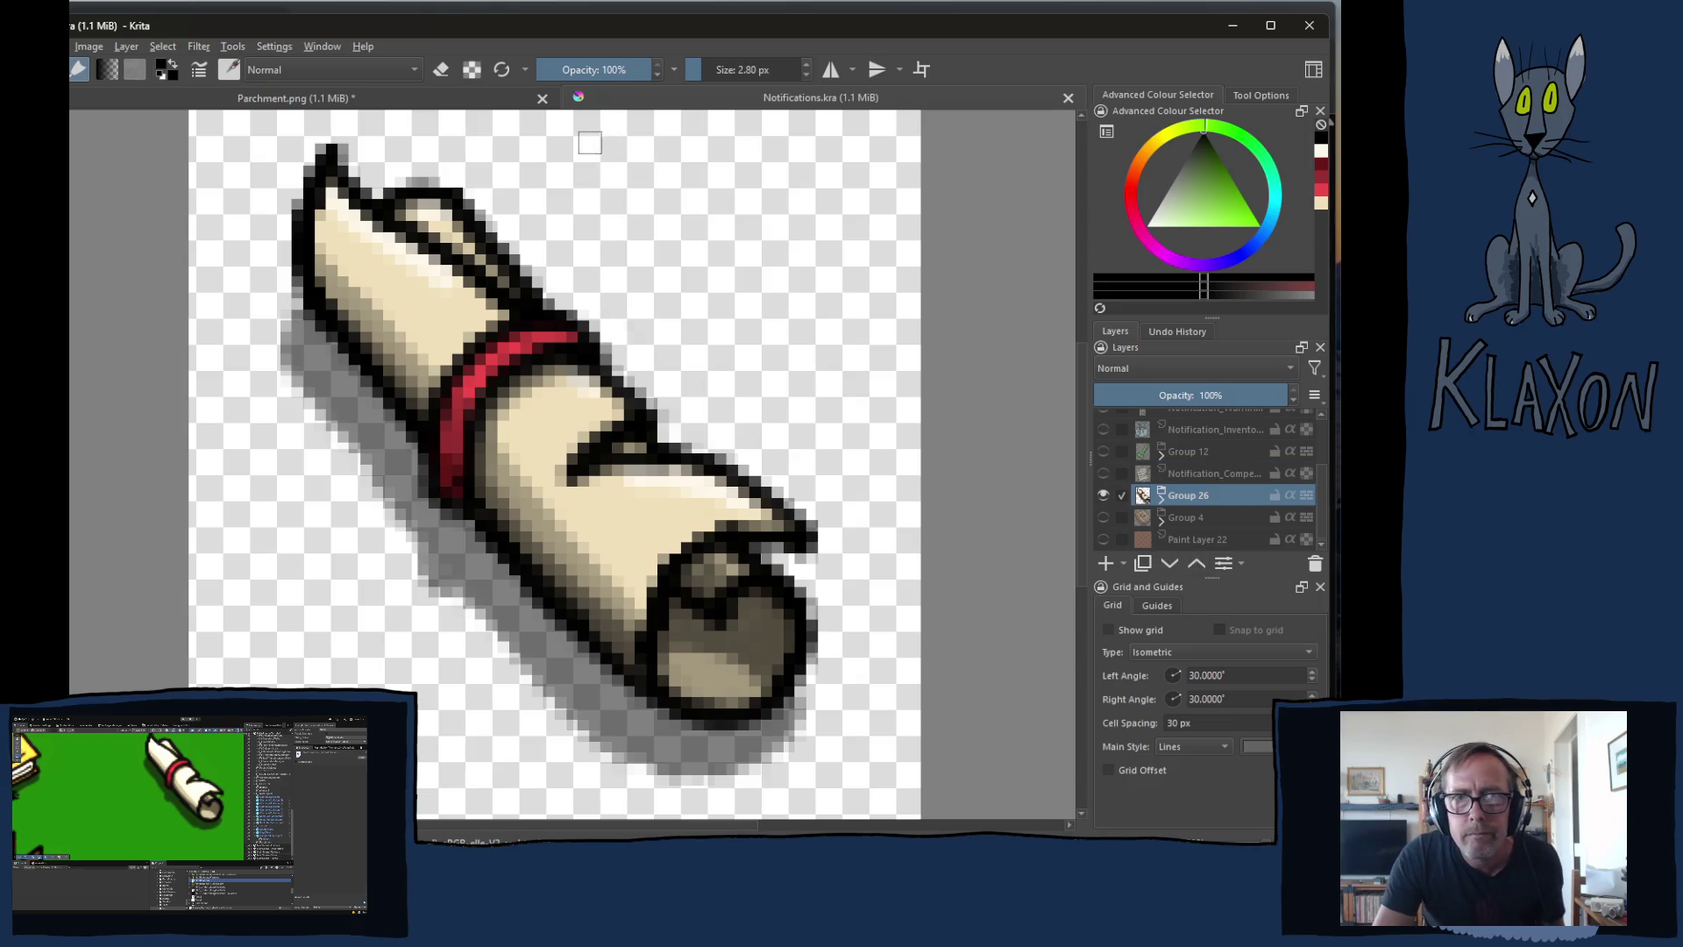
- Close Parchment.png without saving and export the scroll artwork over Parchment.png in Sprites/UI
{"action": "left_click", "coordinate": [542, 98]}
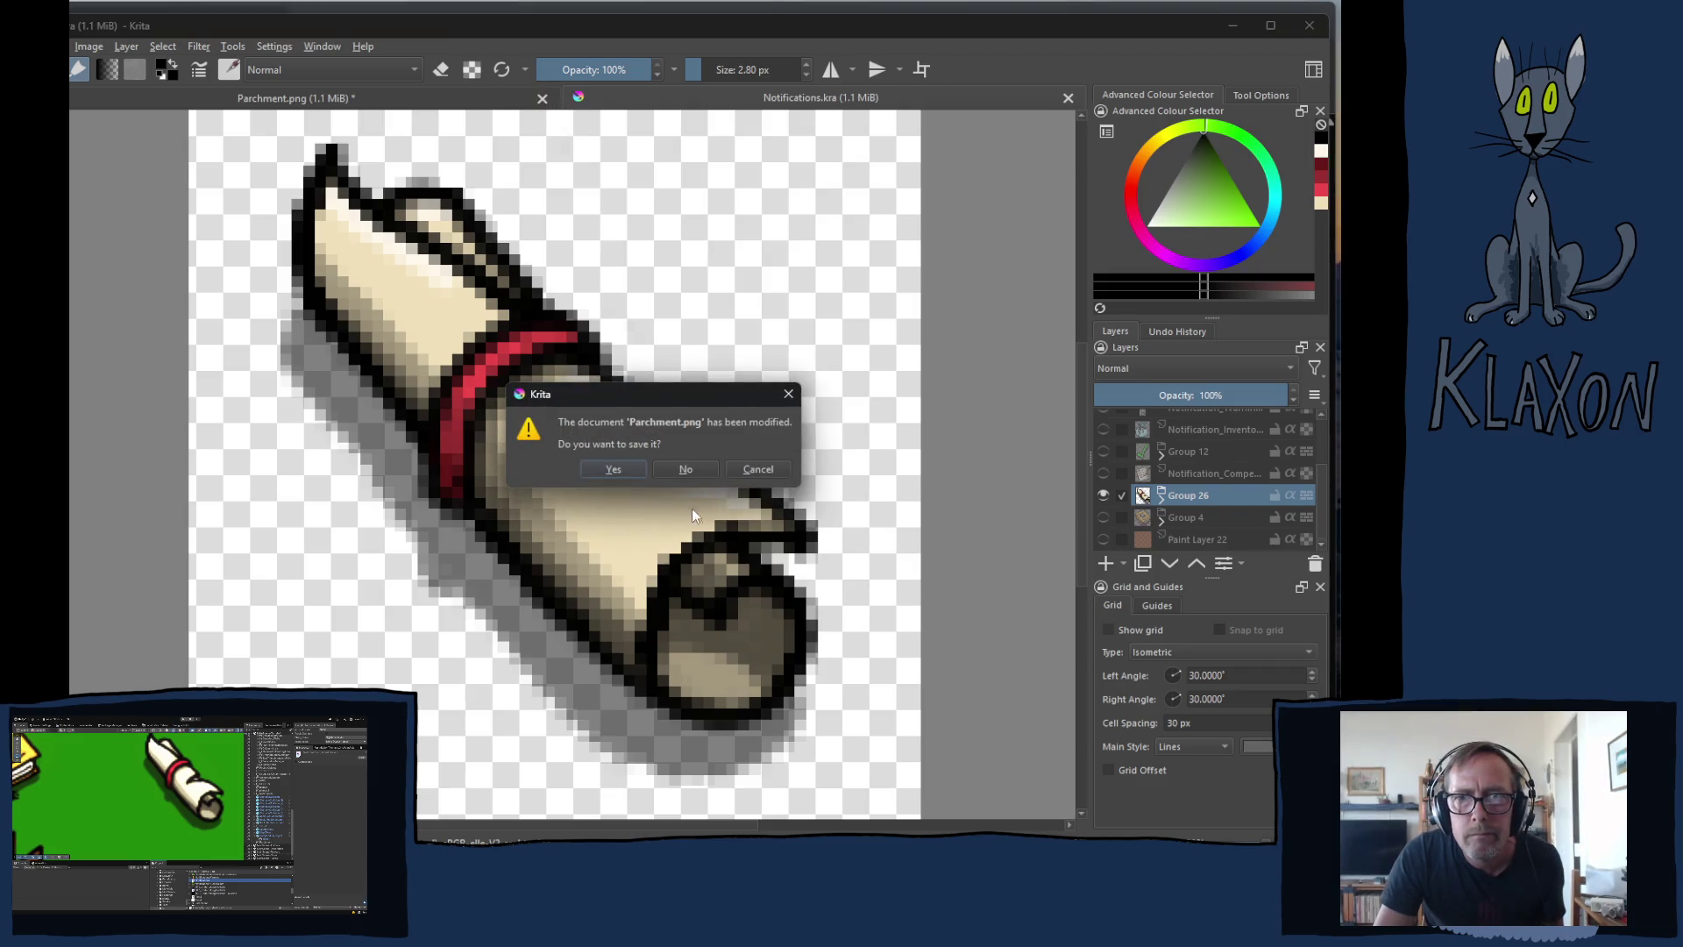
{"action": "left_click", "coordinate": [686, 471]}
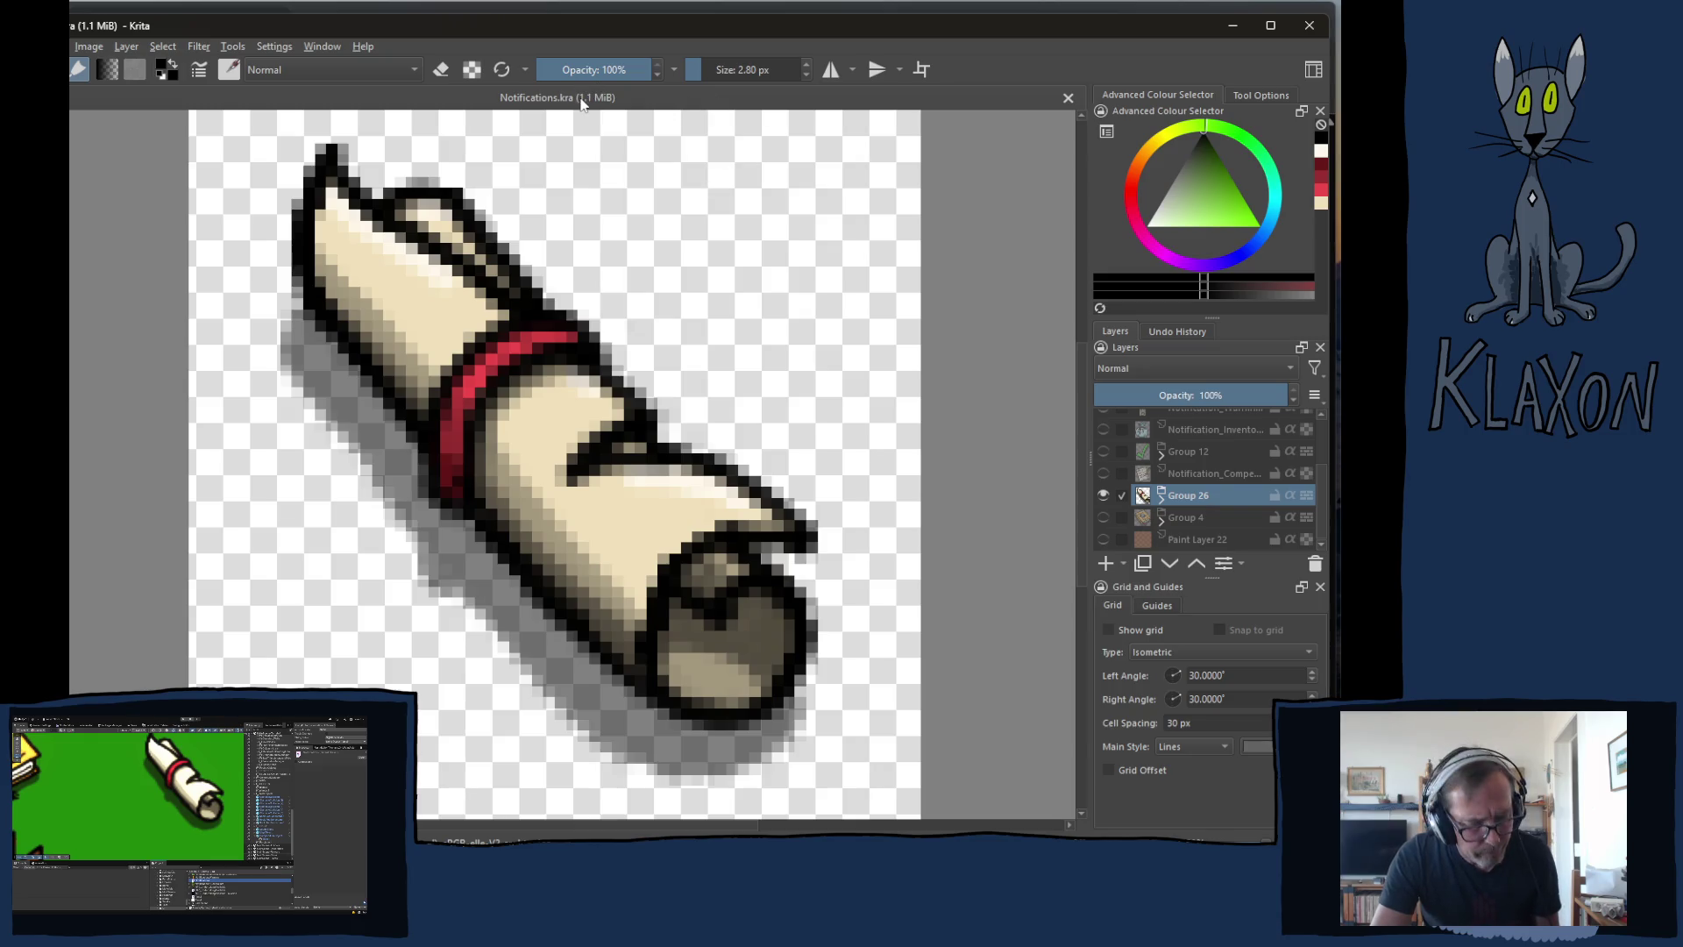
{"action": "key", "text": "ctrl+shift+s"}
{"action": "scroll", "coordinate": [391, 425], "scroll_direction": "down", "scroll_amount": 5}
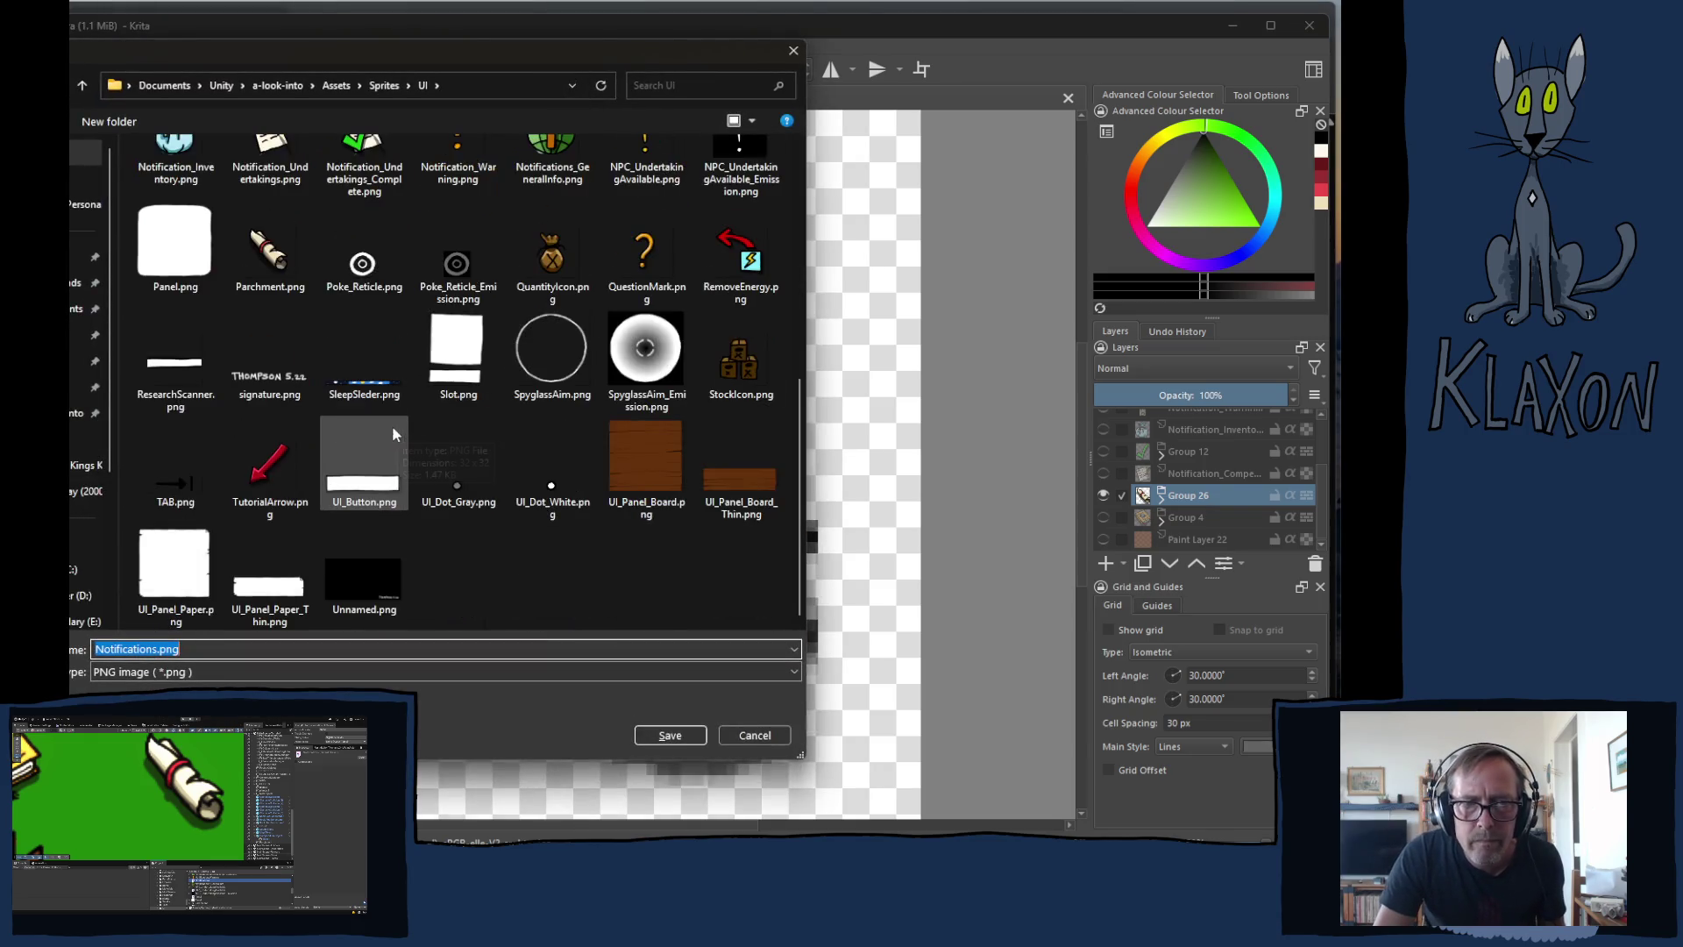
{"action": "left_click", "coordinate": [267, 255]}
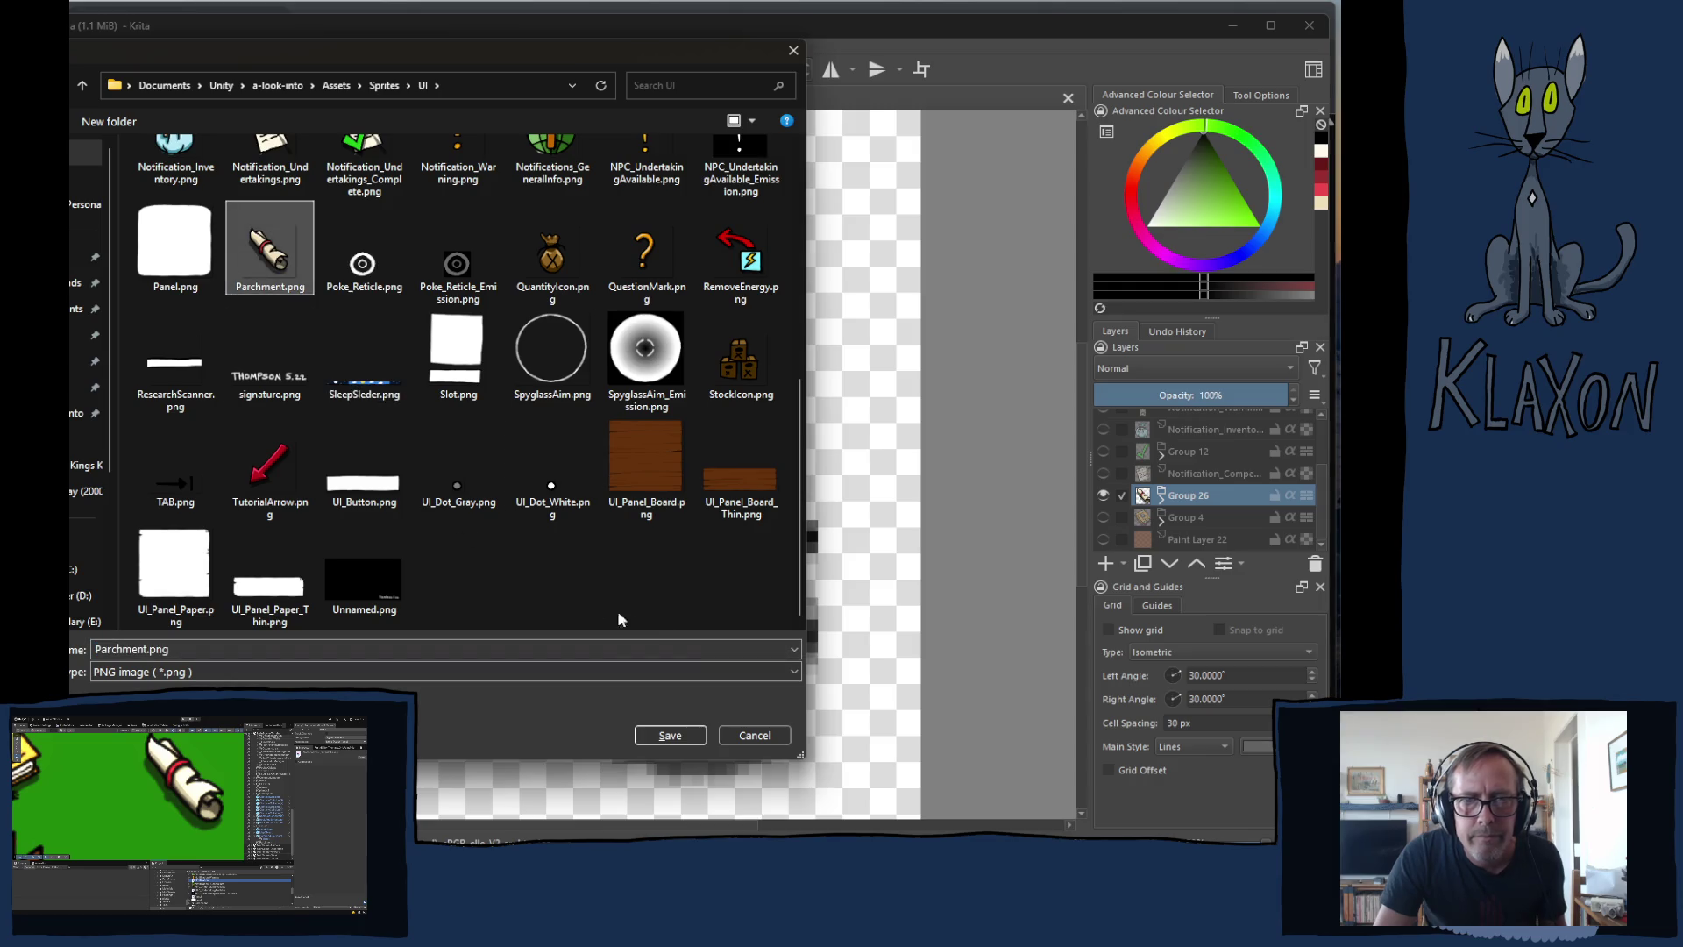
{"action": "left_click", "coordinate": [668, 739]}
{"action": "left_click", "coordinate": [570, 447]}
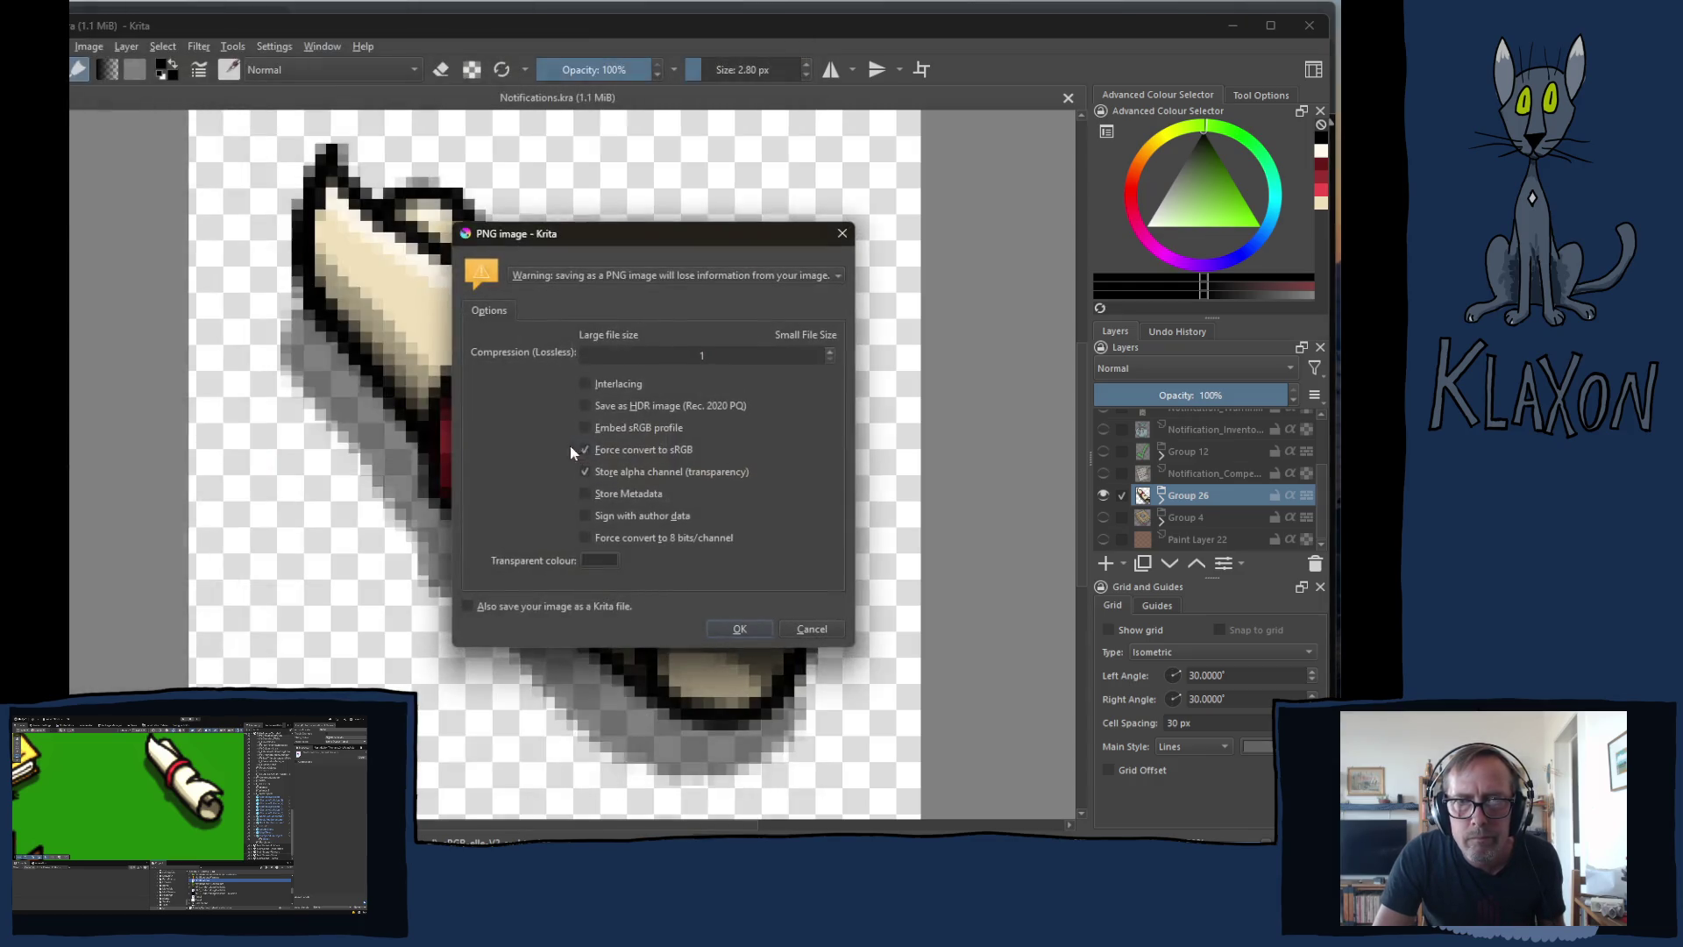
{"action": "left_click", "coordinate": [745, 629]}
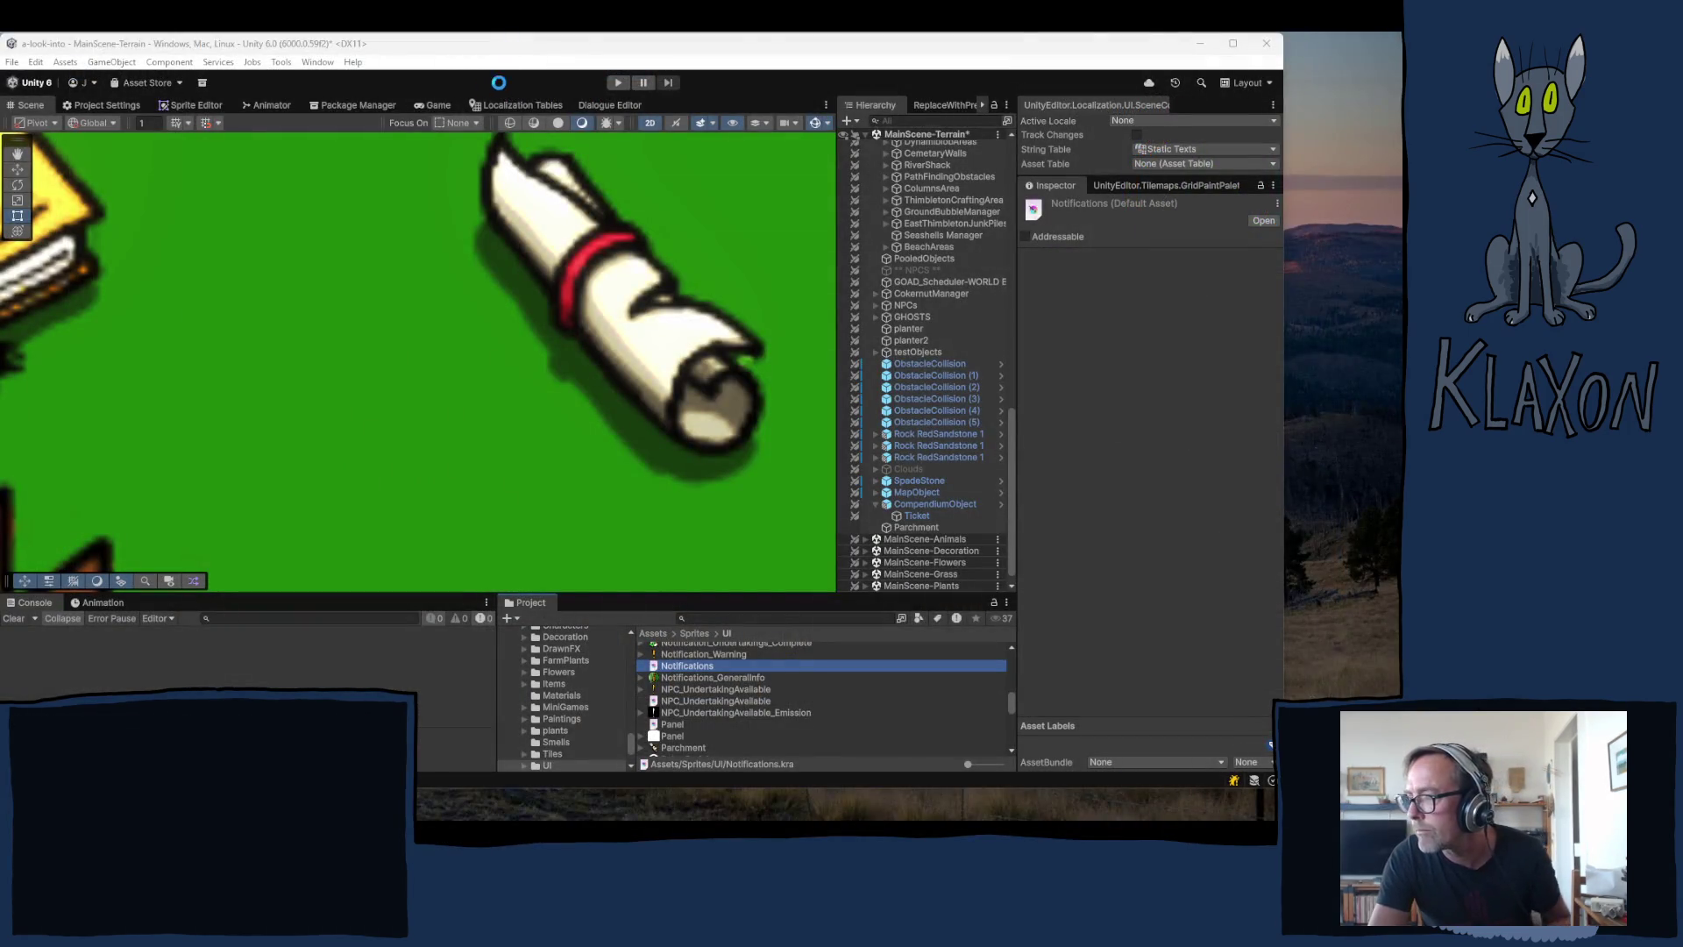
{"action": "scroll", "coordinate": [596, 385], "scroll_direction": "down", "scroll_amount": 5}
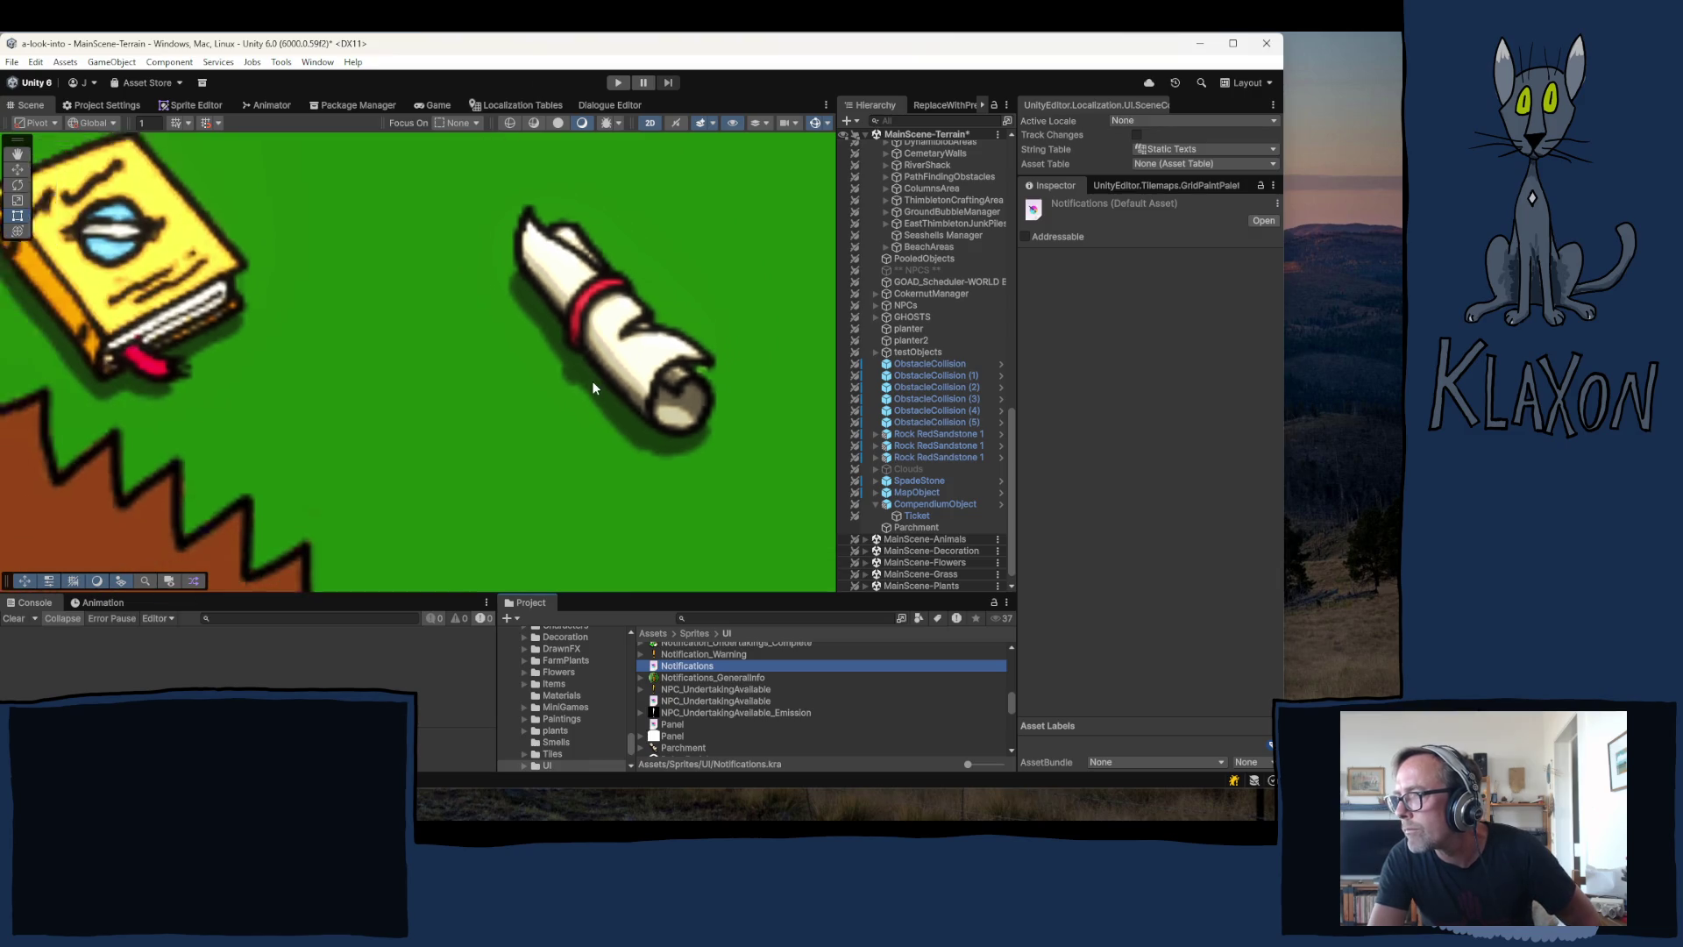
{"action": "scroll", "coordinate": [592, 382], "scroll_direction": "down", "scroll_amount": 8}
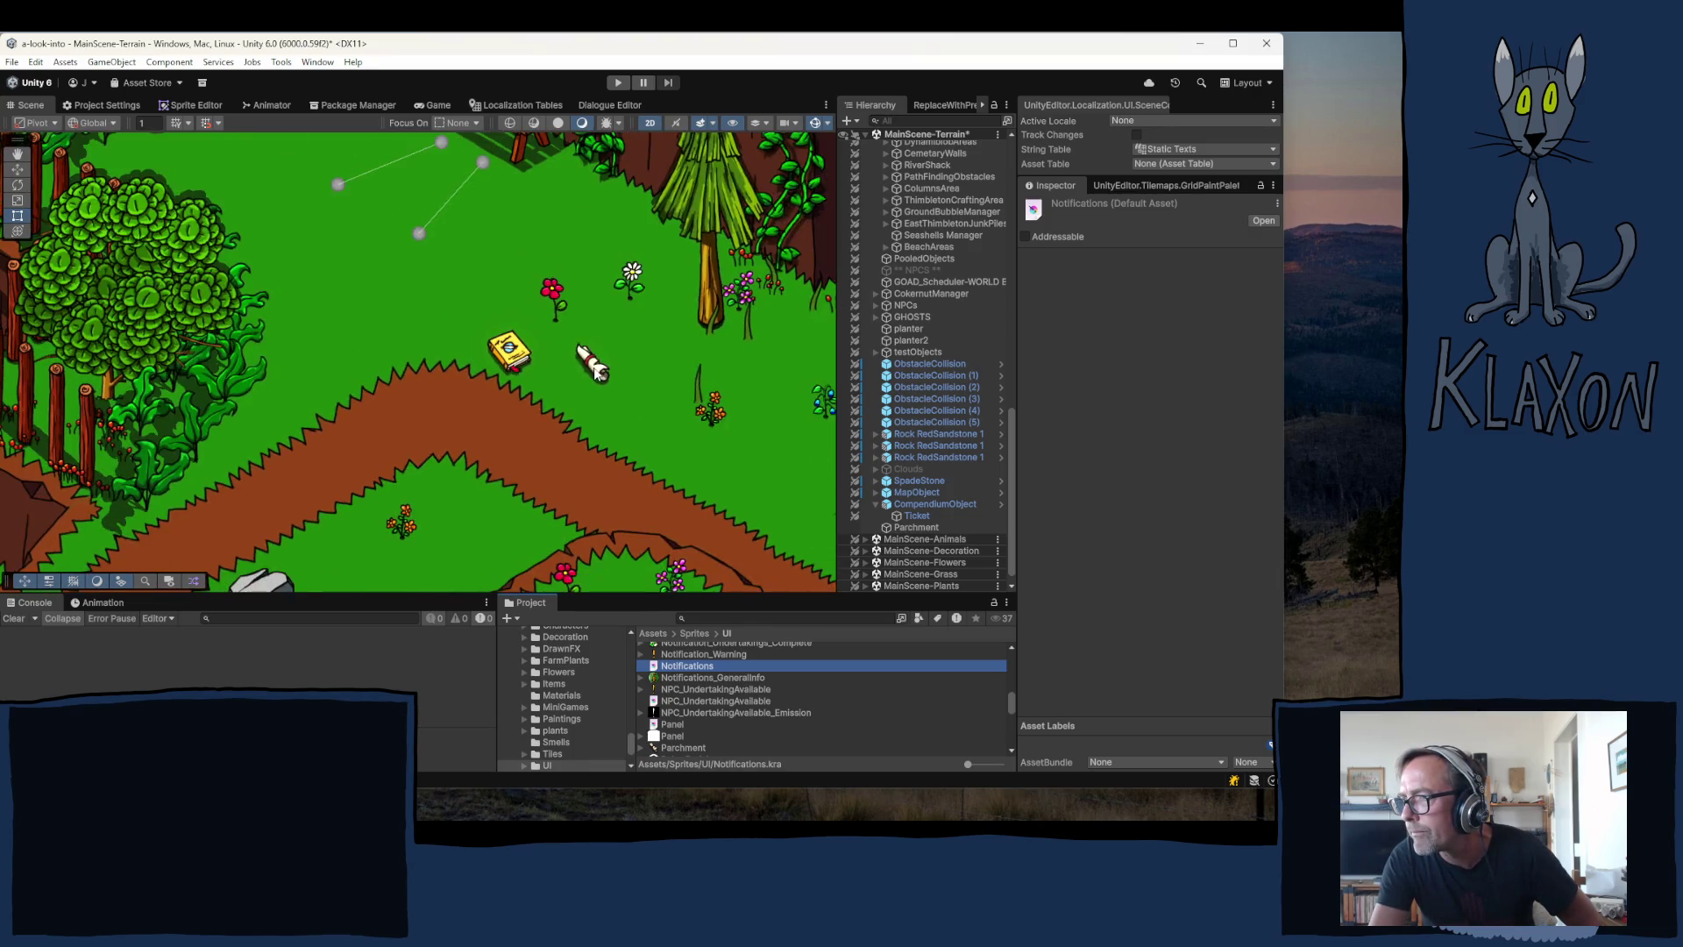
{"action": "scroll", "coordinate": [746, 380], "scroll_direction": "down", "scroll_amount": 2}
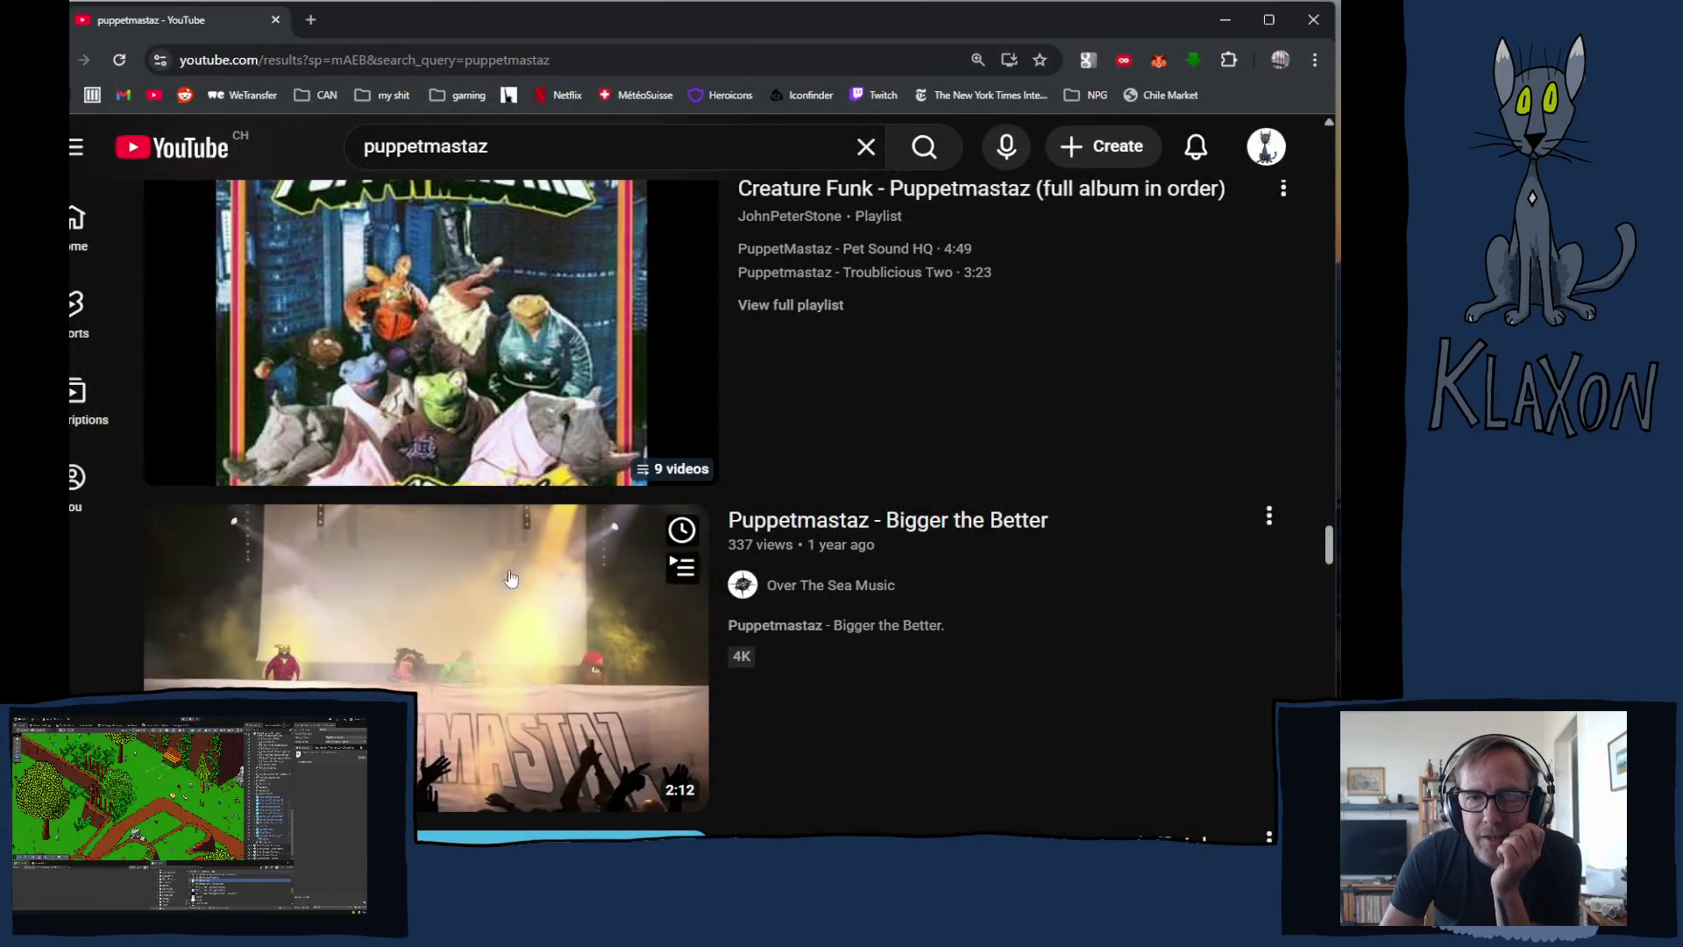
- Scroll through the puppetmastaz YouTube results, then bring the iTunes Kyalo playlist forward
{"action": "scroll", "coordinate": [553, 624], "scroll_direction": "down", "scroll_amount": 10}
{"action": "scroll", "coordinate": [553, 623], "scroll_direction": "up", "scroll_amount": 5}
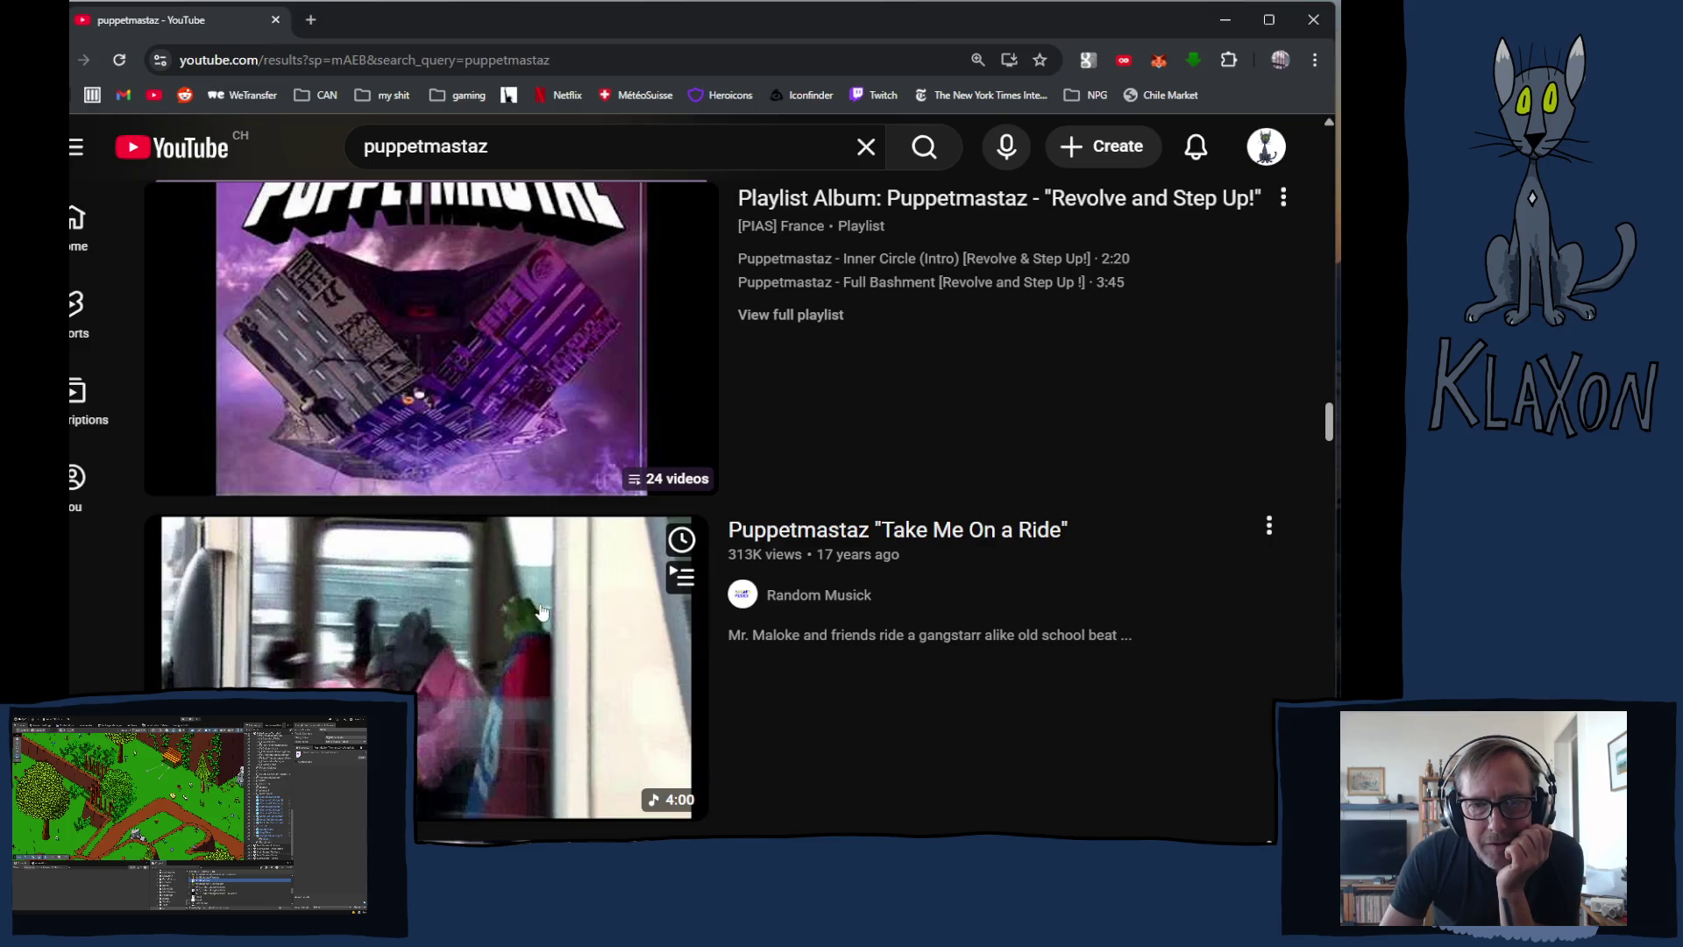
{"action": "scroll", "coordinate": [554, 623], "scroll_direction": "up", "scroll_amount": 4}
{"action": "scroll", "coordinate": [551, 621], "scroll_direction": "up", "scroll_amount": 10}
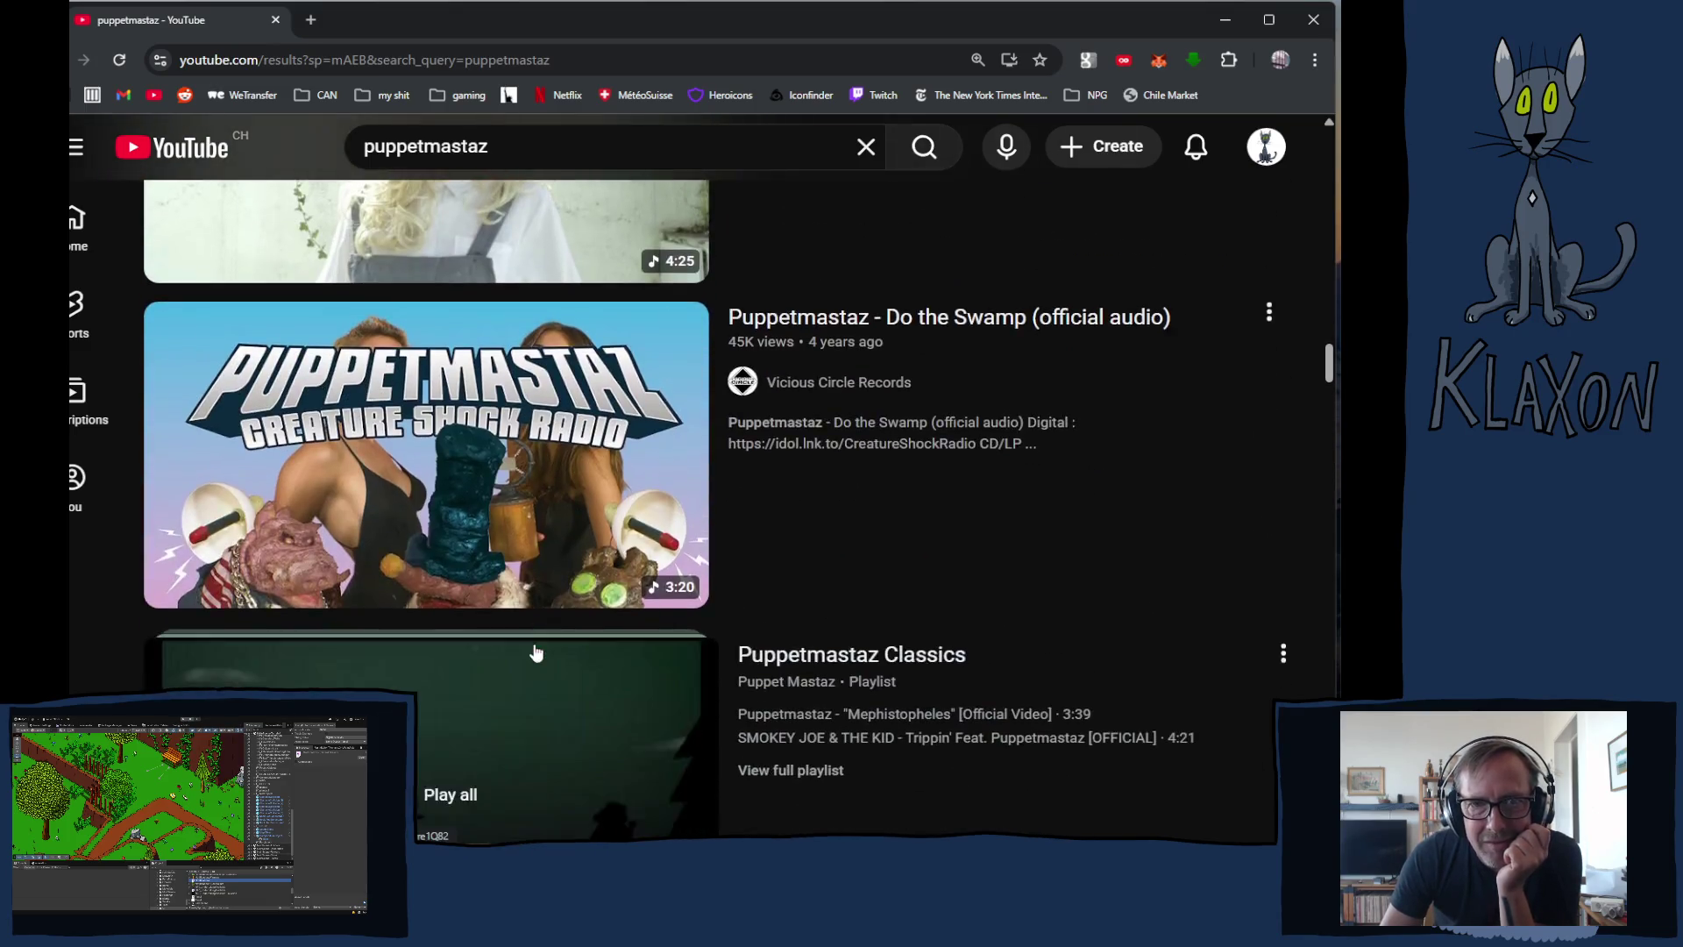
{"action": "scroll", "coordinate": [561, 570], "scroll_direction": "down", "scroll_amount": 1}
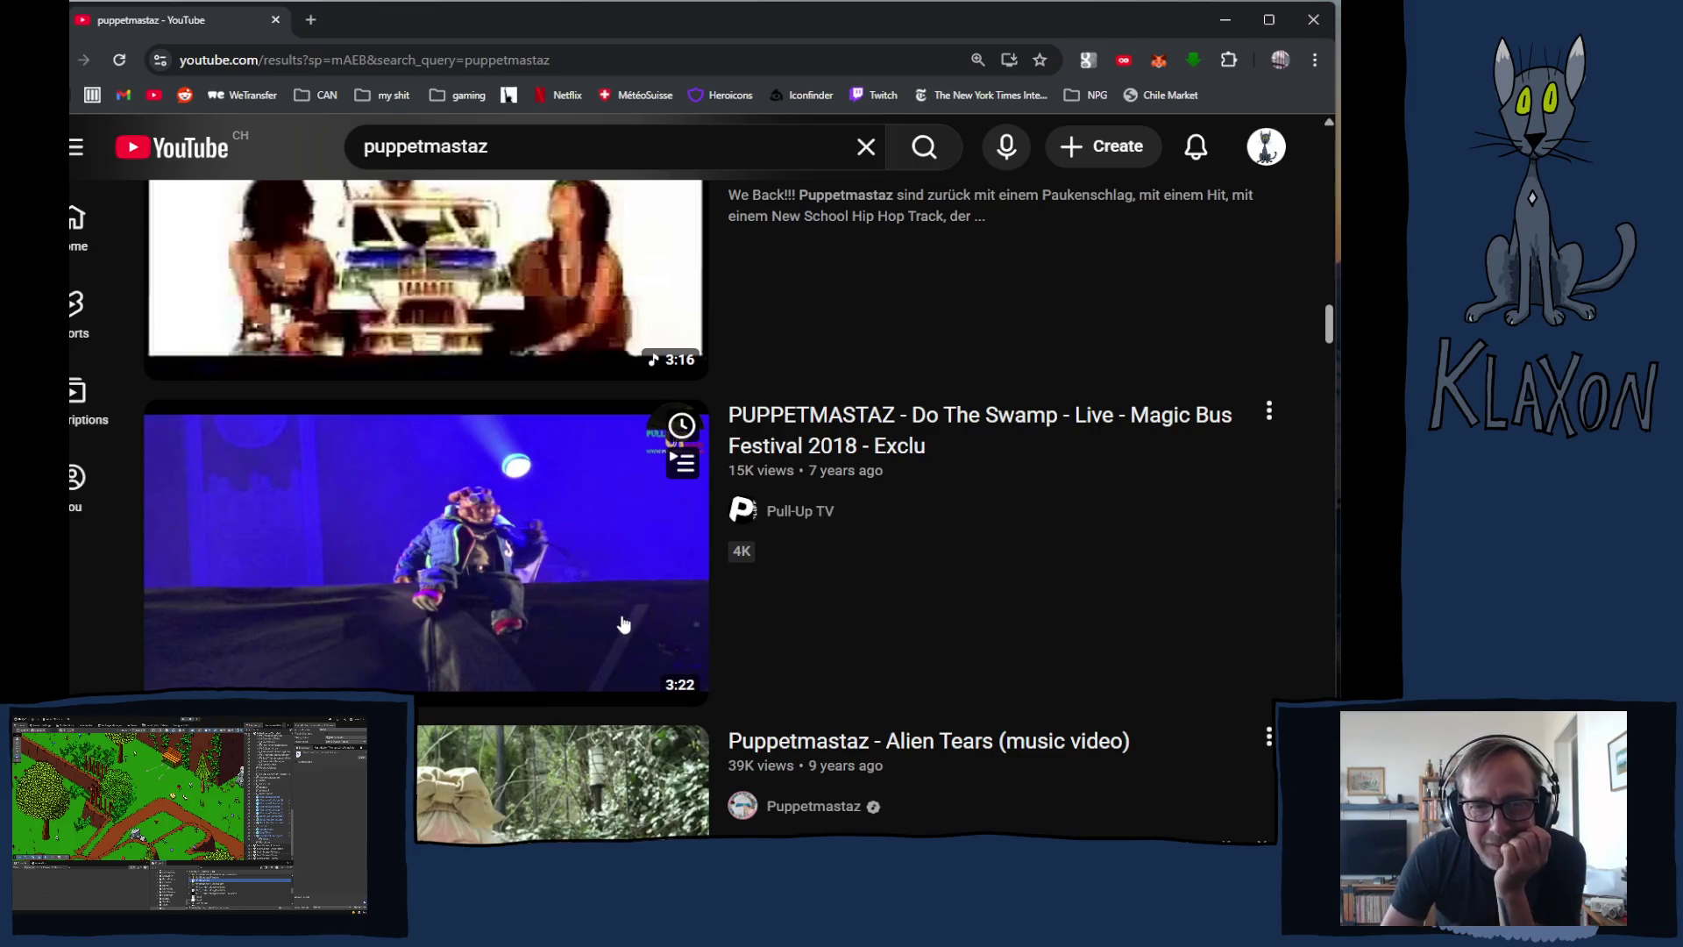
{"action": "scroll", "coordinate": [625, 620], "scroll_direction": "up", "scroll_amount": 6}
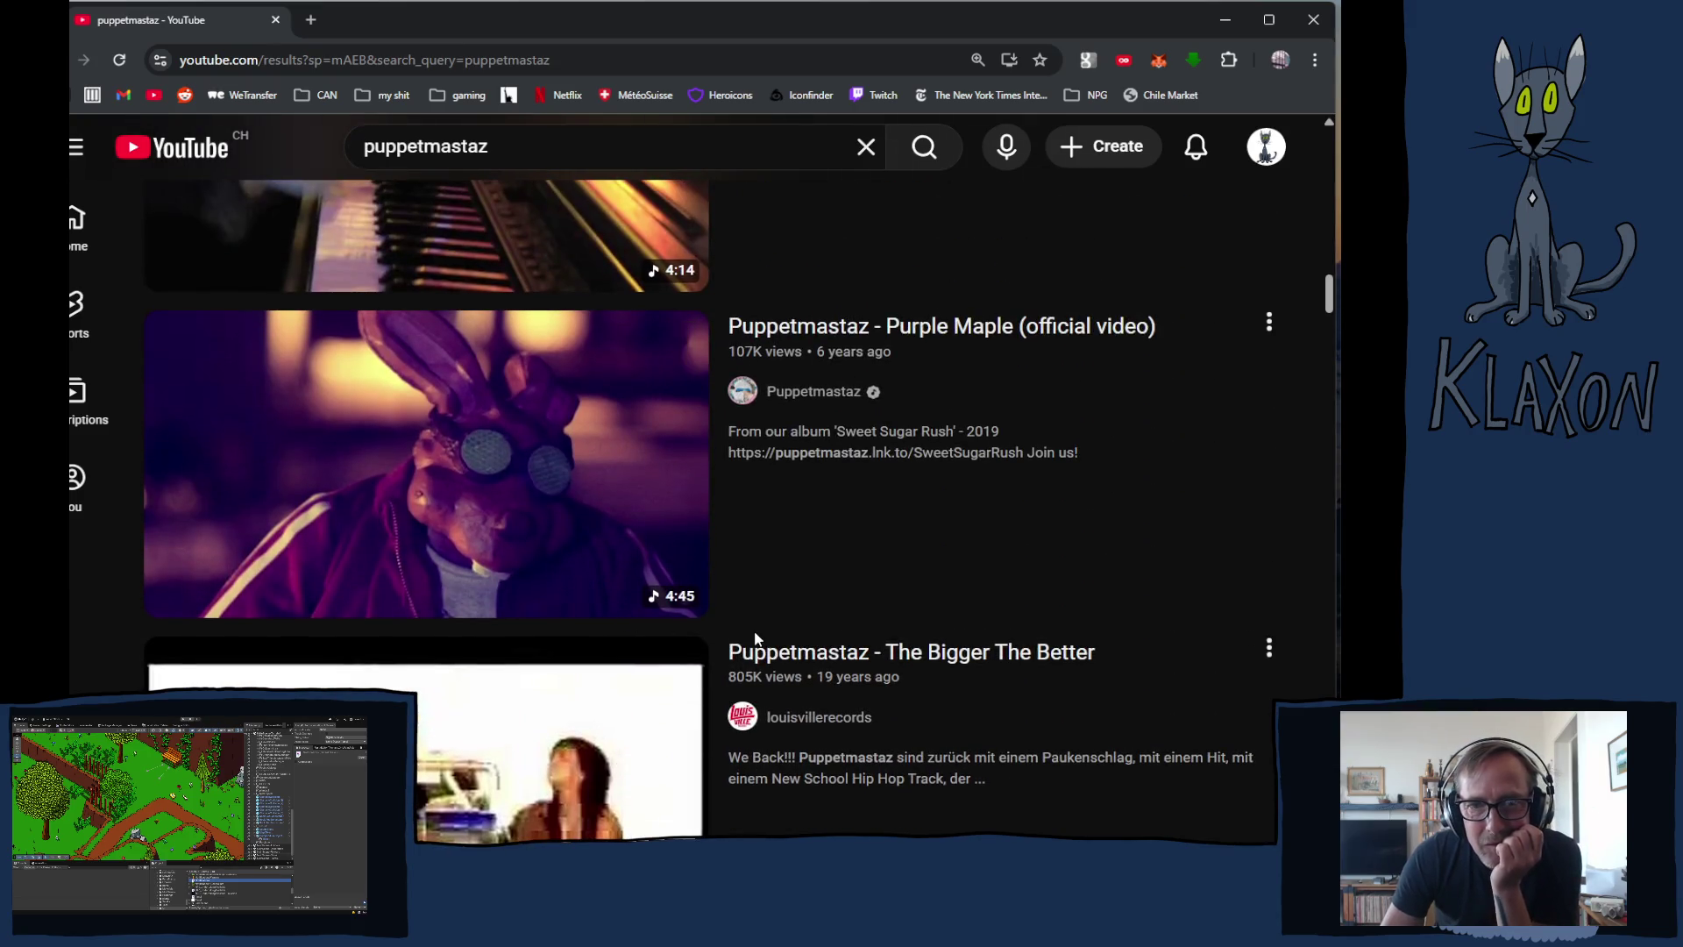
{"action": "scroll", "coordinate": [742, 628], "scroll_direction": "up", "scroll_amount": 2}
{"action": "scroll", "coordinate": [742, 624], "scroll_direction": "up", "scroll_amount": 5}
{"action": "scroll", "coordinate": [770, 614], "scroll_direction": "down", "scroll_amount": 15}
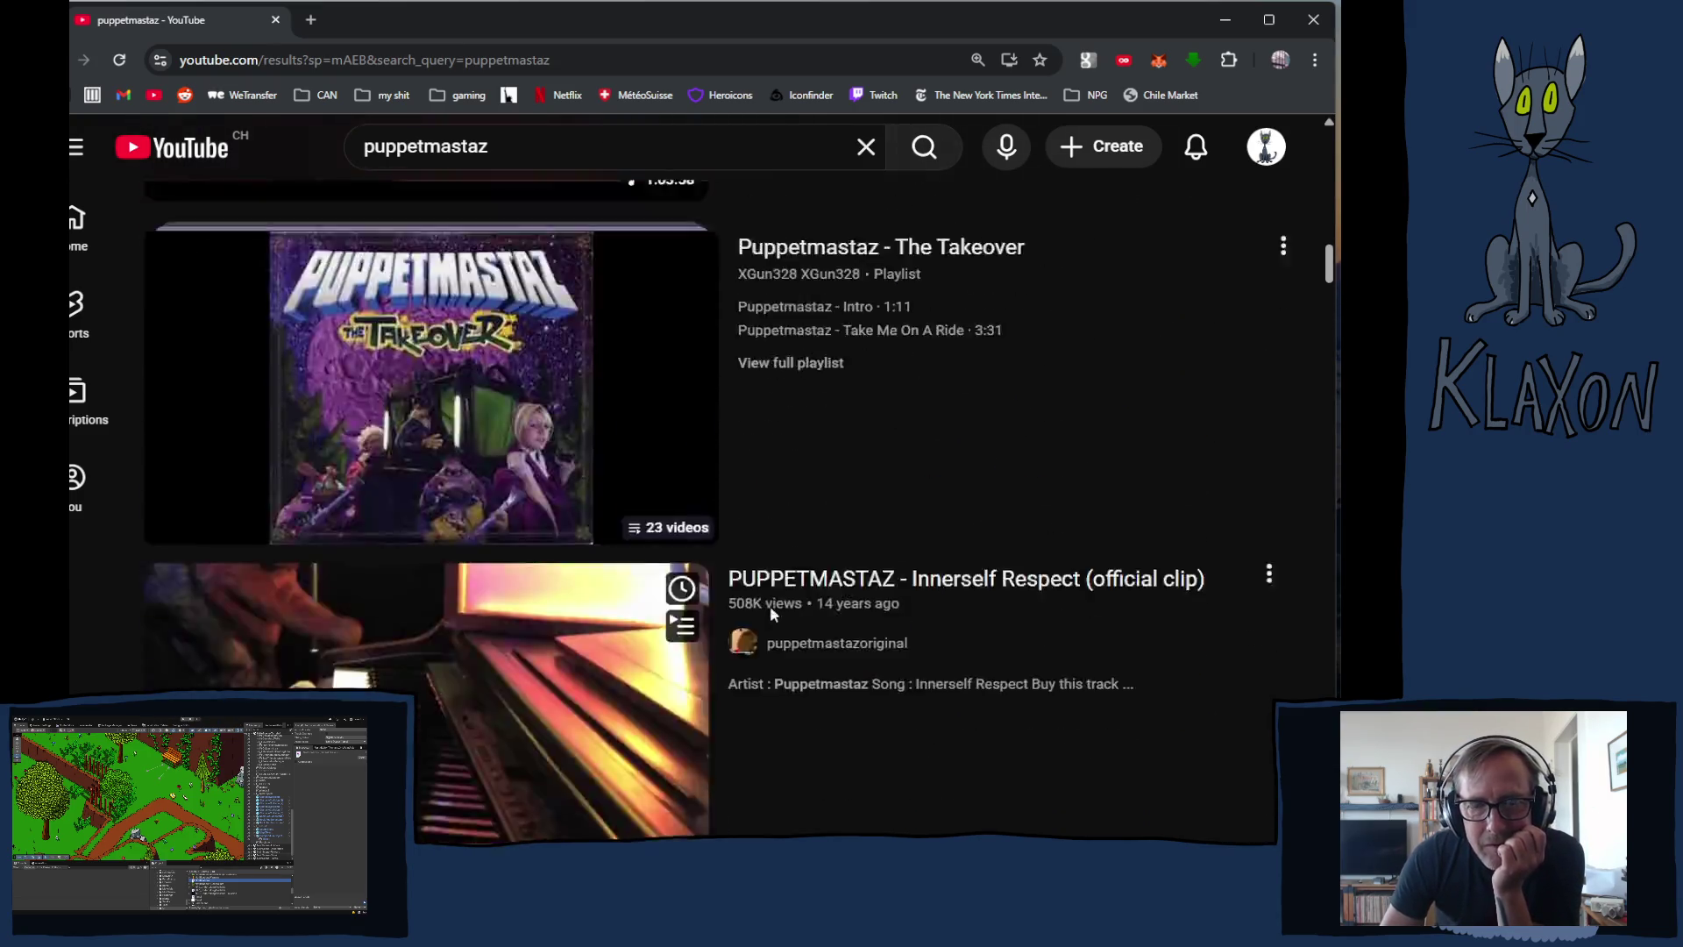
{"action": "scroll", "coordinate": [772, 625], "scroll_direction": "down", "scroll_amount": 20}
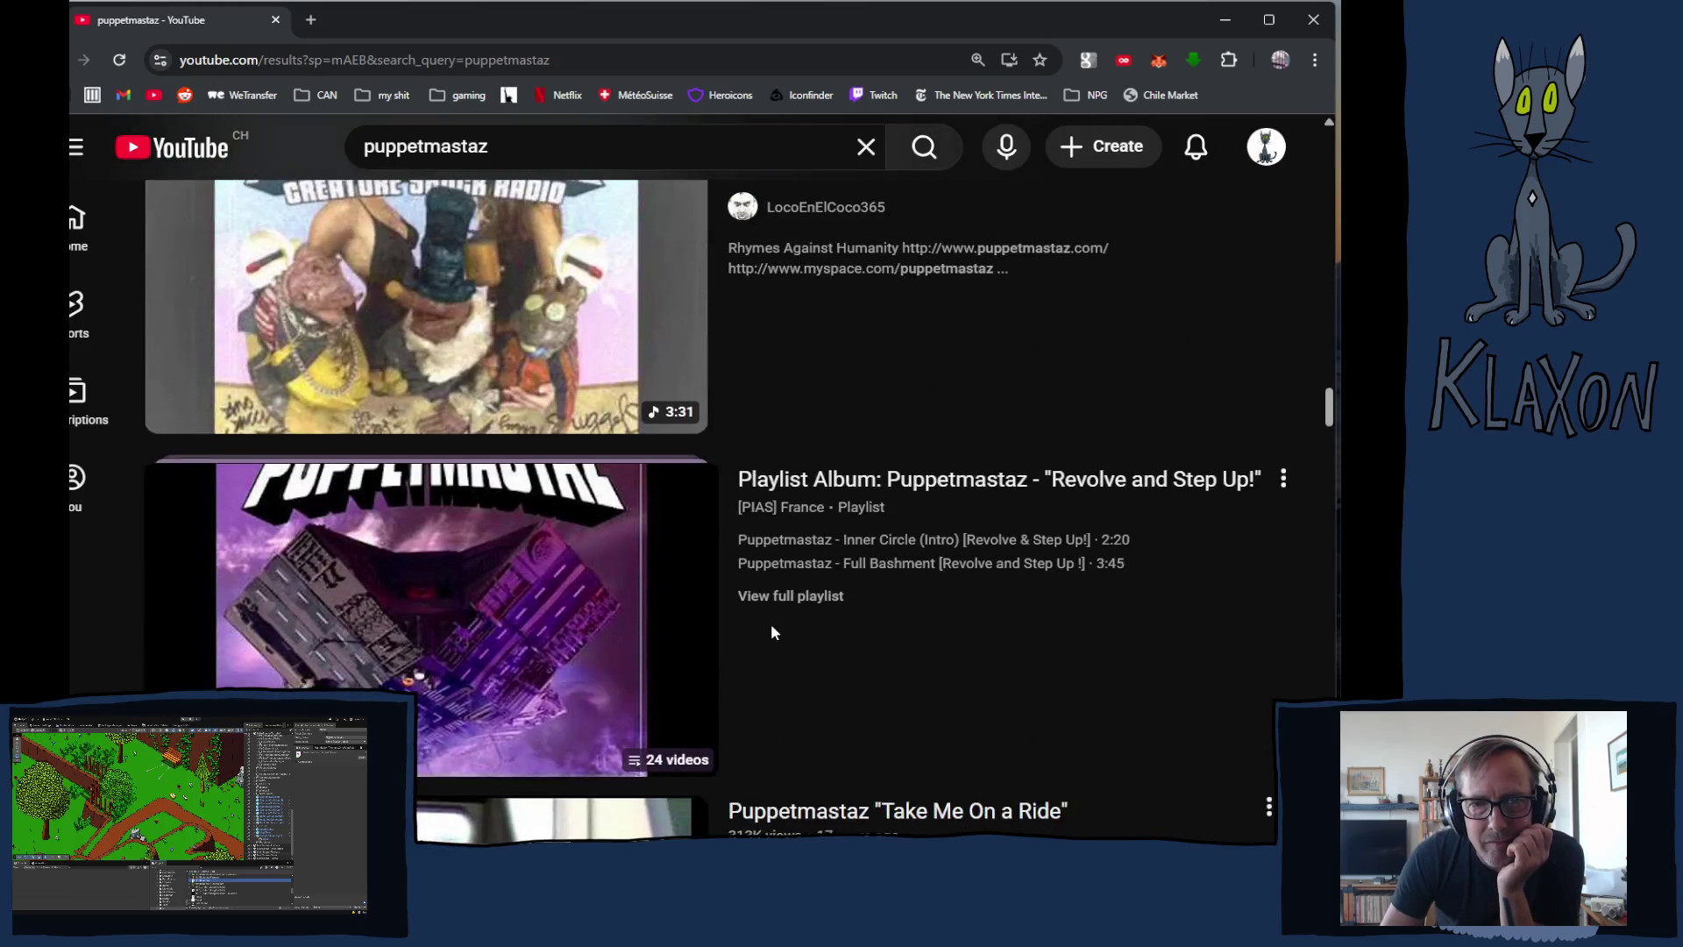
{"action": "scroll", "coordinate": [771, 629], "scroll_direction": "down", "scroll_amount": 15}
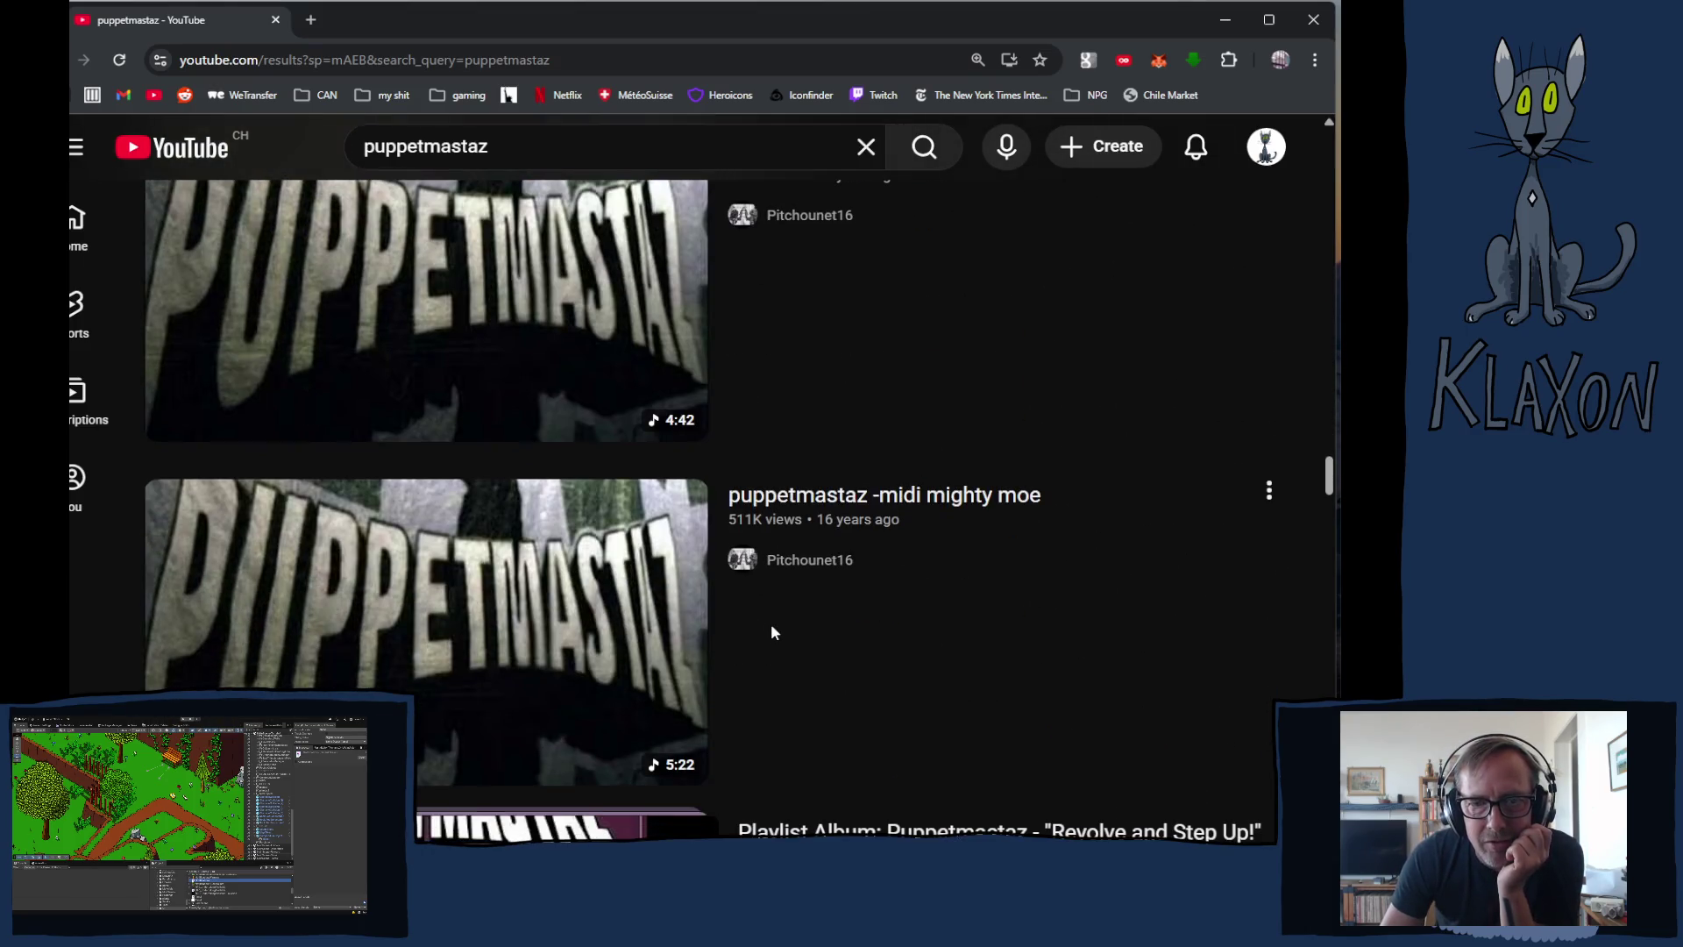
{"action": "scroll", "coordinate": [771, 630], "scroll_direction": "down", "scroll_amount": 10}
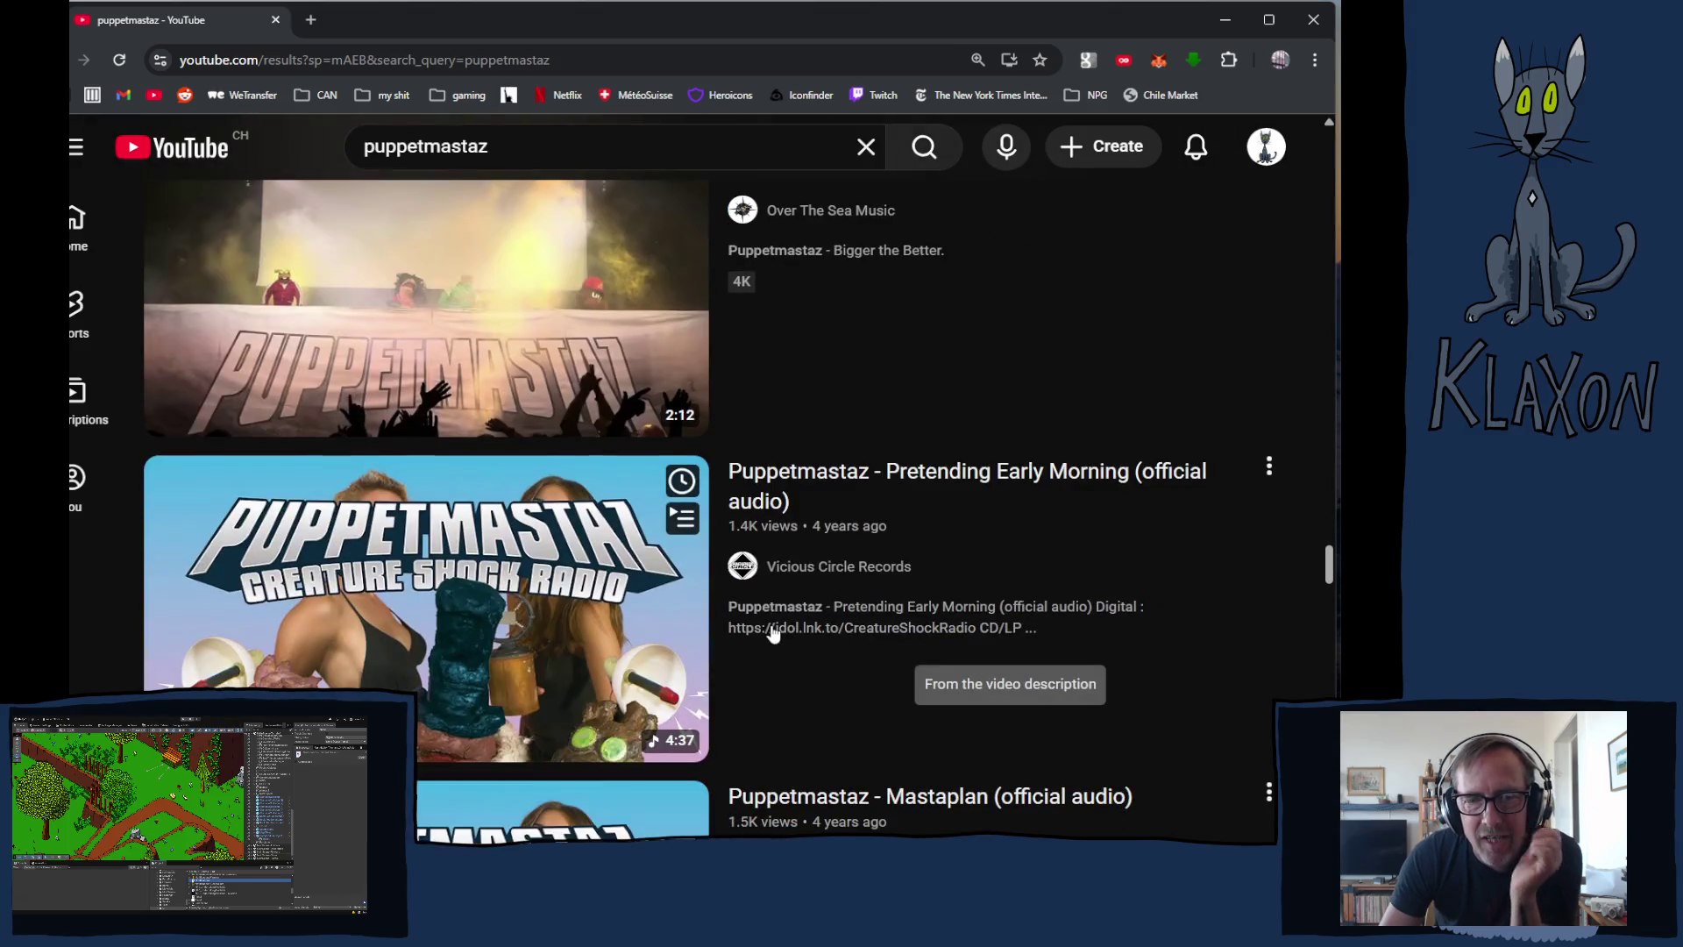
{"action": "scroll", "coordinate": [767, 635], "scroll_direction": "up", "scroll_amount": 5}
{"action": "scroll", "coordinate": [387, 398], "scroll_direction": "down", "scroll_amount": 2}
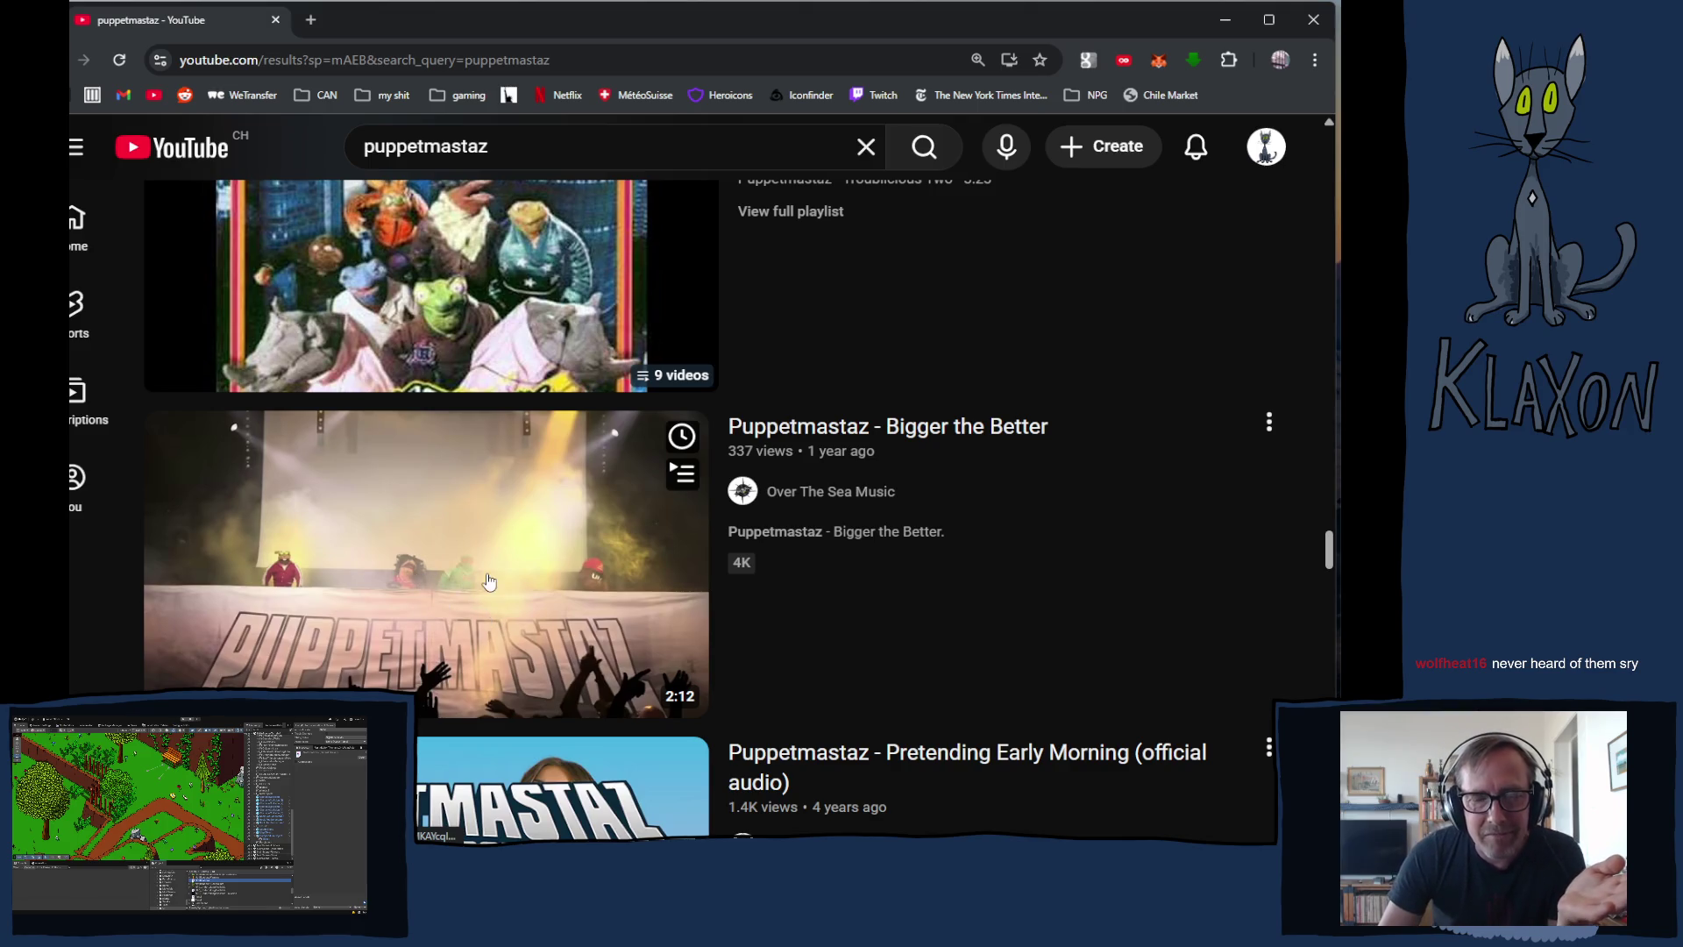
{"action": "scroll", "coordinate": [423, 566], "scroll_direction": "up", "scroll_amount": 1}
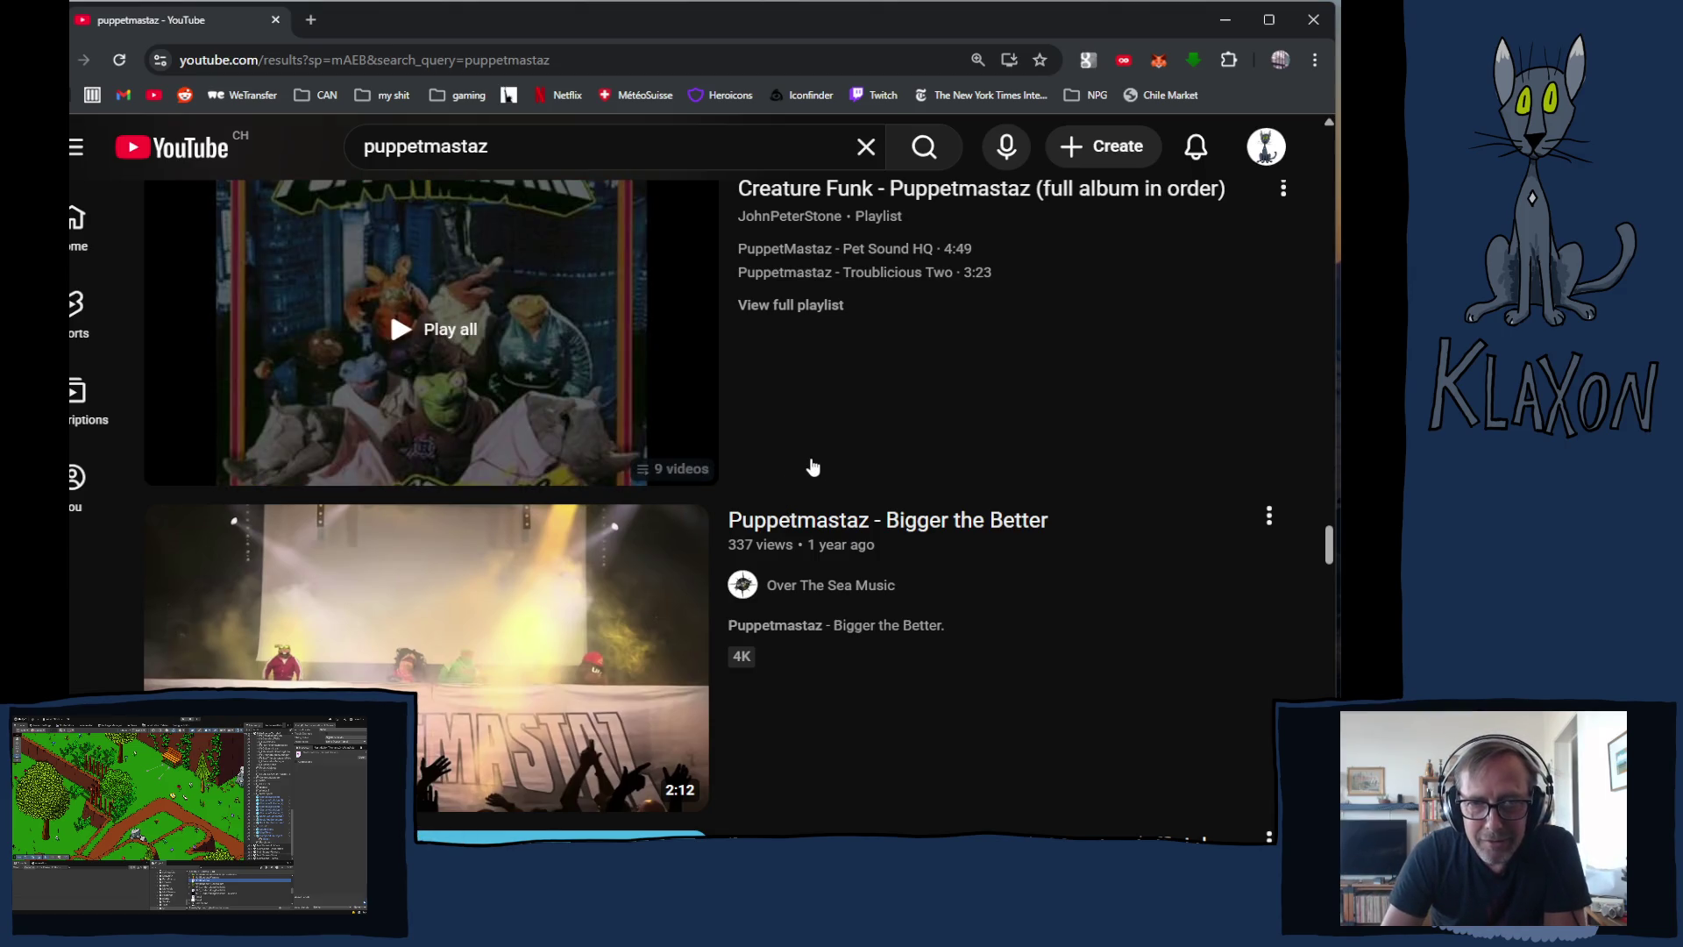
{"action": "scroll", "coordinate": [812, 466], "scroll_direction": "up", "scroll_amount": 4}
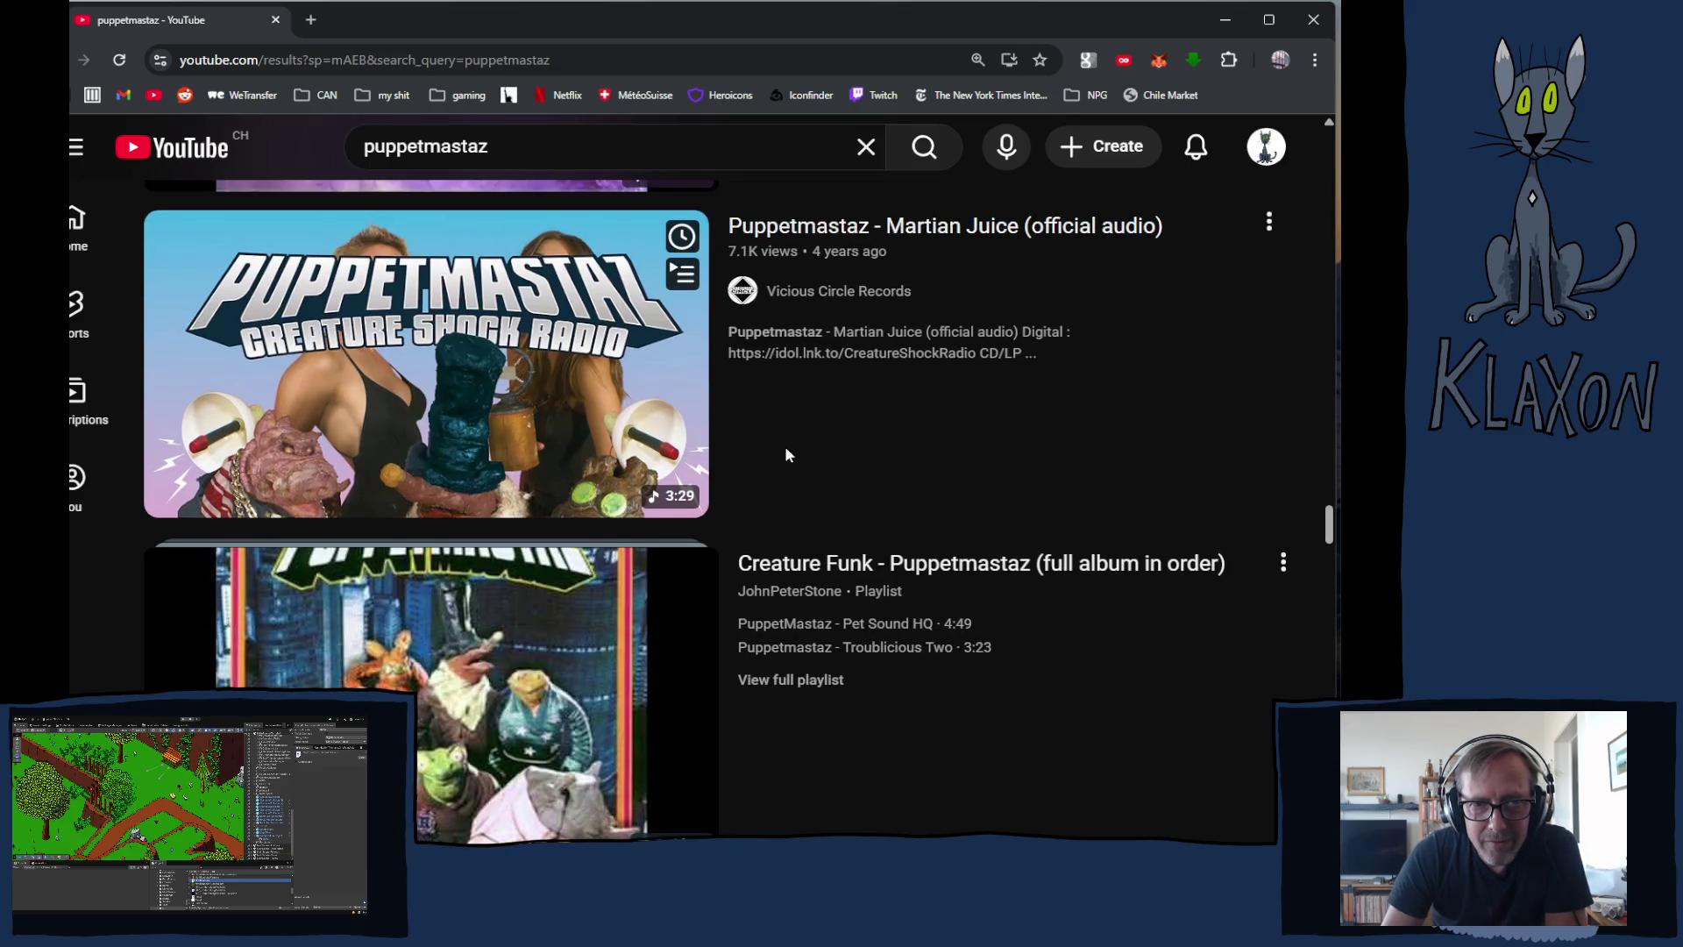
{"action": "scroll", "coordinate": [787, 448], "scroll_direction": "up", "scroll_amount": 15}
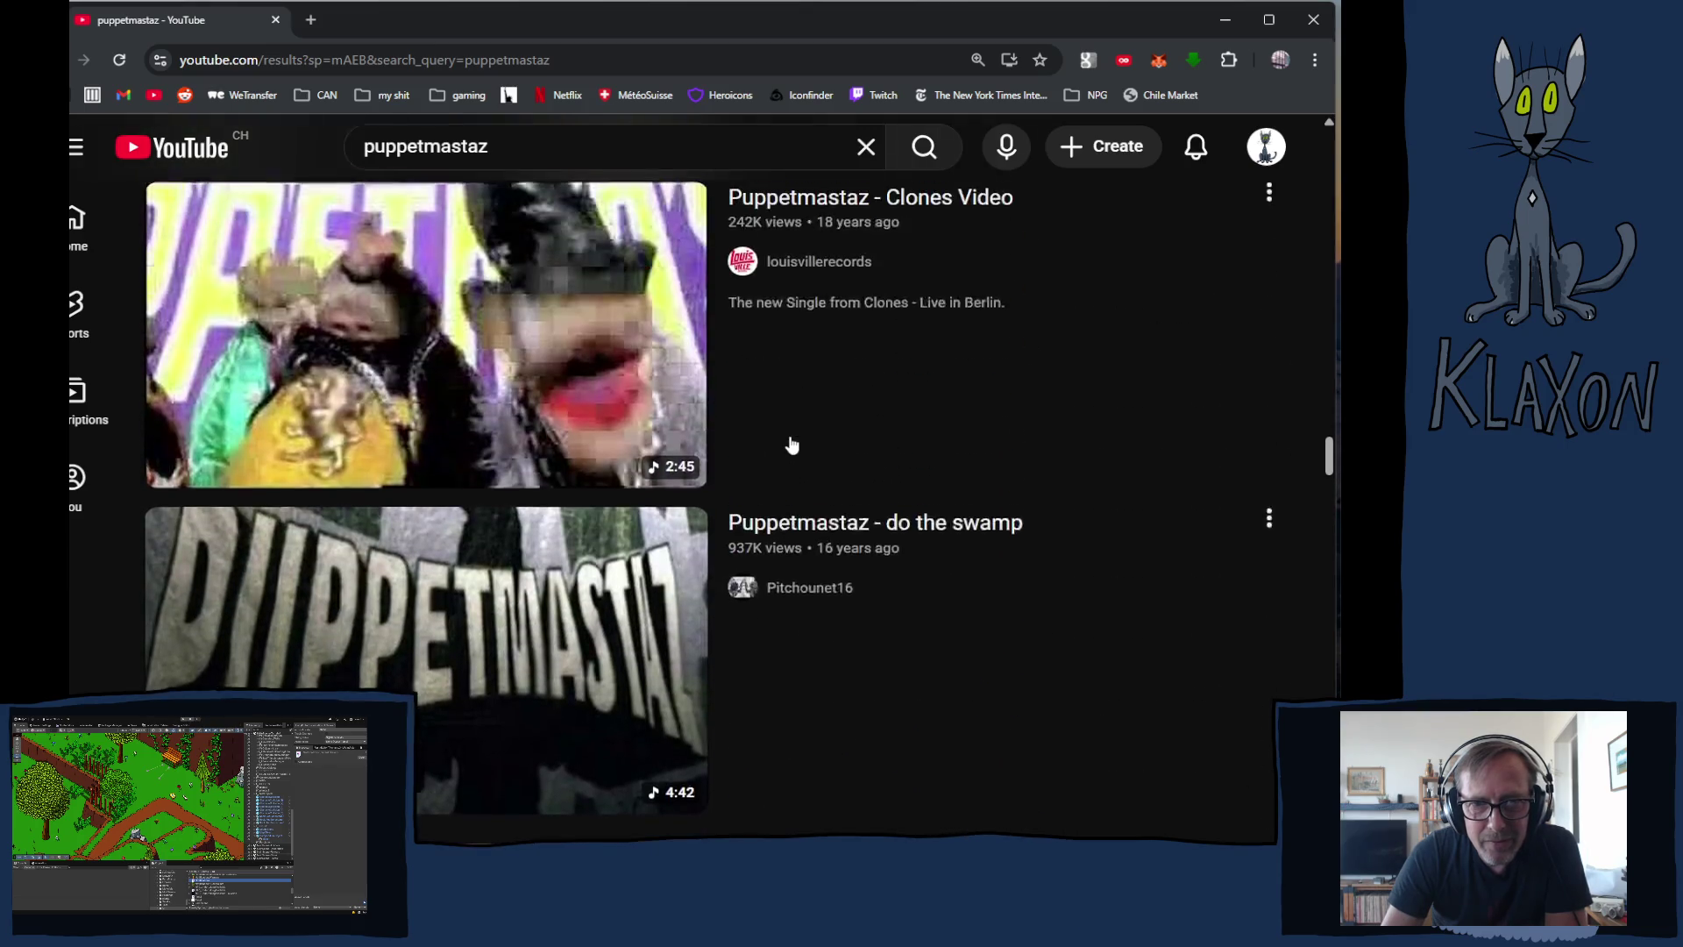
{"action": "scroll", "coordinate": [792, 446], "scroll_direction": "up", "scroll_amount": 4}
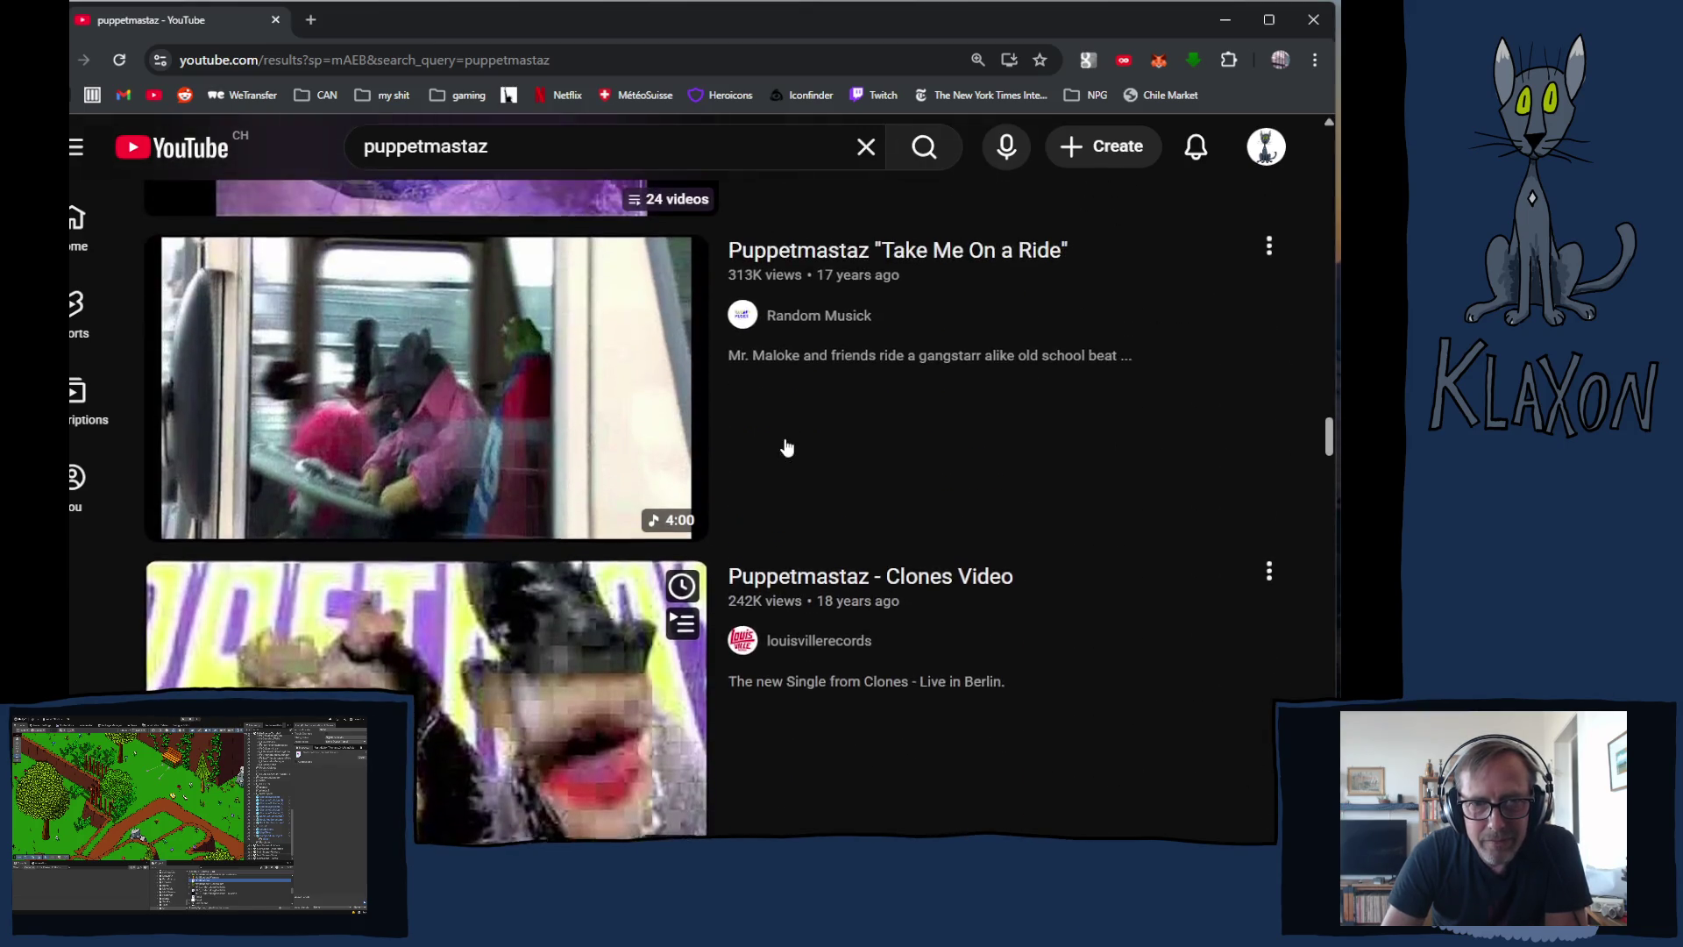
{"action": "scroll", "coordinate": [788, 447], "scroll_direction": "up", "scroll_amount": 1}
{"action": "scroll", "coordinate": [786, 439], "scroll_direction": "up", "scroll_amount": 5}
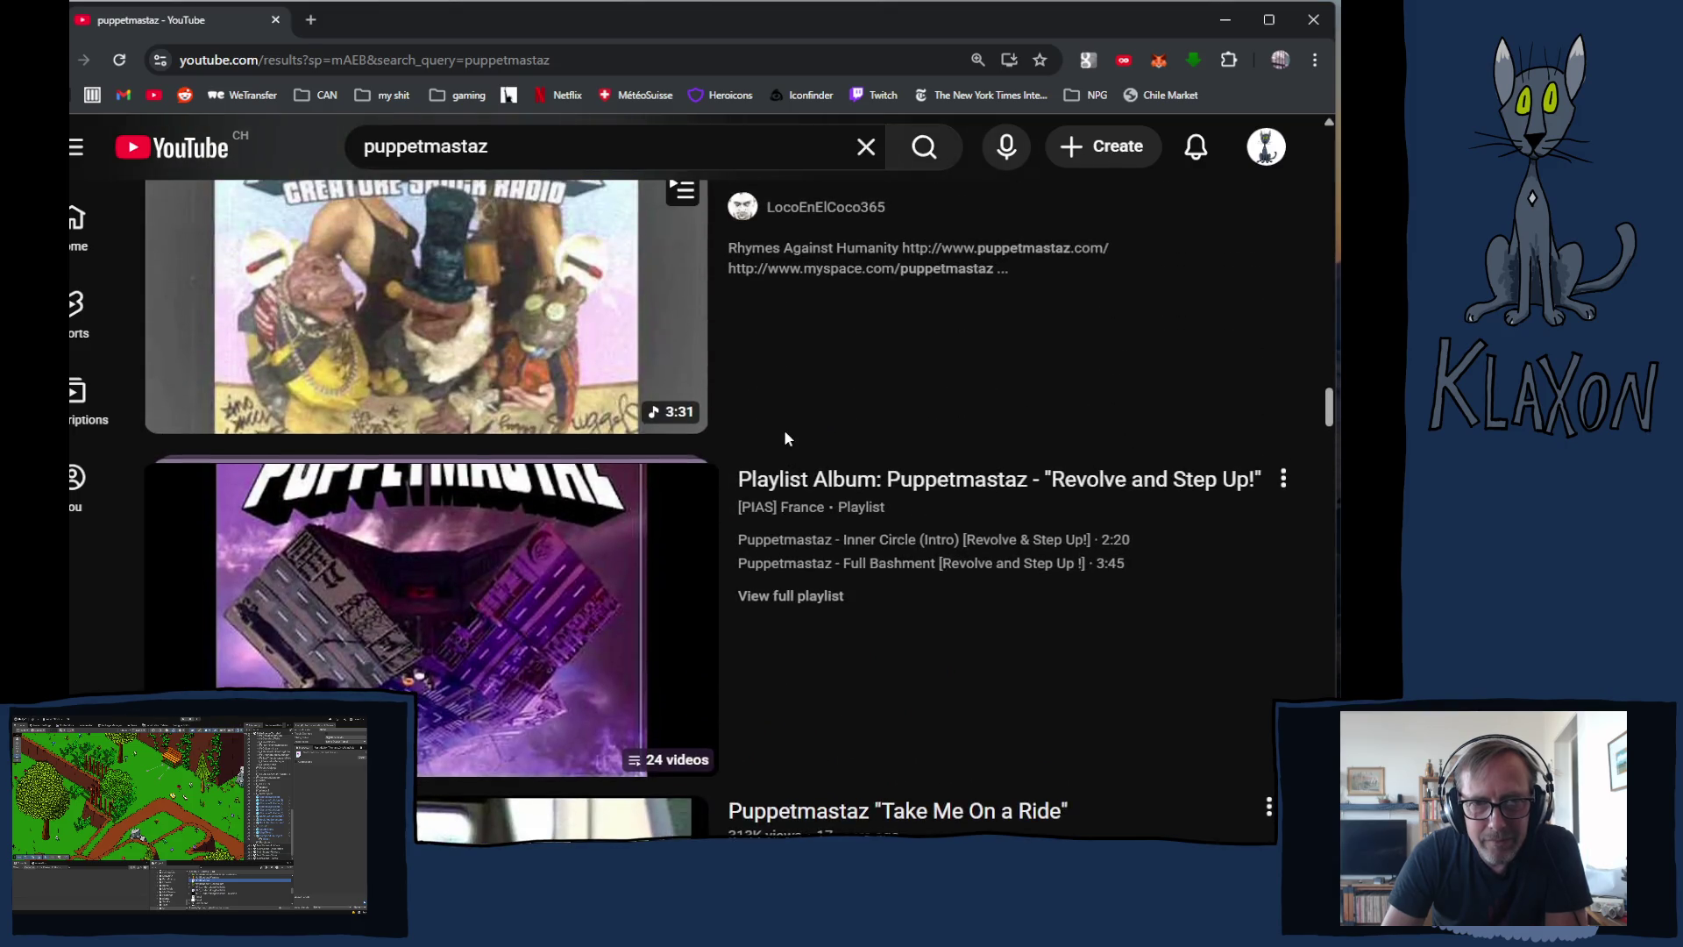
{"action": "scroll", "coordinate": [786, 439], "scroll_direction": "down", "scroll_amount": 20}
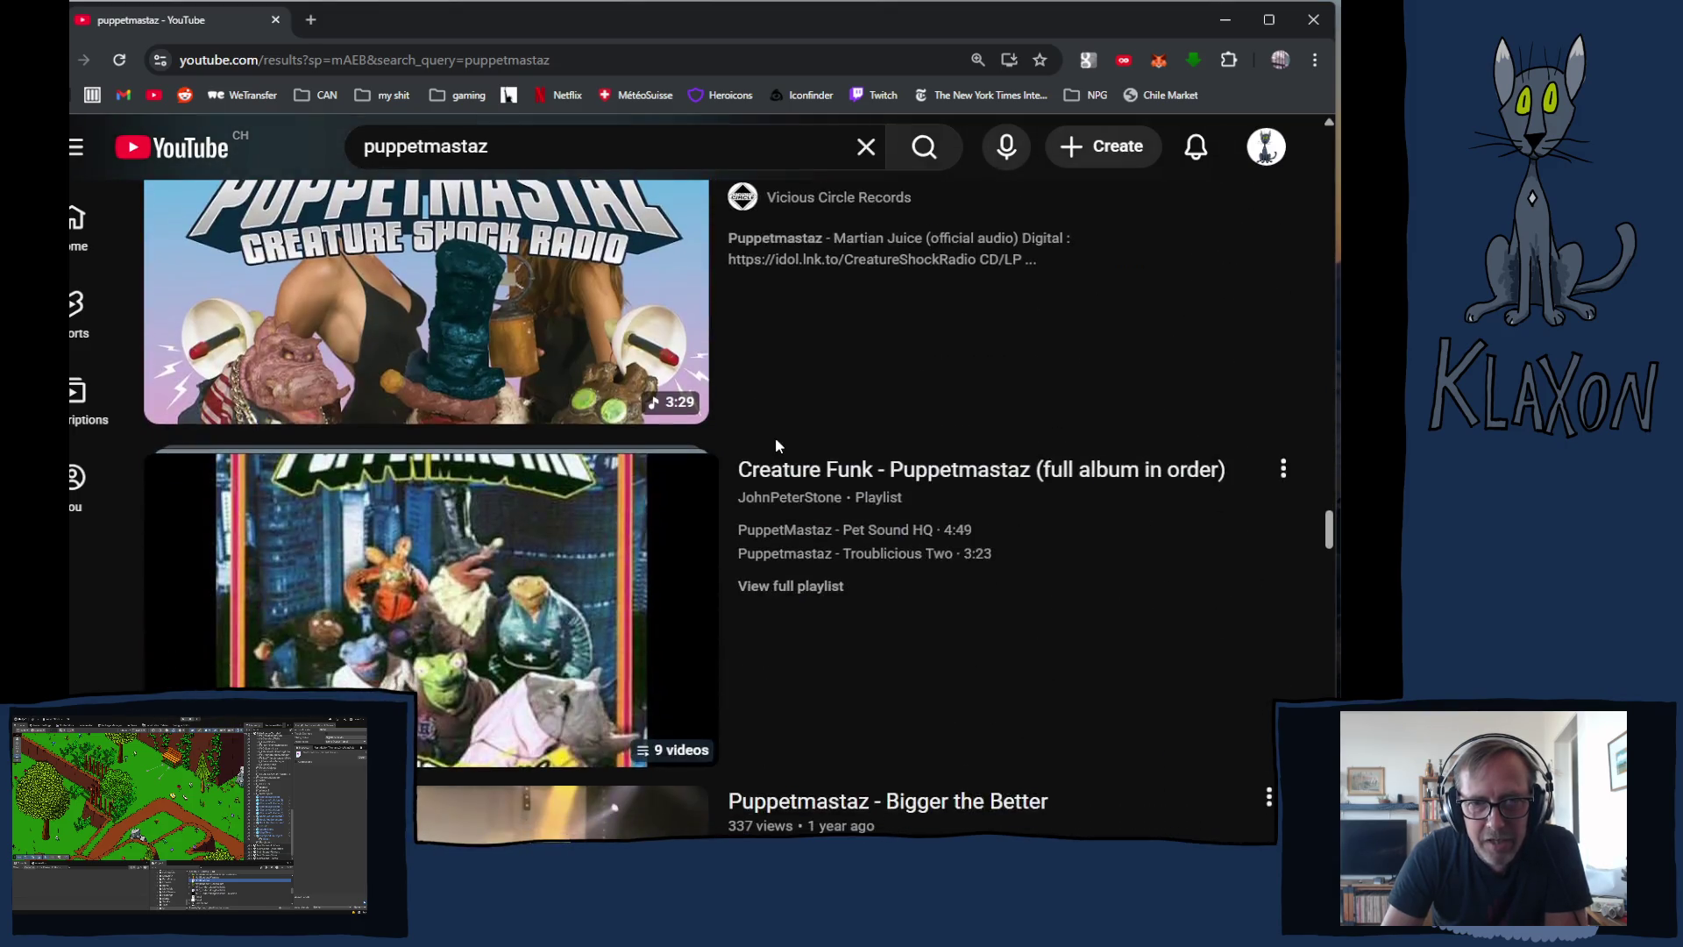
{"action": "scroll", "coordinate": [775, 445], "scroll_direction": "down", "scroll_amount": 5}
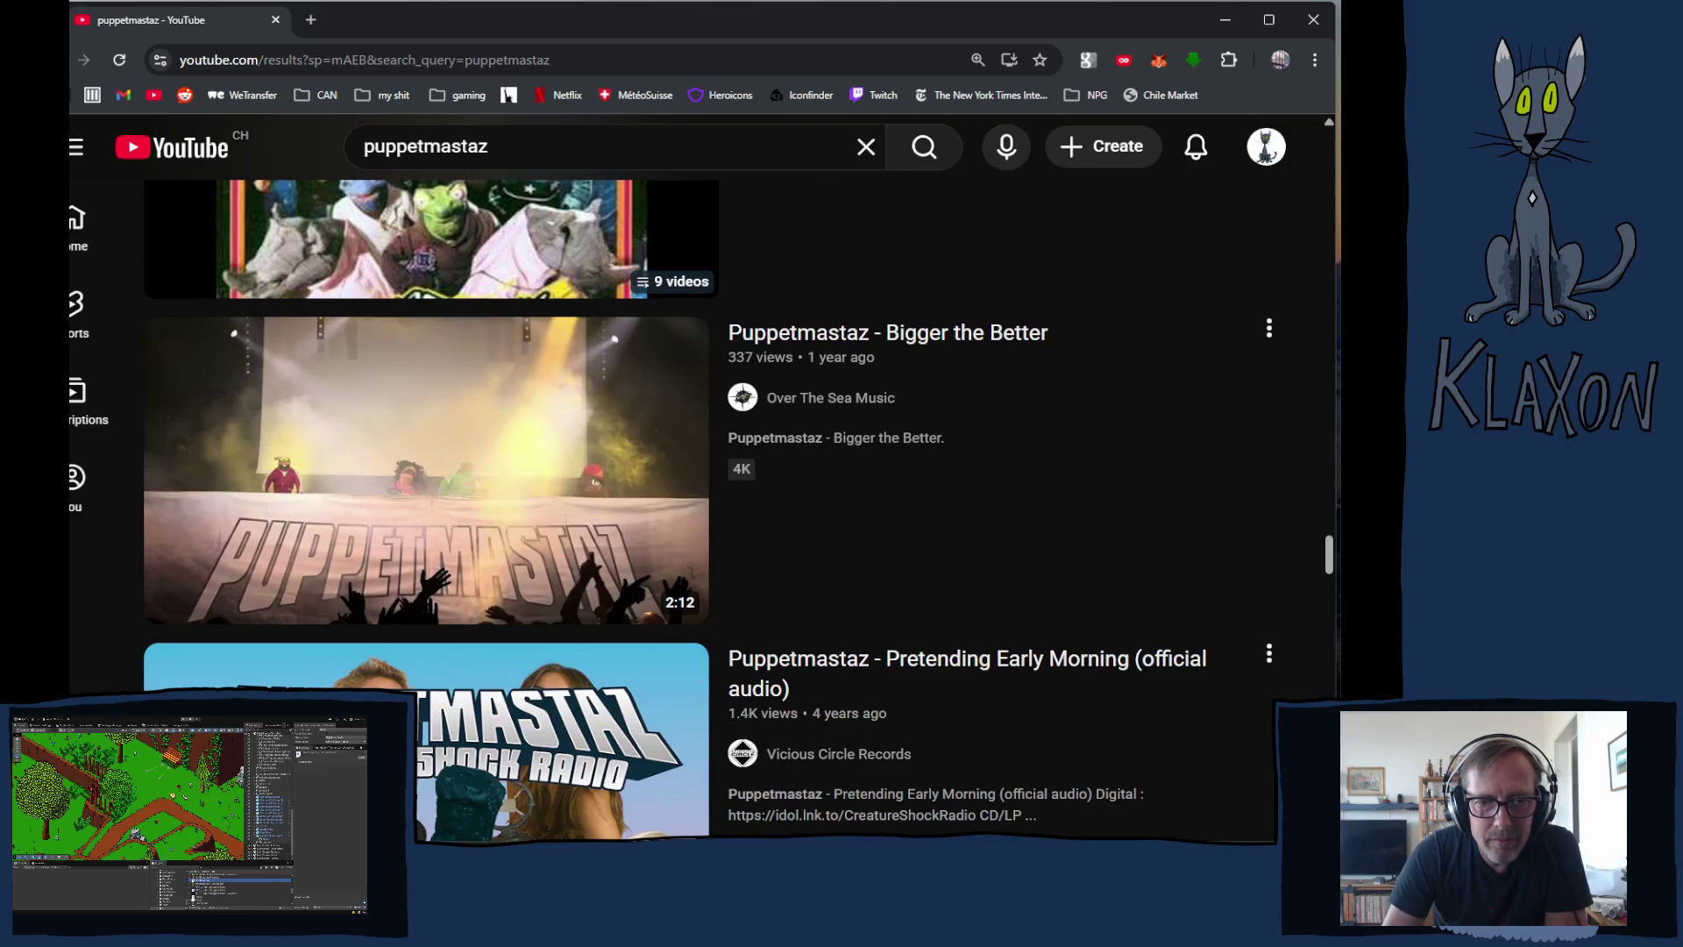
{"action": "key", "text": "alt+Tab"}
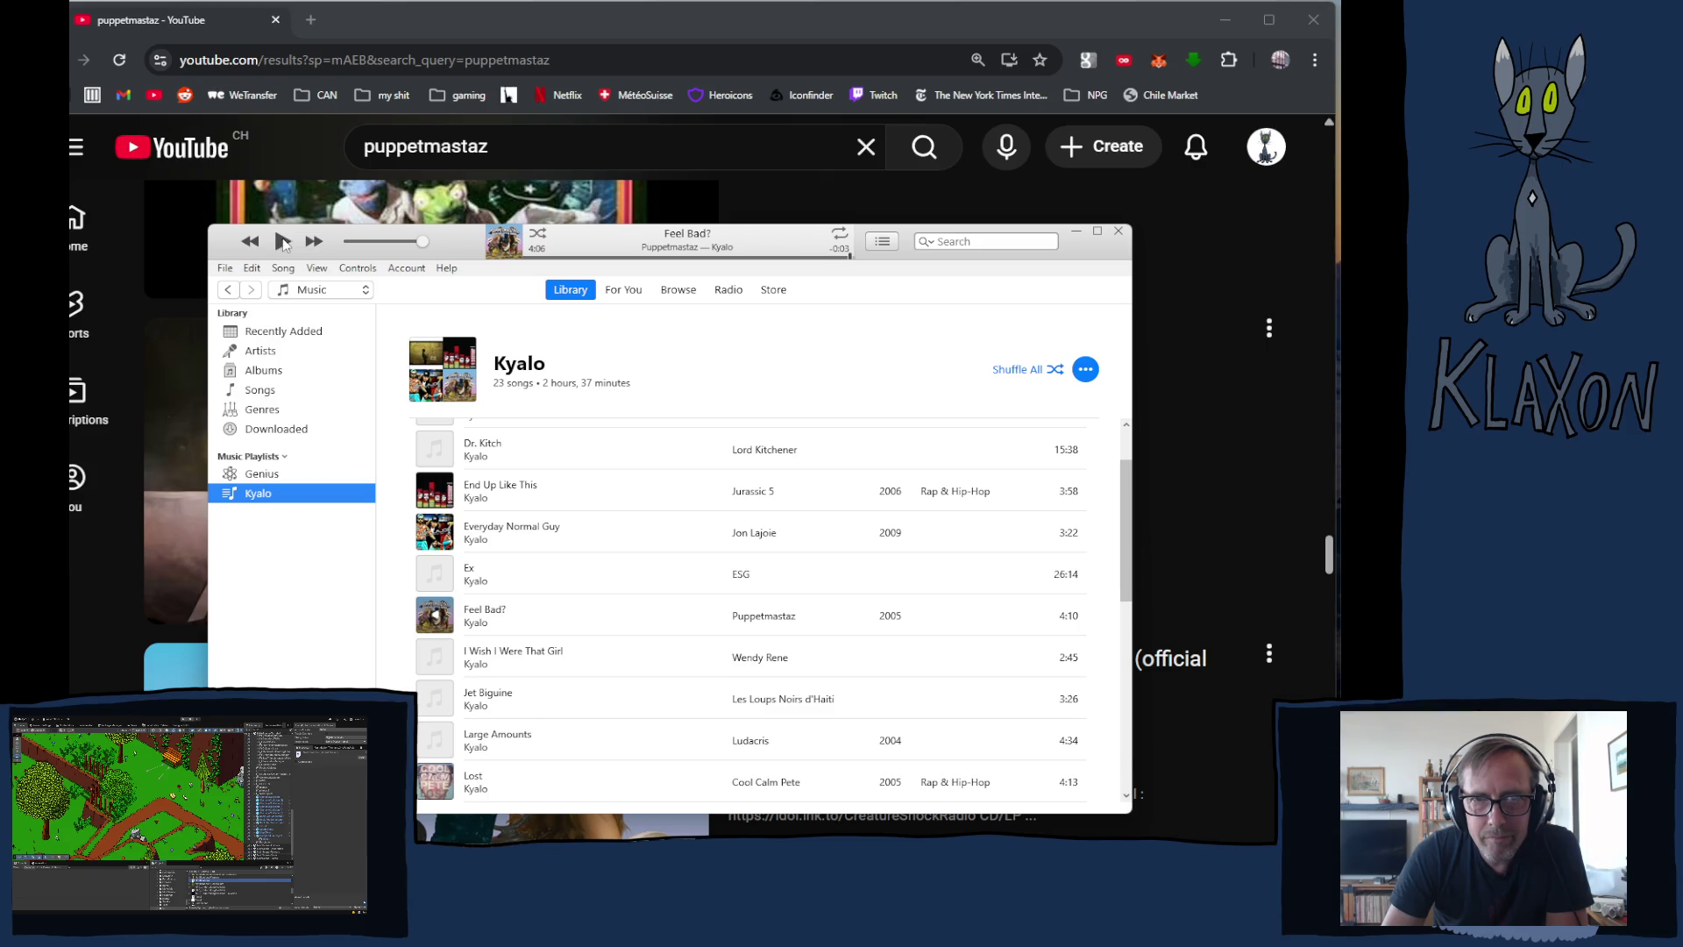
- Return to YouTube and play the Puppetmastaz video 'Bigger the Better'
{"action": "key", "text": "alt+Tab"}
{"action": "left_click", "coordinate": [548, 578]}
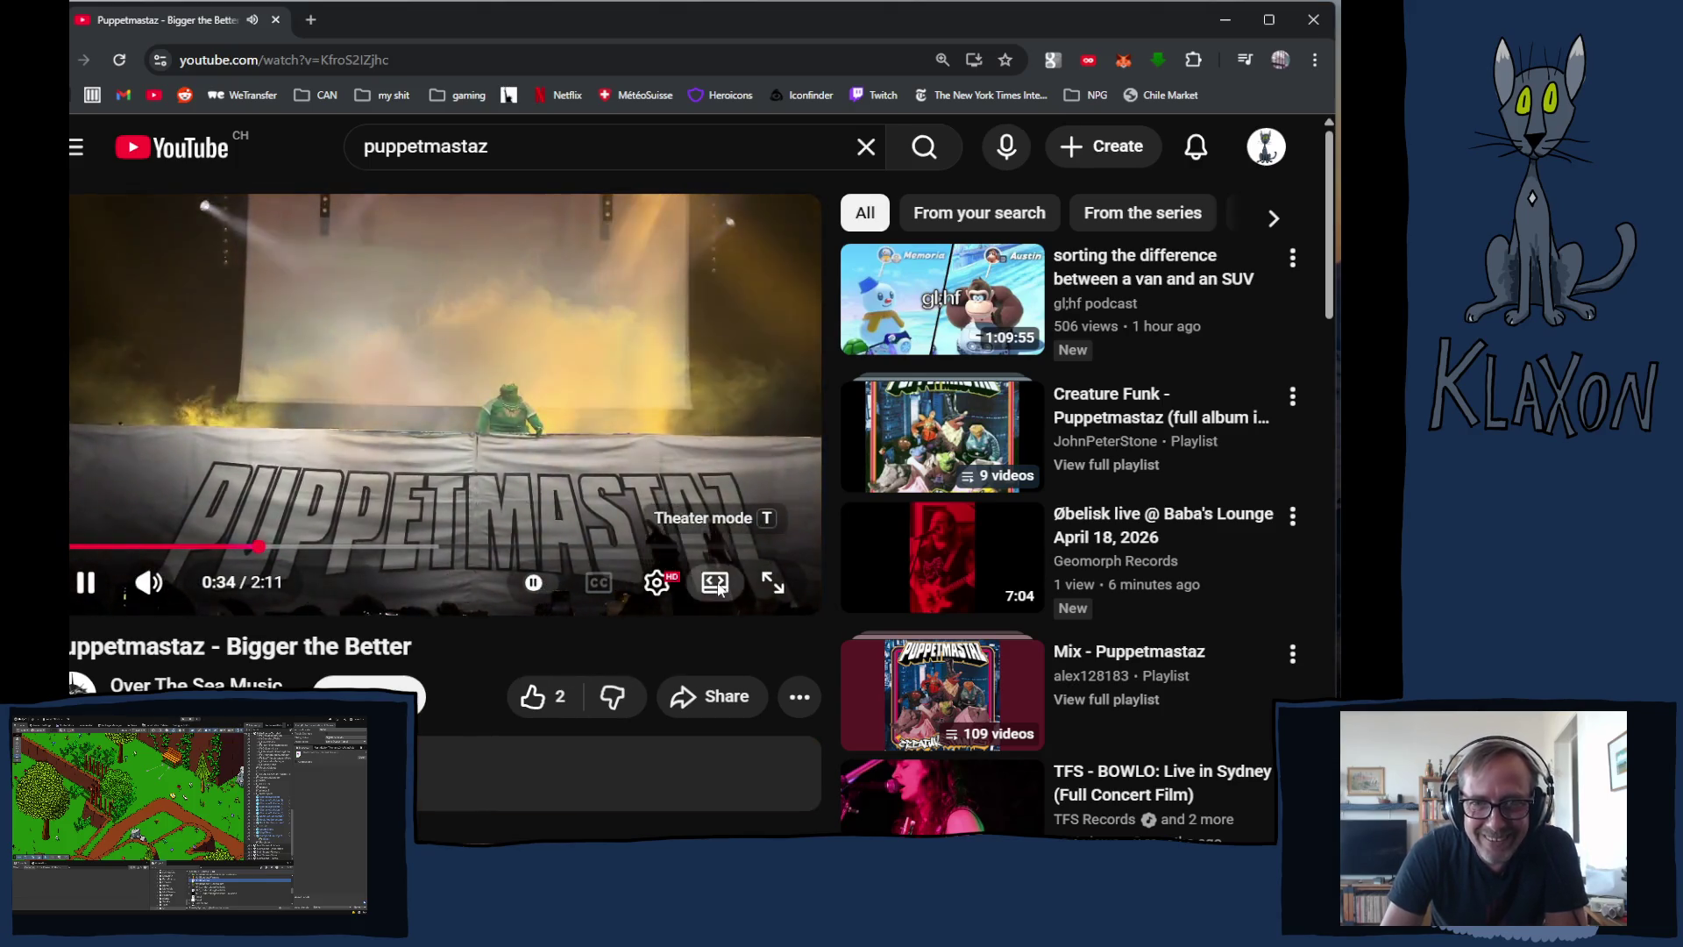
{"action": "left_click", "coordinate": [716, 584]}
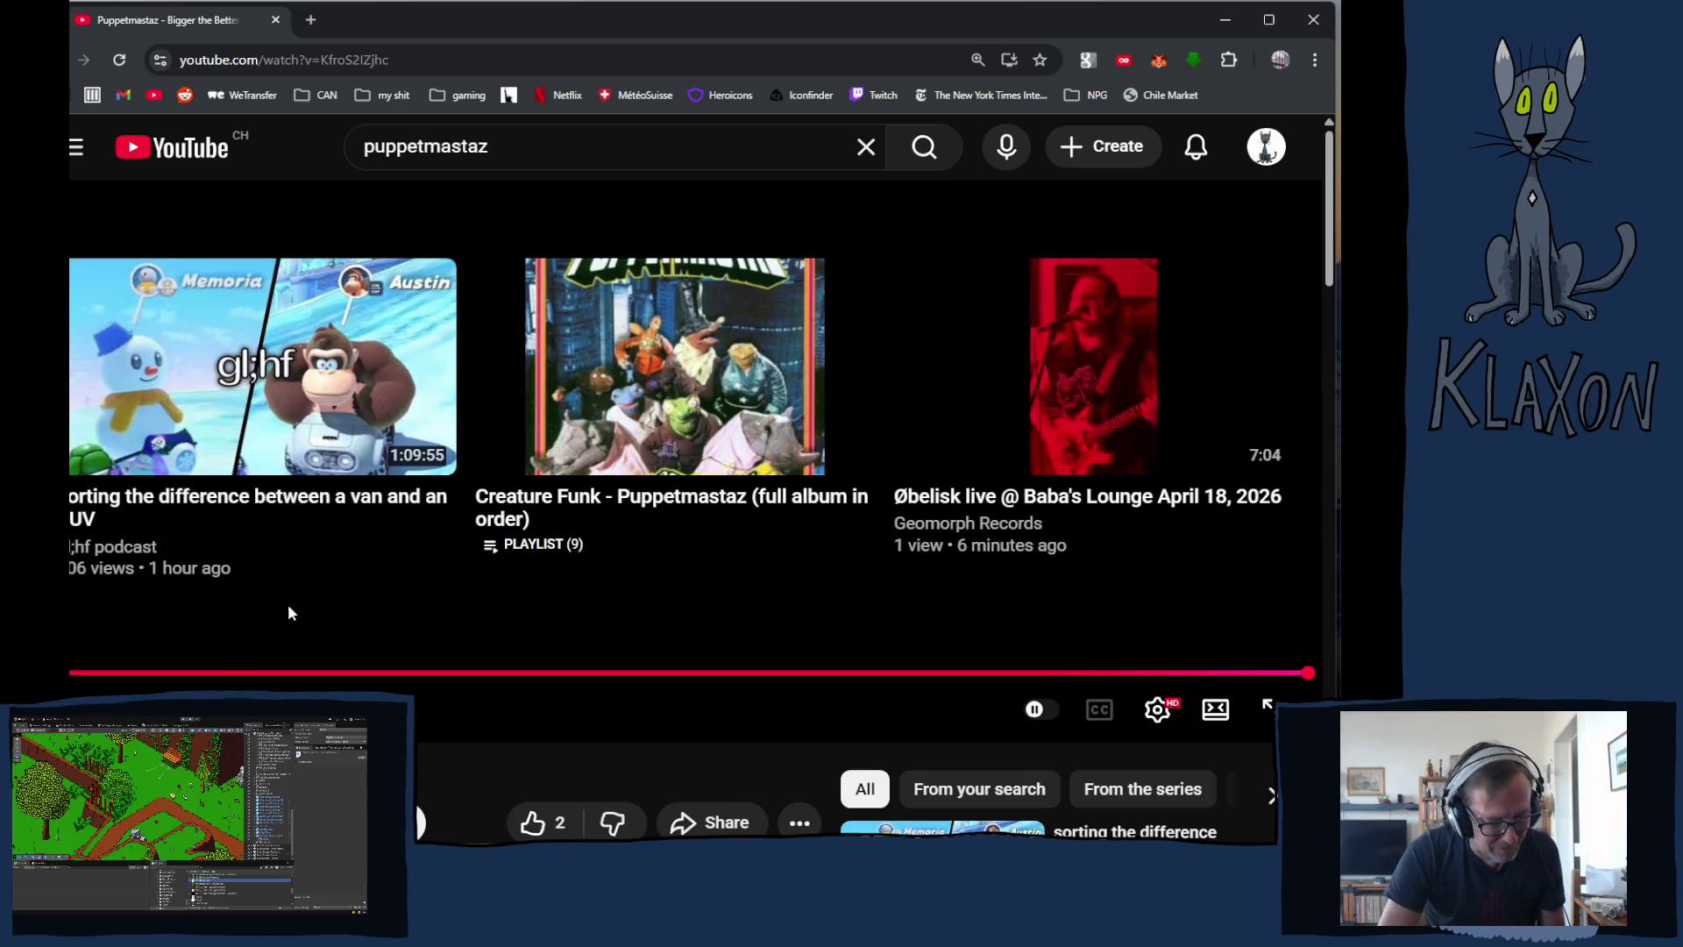
{"action": "key", "text": "alt+Tab"}
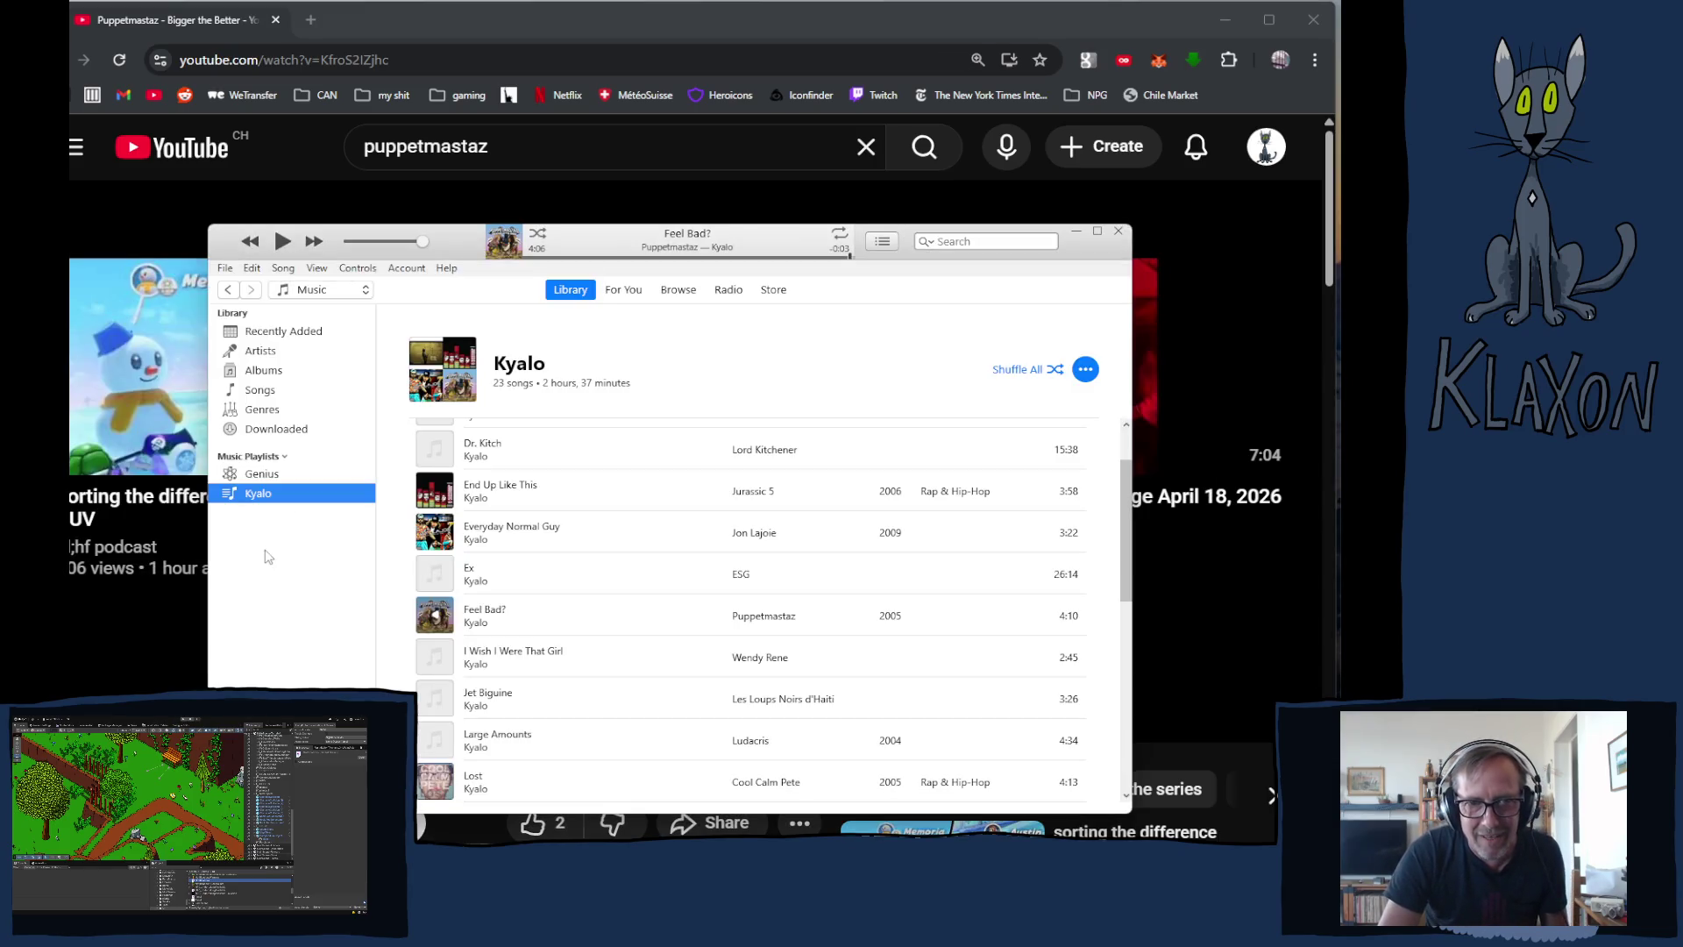
- Start the Kyalo playlist playing in iTunes
{"action": "left_click", "coordinate": [282, 243]}
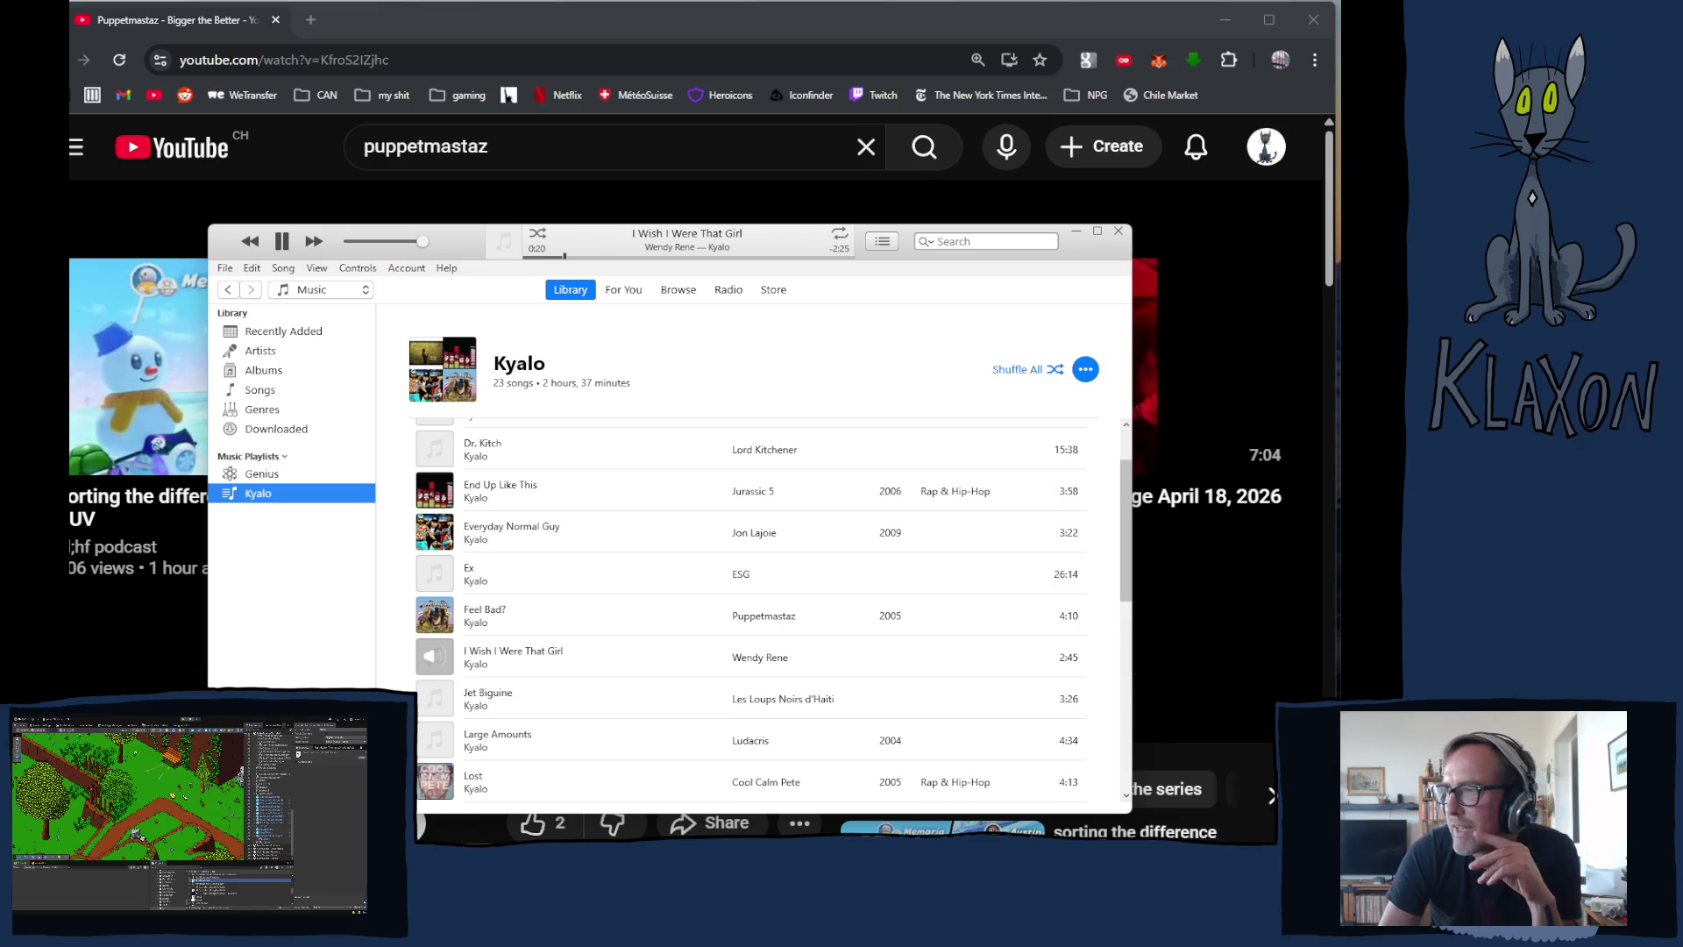
- Pan the scene view and select the Parchment scroll beside the path
{"action": "scroll", "coordinate": [660, 354], "scroll_direction": "up", "scroll_amount": 5}
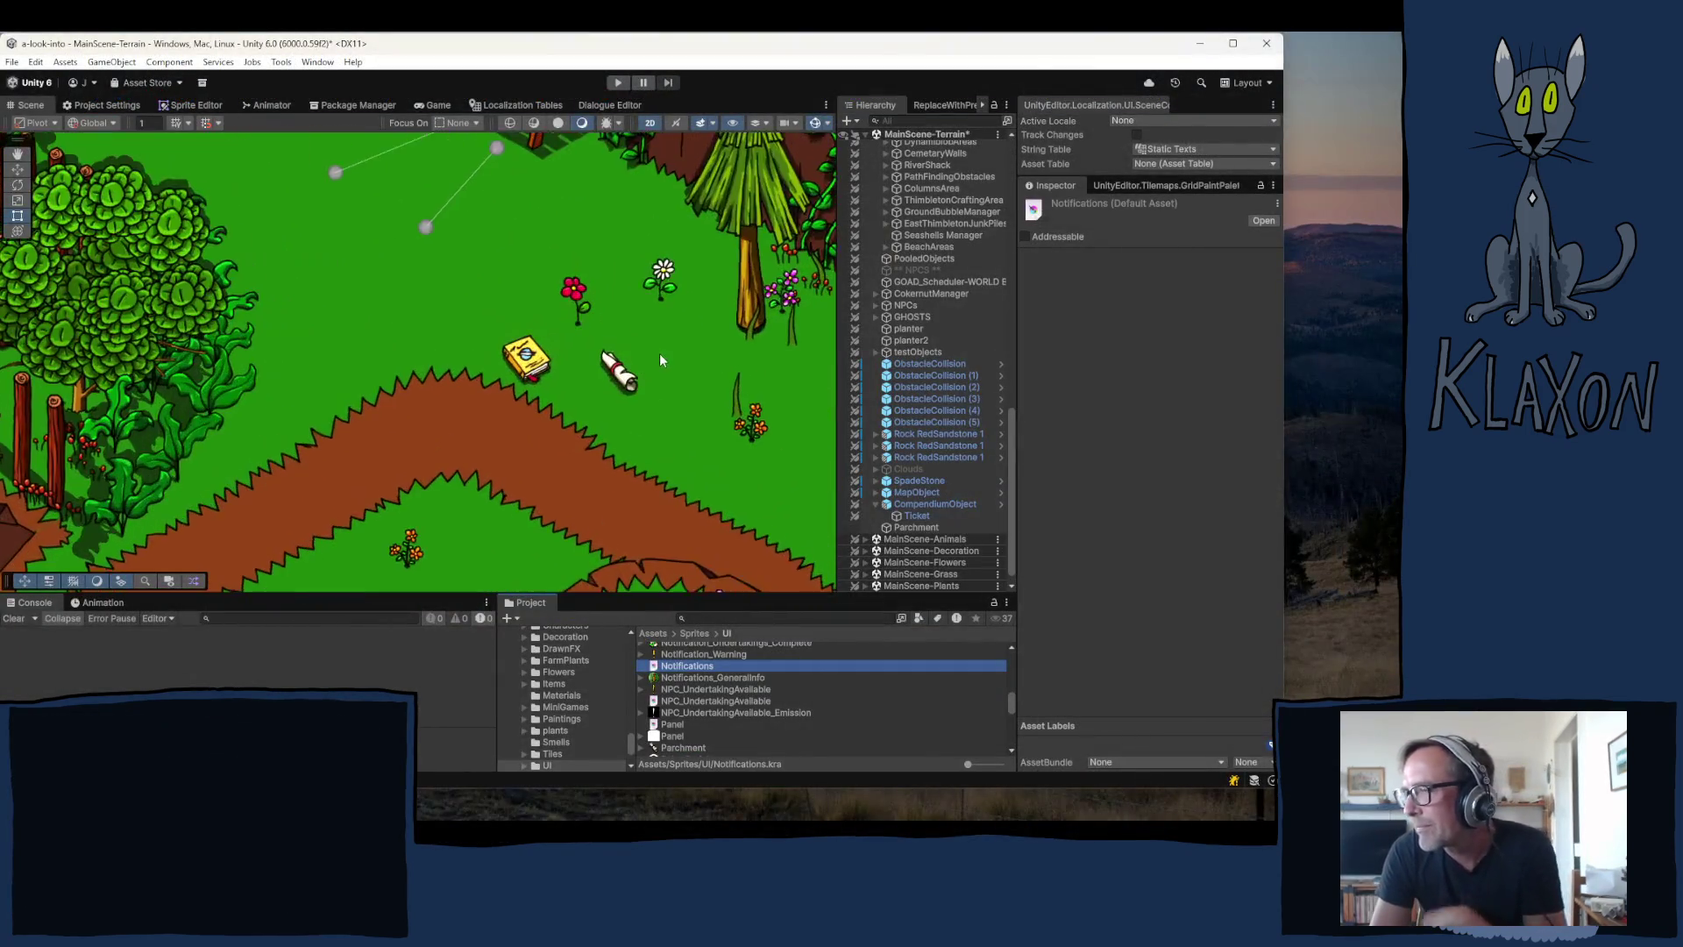
{"action": "scroll", "coordinate": [654, 357], "scroll_direction": "down", "scroll_amount": 3}
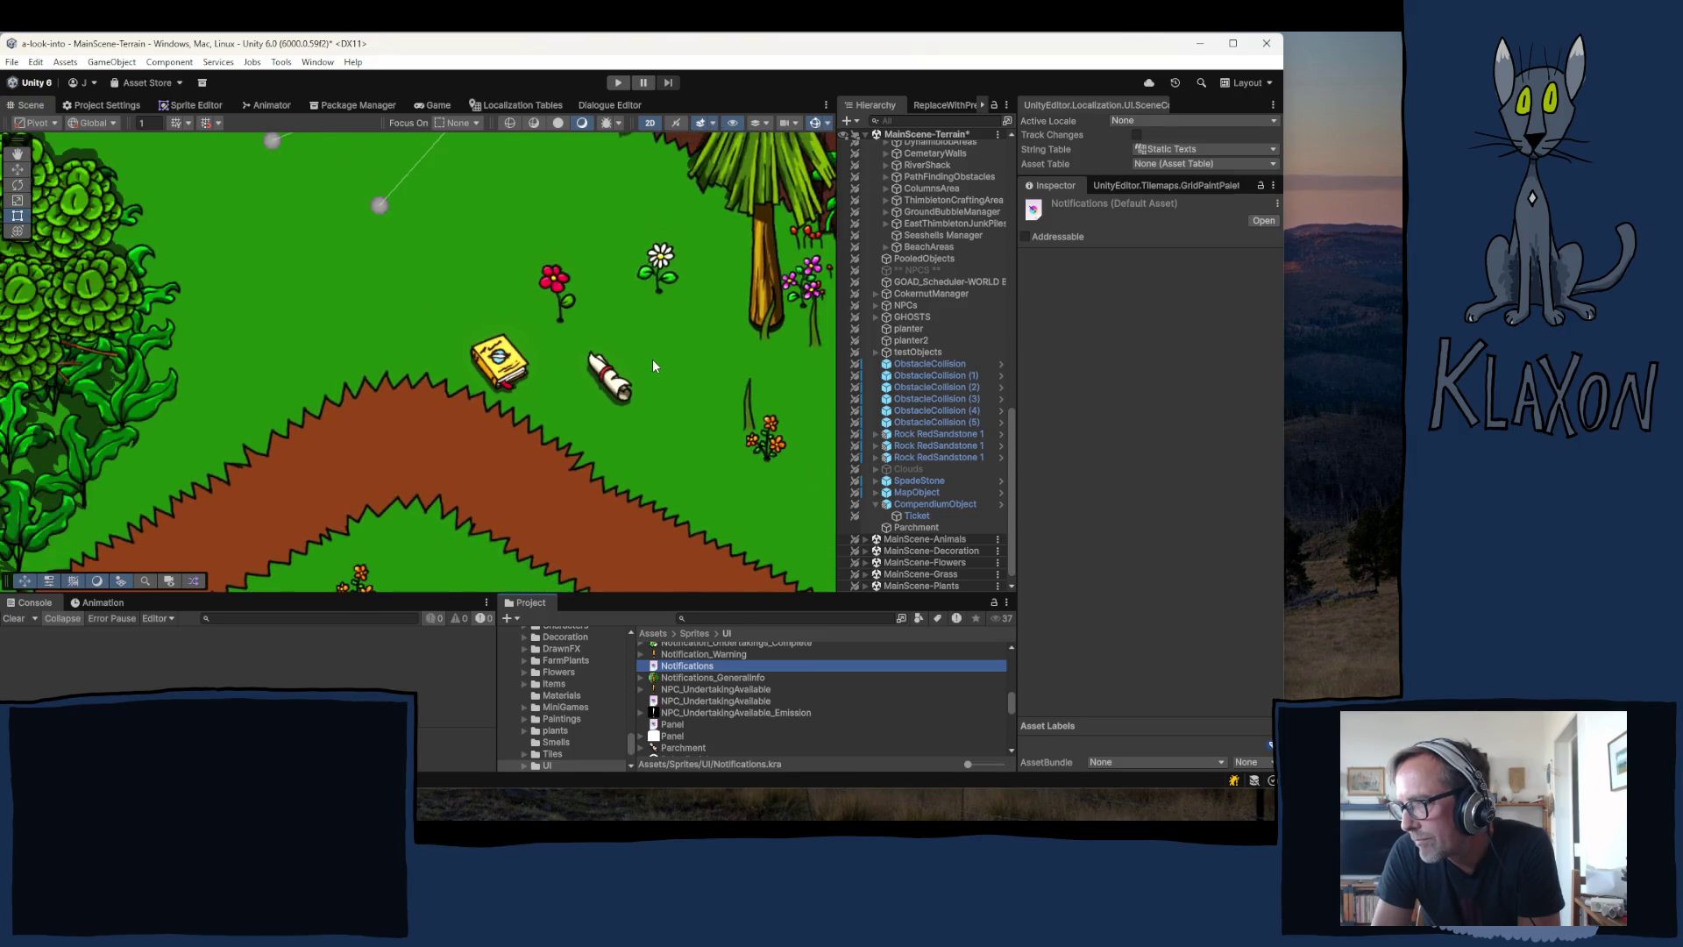
{"action": "scroll", "coordinate": [648, 367], "scroll_direction": "down", "scroll_amount": 5}
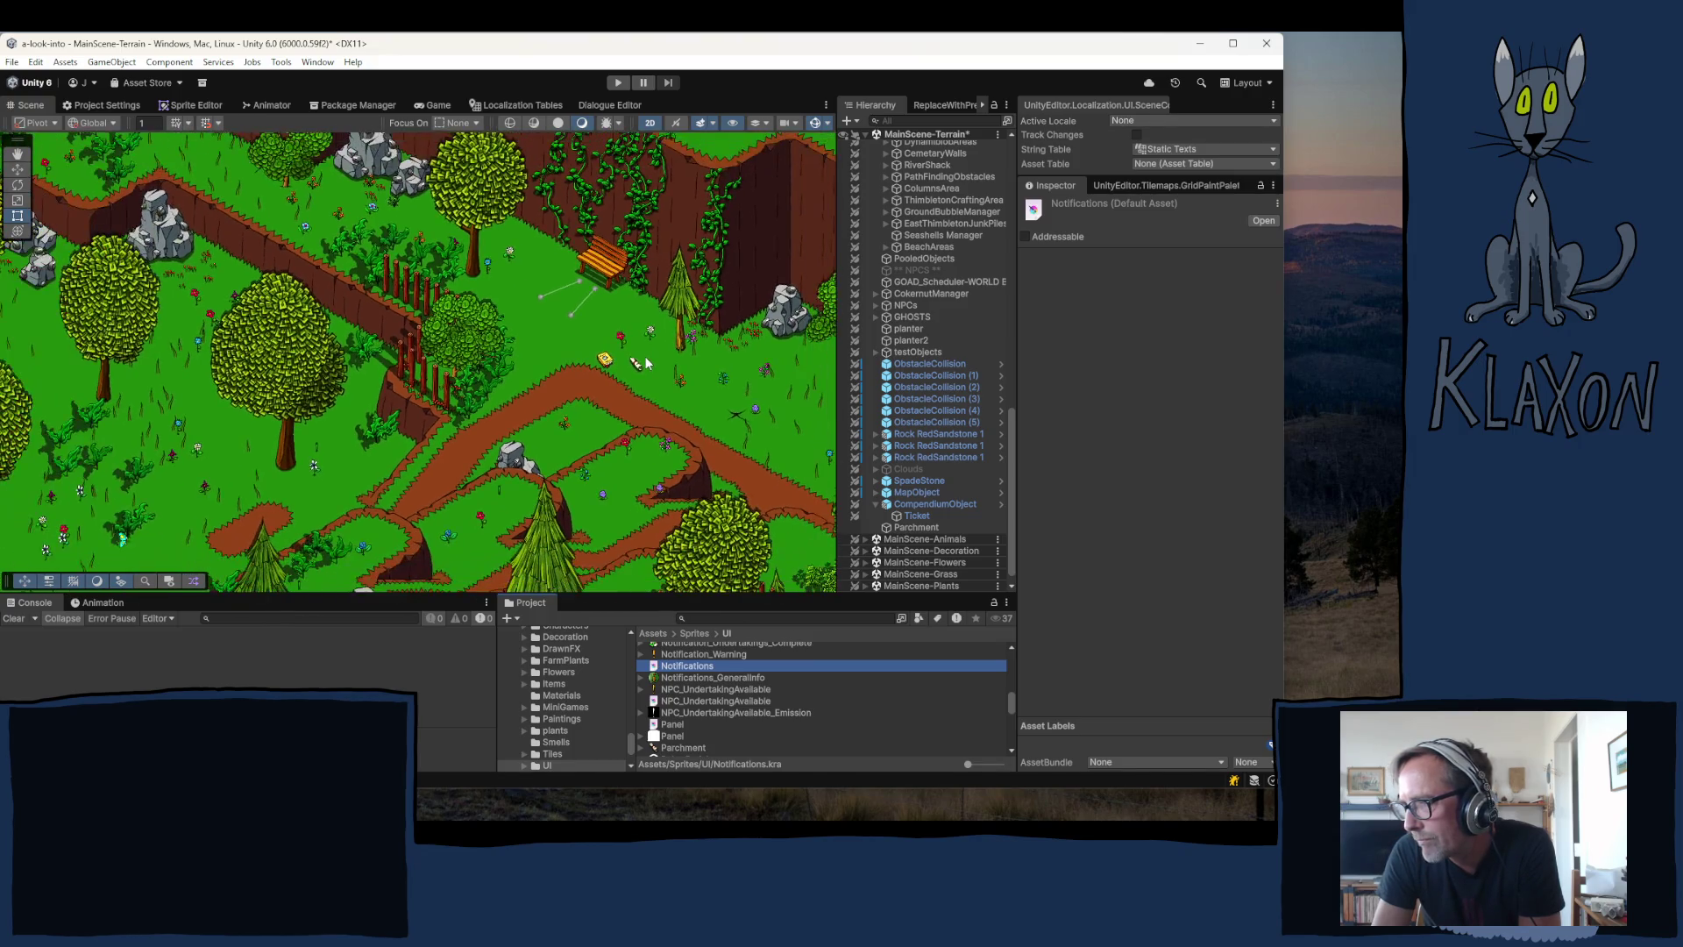
{"action": "left_click_drag", "start_coordinate": [621, 377], "coordinate": [512, 383]}
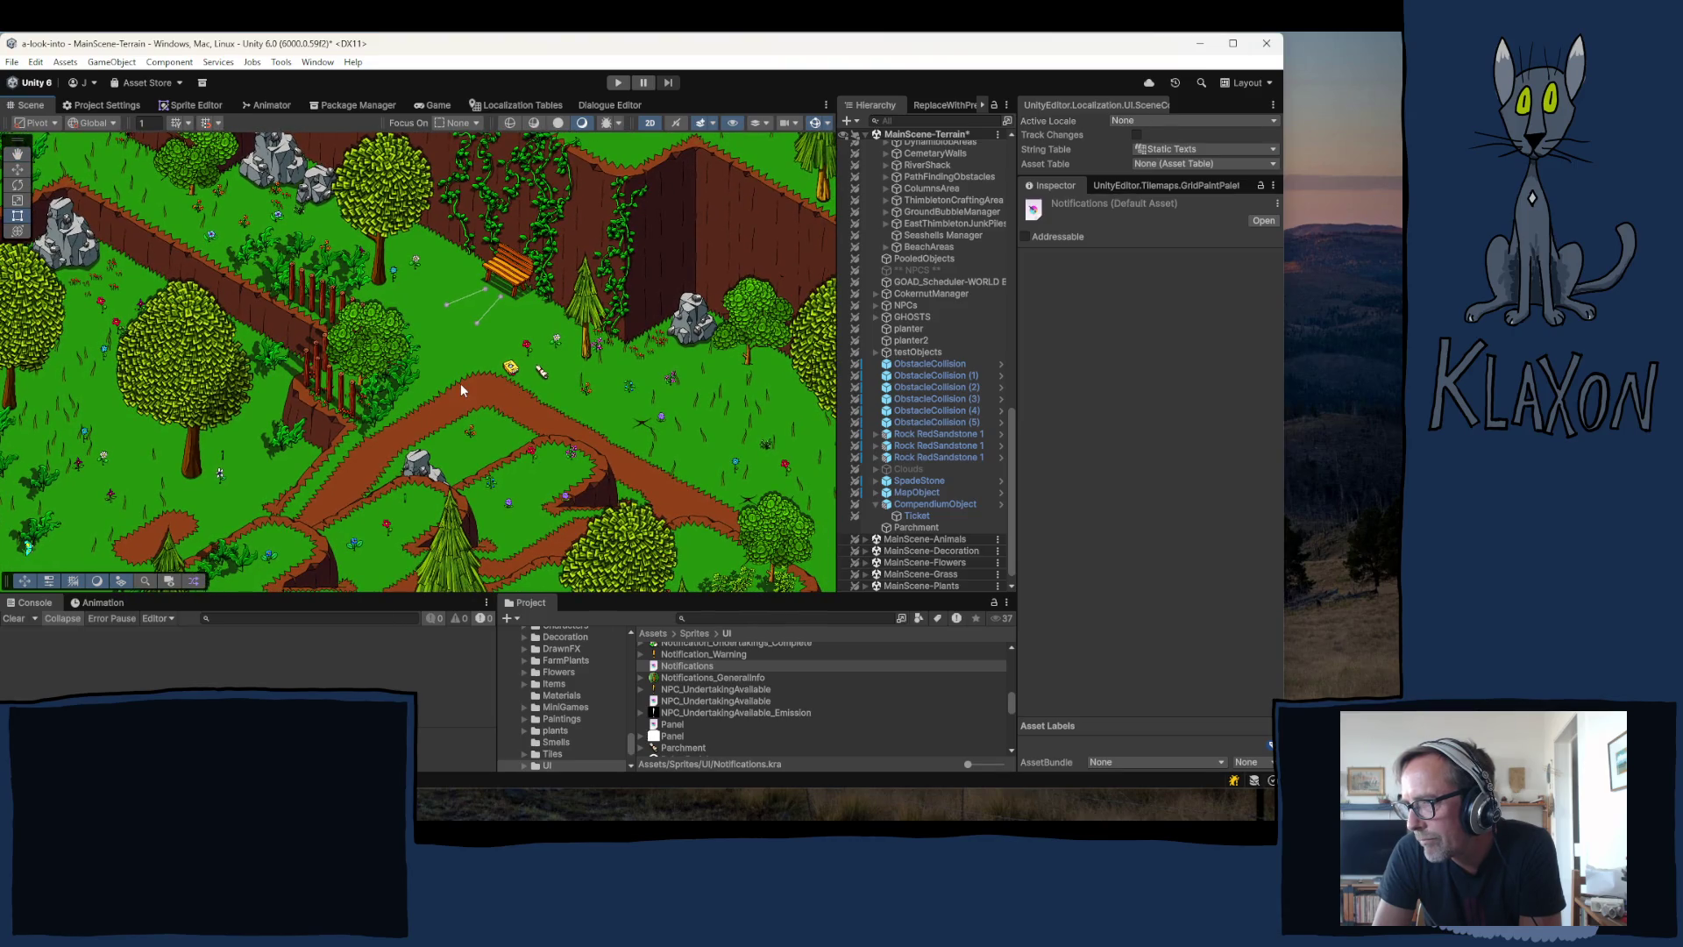
{"action": "left_click", "coordinate": [543, 375]}
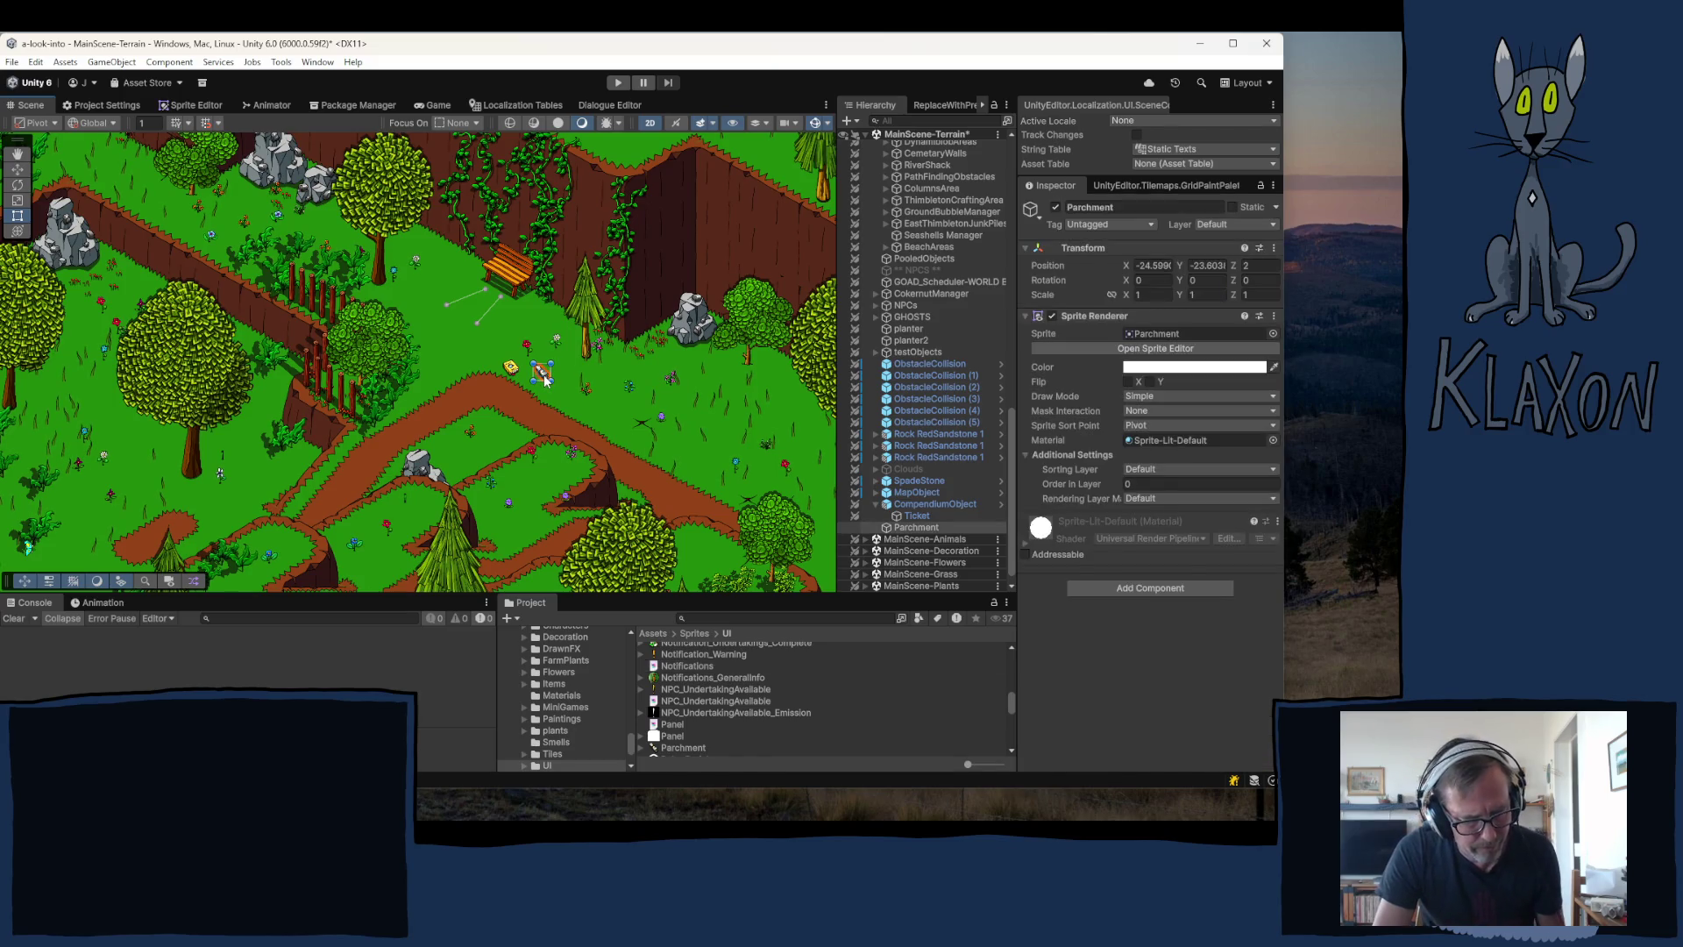
- Move the Parchment to the lake shore beside the grey rocks
{"action": "key", "text": "w"}
{"action": "mouse_move", "coordinate": [542, 374]}
{"action": "left_mouse_down"}
{"action": "mouse_move", "coordinate": [537, 300]}
{"action": "mouse_move", "coordinate": [263, 394]}
{"action": "left_mouse_up"}
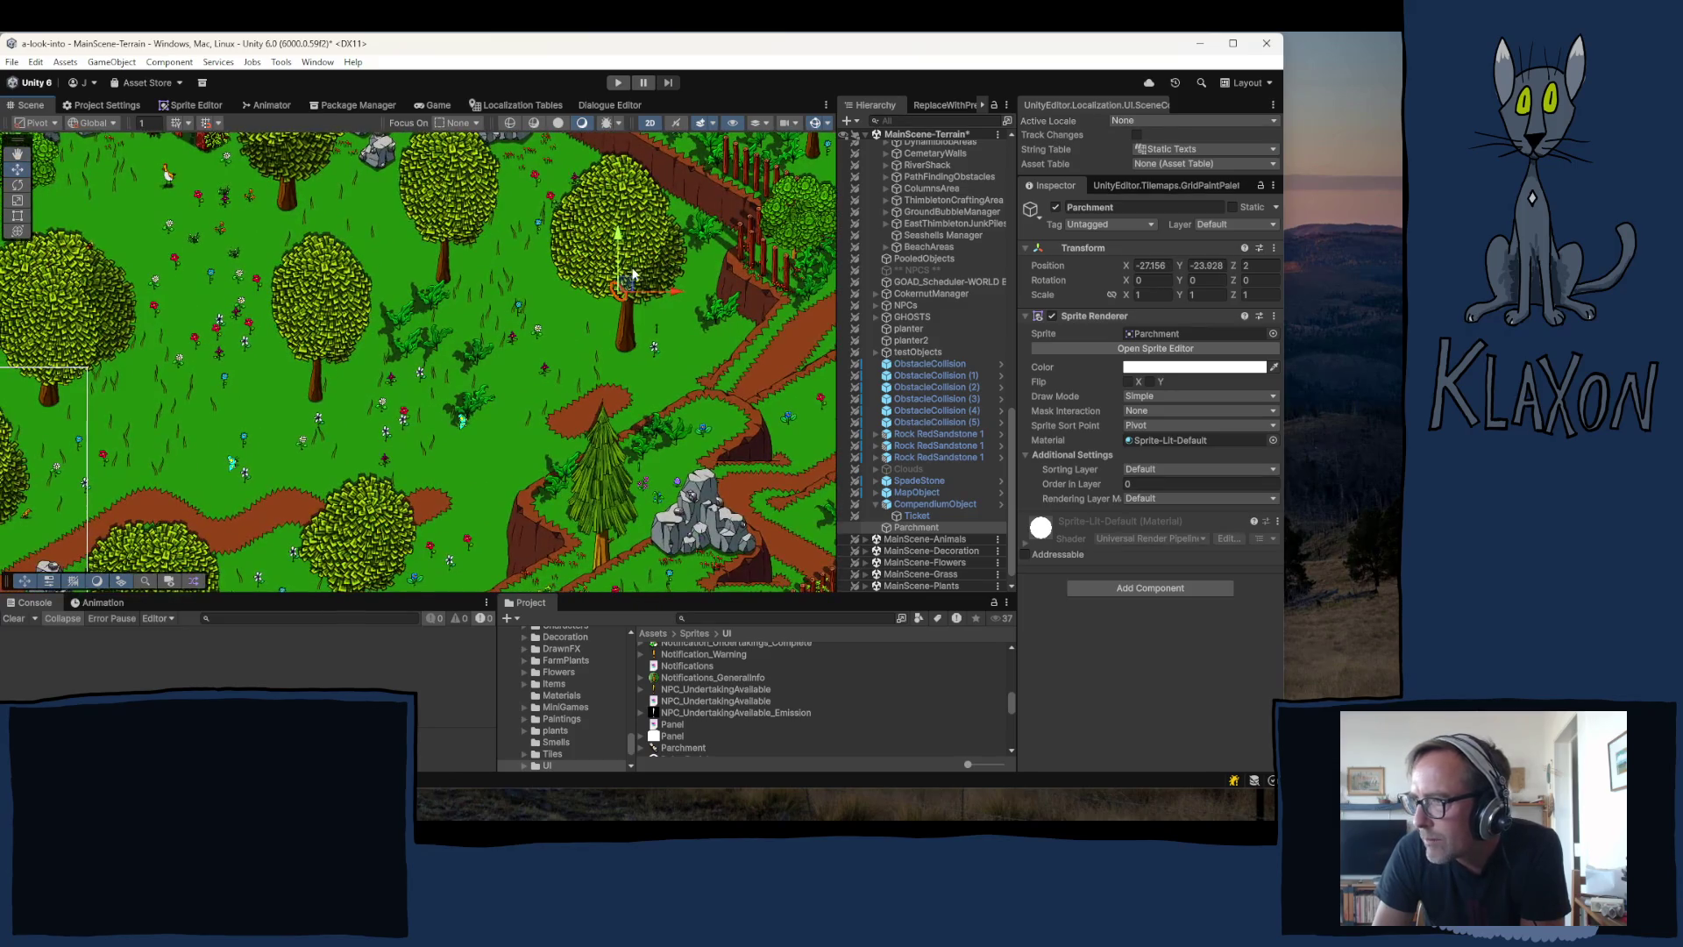
{"action": "mouse_move", "coordinate": [633, 275]}
{"action": "left_mouse_down"}
{"action": "mouse_move", "coordinate": [620, 263]}
{"action": "mouse_move", "coordinate": [184, 375]}
{"action": "mouse_move", "coordinate": [26, 386]}
{"action": "left_mouse_up"}
{"action": "left_click_drag", "start_coordinate": [234, 348], "coordinate": [683, 158]}
{"action": "mouse_move", "coordinate": [477, 196]}
{"action": "left_mouse_down"}
{"action": "mouse_move", "coordinate": [267, 347]}
{"action": "mouse_move", "coordinate": [32, 435]}
{"action": "left_mouse_up"}
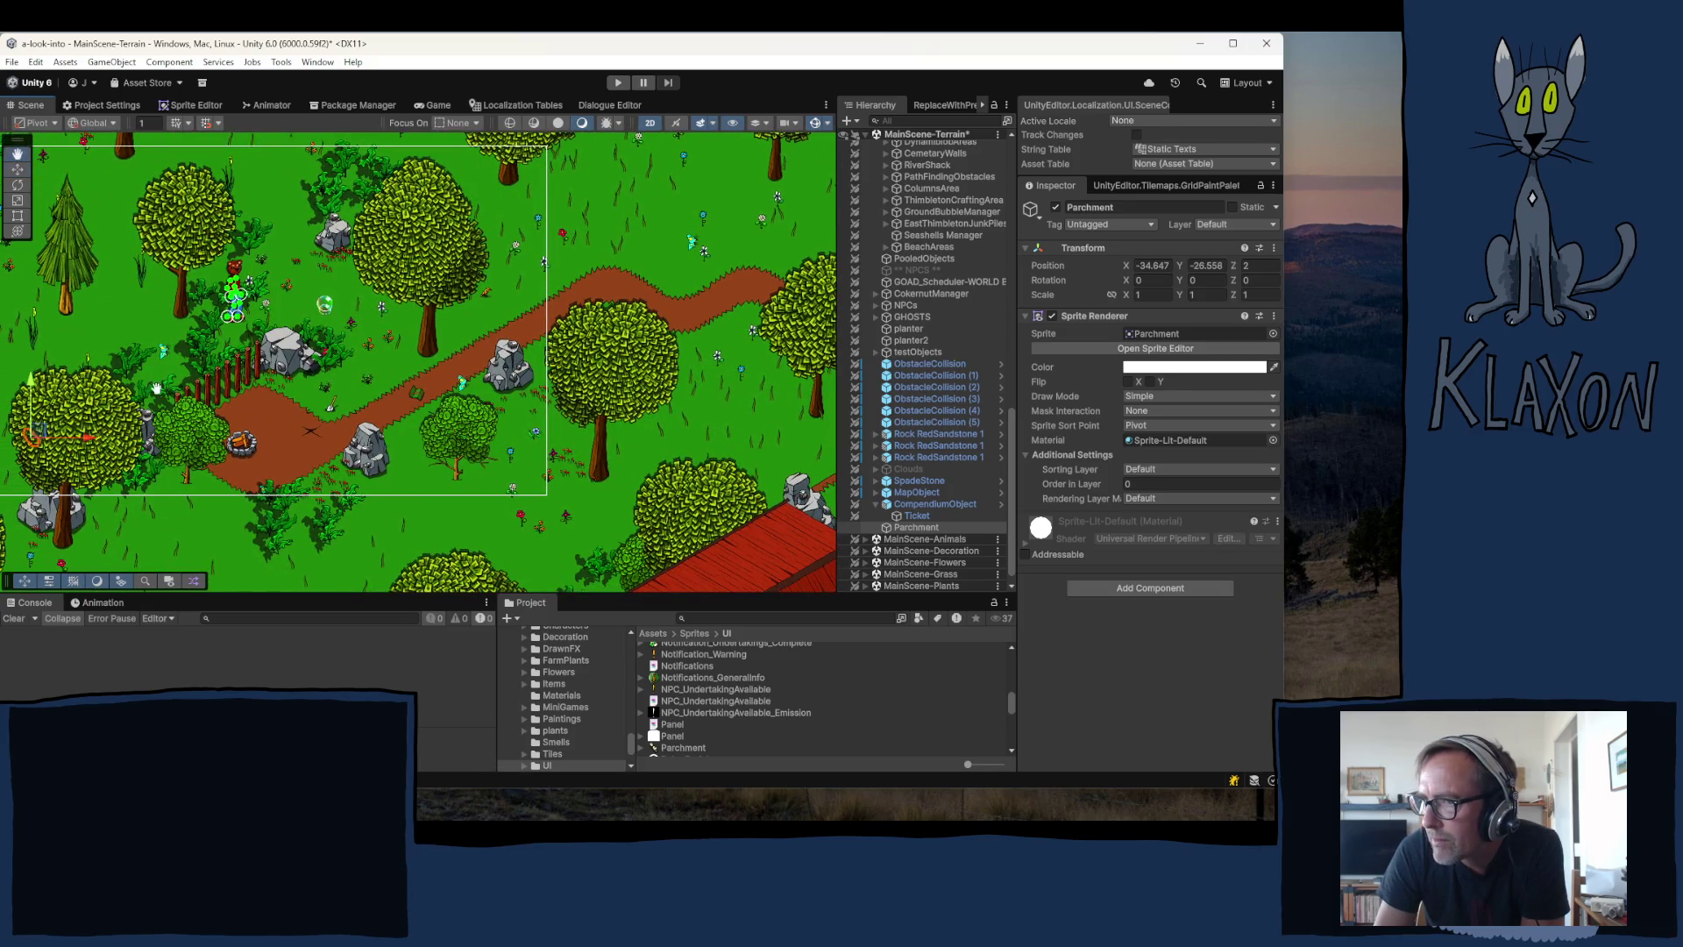
{"action": "left_click_drag", "start_coordinate": [156, 388], "coordinate": [698, 127]}
{"action": "mouse_move", "coordinate": [578, 179]}
{"action": "left_mouse_down"}
{"action": "mouse_move", "coordinate": [238, 241]}
{"action": "mouse_move", "coordinate": [324, 274]}
{"action": "left_mouse_up"}
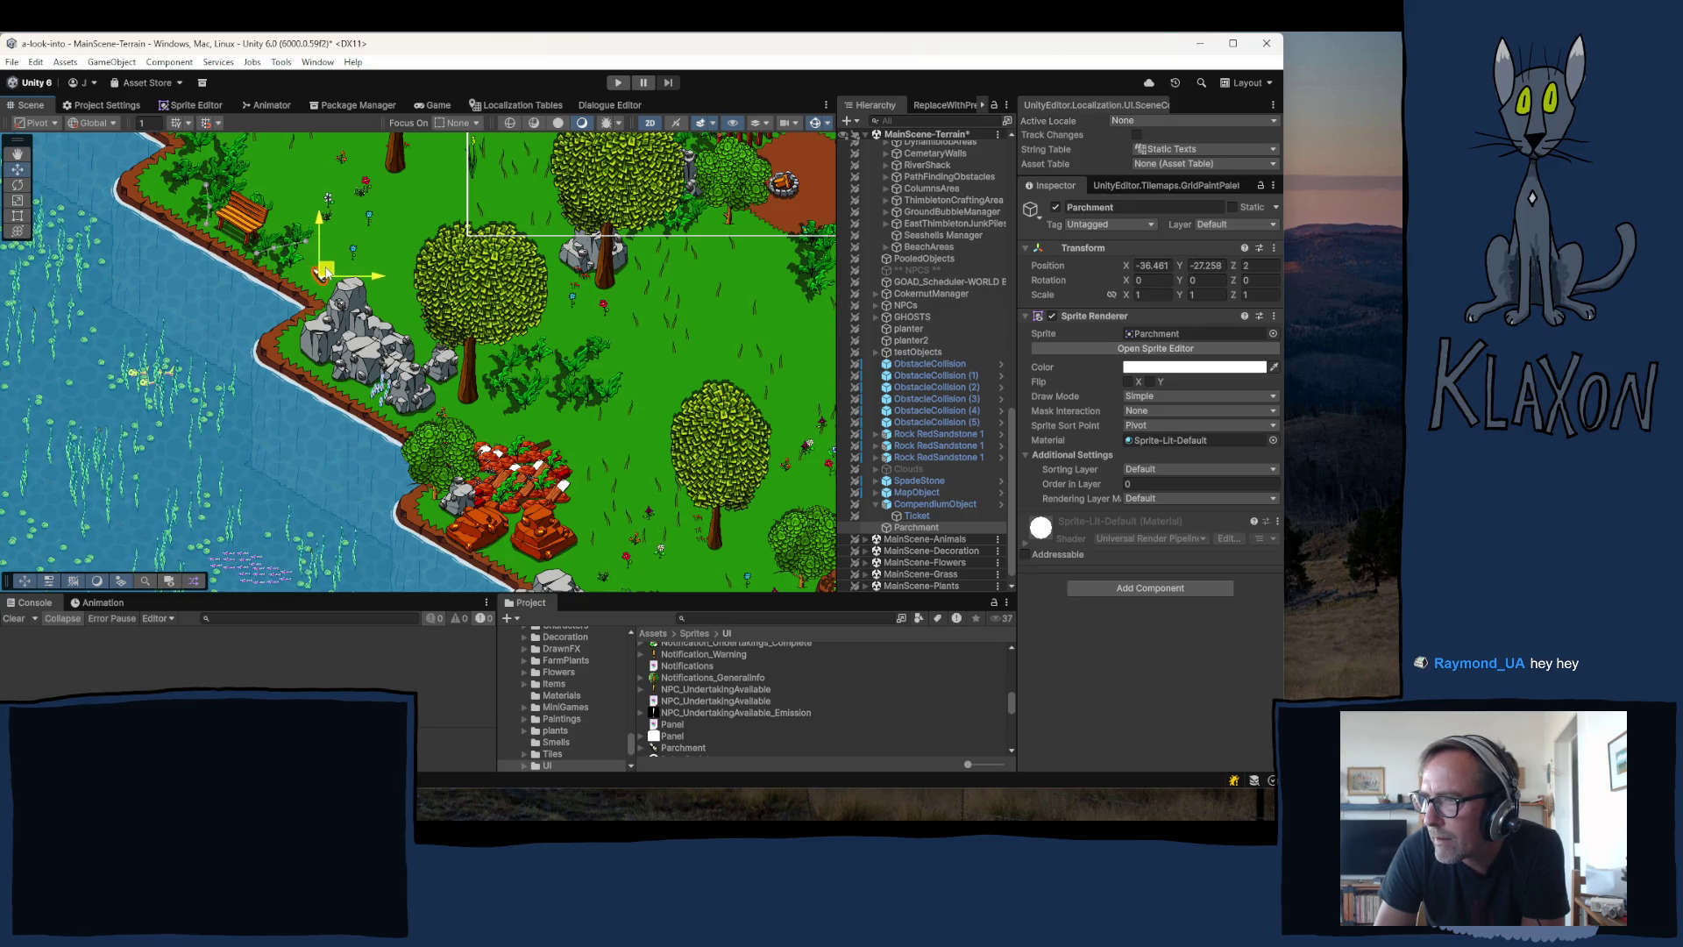
{"action": "left_click", "coordinate": [579, 284]}
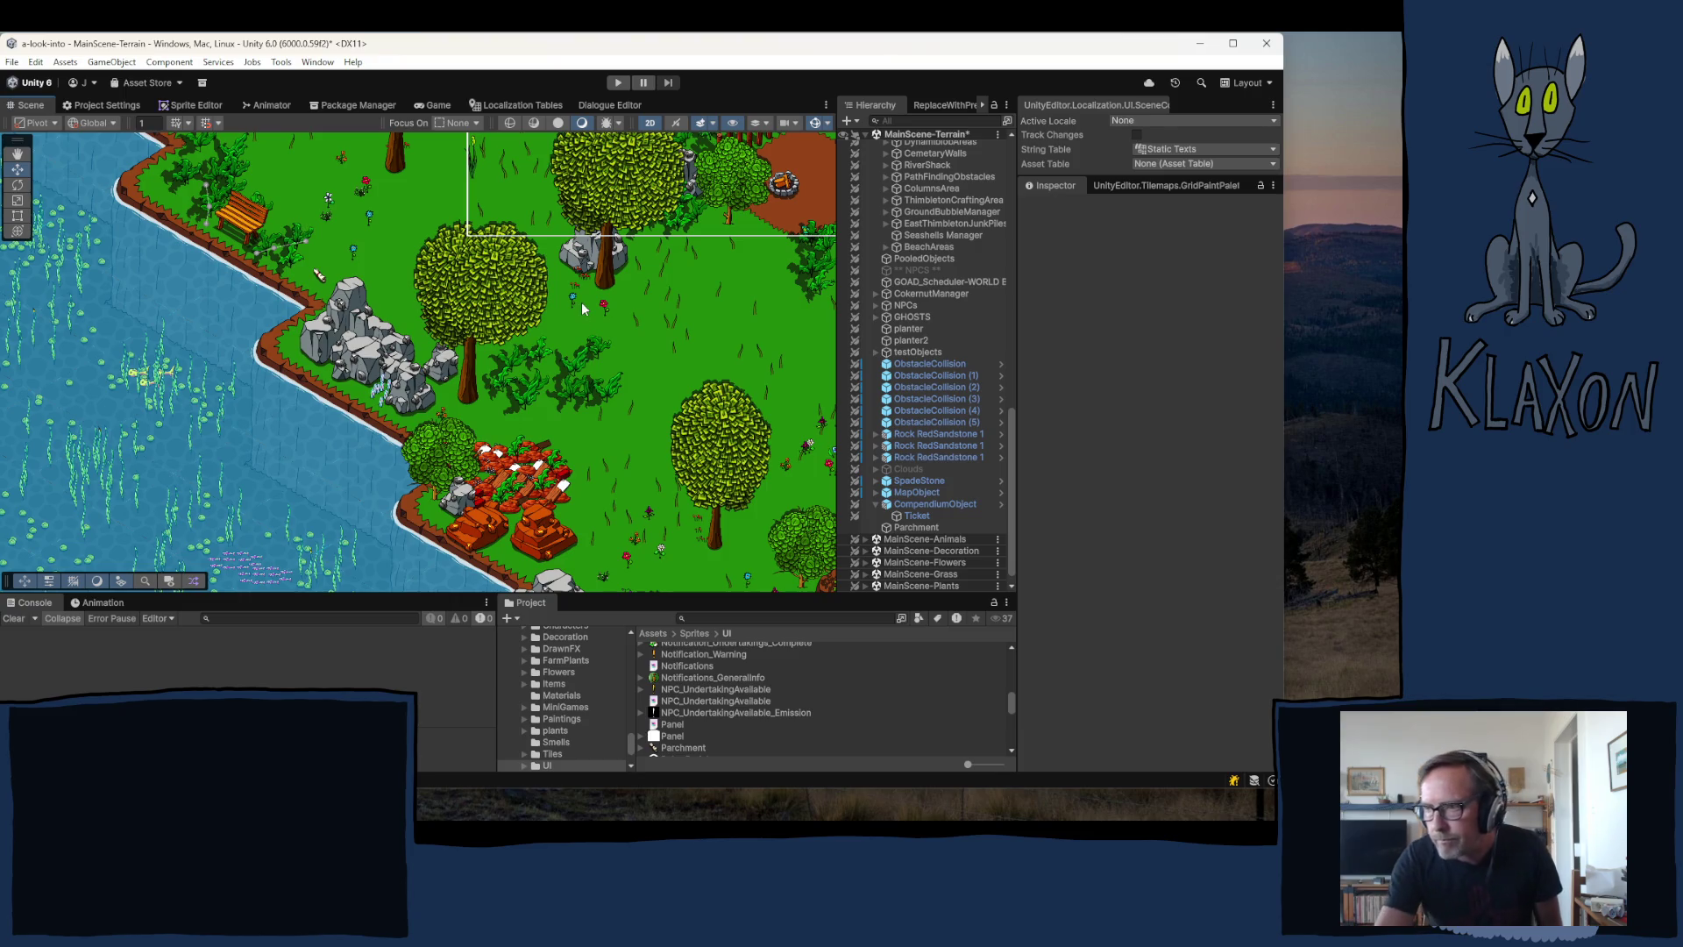
- Drag the Parchment onto the dirt path by the fire pit (-32.766, -26.73, 2), then reselect it in the Hierarchy
{"action": "left_click", "coordinate": [322, 277]}
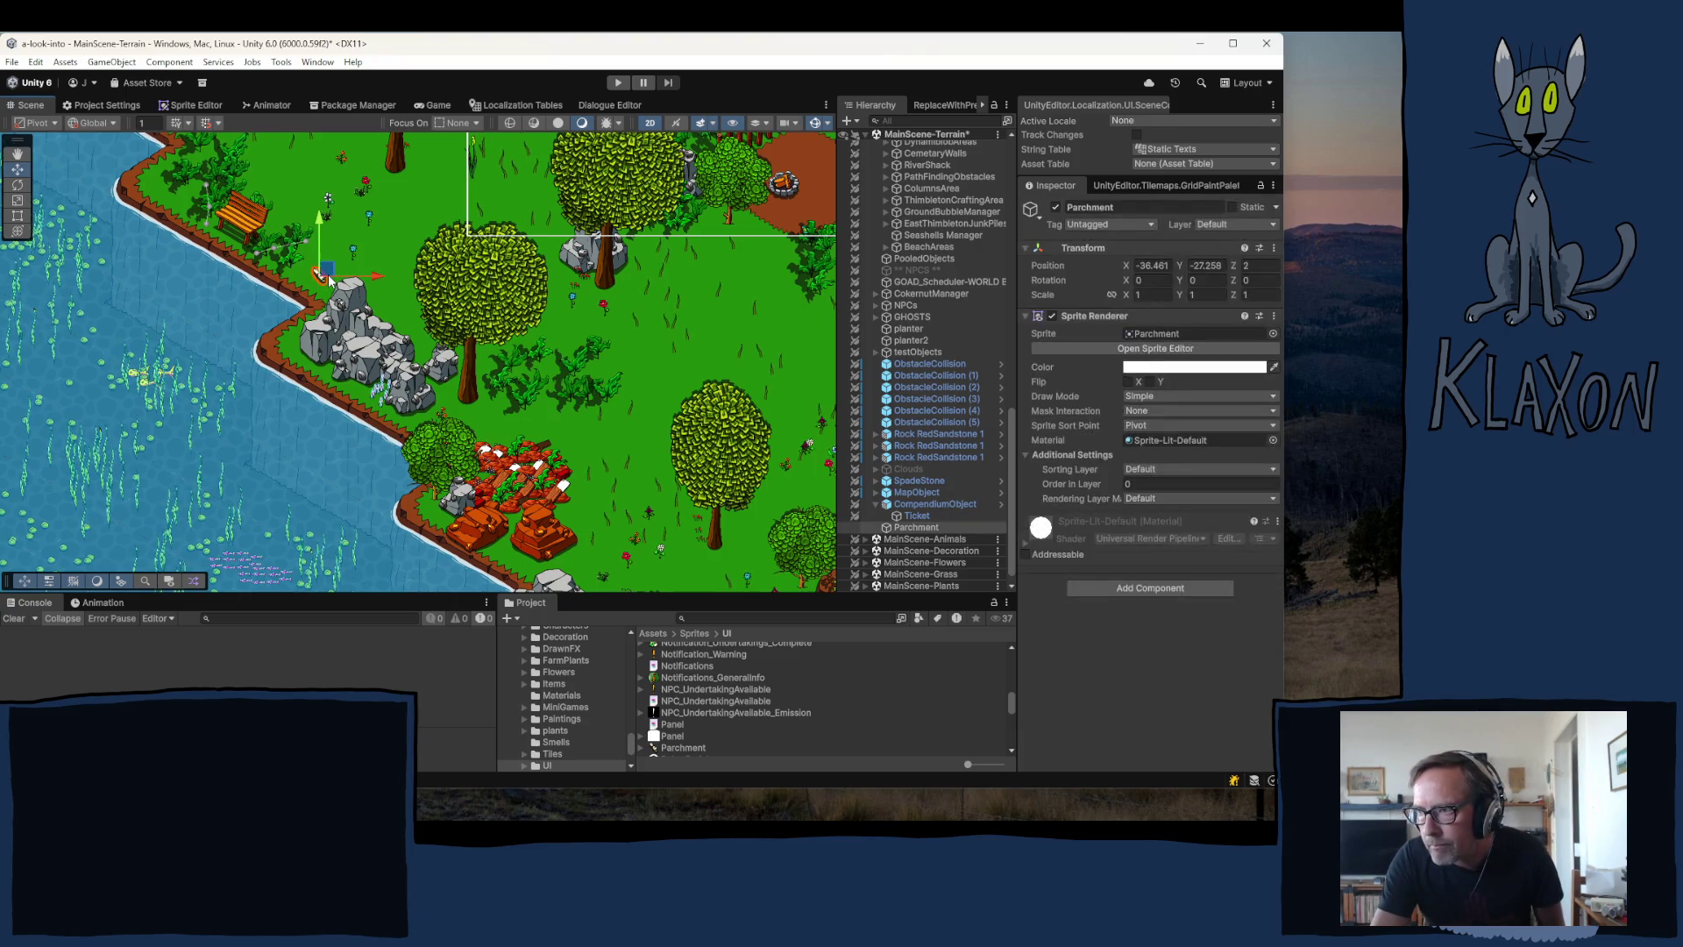
{"action": "left_click_drag", "start_coordinate": [329, 279], "coordinate": [666, 215]}
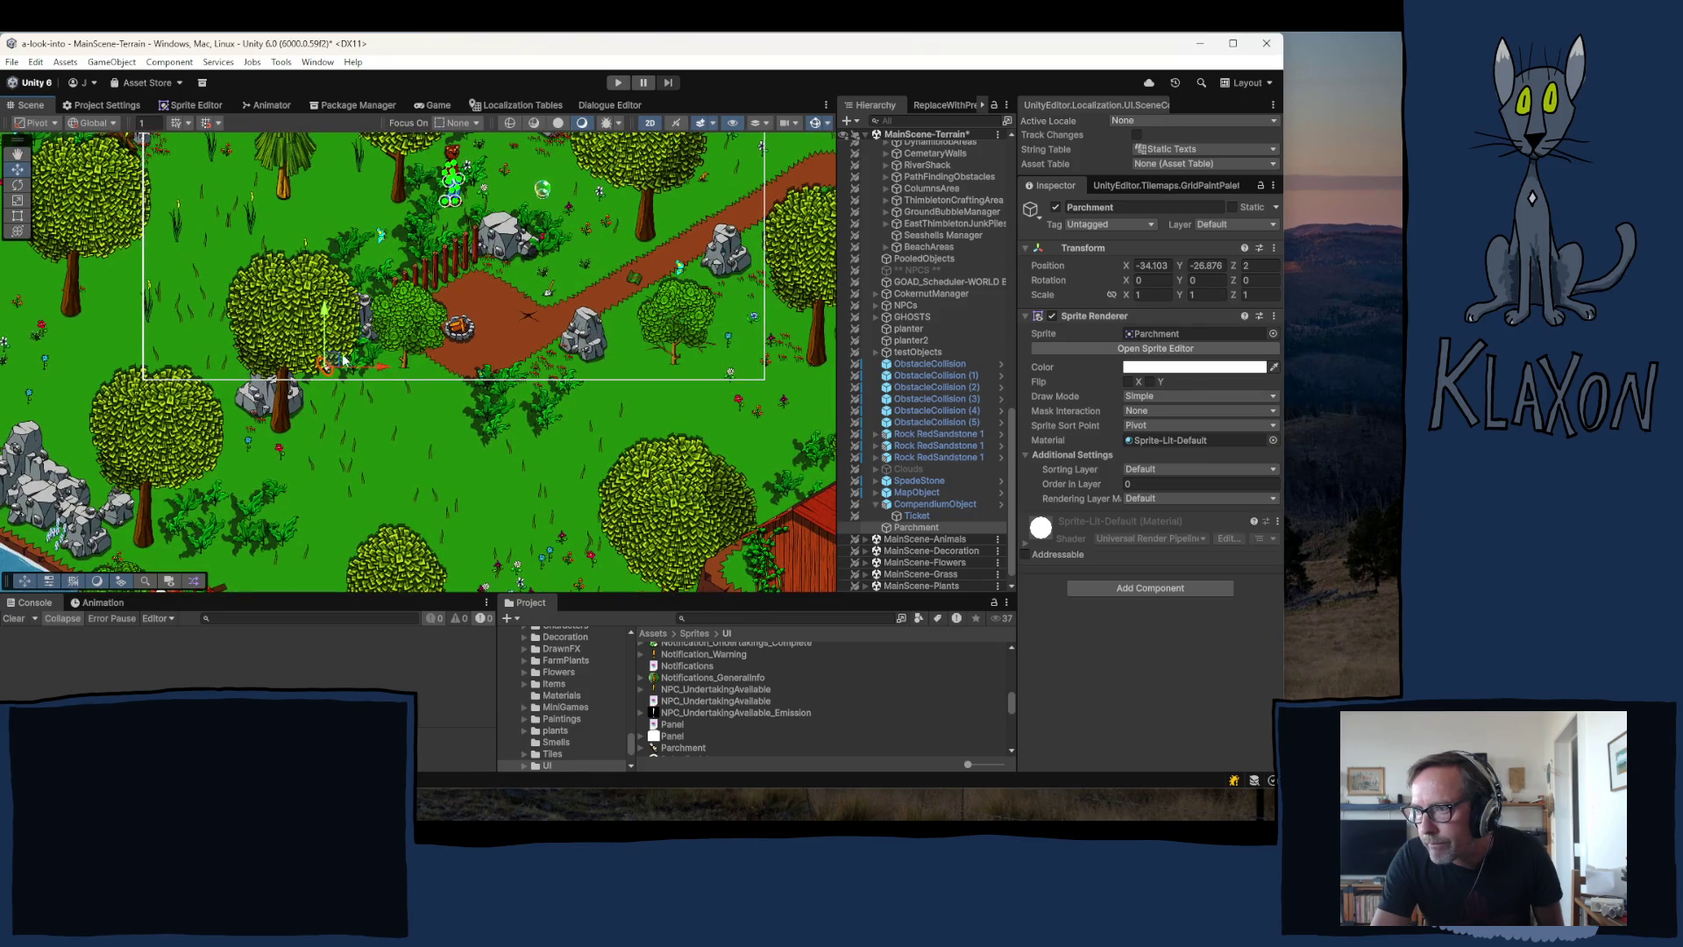
{"action": "mouse_move", "coordinate": [330, 361]}
{"action": "left_mouse_down"}
{"action": "mouse_move", "coordinate": [561, 292]}
{"action": "mouse_move", "coordinate": [513, 343]}
{"action": "left_mouse_up"}
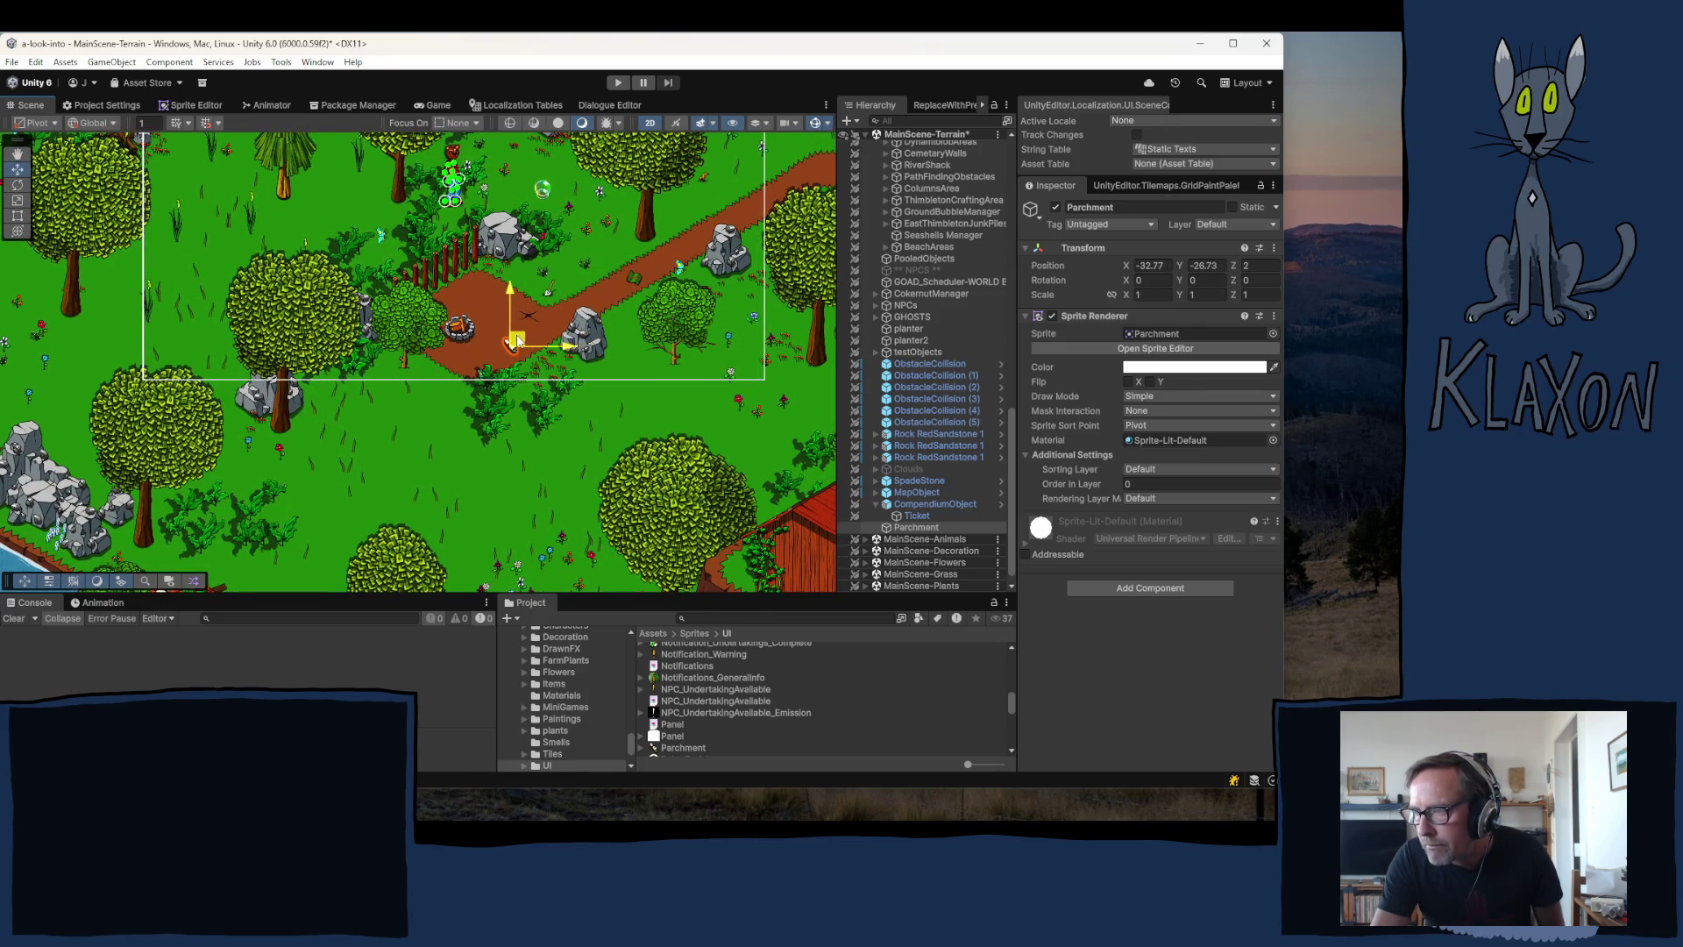
{"action": "left_click", "coordinate": [574, 411]}
{"action": "scroll", "coordinate": [513, 350], "scroll_direction": "up", "scroll_amount": 2}
{"action": "scroll", "coordinate": [515, 351], "scroll_direction": "up", "scroll_amount": 10}
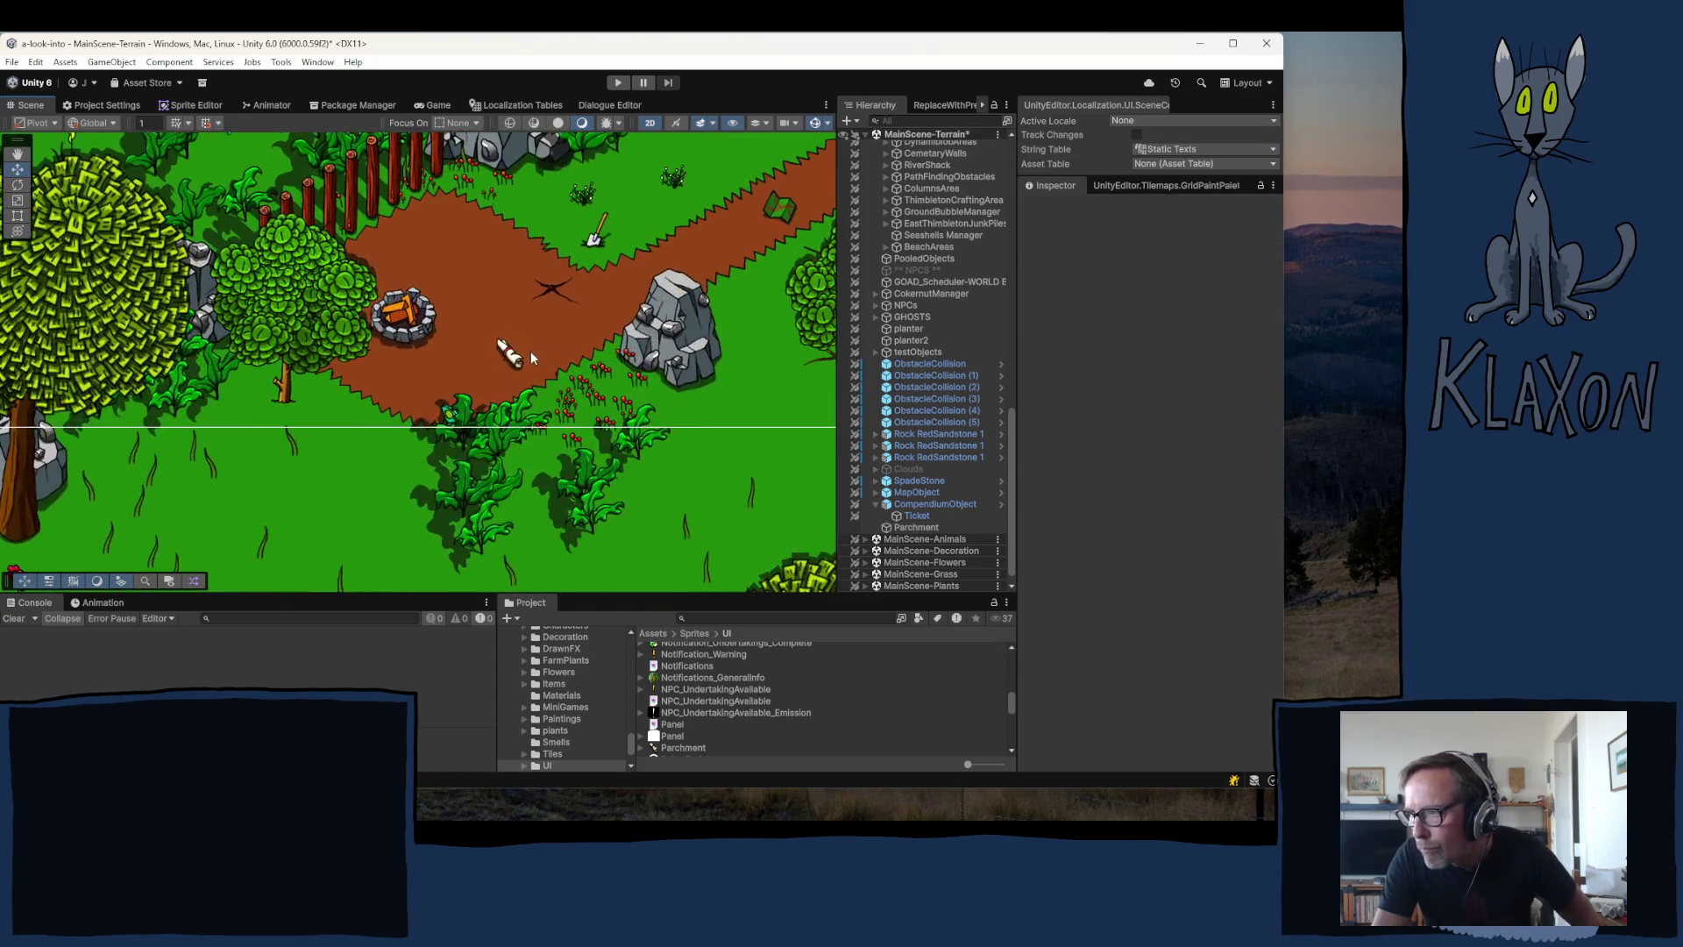
{"action": "scroll", "coordinate": [511, 351], "scroll_direction": "up", "scroll_amount": 1}
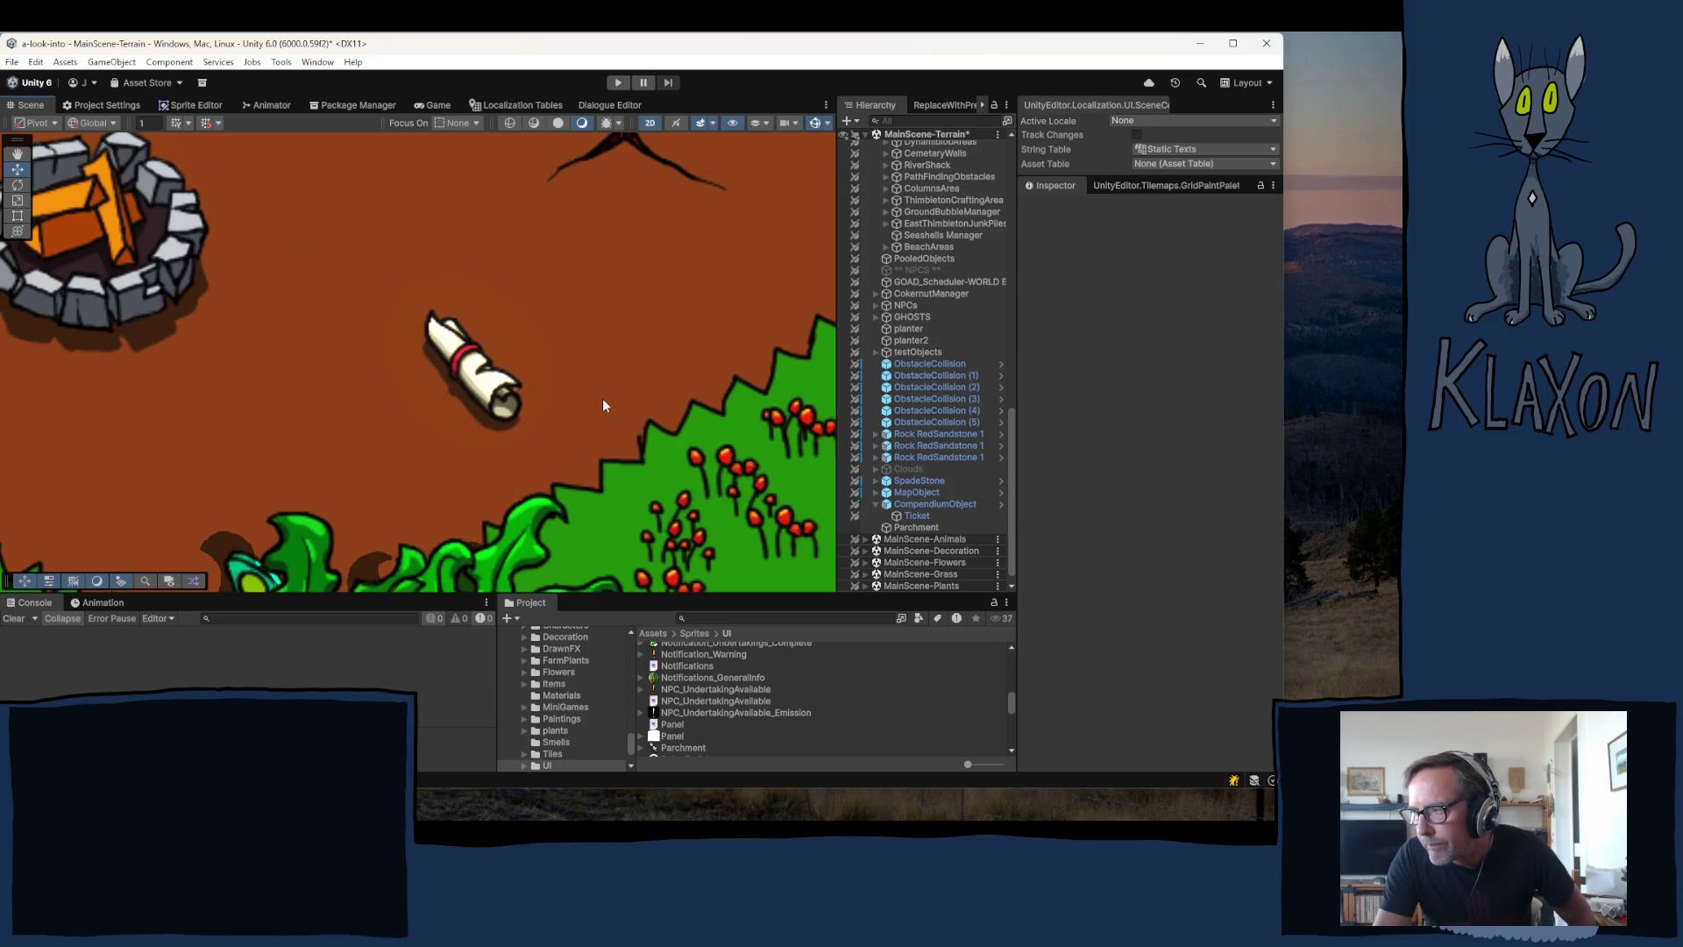
{"action": "left_click", "coordinate": [937, 527]}
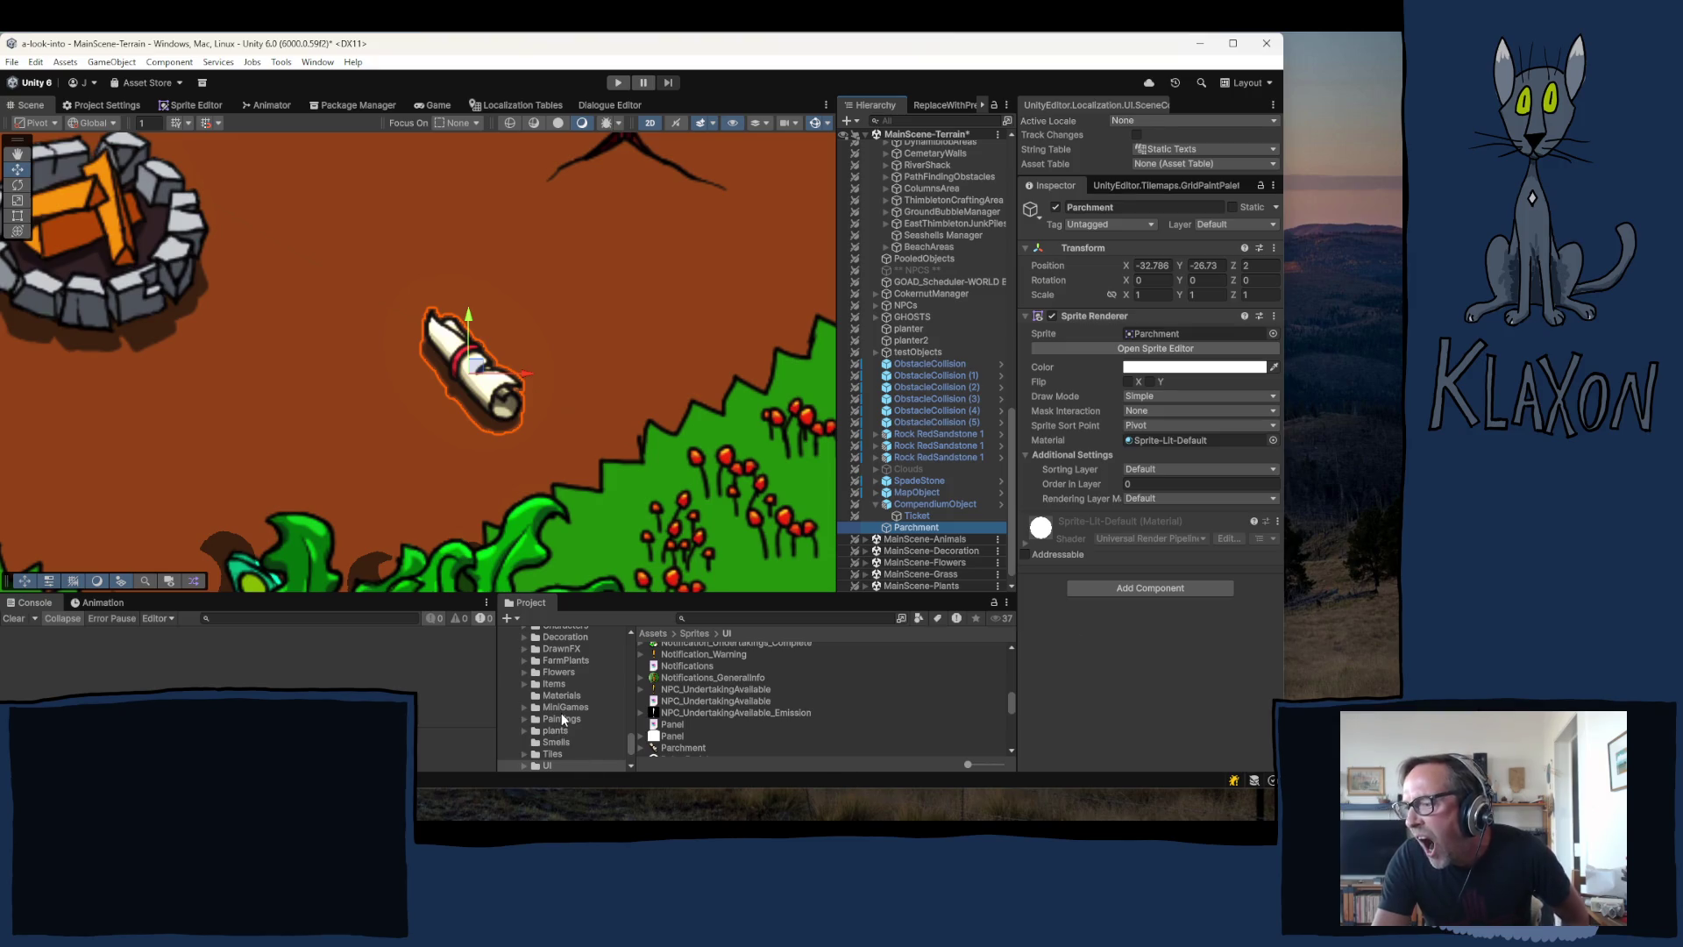
- Open InteractableReadGuide.cs from Assets/Scripts/Interactables in Visual Studio
{"action": "scroll", "coordinate": [565, 706], "scroll_direction": "up", "scroll_amount": 5}
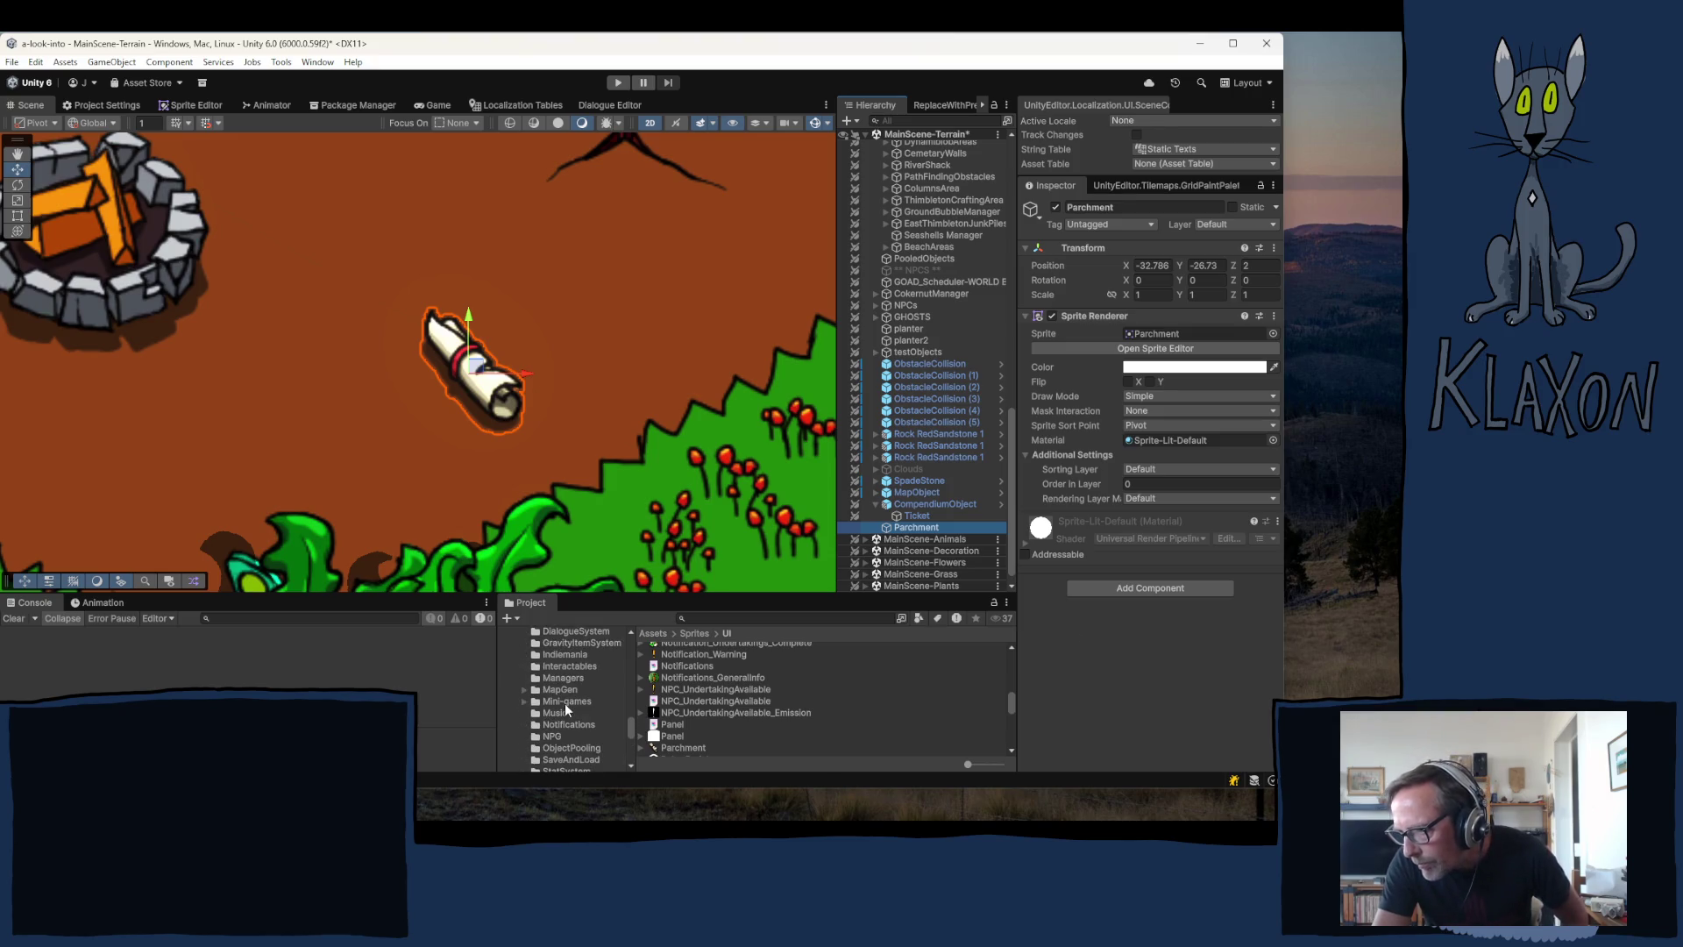
{"action": "scroll", "coordinate": [572, 701], "scroll_direction": "up", "scroll_amount": 3}
{"action": "left_click", "coordinate": [570, 754]}
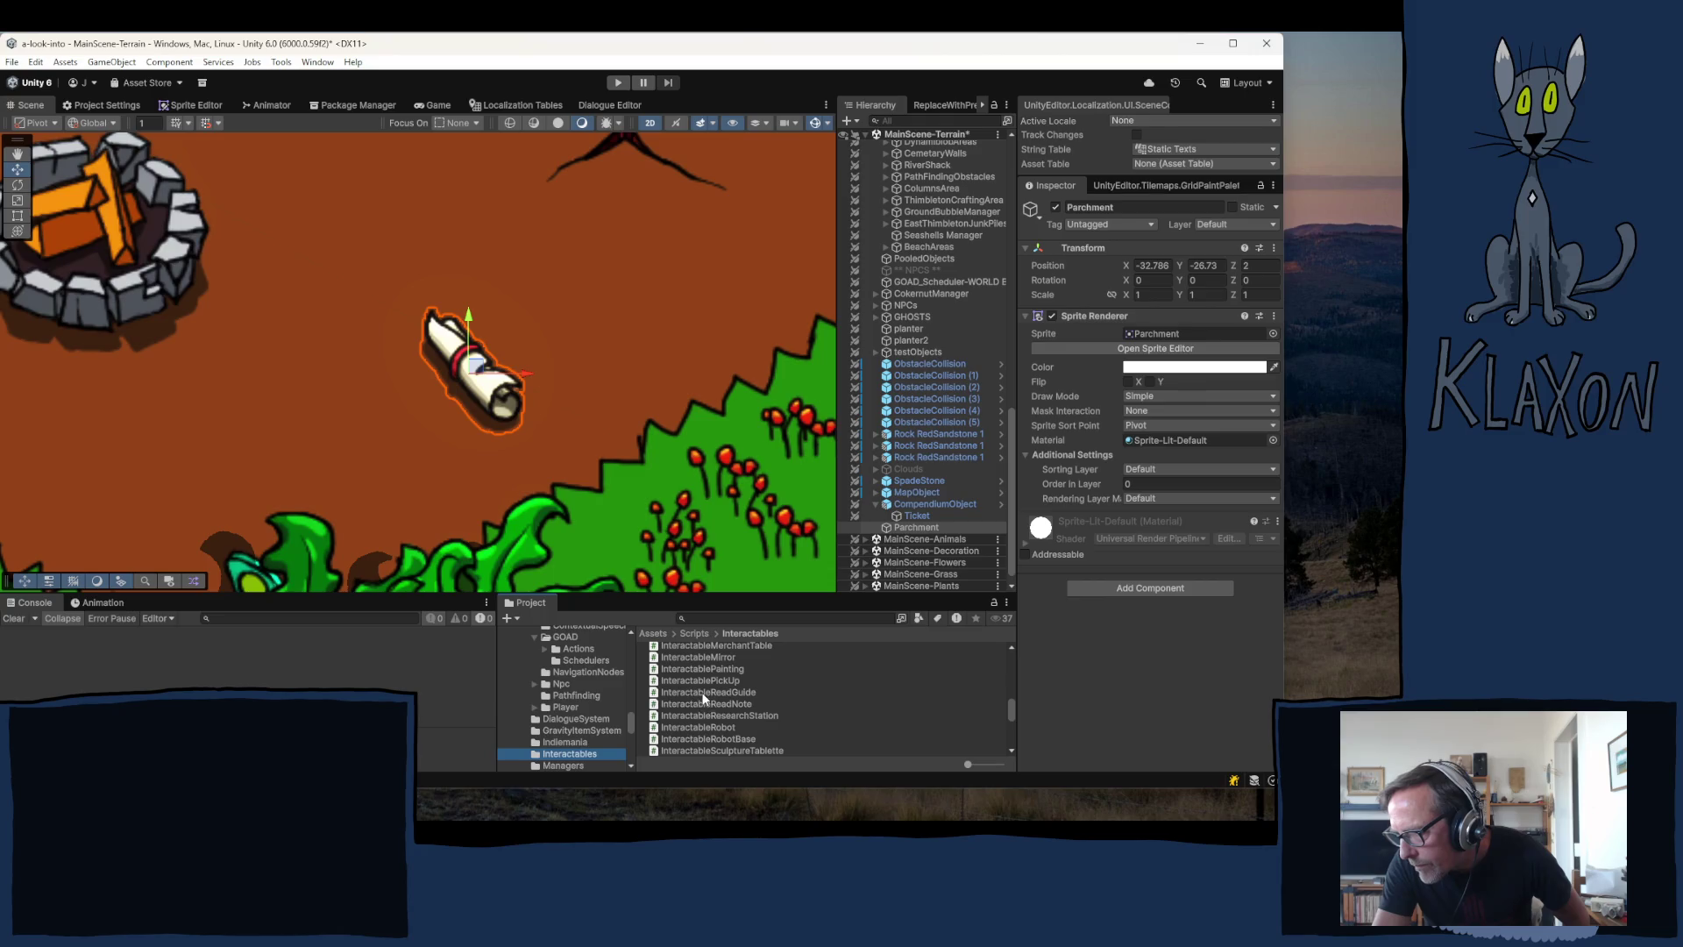
{"action": "left_click", "coordinate": [697, 691]}
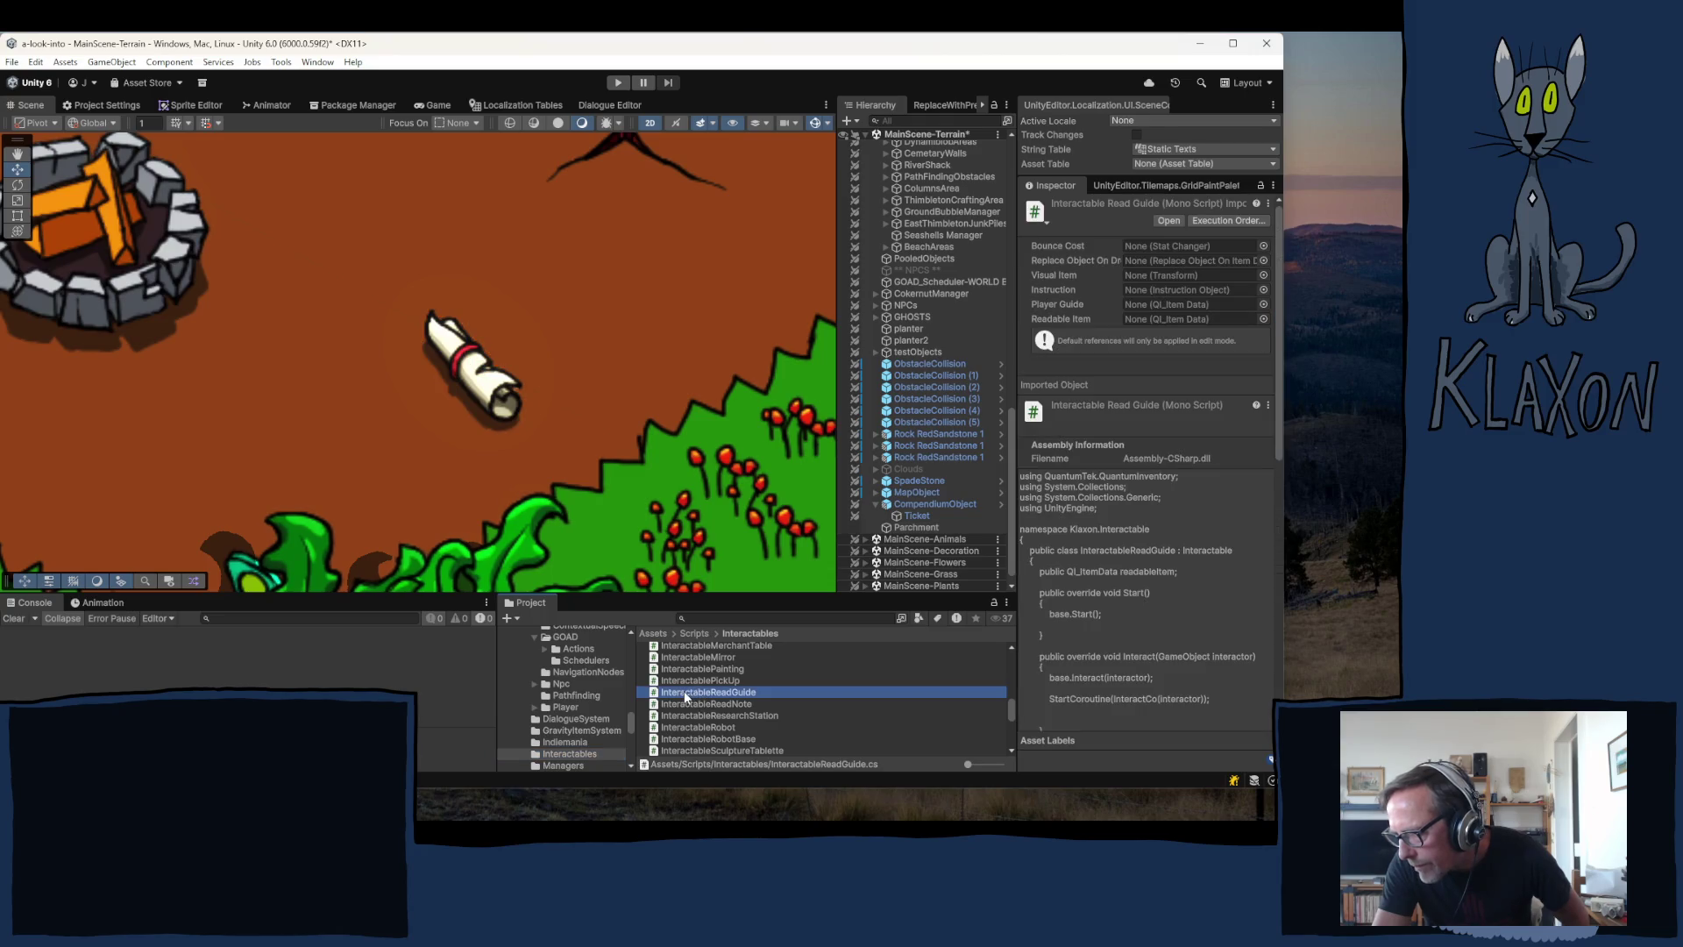
{"action": "double_click", "coordinate": [684, 691]}
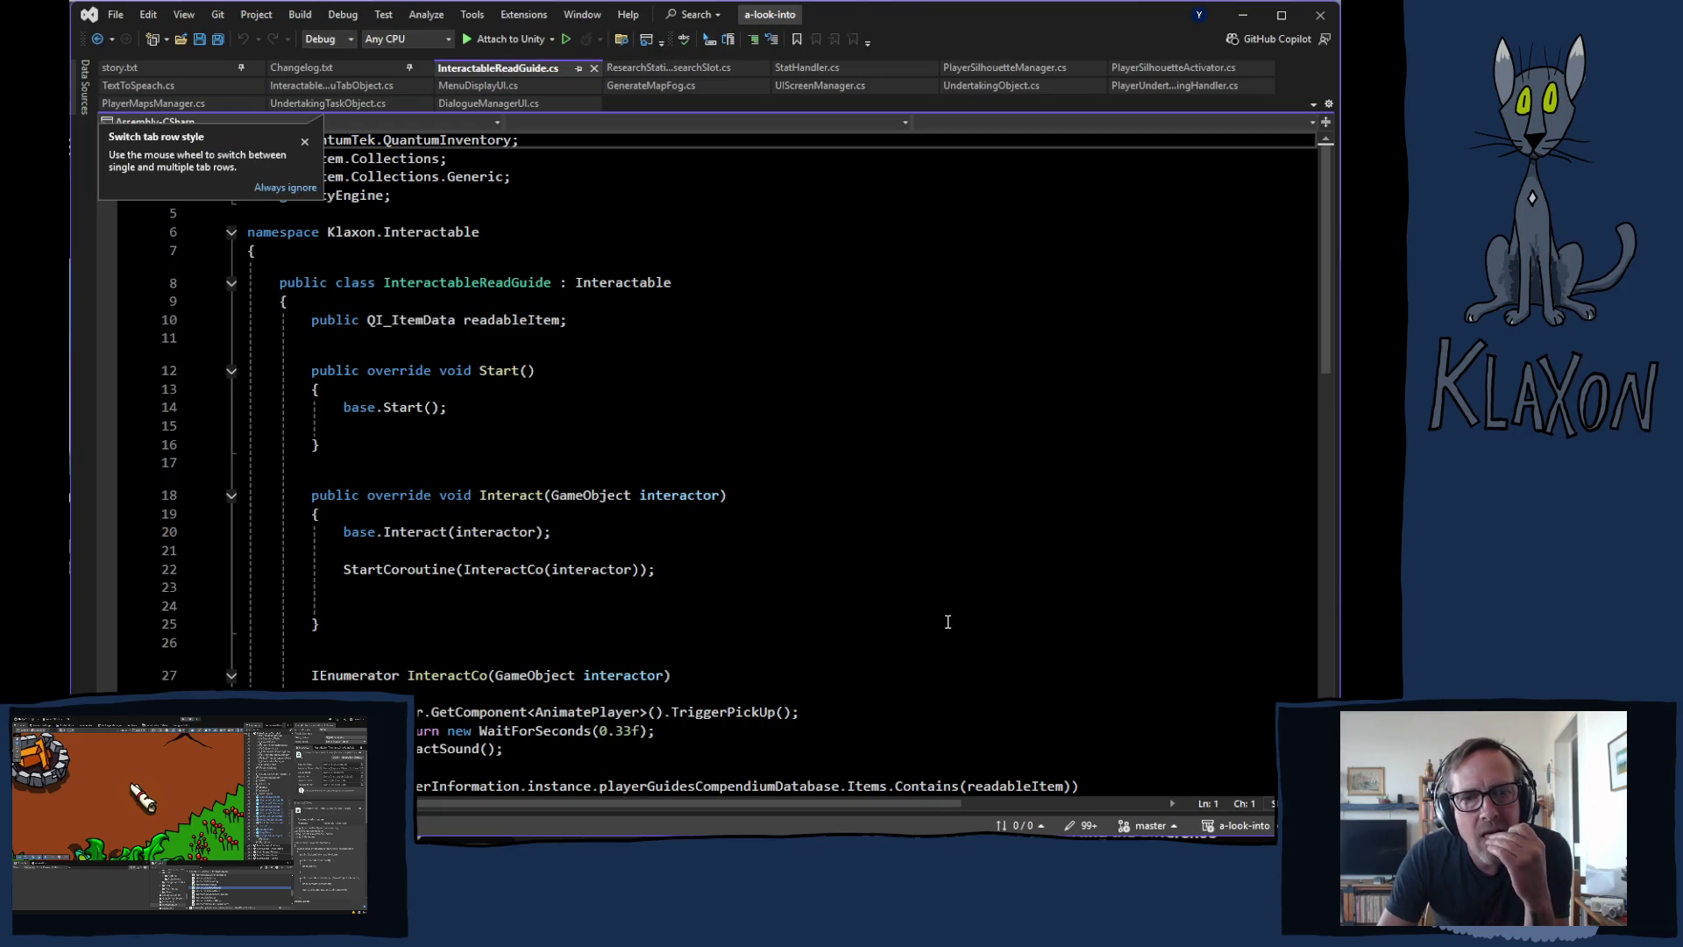
- Scroll down InteractableReadGuide.cs to read the InteractCo coroutine that adds the guide
{"action": "scroll", "coordinate": [657, 543], "scroll_direction": "down", "scroll_amount": 5}
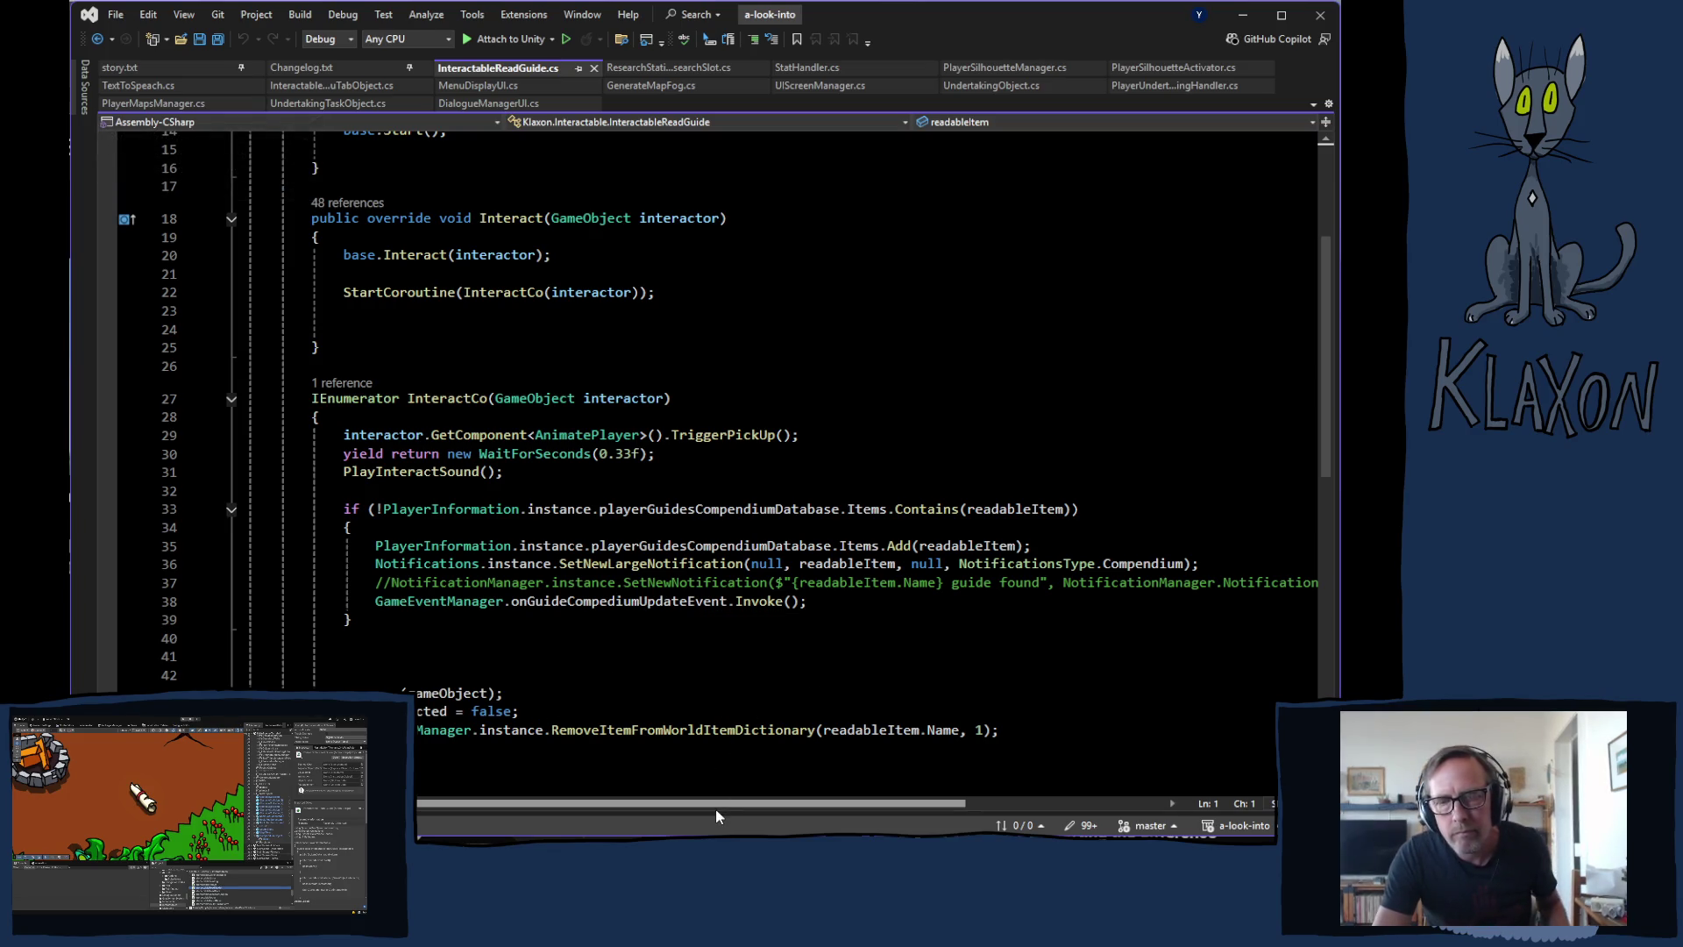
{"action": "scroll", "coordinate": [710, 637], "scroll_direction": "down", "scroll_amount": 4}
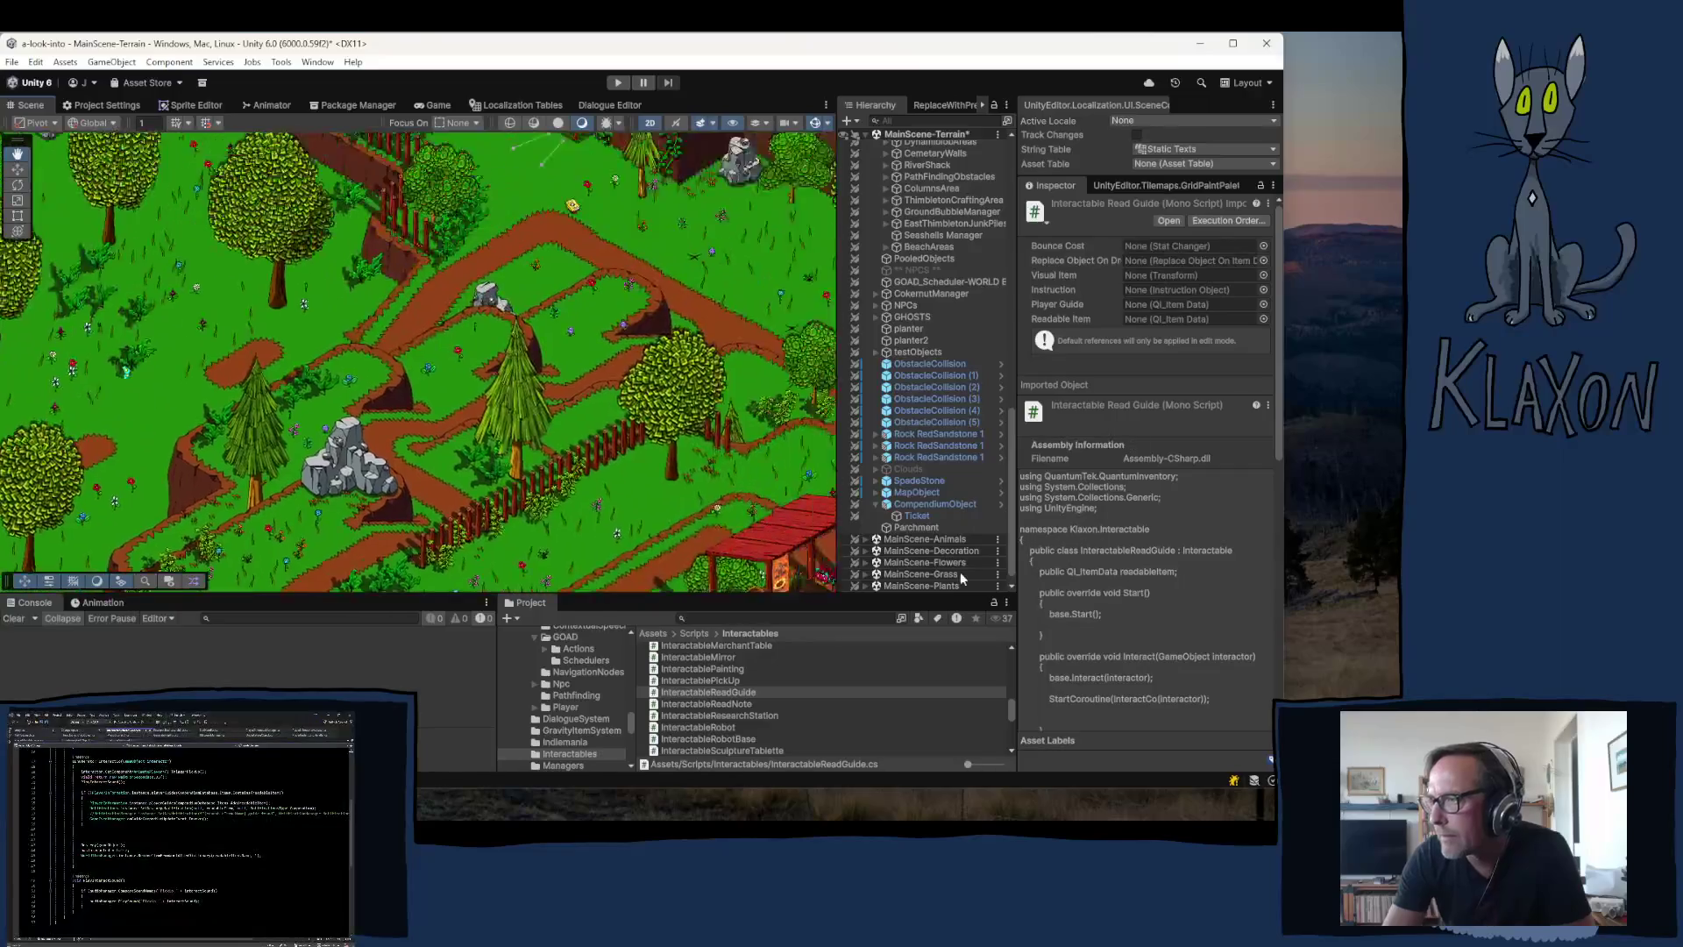
- Pan the Scene view from the market stall past the red barn to the cliffs and trees
{"action": "left_click_drag", "start_coordinate": [615, 581], "coordinate": [610, 579]}
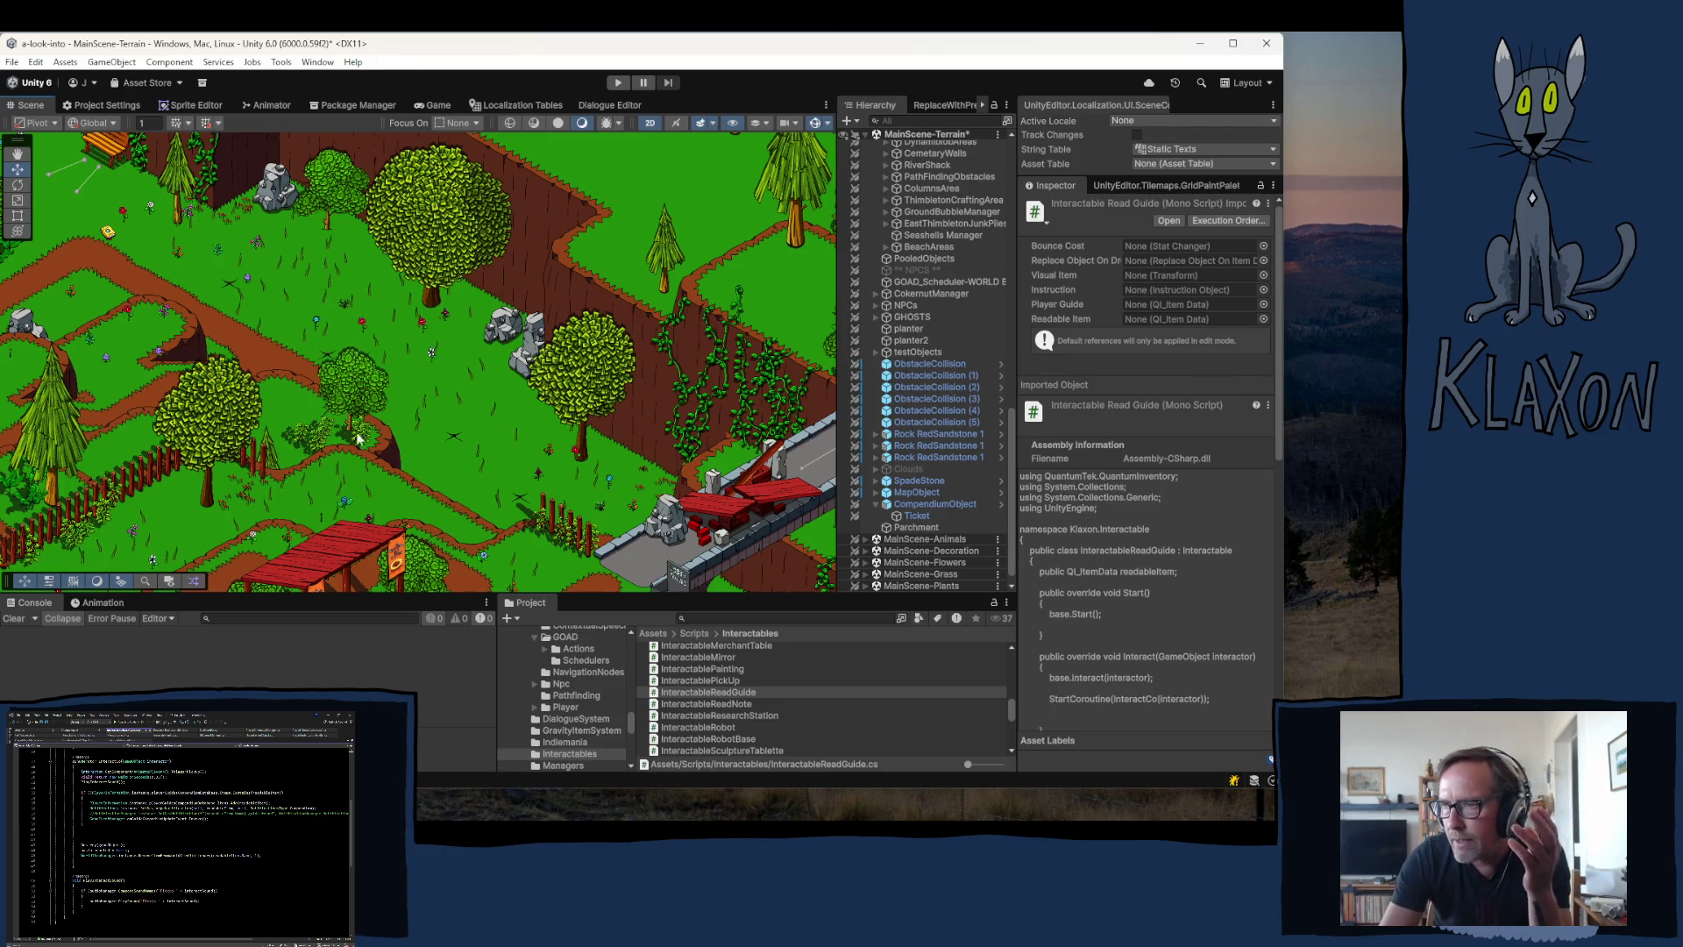
{"action": "left_click_drag", "start_coordinate": [98, 397], "coordinate": [549, 355]}
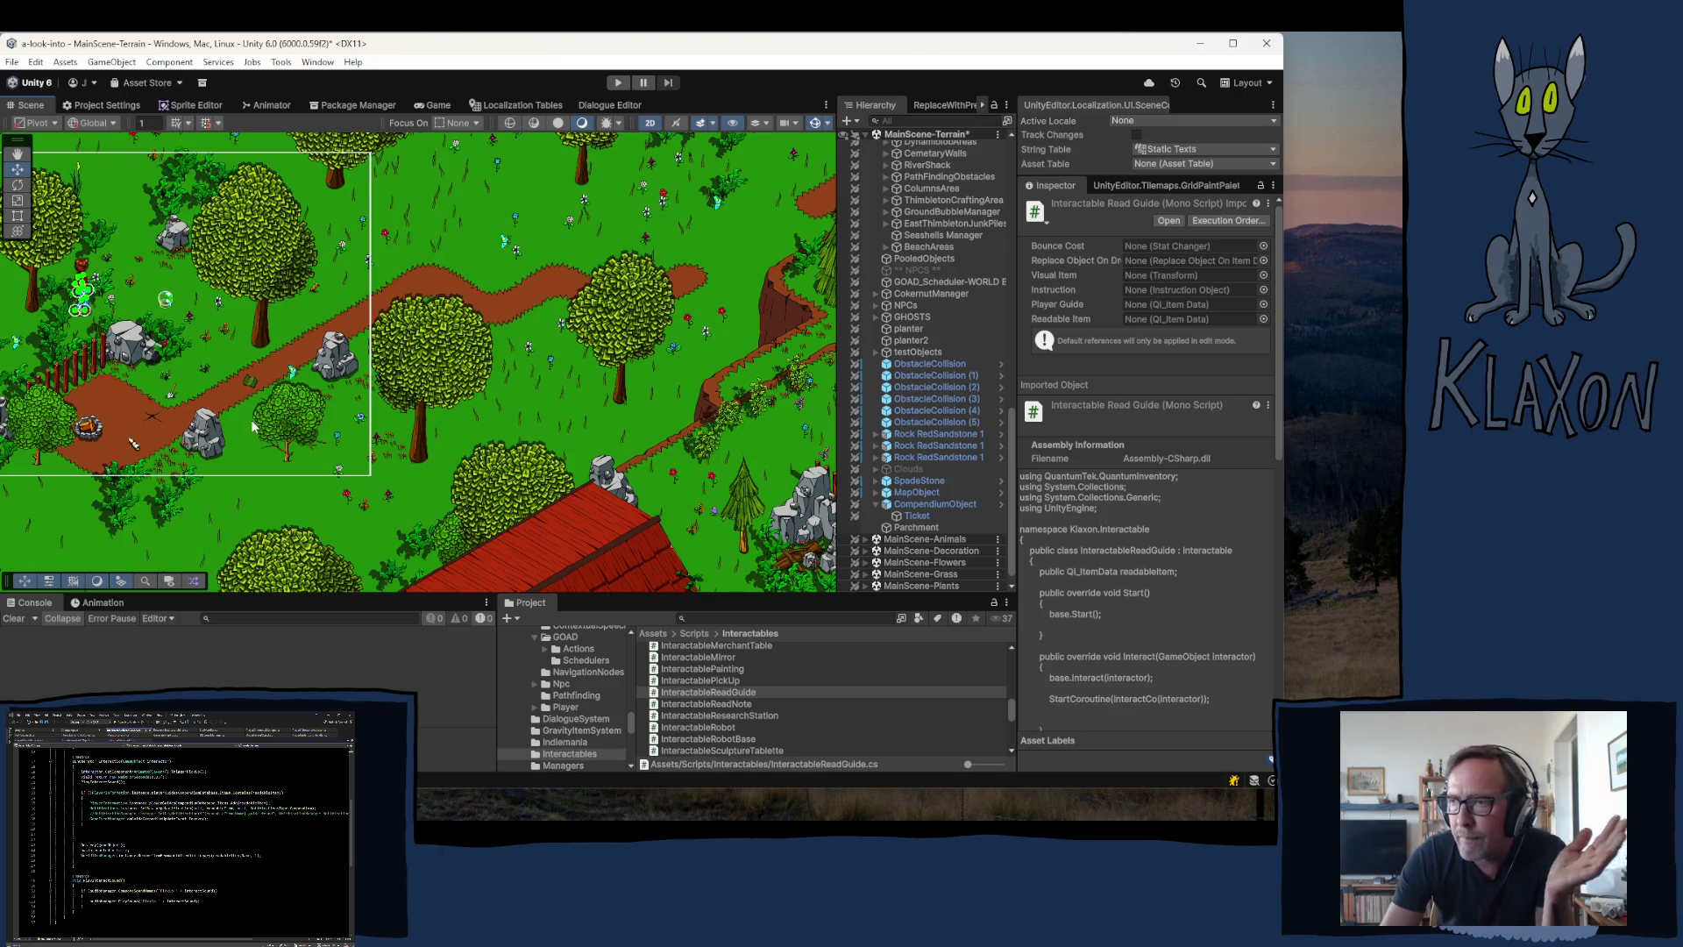
{"action": "left_click_drag", "start_coordinate": [447, 369], "coordinate": [502, 311]}
{"action": "scroll", "coordinate": [503, 310], "scroll_direction": "right", "scroll_amount": 3}
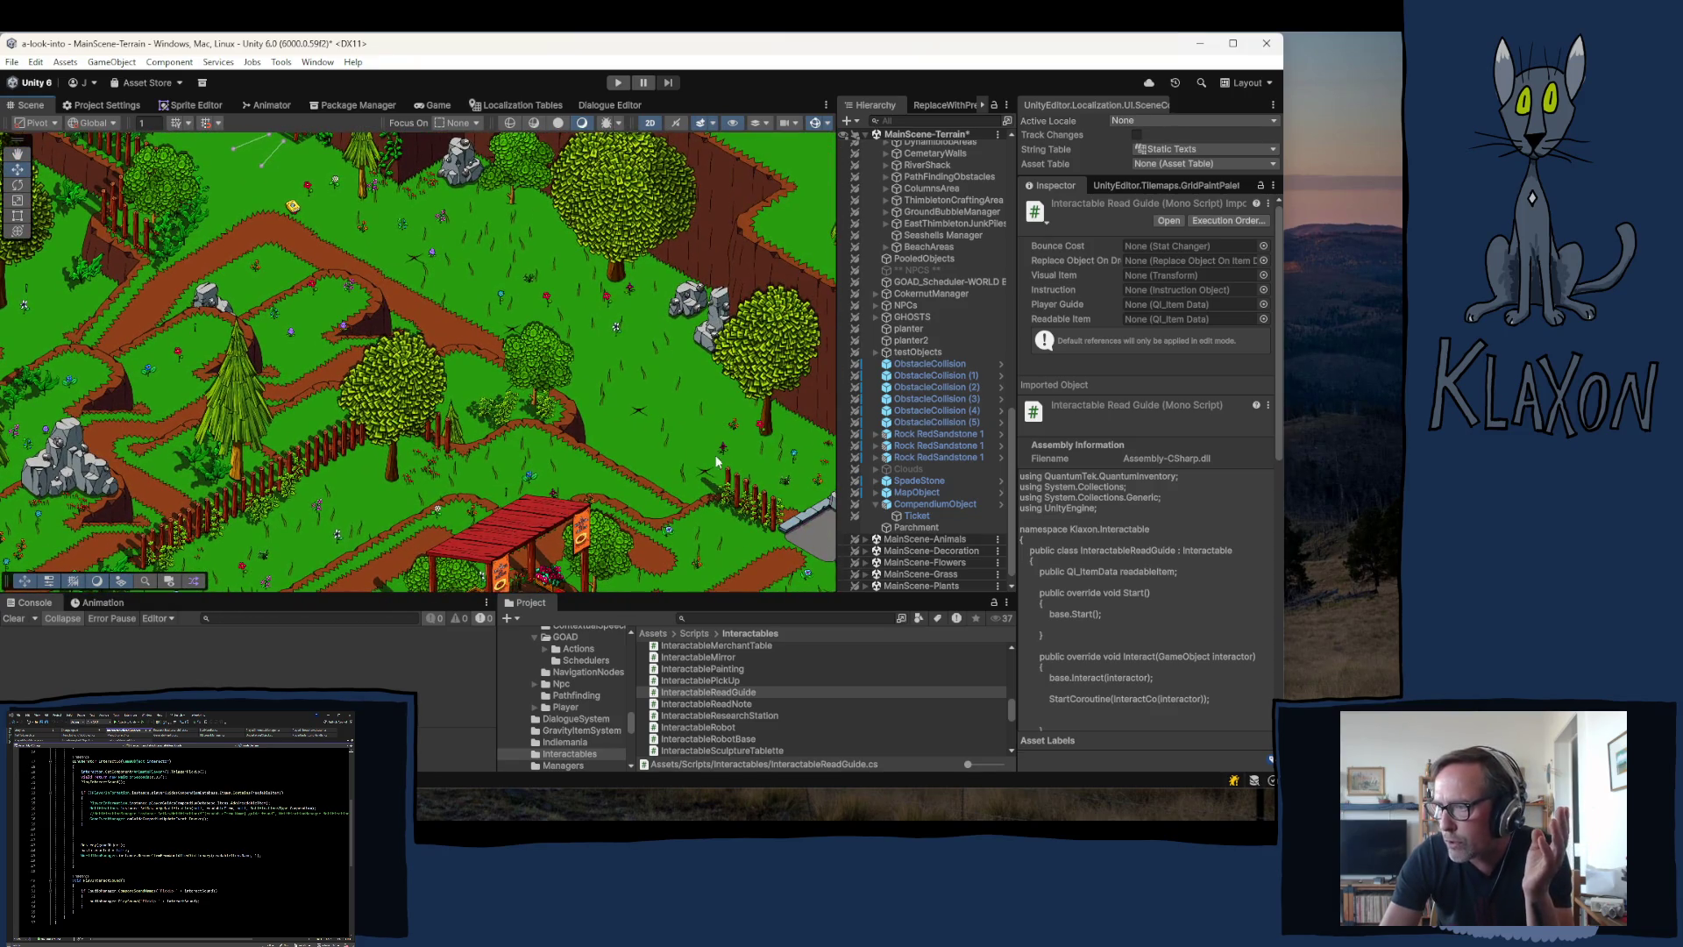
{"action": "scroll", "coordinate": [359, 429], "scroll_direction": "left", "scroll_amount": 5}
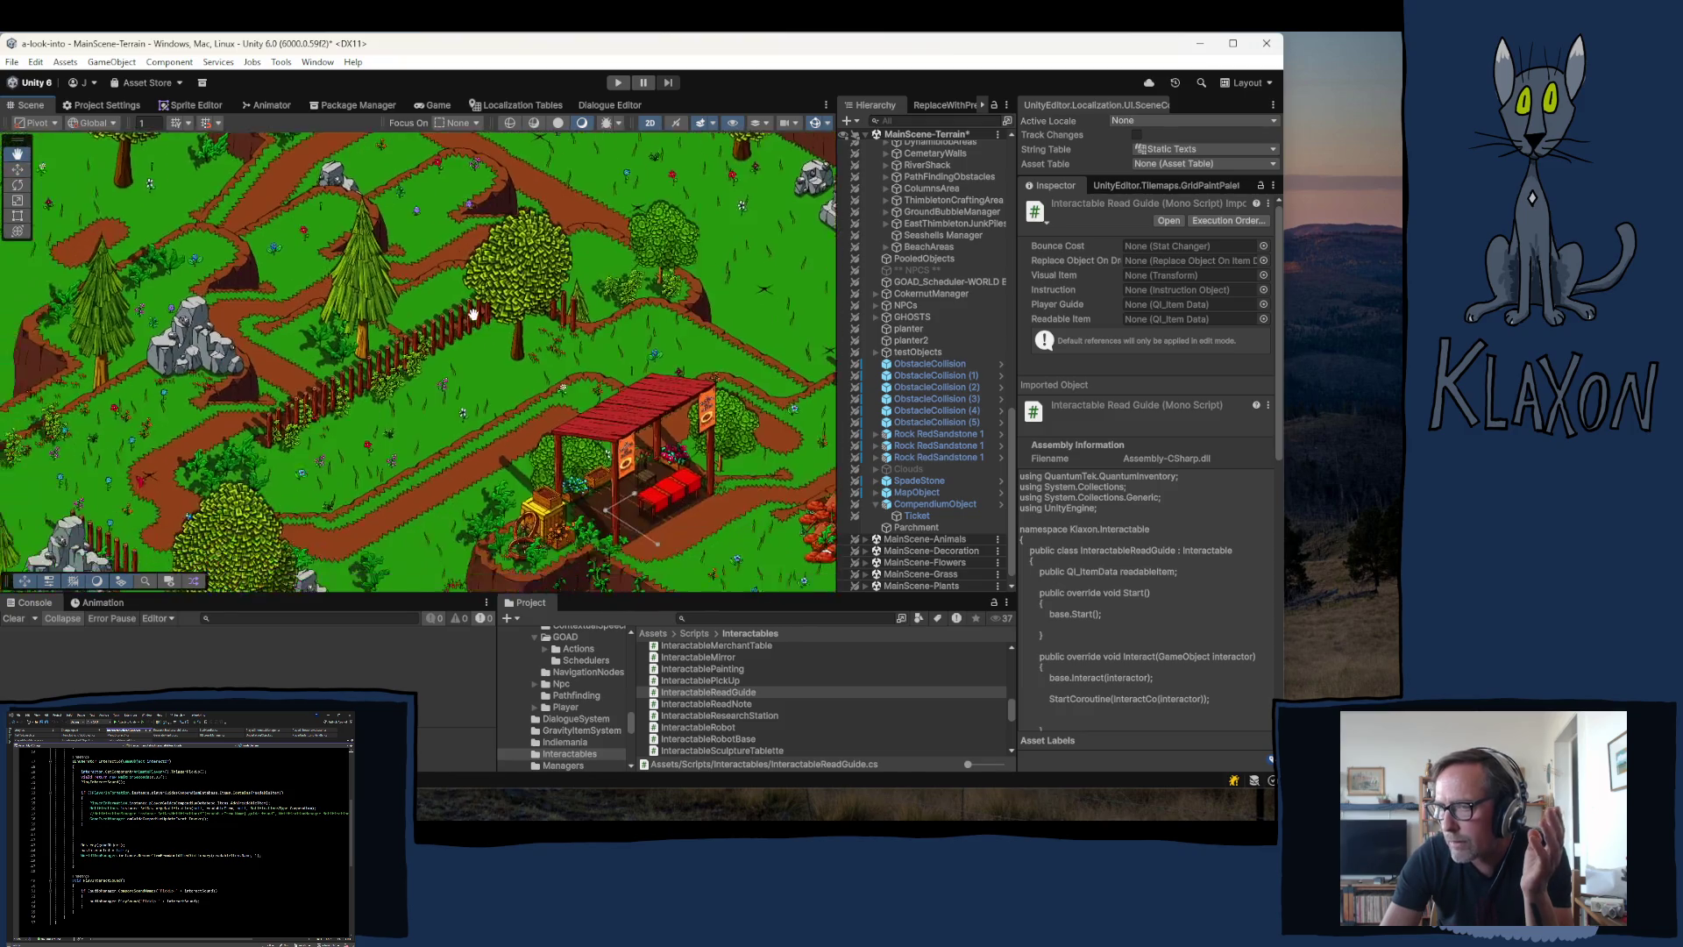
{"action": "scroll", "coordinate": [377, 401], "scroll_direction": "down", "scroll_amount": 3}
{"action": "scroll", "coordinate": [377, 401], "scroll_direction": "left", "scroll_amount": 3}
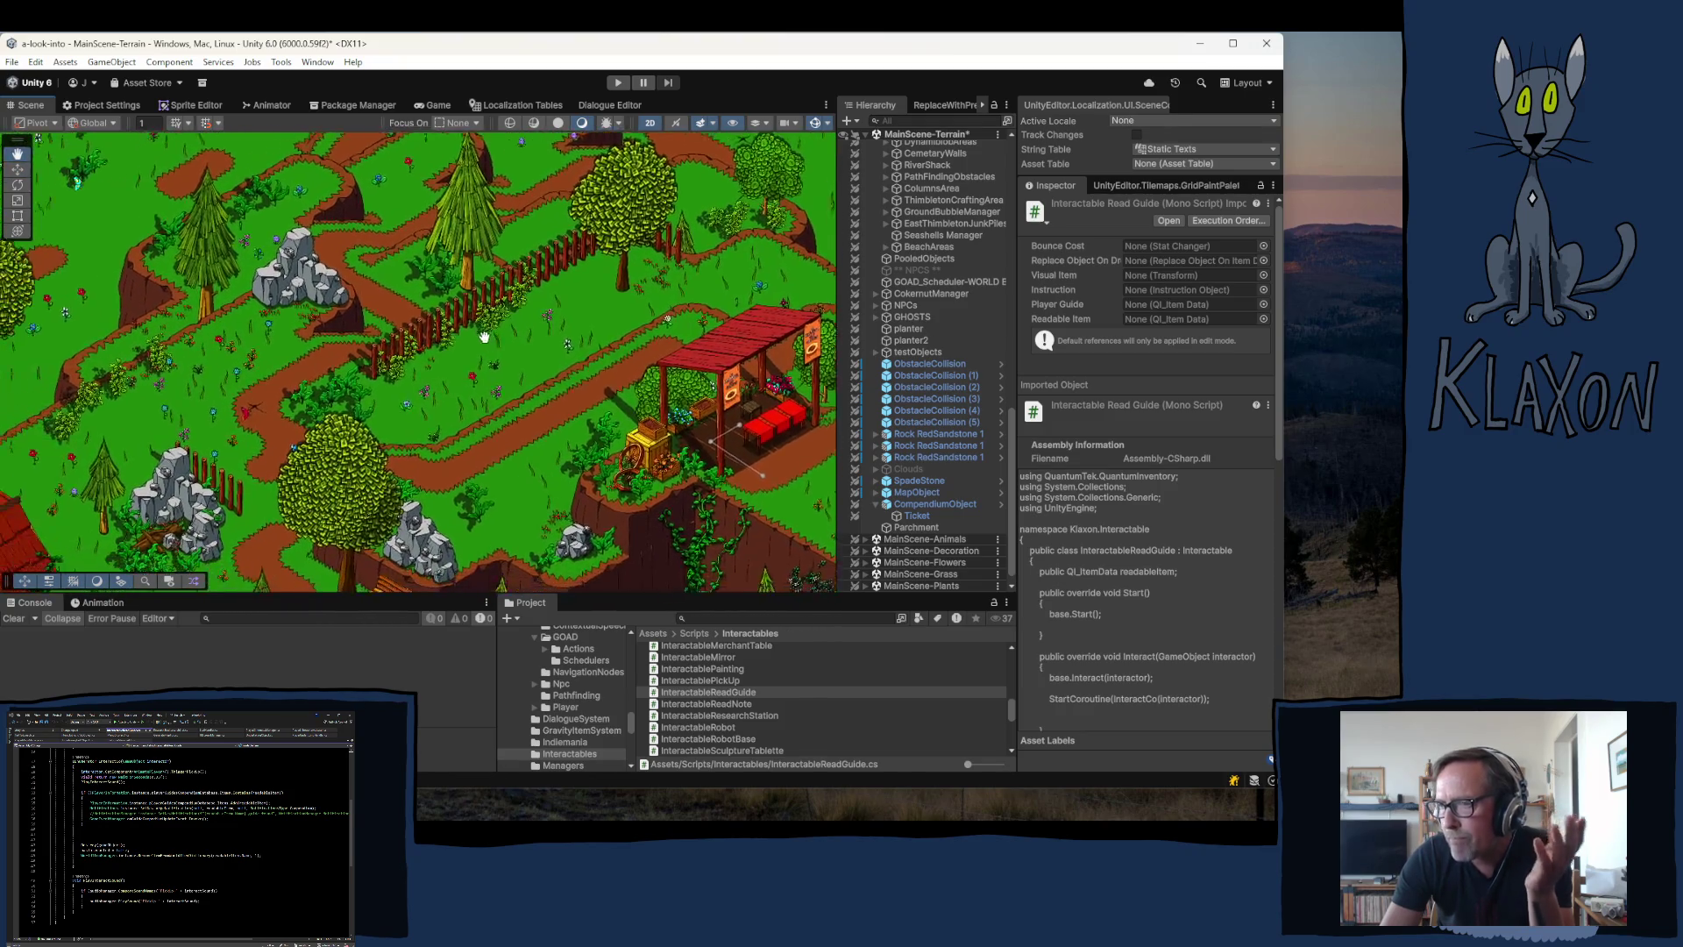
{"action": "scroll", "coordinate": [363, 363], "scroll_direction": "down", "scroll_amount": 5}
{"action": "scroll", "coordinate": [363, 363], "scroll_direction": "left", "scroll_amount": 8}
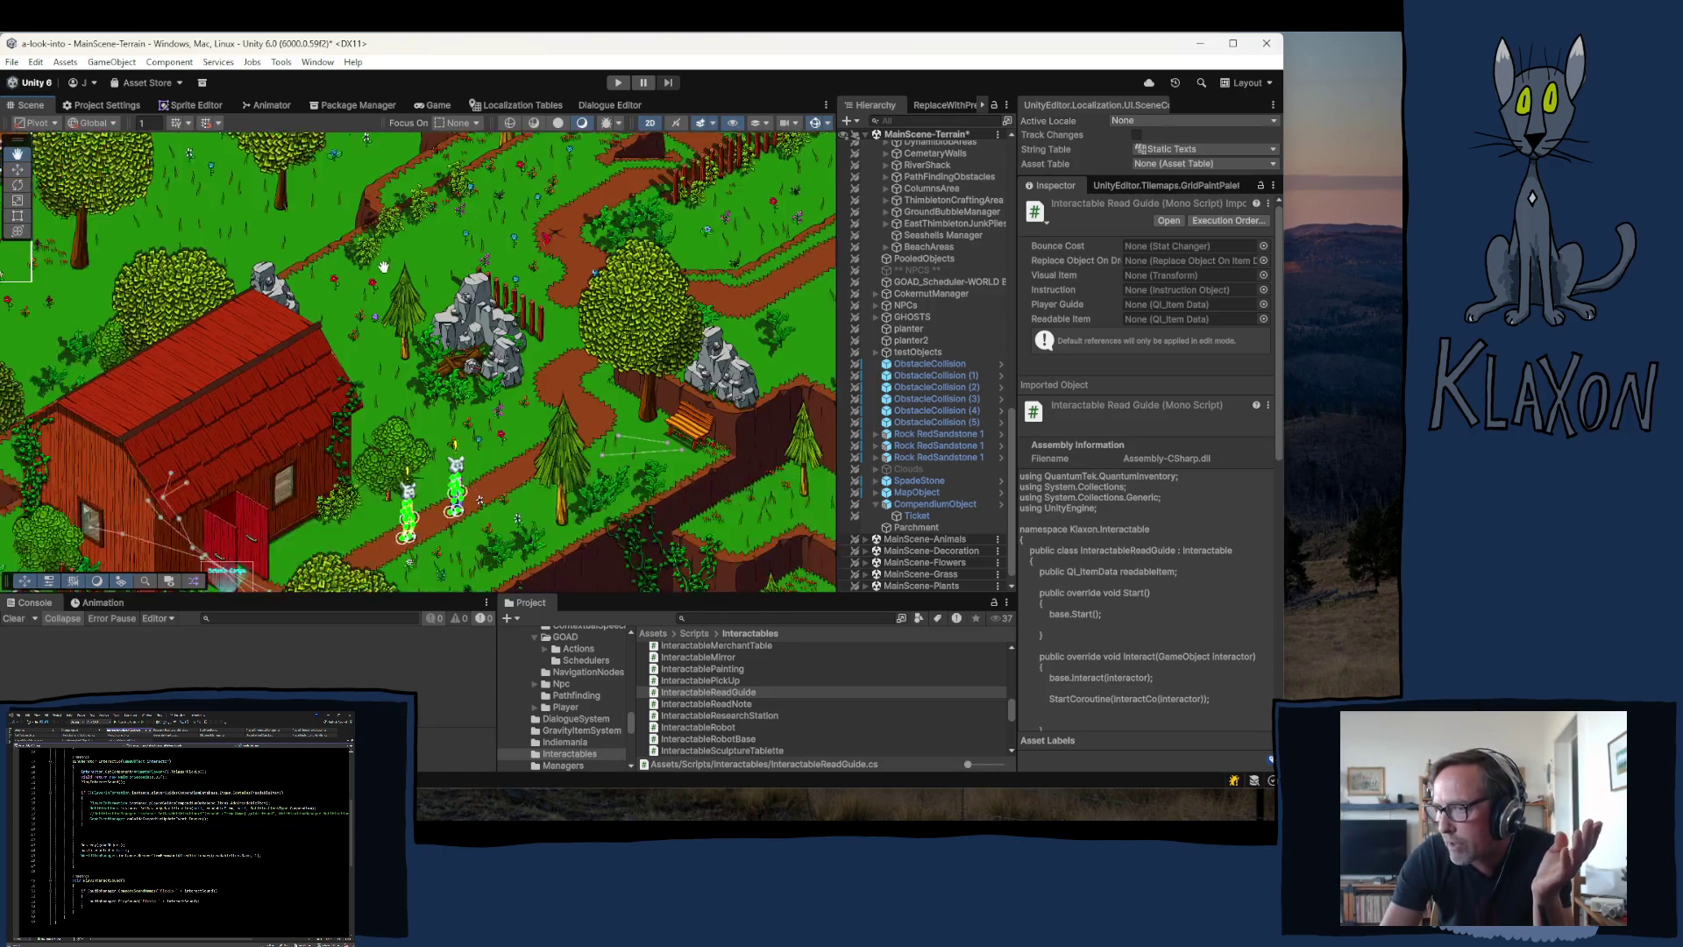
{"action": "scroll", "coordinate": [448, 260], "scroll_direction": "down", "scroll_amount": 2}
{"action": "scroll", "coordinate": [448, 260], "scroll_direction": "left", "scroll_amount": 2}
{"action": "scroll", "coordinate": [385, 391], "scroll_direction": "down", "scroll_amount": 2}
{"action": "scroll", "coordinate": [385, 391], "scroll_direction": "left", "scroll_amount": 2}
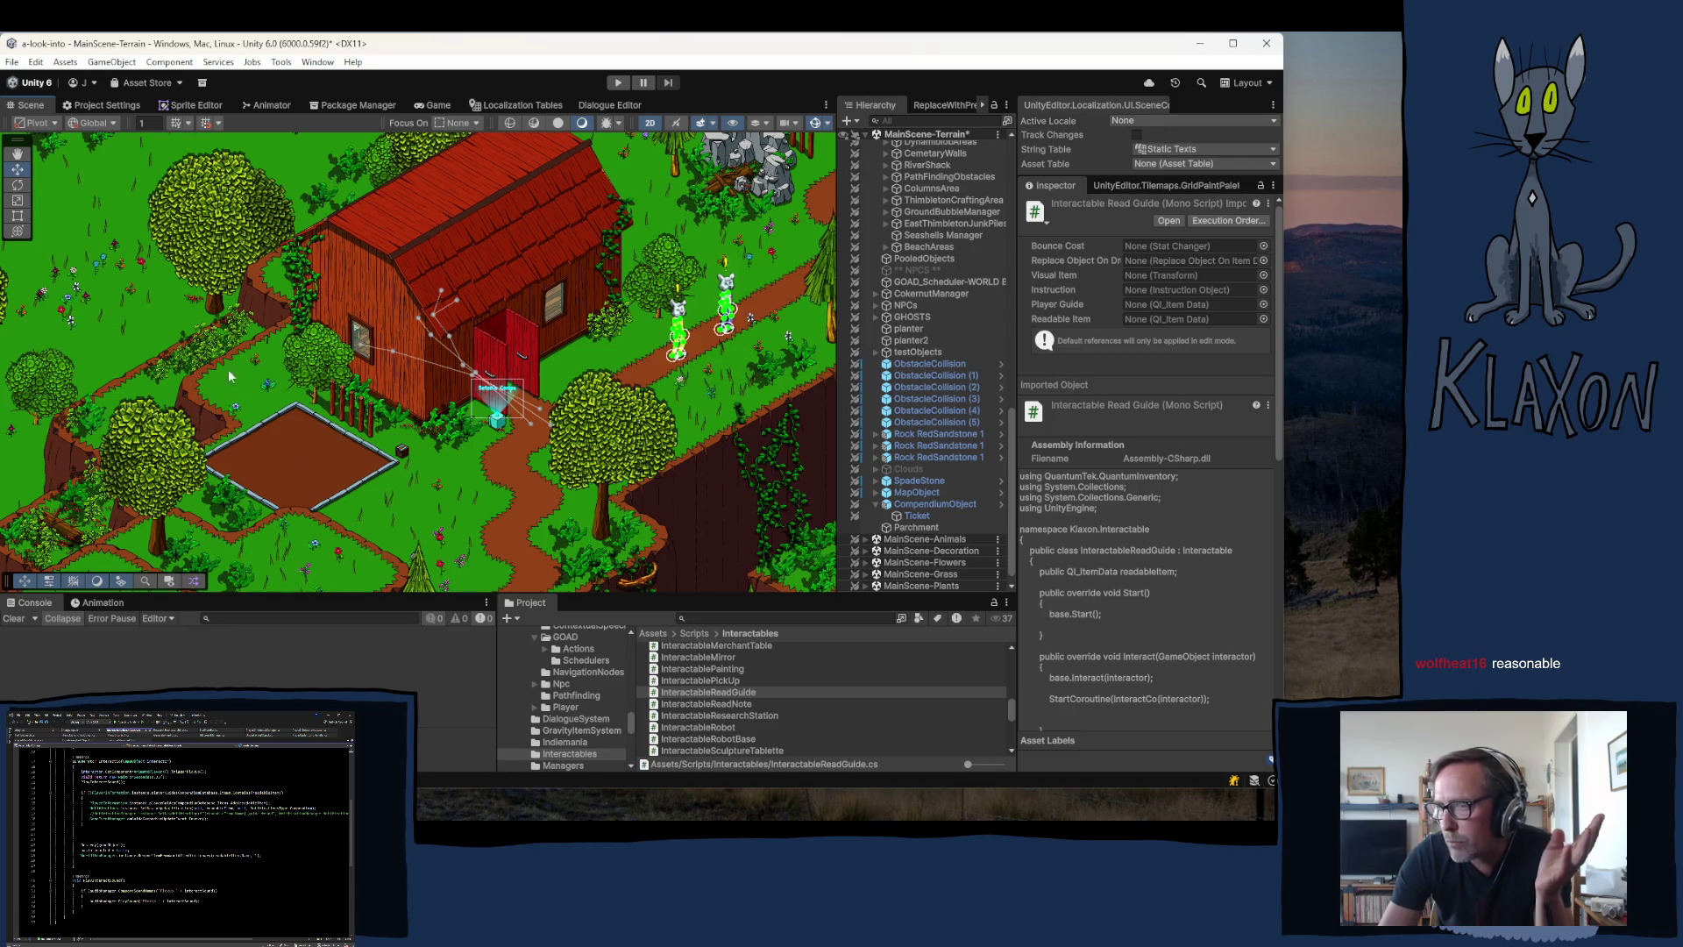
{"action": "scroll", "coordinate": [230, 377], "scroll_direction": "down", "scroll_amount": 5}
{"action": "scroll", "coordinate": [230, 377], "scroll_direction": "right", "scroll_amount": 5}
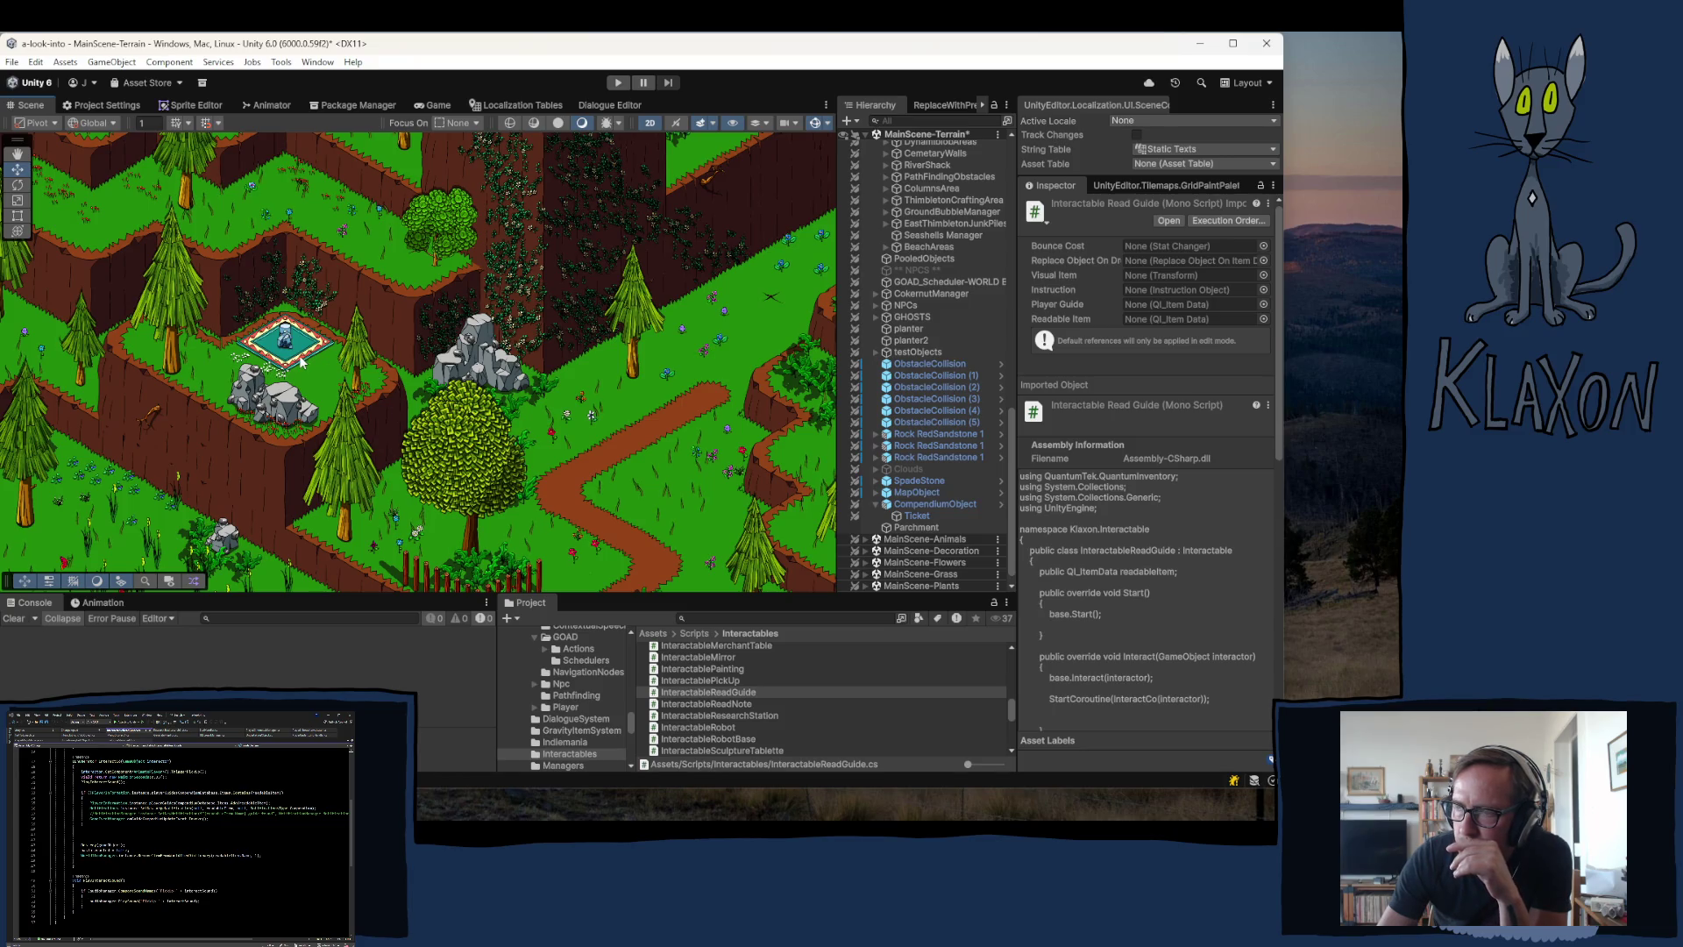
- Select Parchment and attach the InteractableReadGuide script to it as a component
{"action": "left_click_drag", "start_coordinate": [96, 226], "coordinate": [384, 356]}
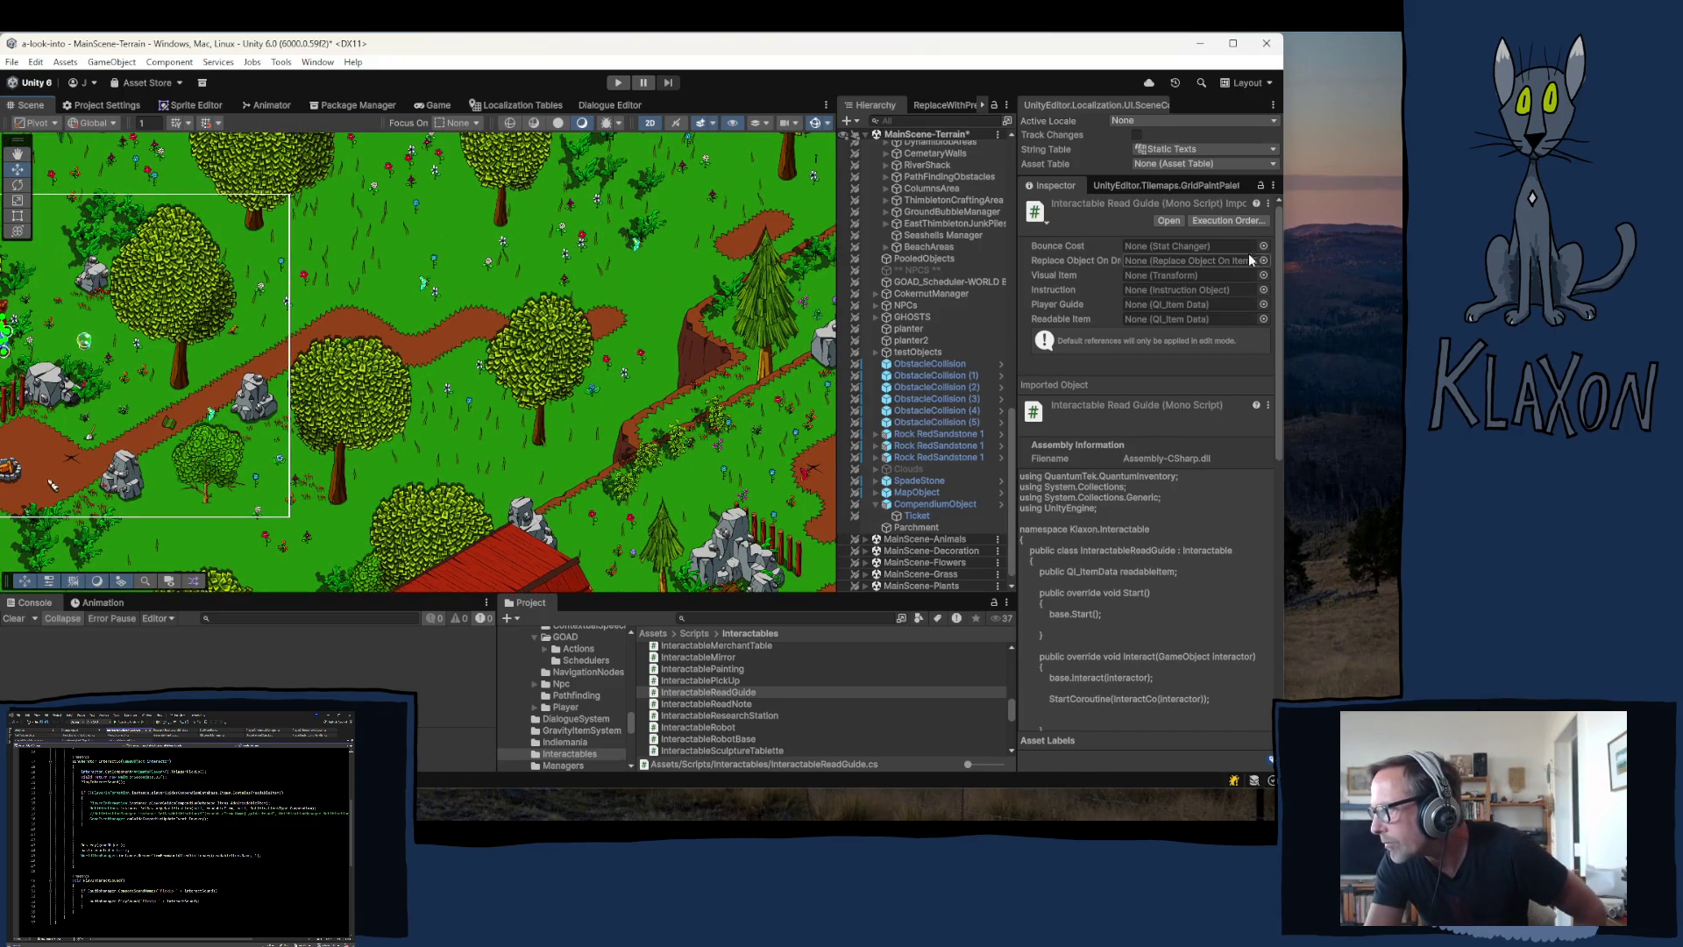
{"action": "left_click", "coordinate": [918, 526]}
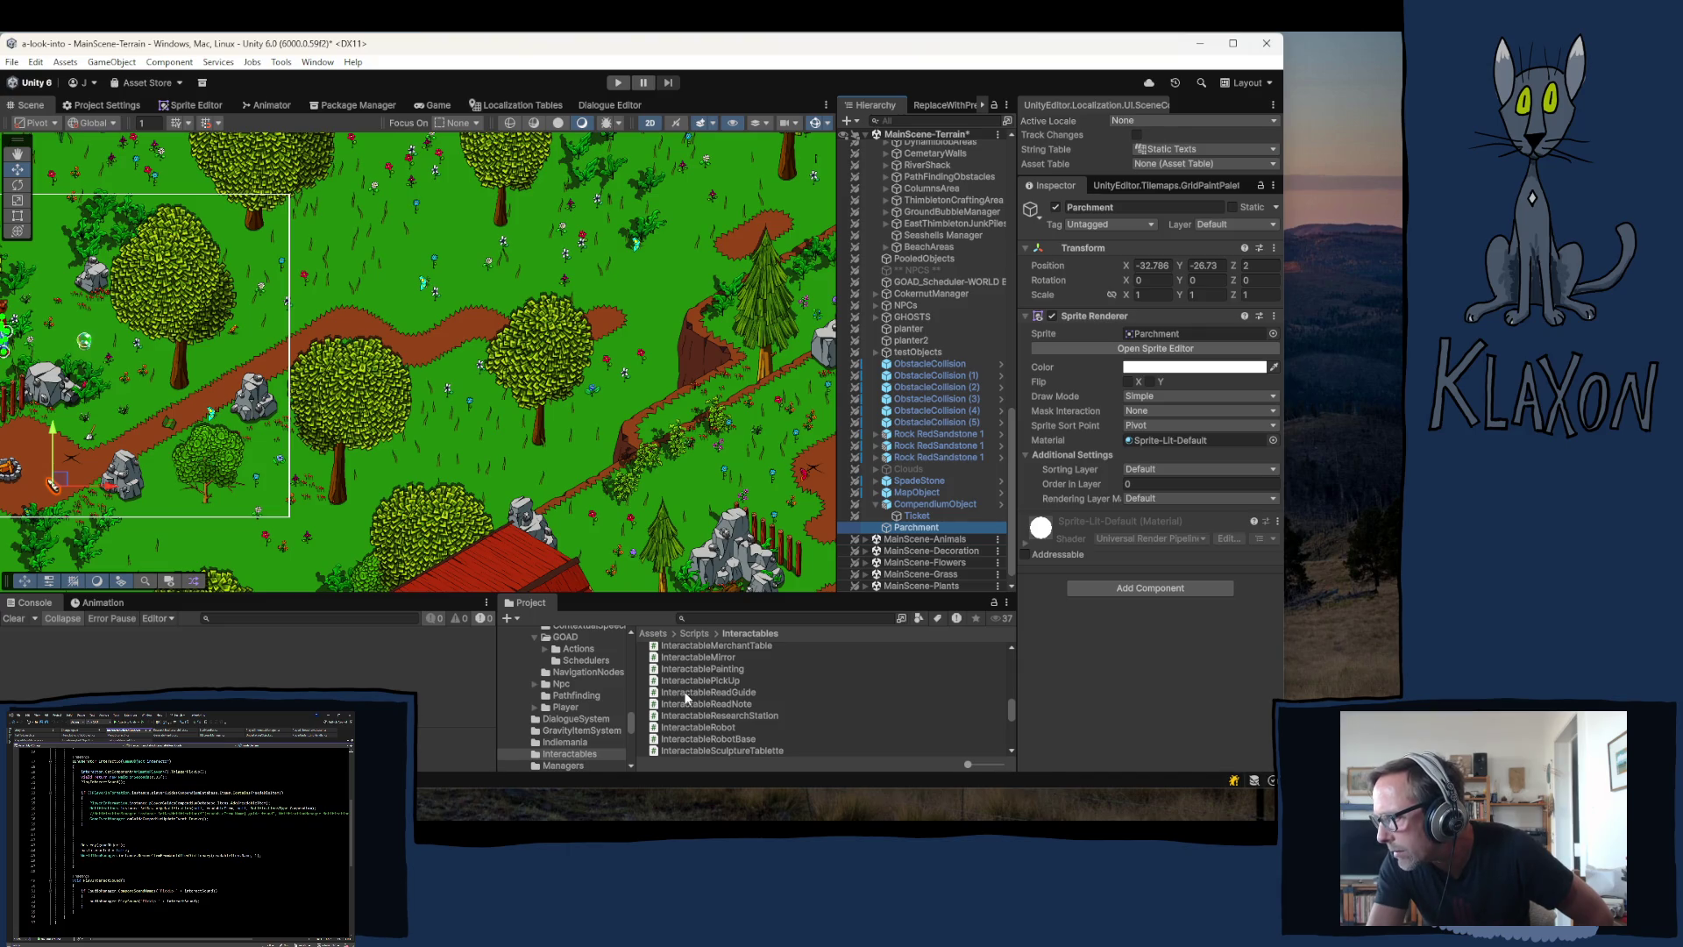
{"action": "mouse_move", "coordinate": [686, 692]}
{"action": "left_mouse_down"}
{"action": "mouse_move", "coordinate": [1187, 649]}
{"action": "mouse_move", "coordinate": [1125, 659]}
{"action": "left_mouse_up"}
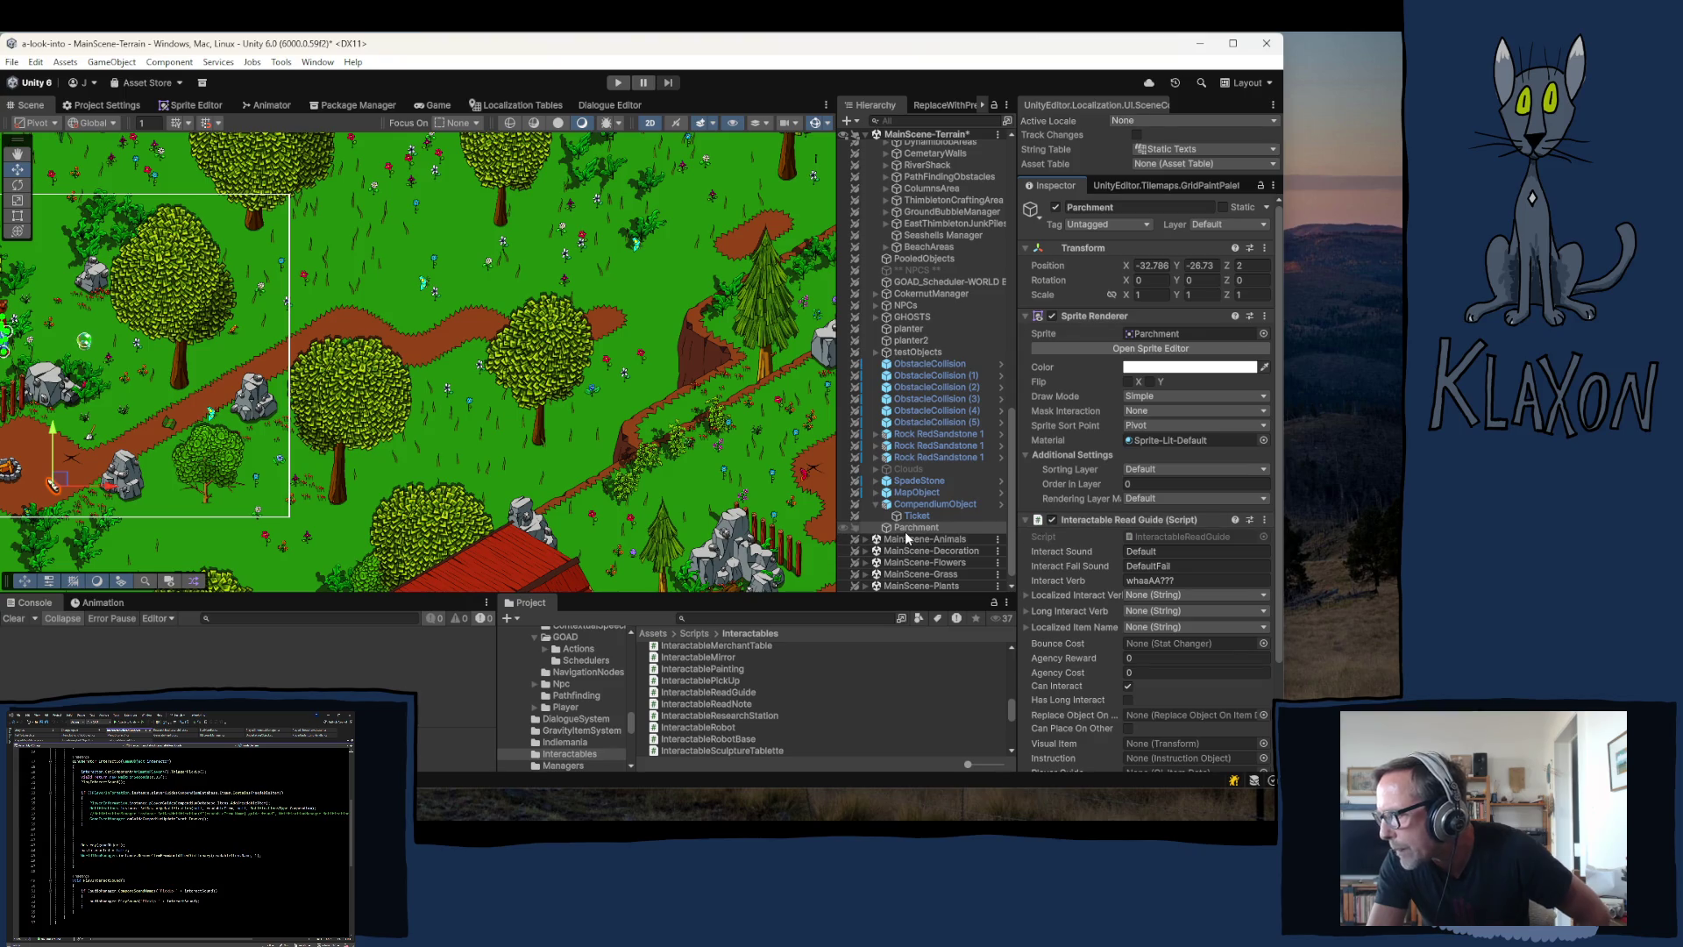
{"action": "right_click", "coordinate": [1101, 517]}
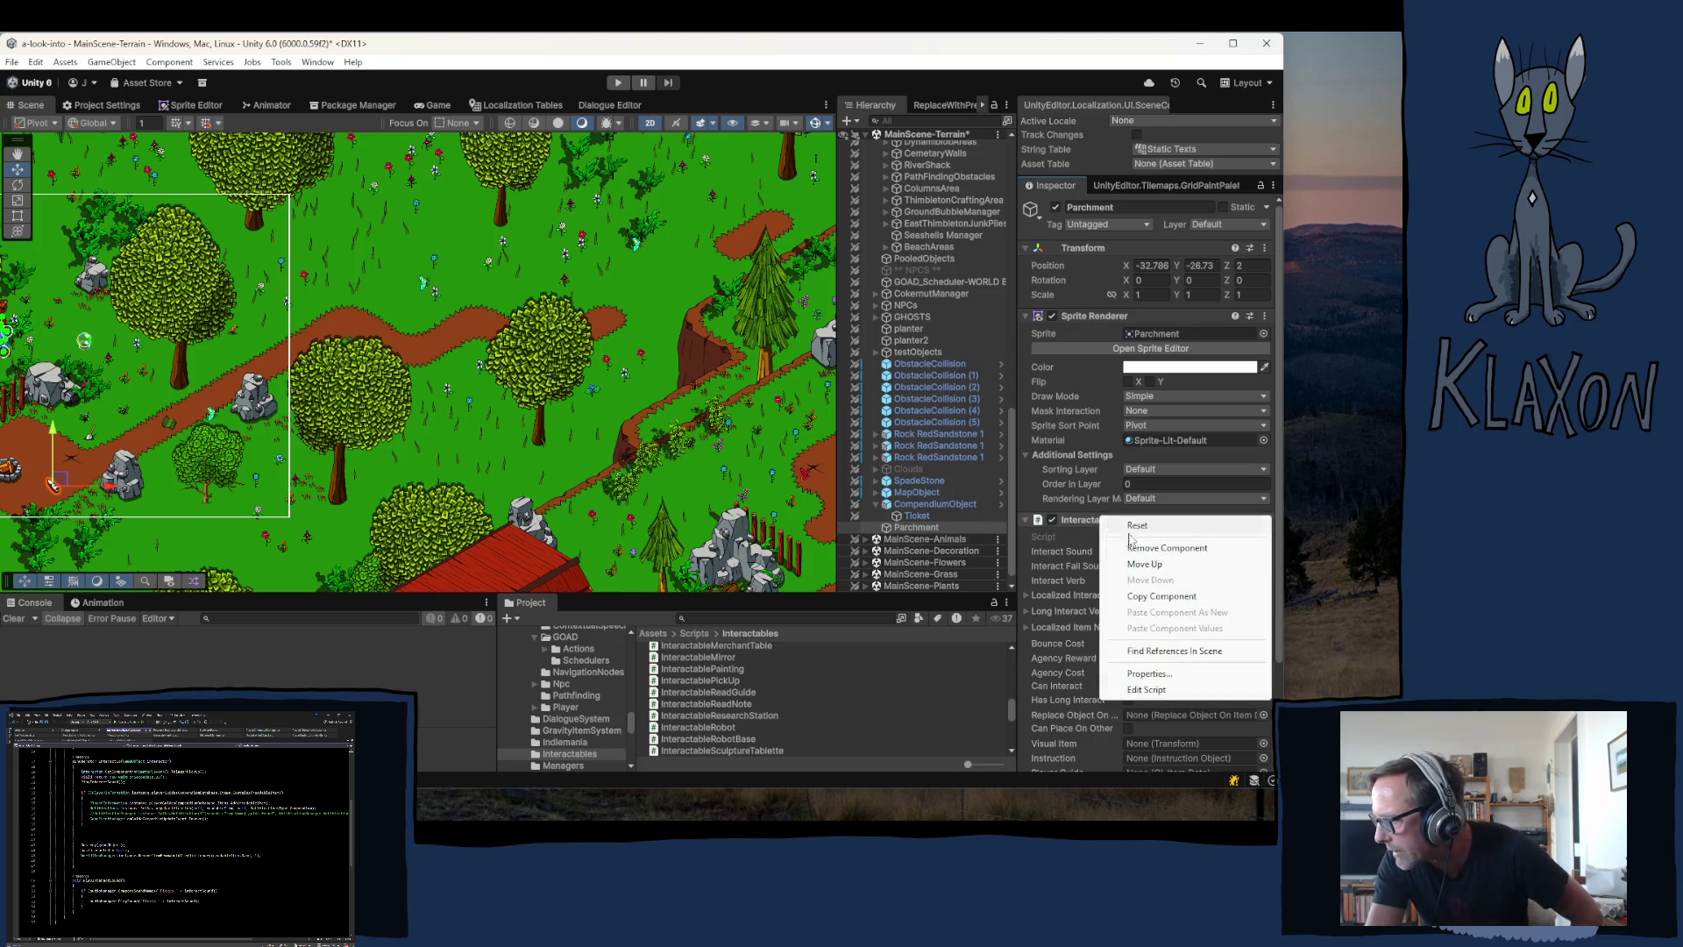
- Remove the Interactable Read Guide from Parchment, then ping CompendiumObject's prefab in Prefabs/Items
{"action": "left_click", "coordinate": [1157, 549]}
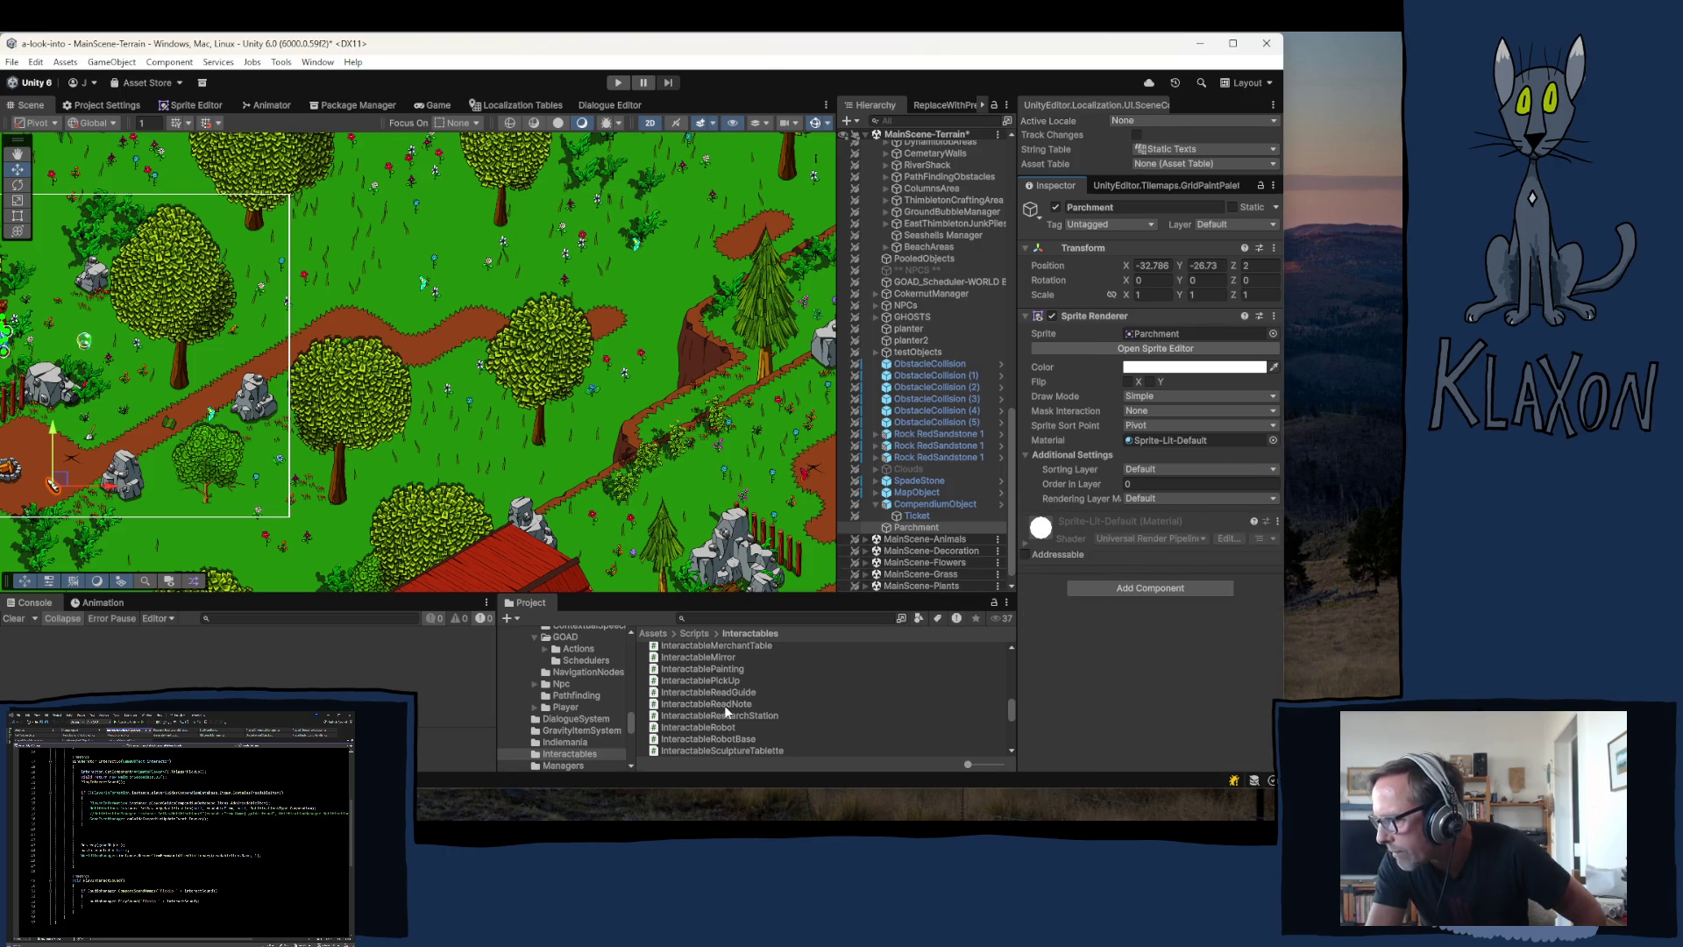
{"action": "left_click", "coordinate": [875, 504]}
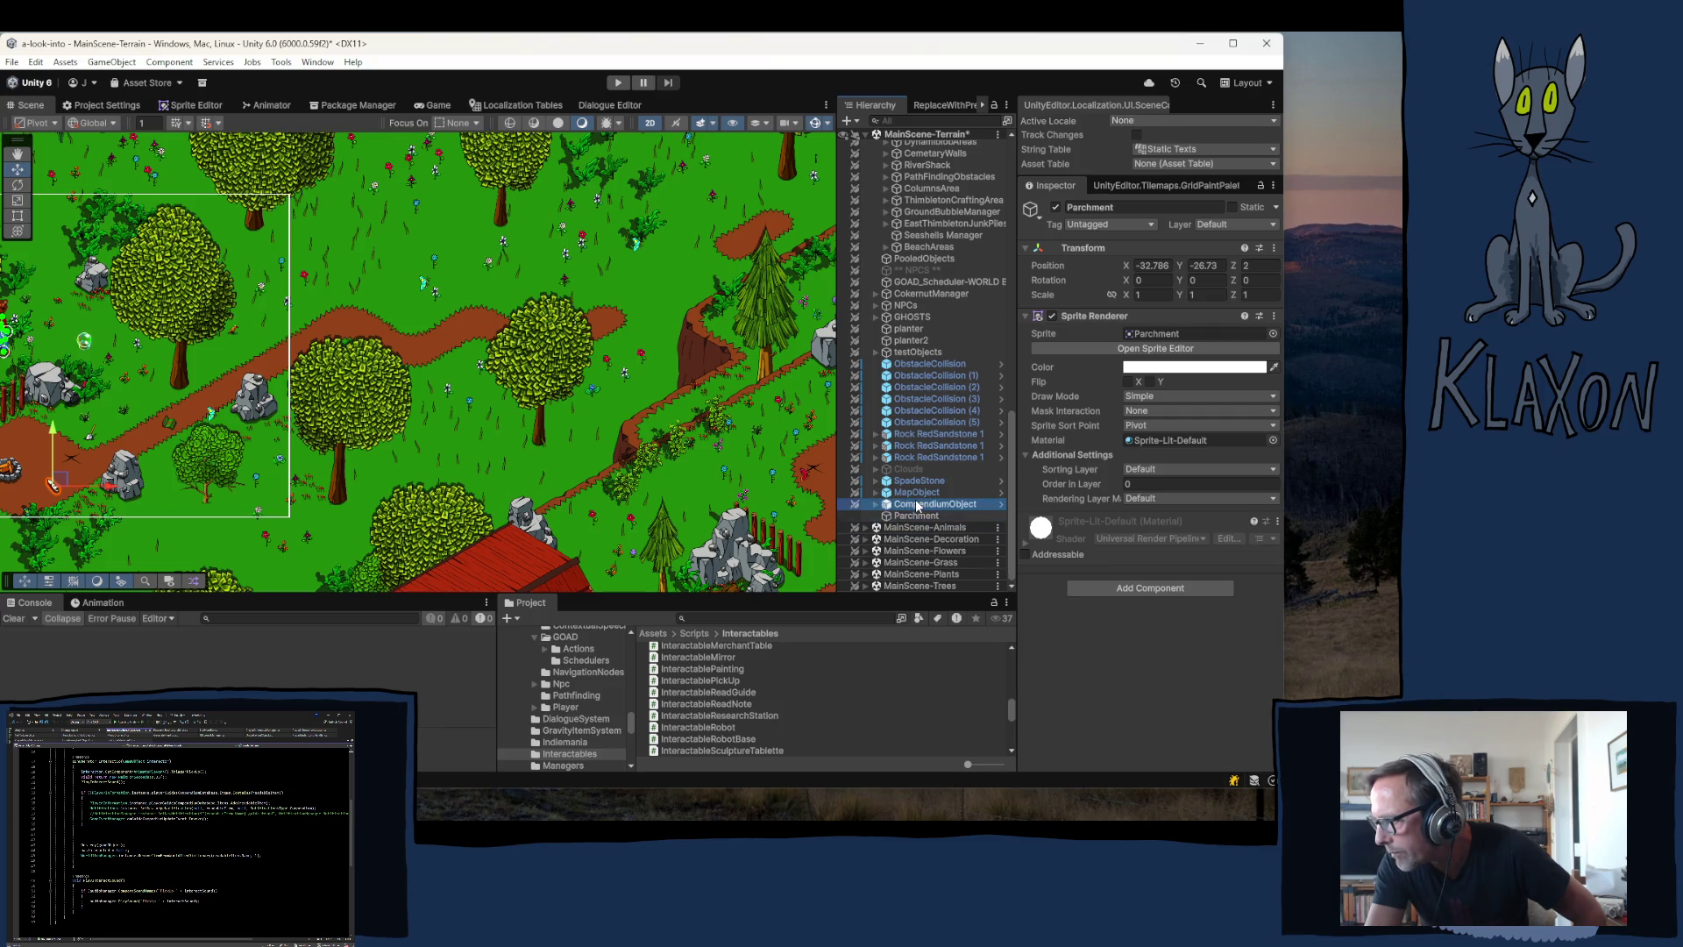
{"action": "left_click", "coordinate": [924, 505]}
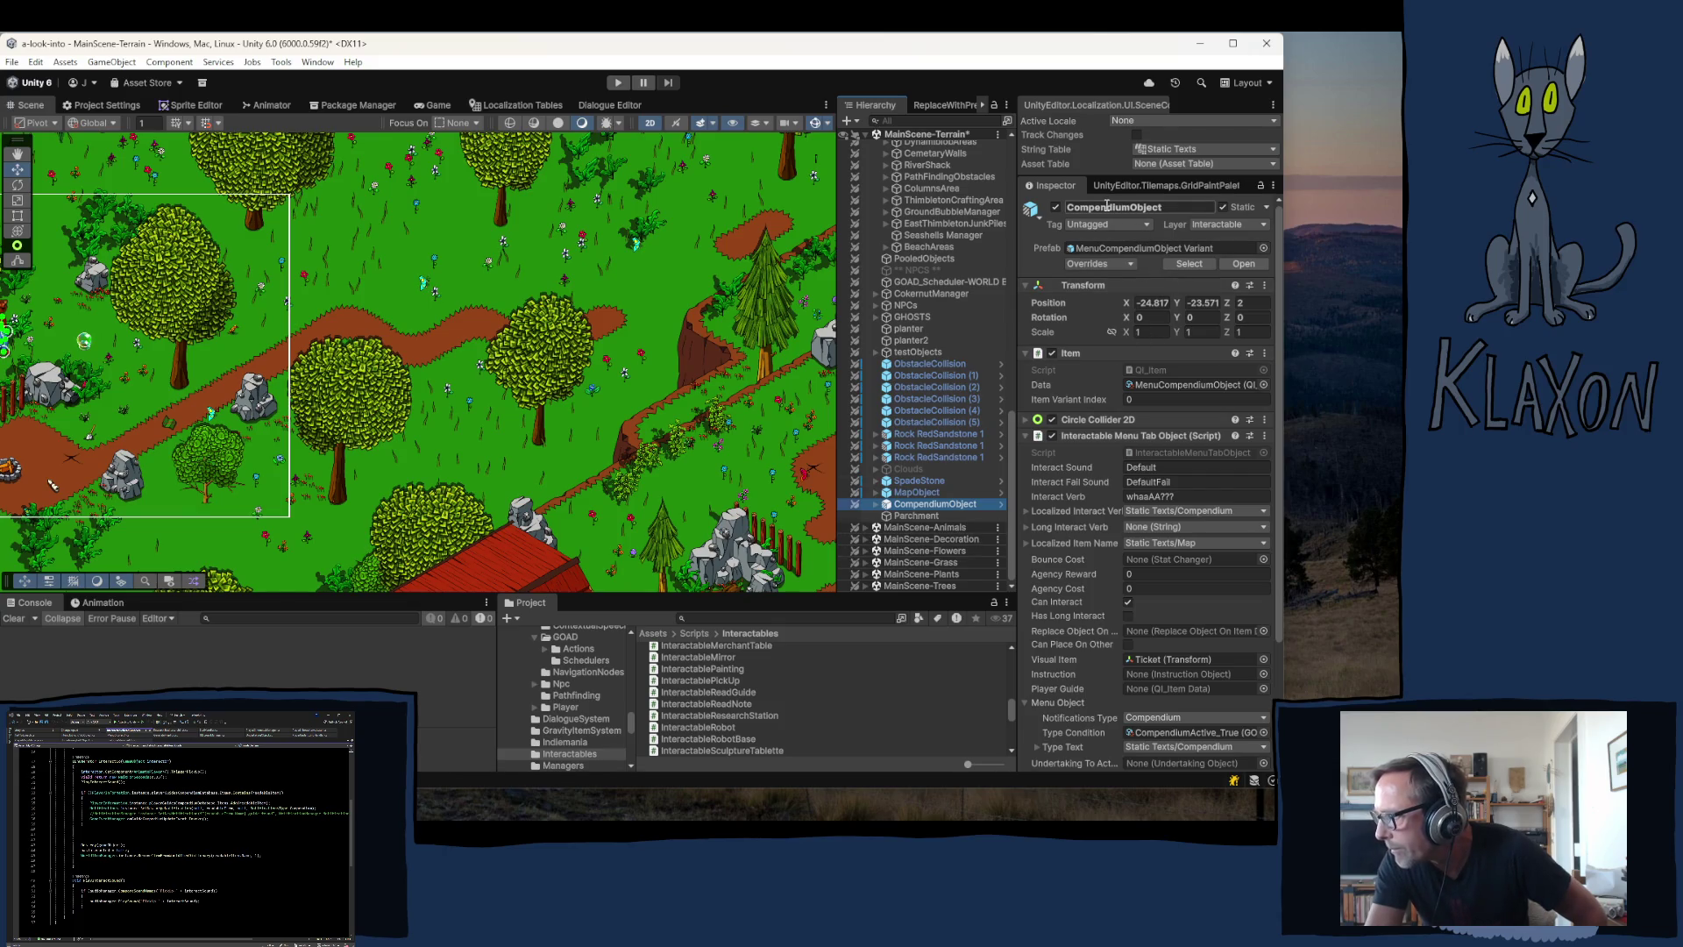
{"action": "left_click", "coordinate": [1101, 249]}
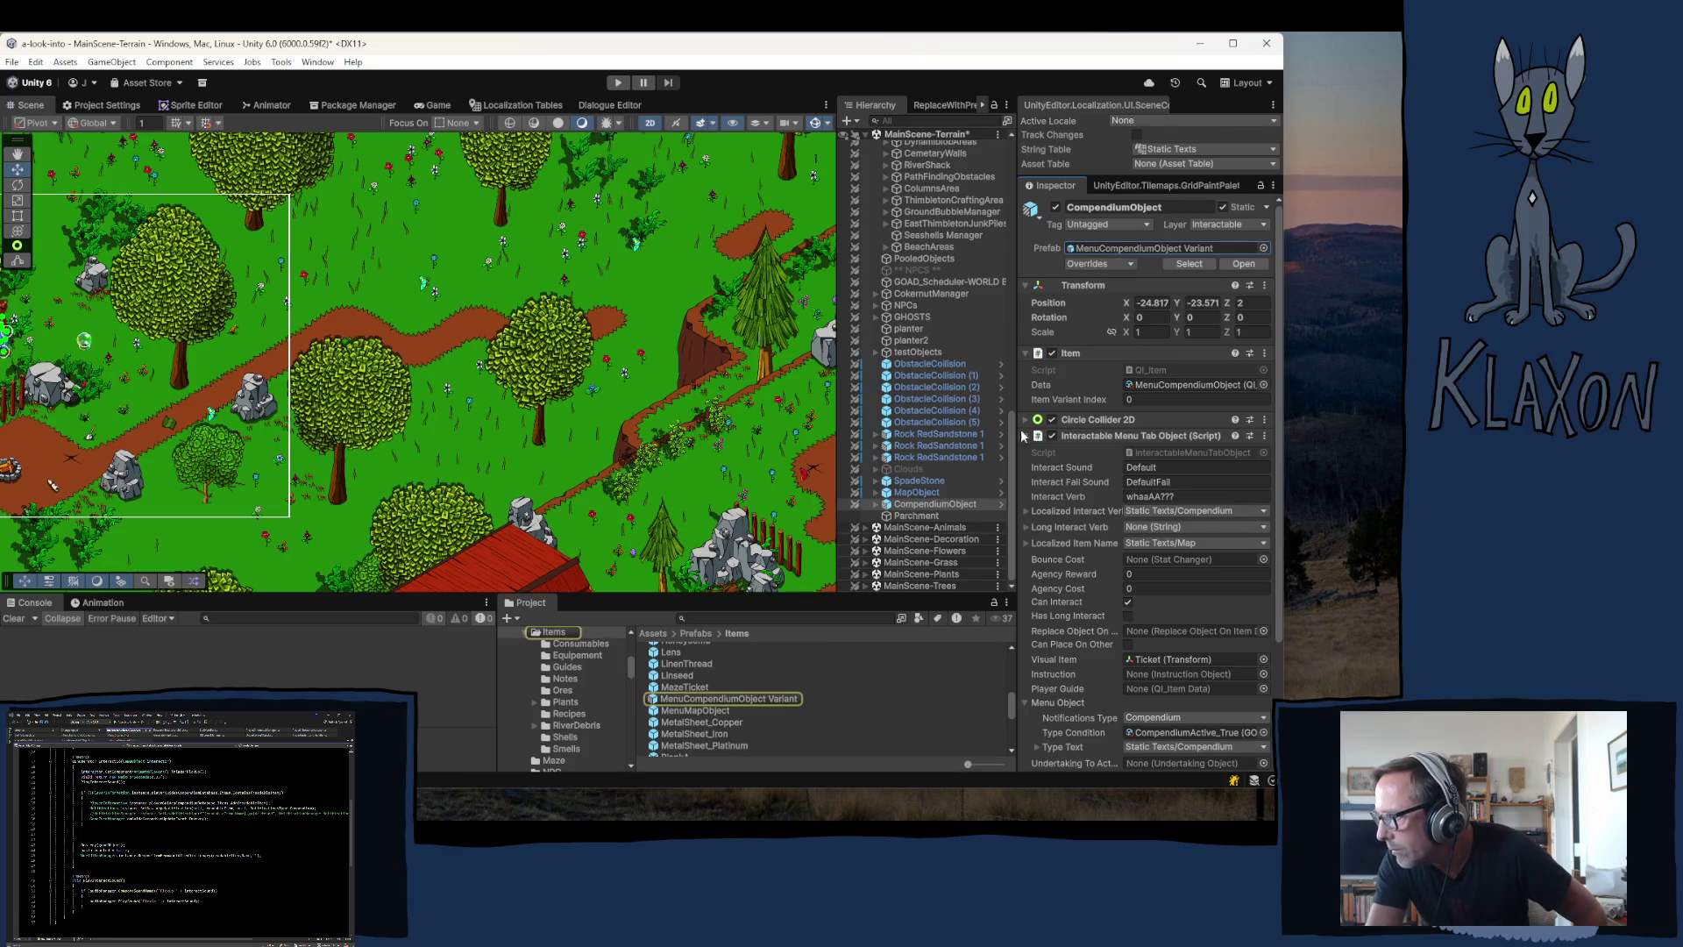
- Select the MazeTicket prefab and review its Interactable Pick Up and save-system components
{"action": "left_click", "coordinate": [685, 688]}
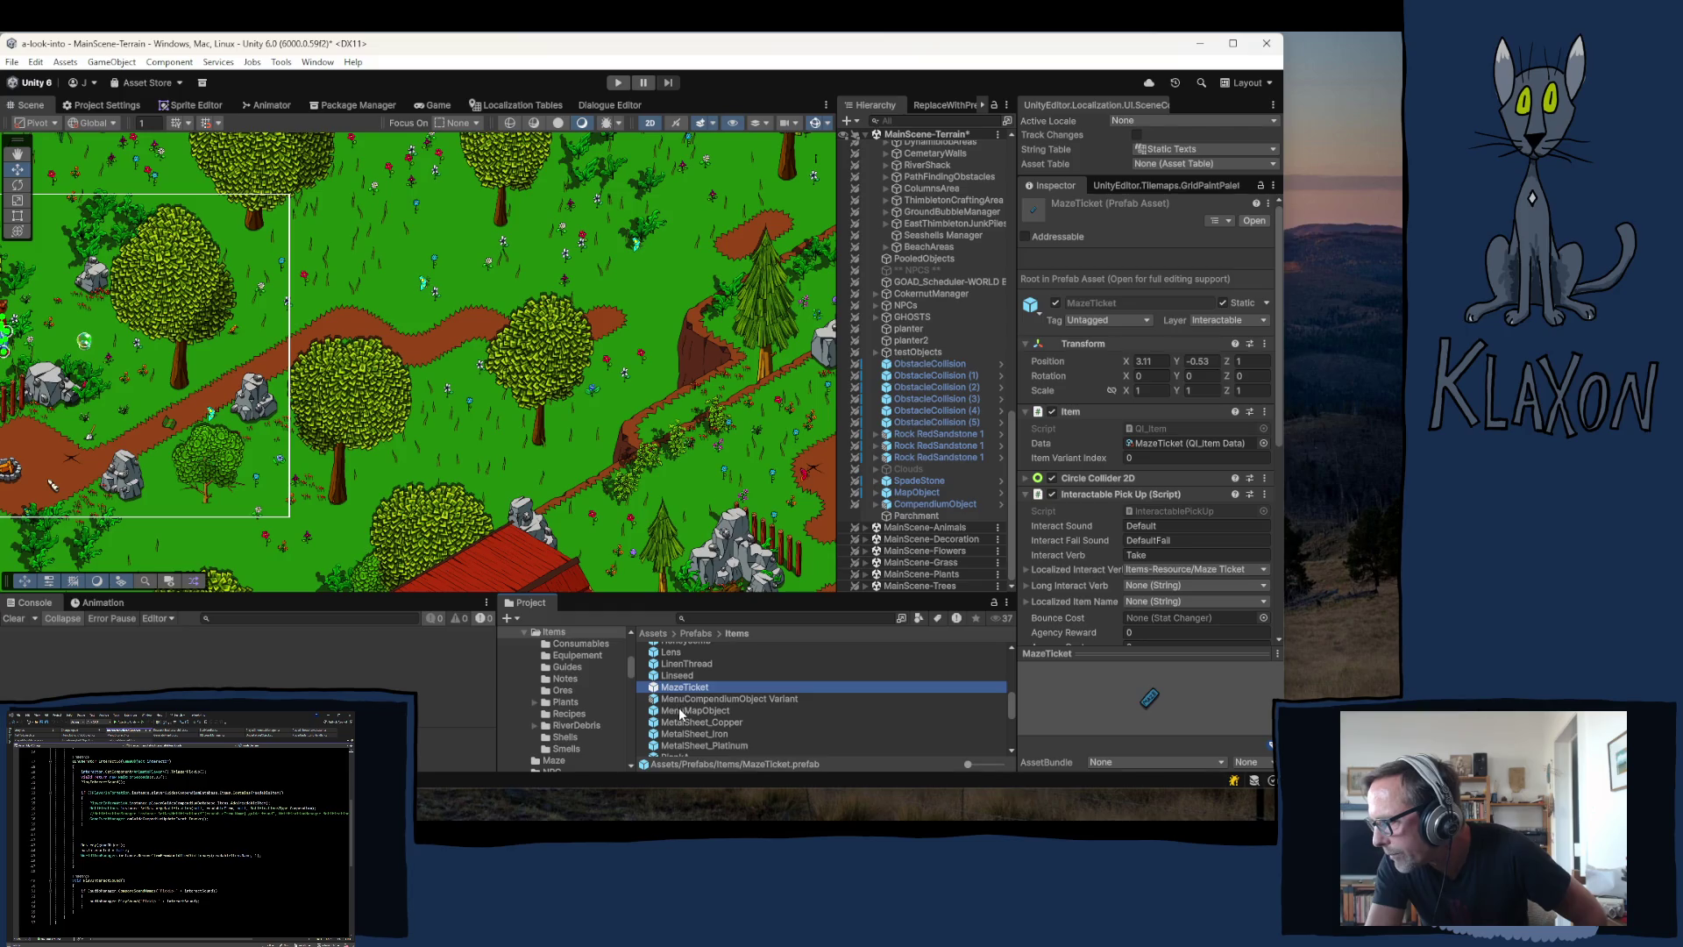
{"action": "scroll", "coordinate": [1070, 620], "scroll_direction": "down", "scroll_amount": 8}
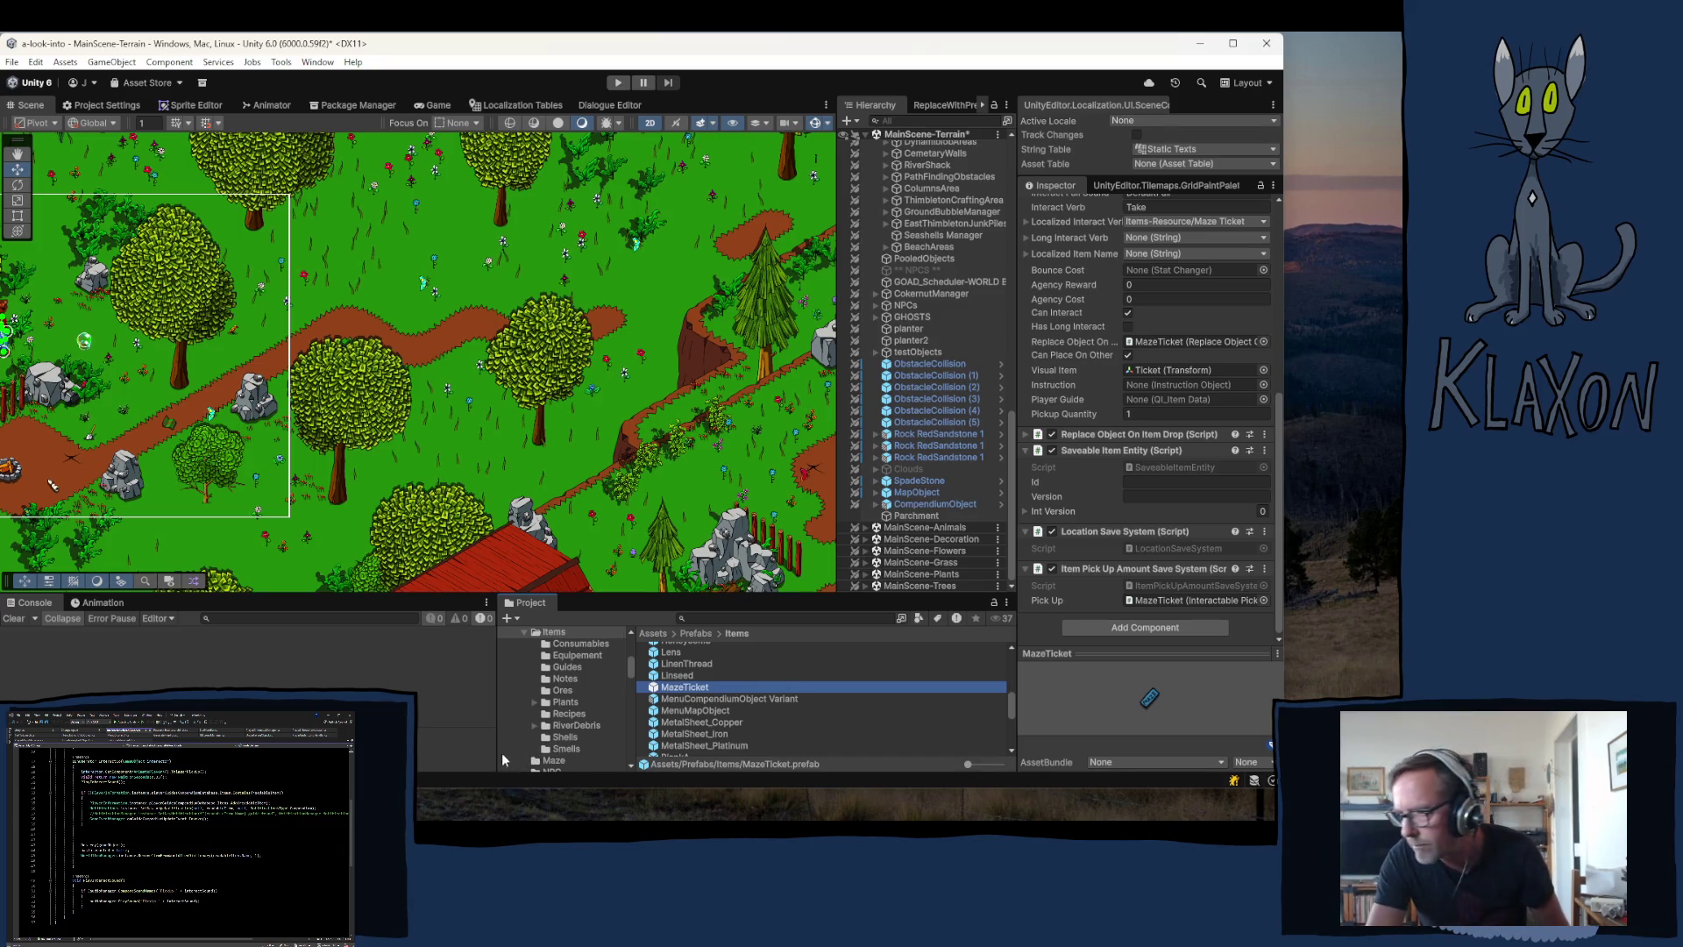
{"action": "left_click", "coordinate": [710, 687]}
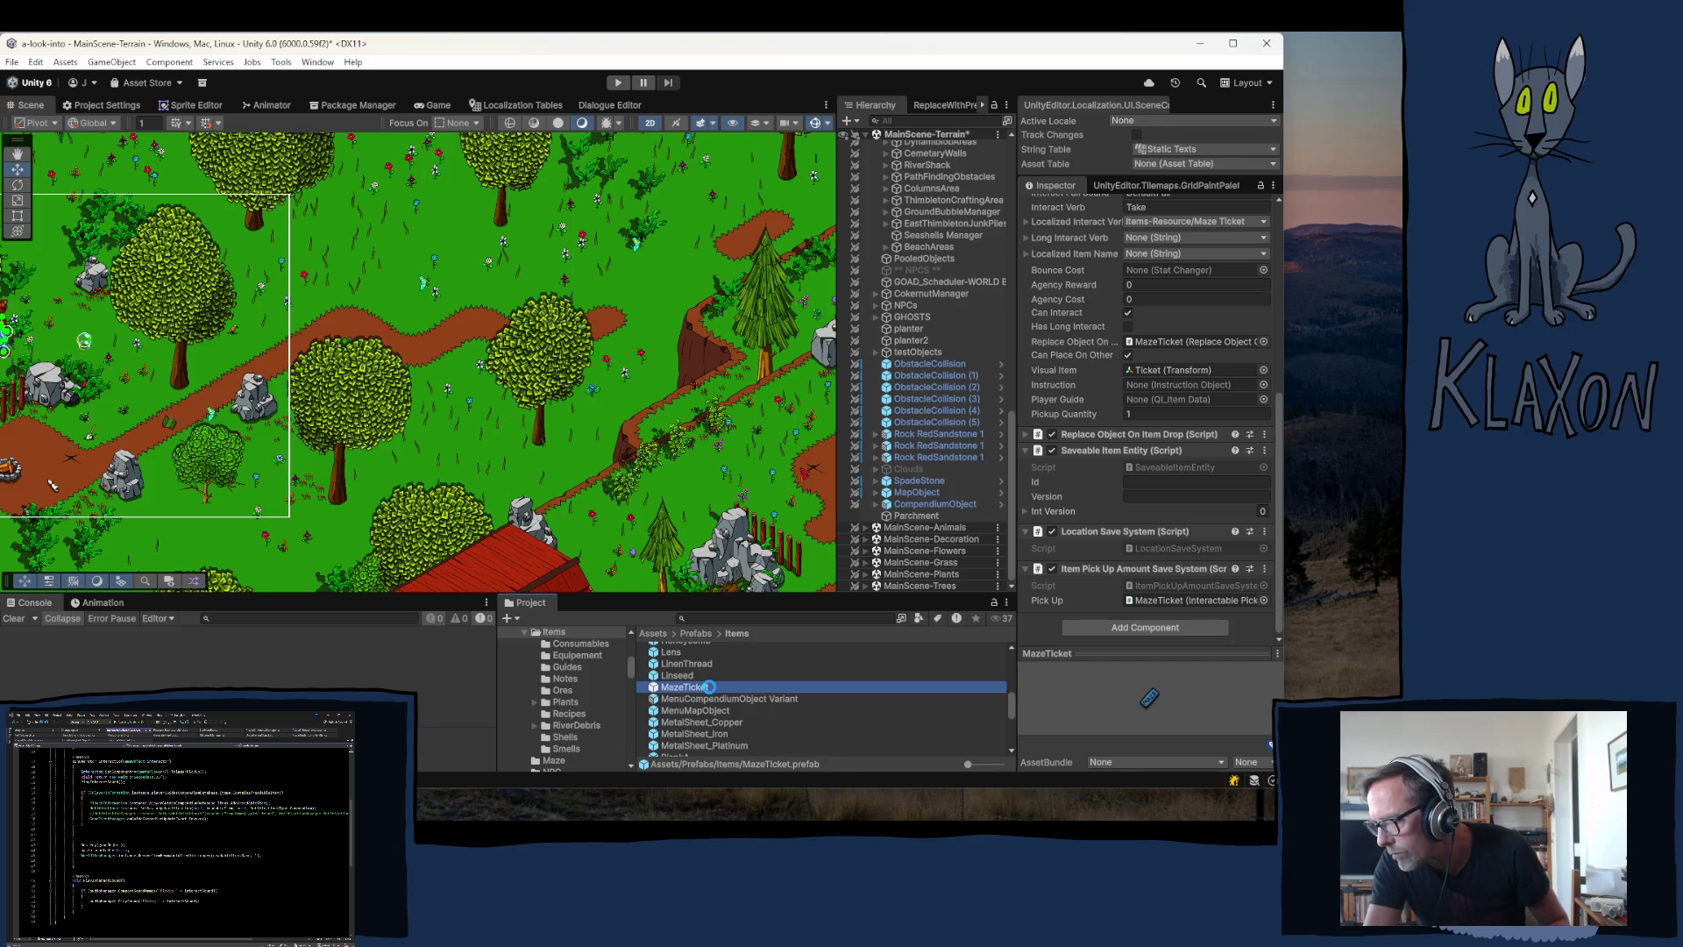
{"action": "left_click", "coordinate": [733, 687]}
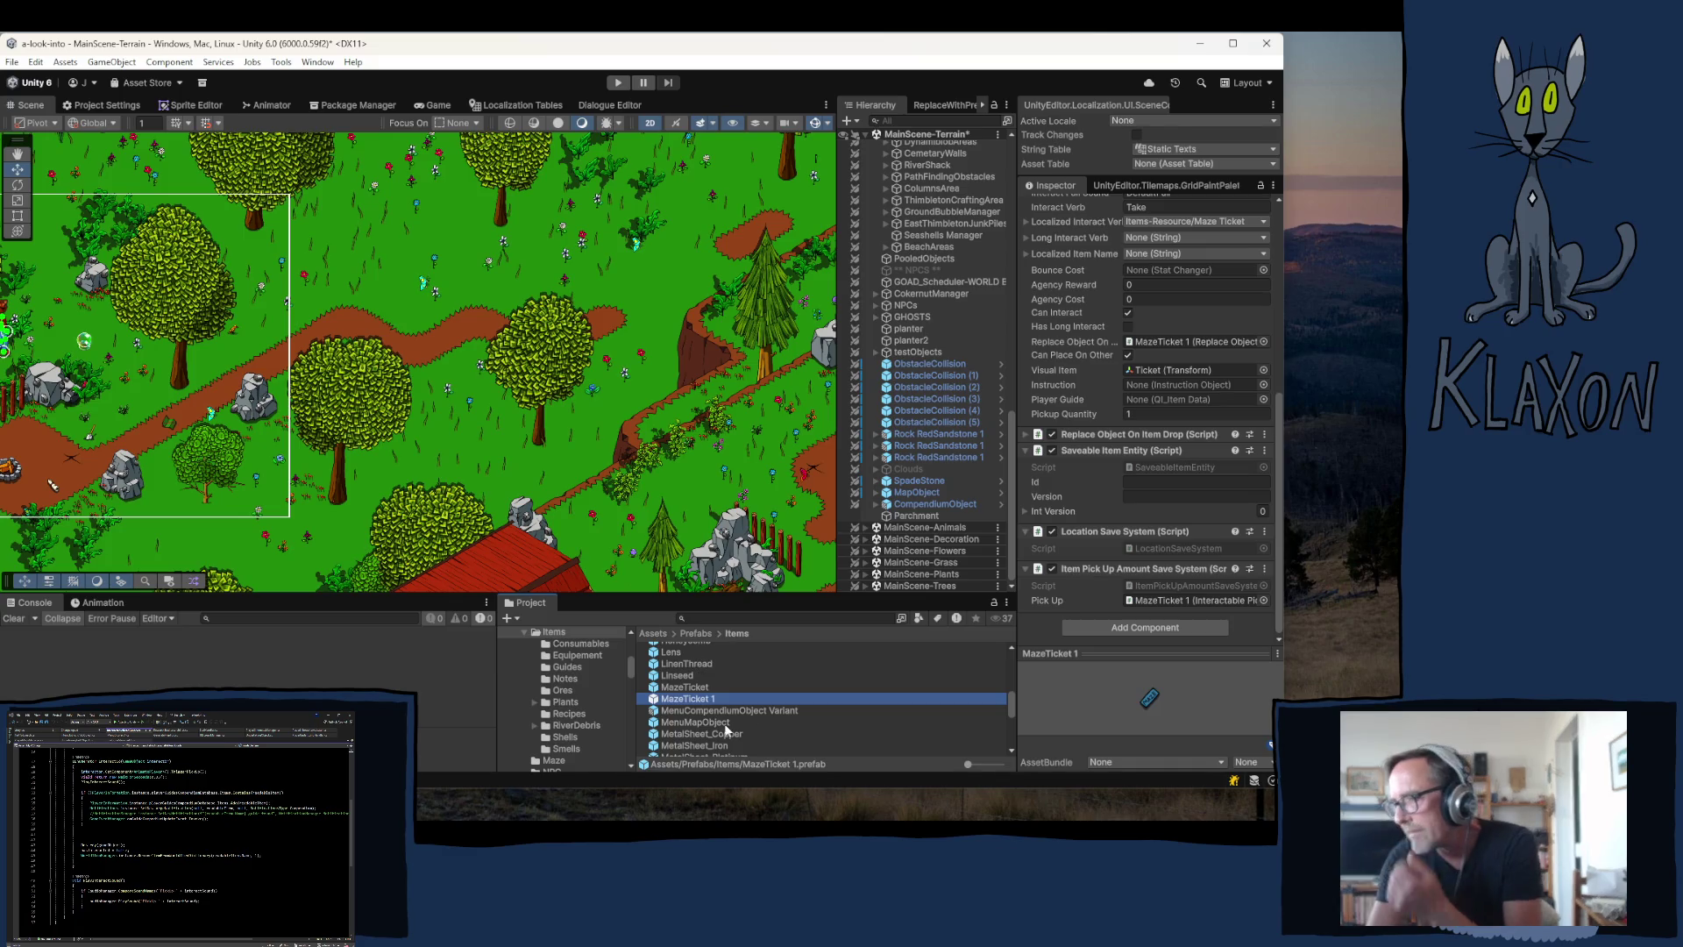
- Select the duplicated MazeTicket 1 prefab in the Prefabs/Items folder
{"action": "left_click", "coordinate": [689, 700]}
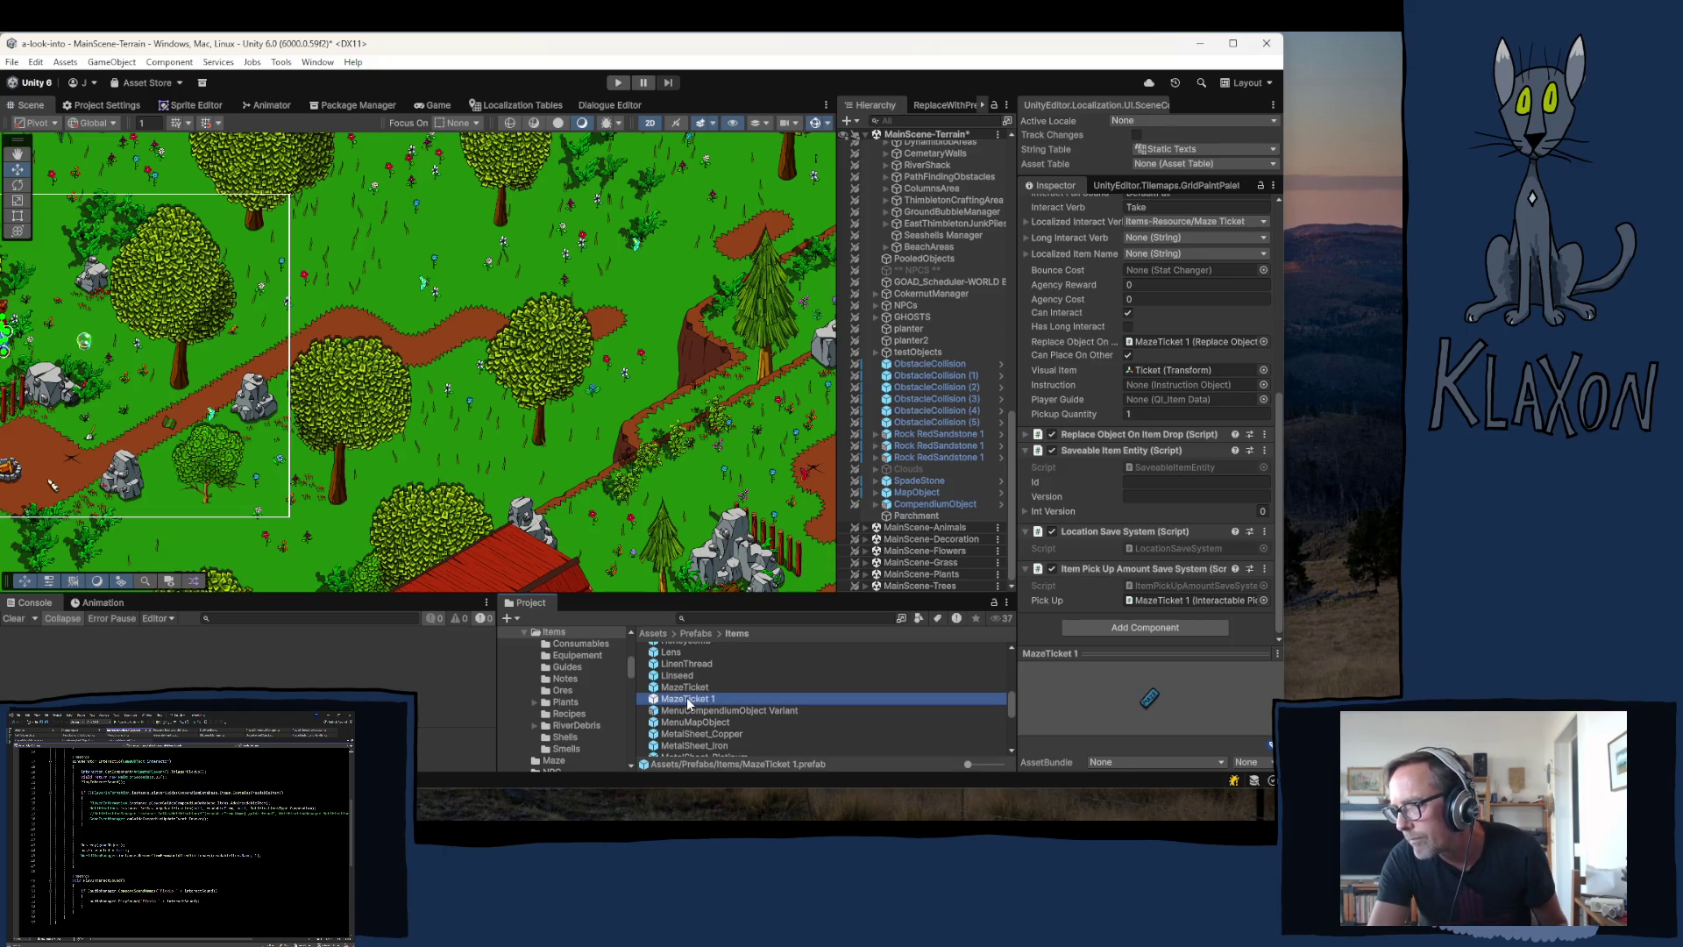
- Rename the MazeTicket 1 prefab to 'Parchment'
{"action": "left_click", "coordinate": [689, 701]}
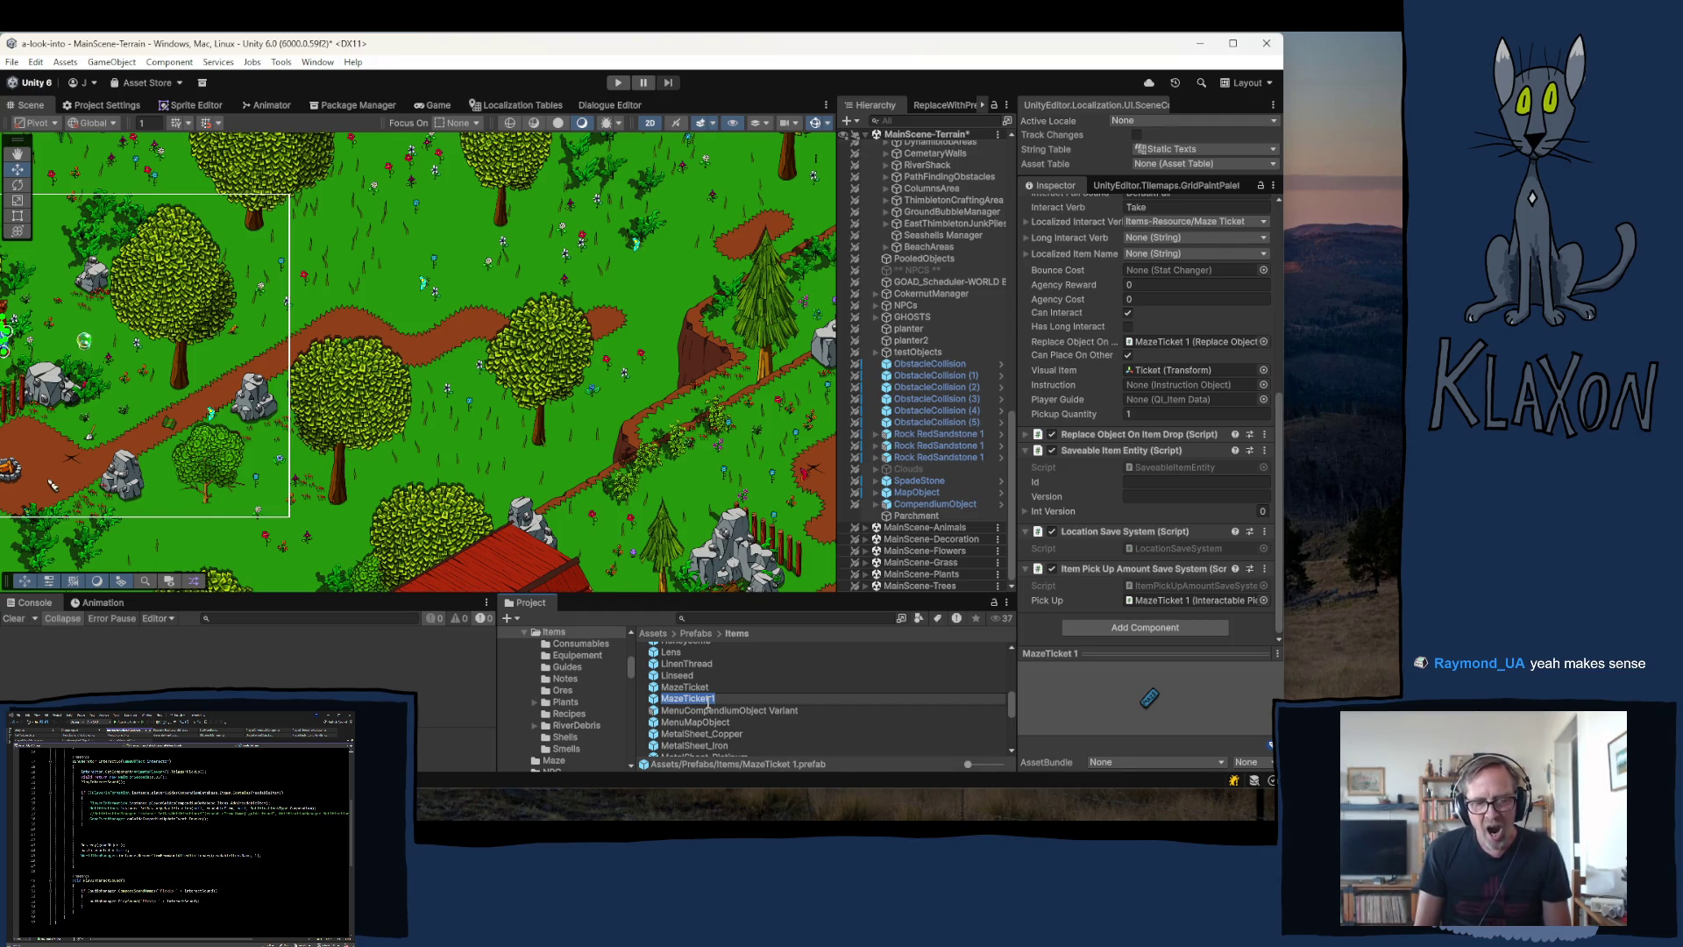
{"action": "type", "text": "Parch"}
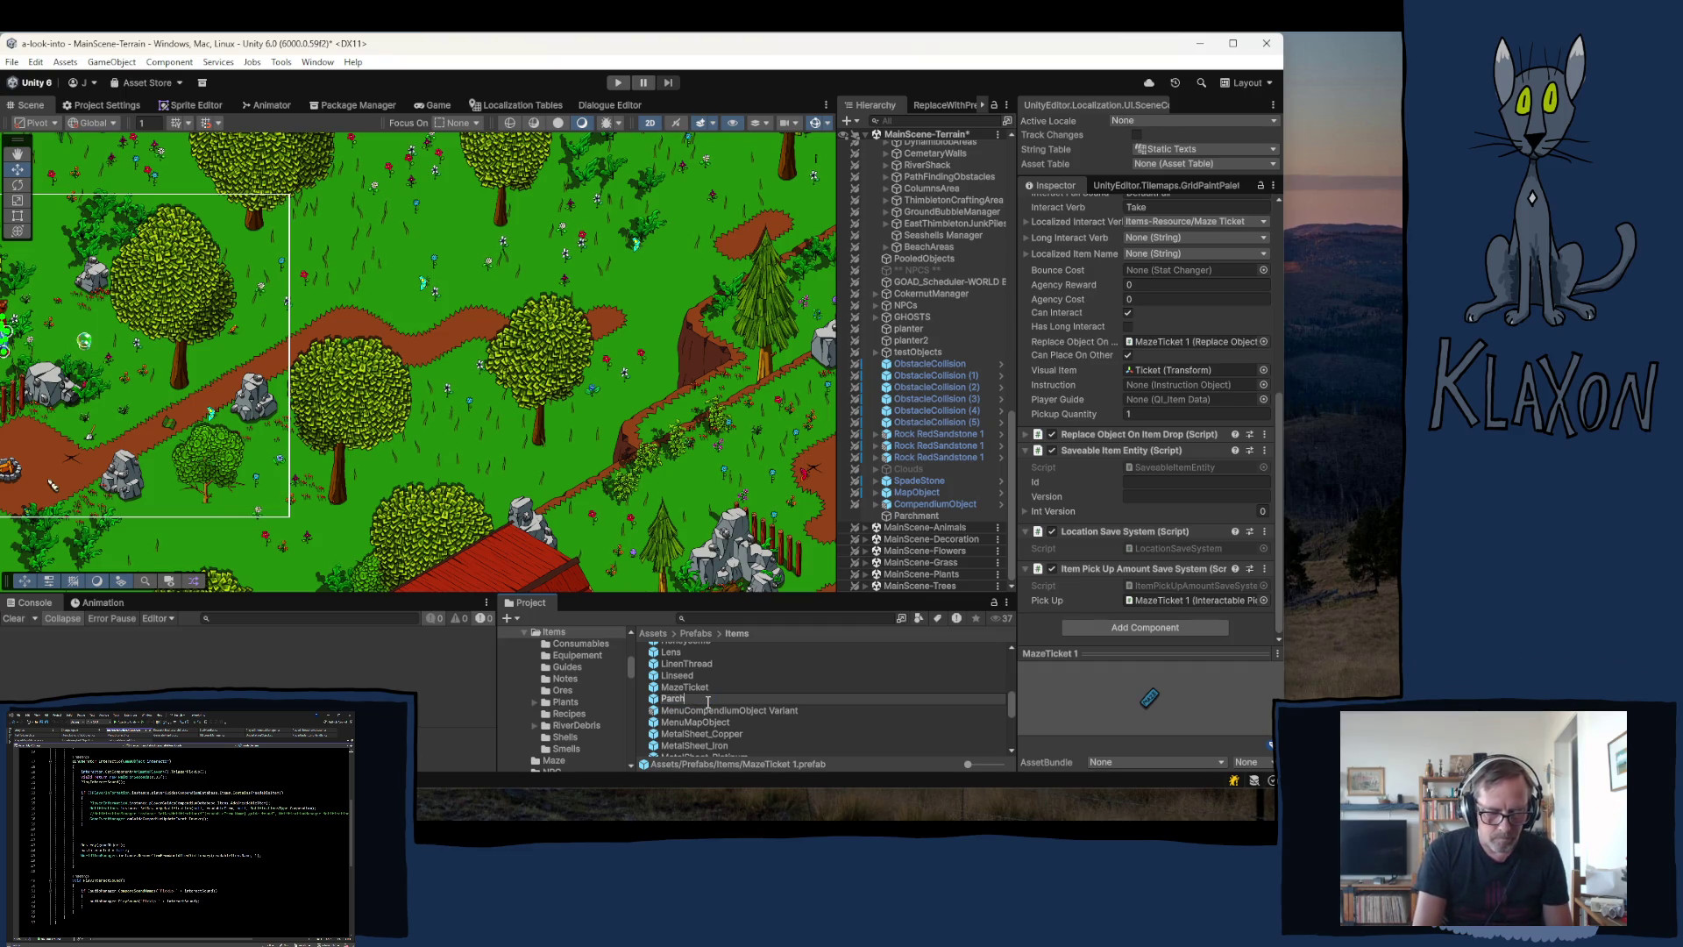
{"action": "type", "text": "ment"}
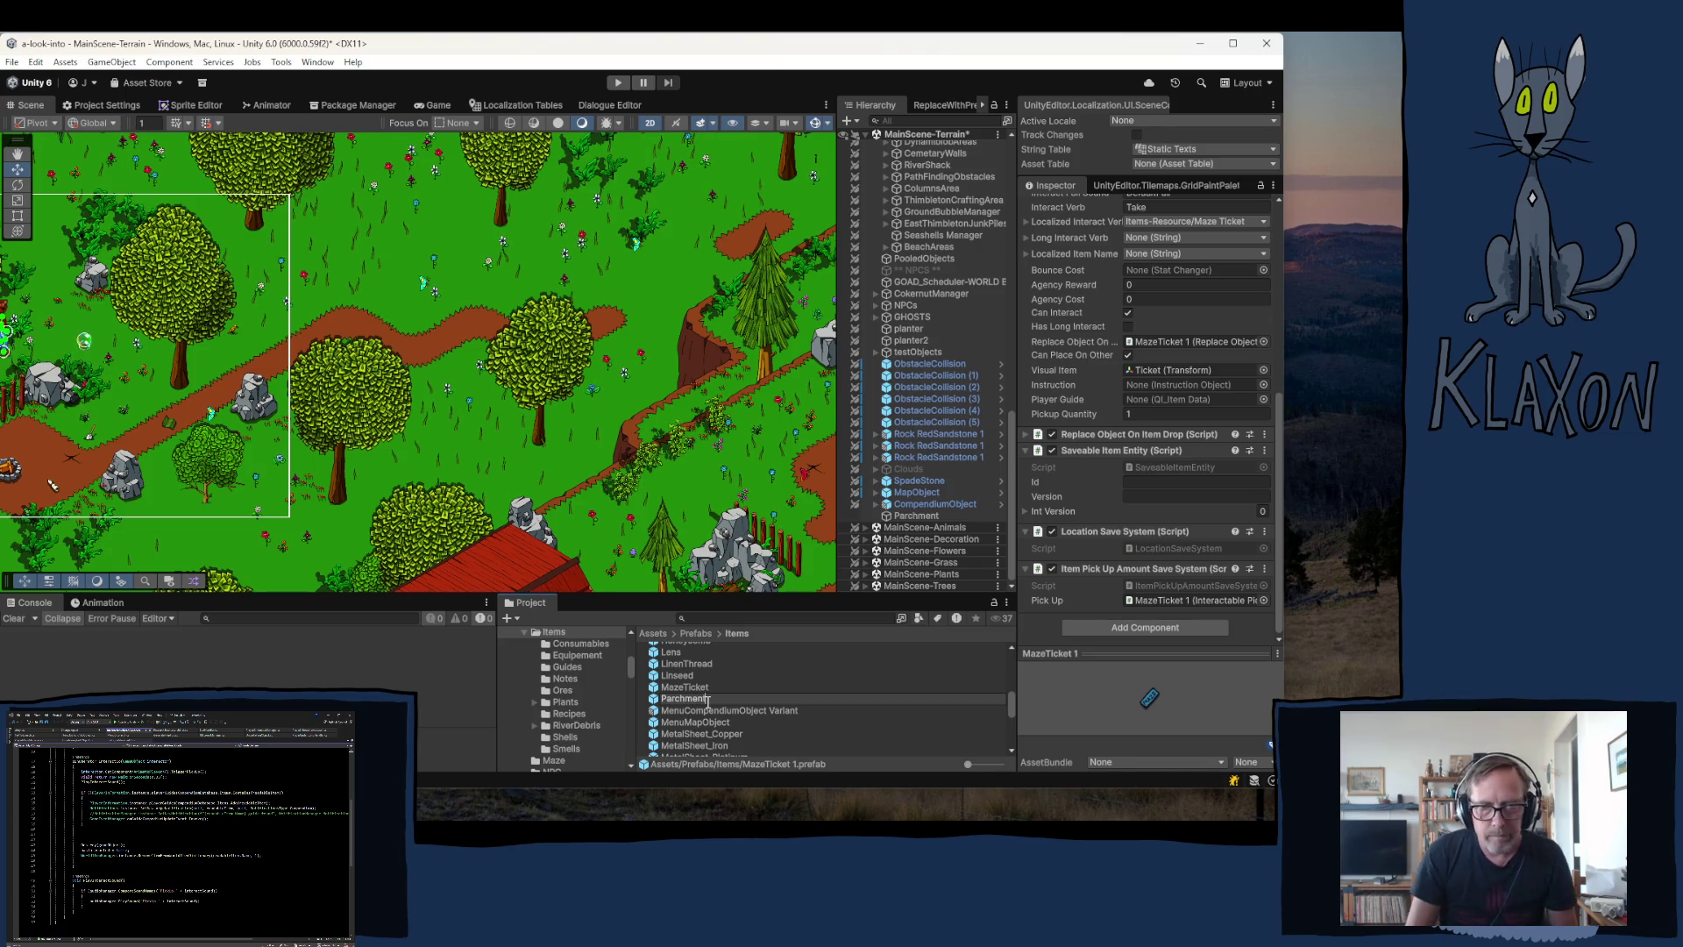
{"action": "key", "text": "Return"}
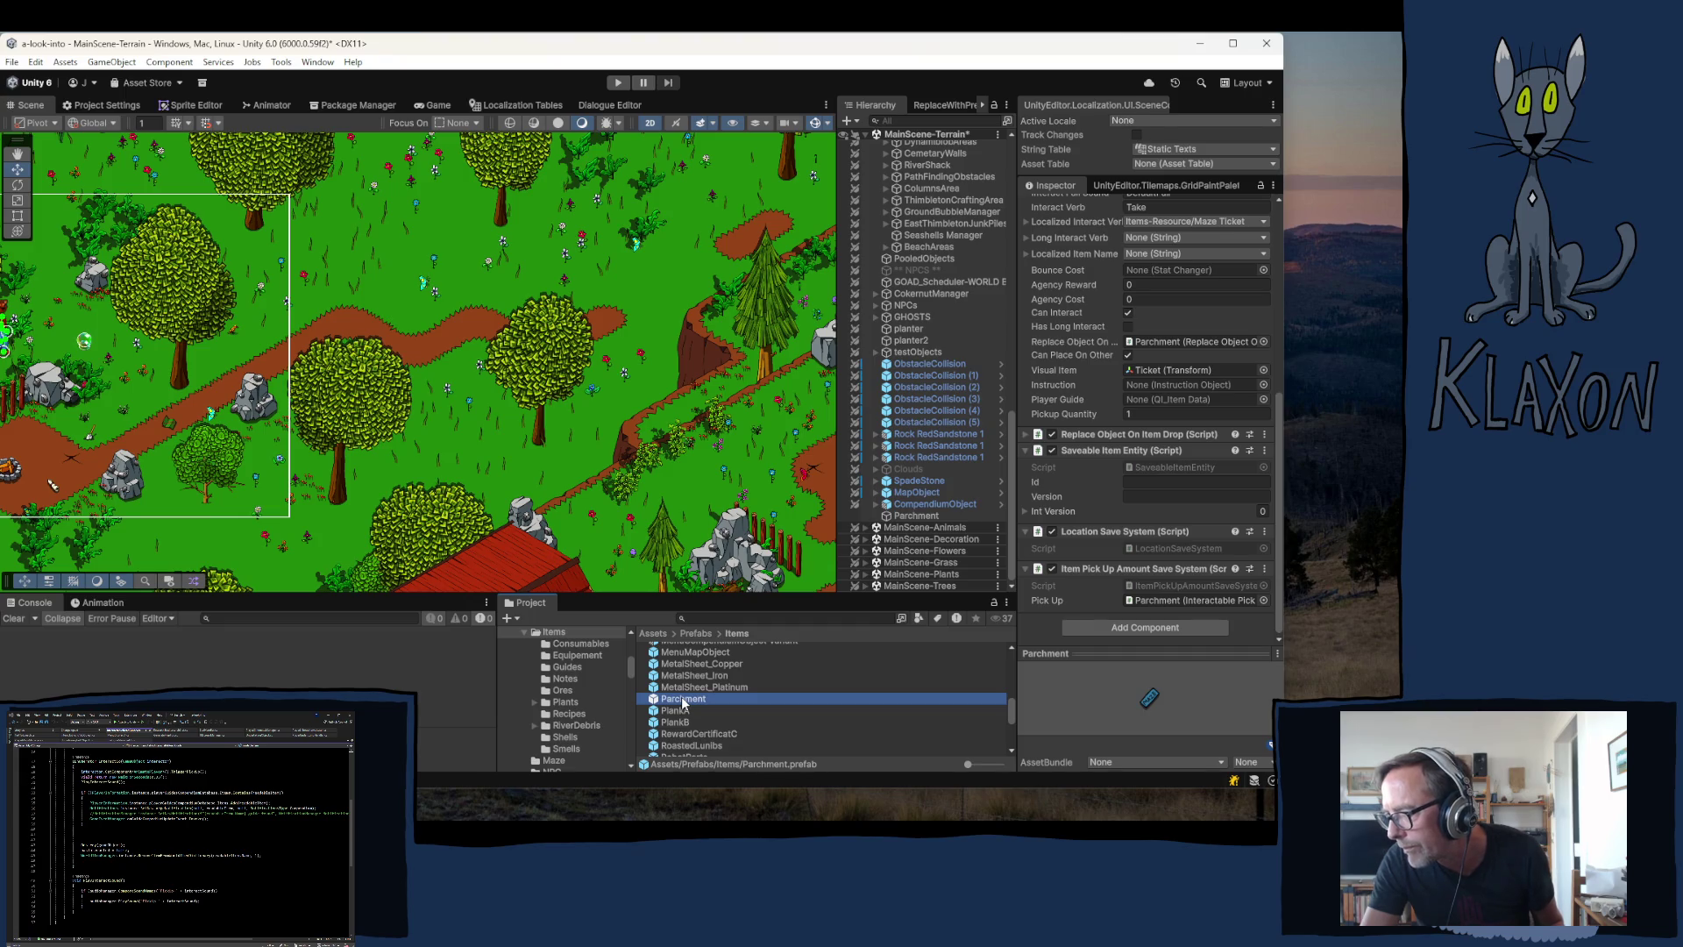
- Open the Parchment prefab and locate the maze-ticket sprite used by its Ticket child
{"action": "double_click", "coordinate": [683, 700]}
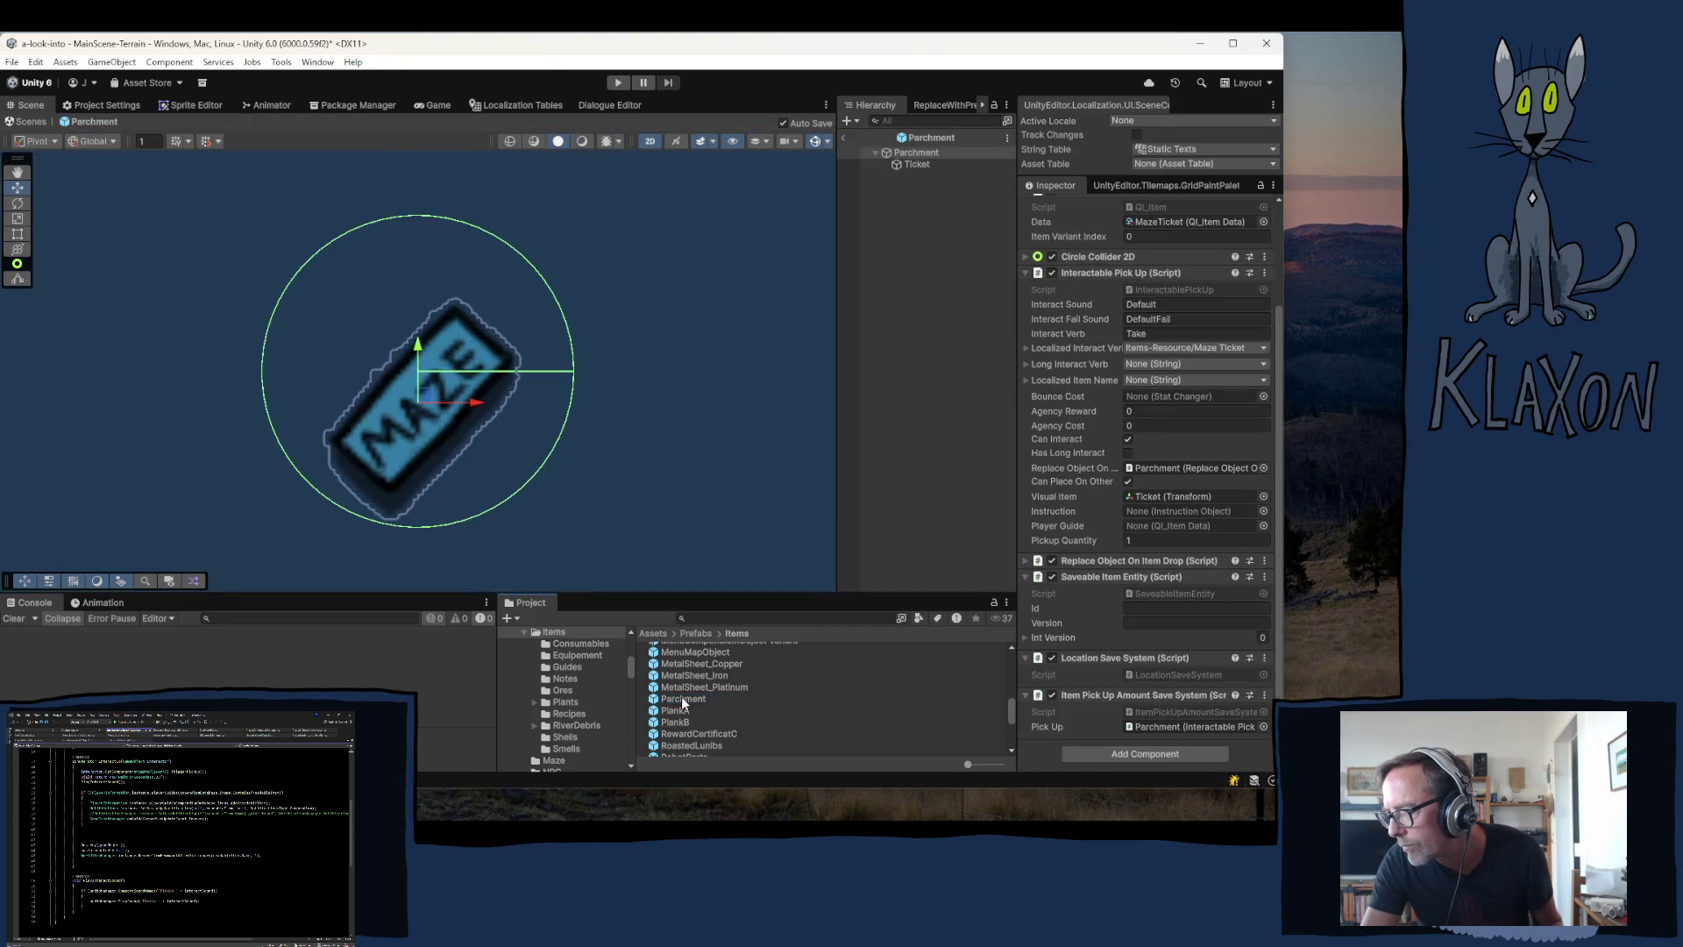
{"action": "left_click", "coordinate": [916, 166]}
{"action": "left_click", "coordinate": [1148, 333]}
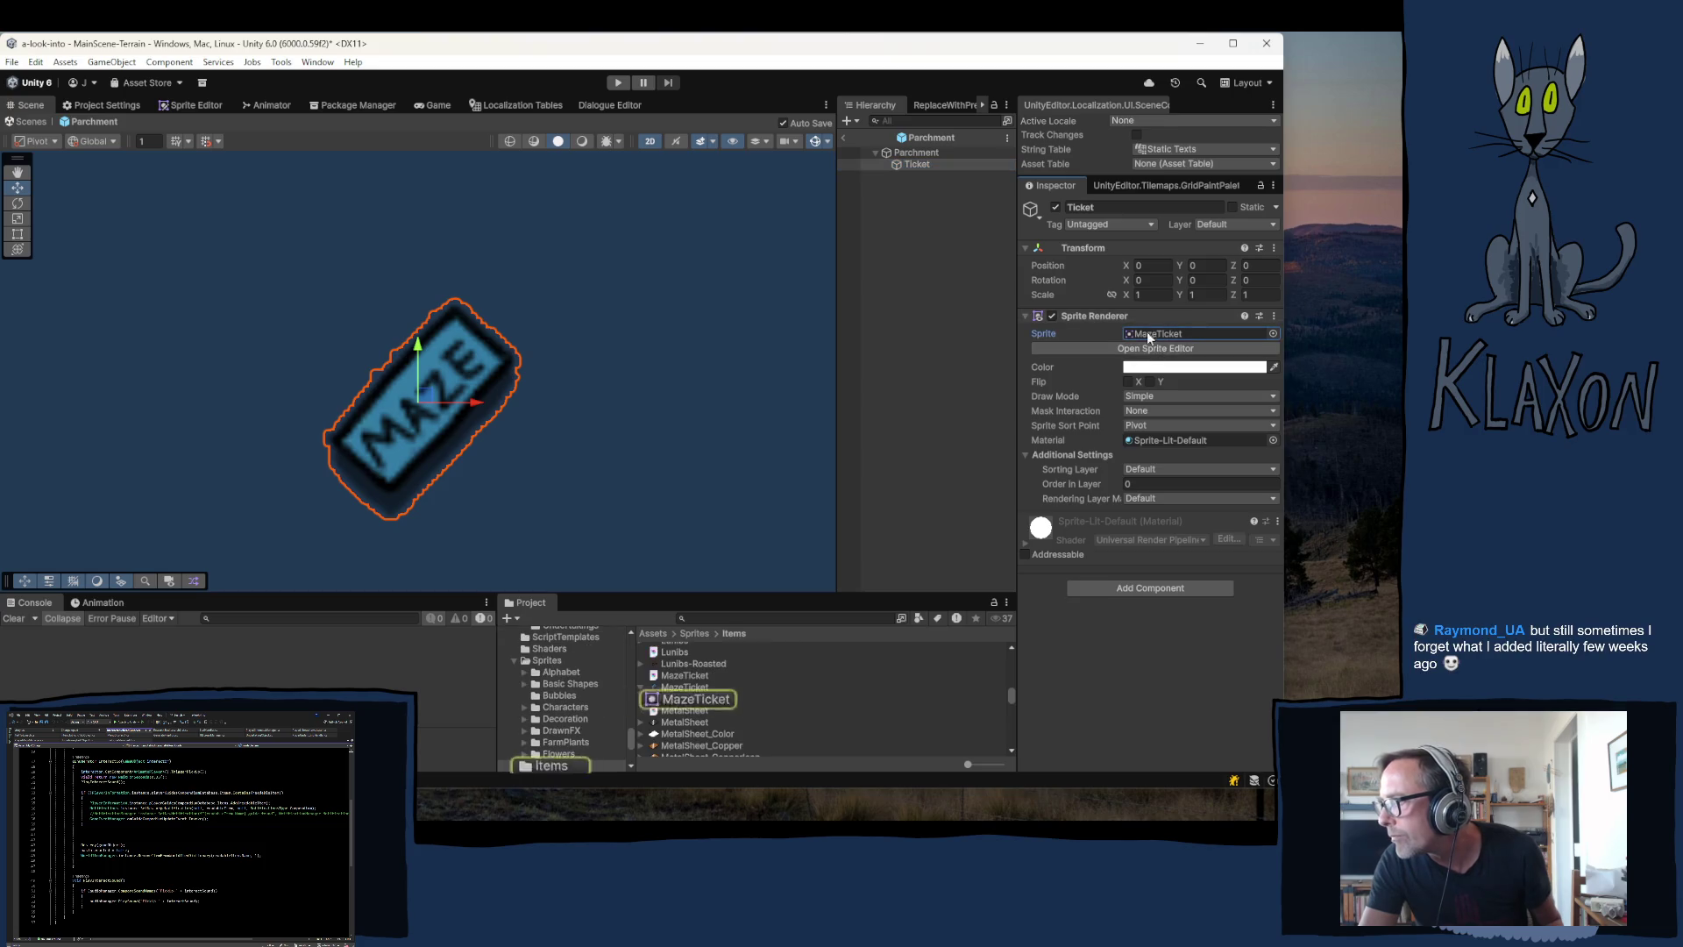
{"action": "scroll", "coordinate": [764, 692], "scroll_direction": "down", "scroll_amount": 3}
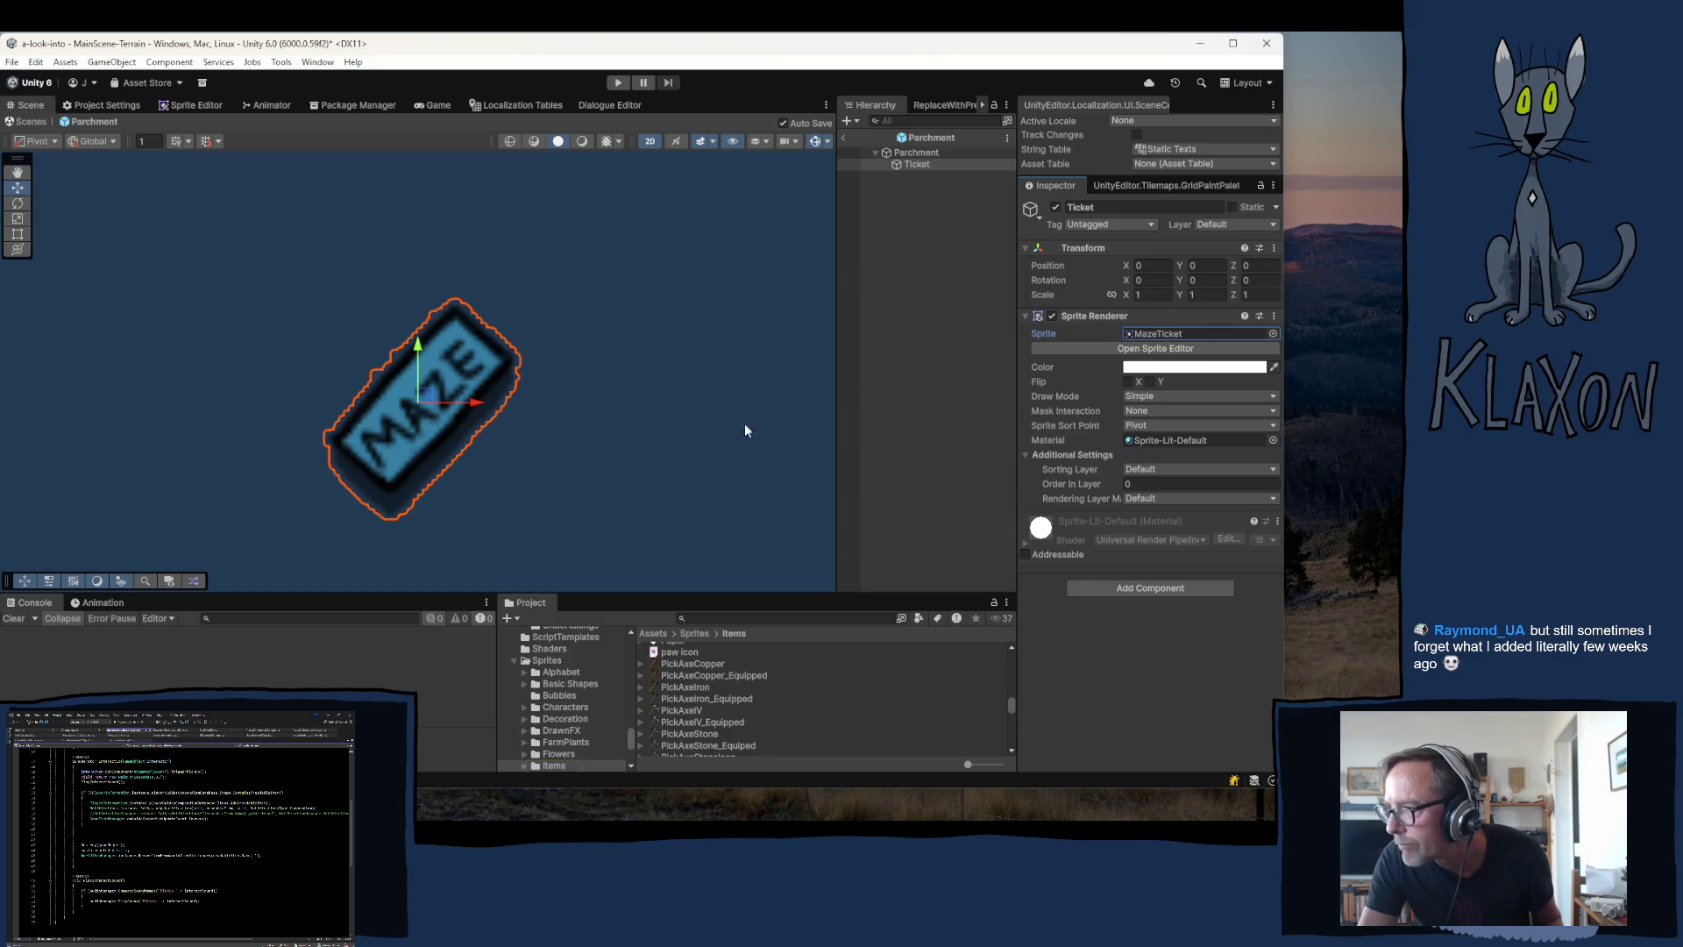
- Return to the scene, select the Parchment object and locate its sprite asset
{"action": "left_click", "coordinate": [844, 135]}
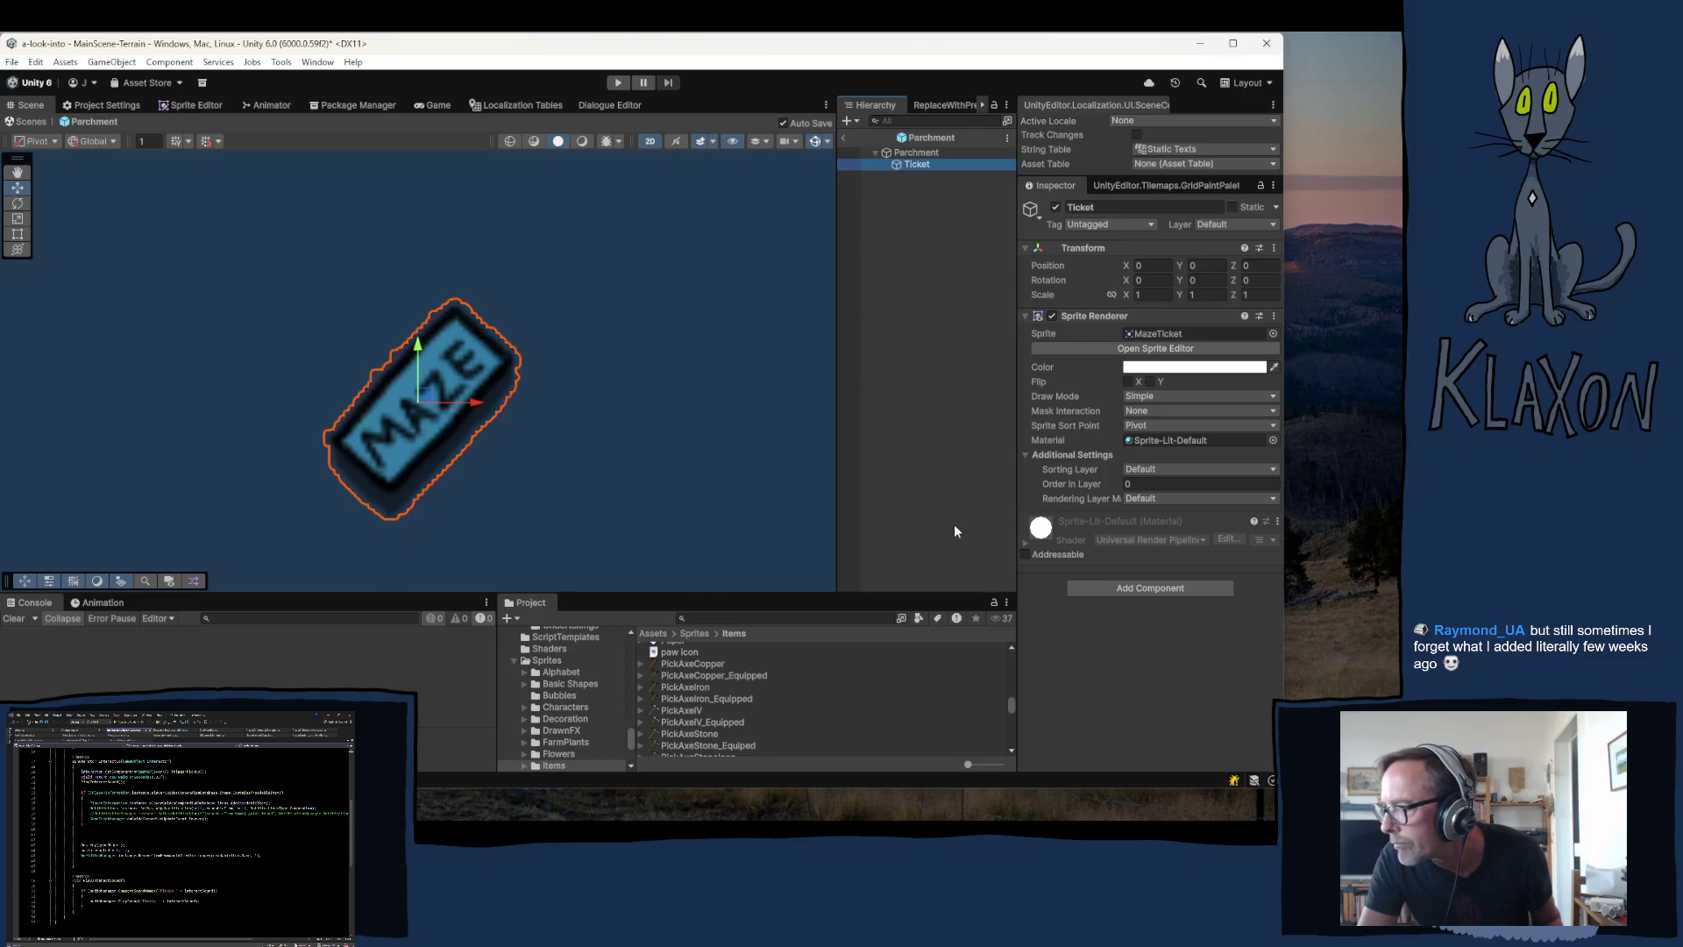
{"action": "left_click", "coordinate": [916, 515]}
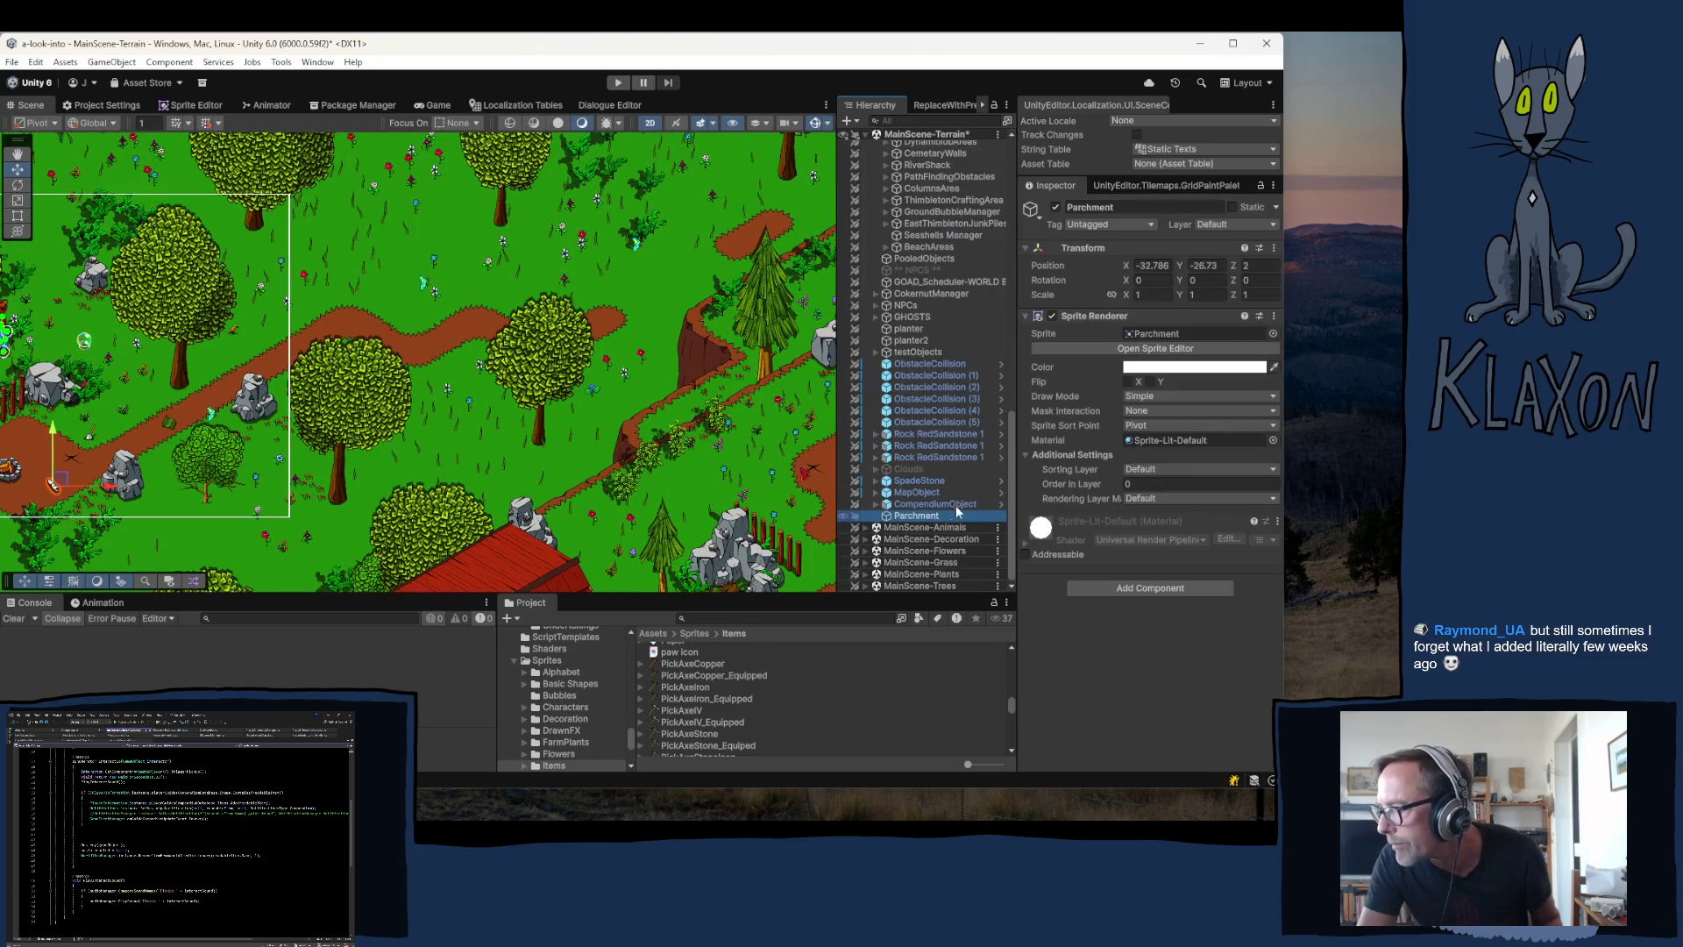
{"action": "left_click", "coordinate": [1155, 335]}
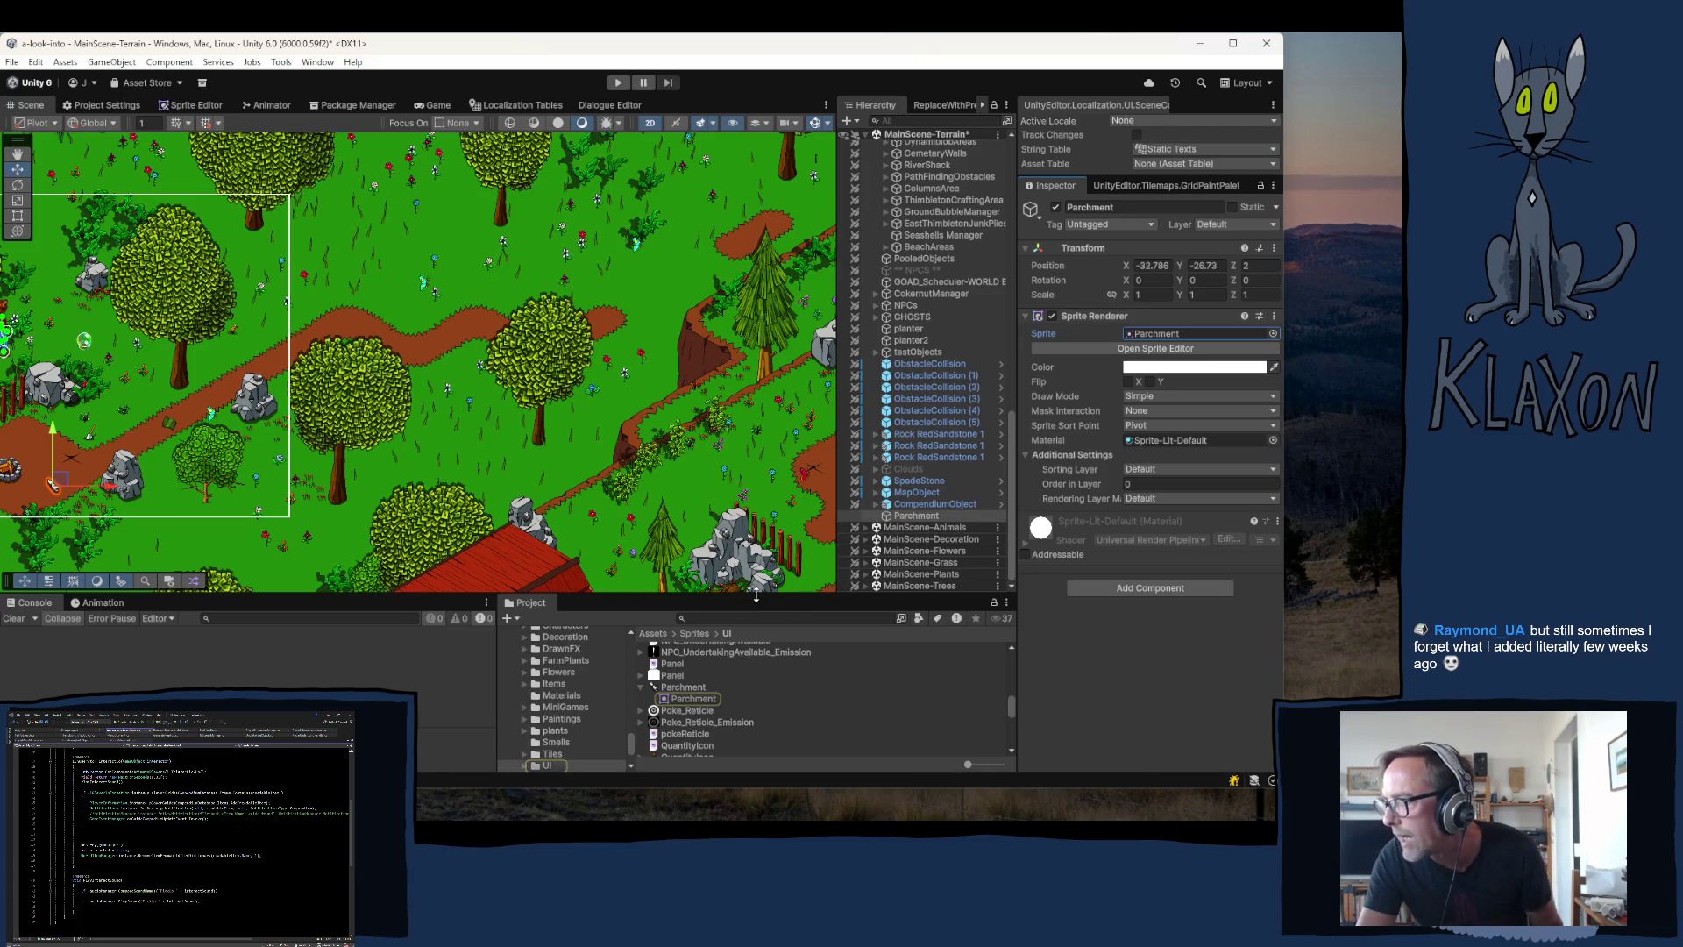
{"action": "scroll", "coordinate": [559, 670], "scroll_direction": "down", "scroll_amount": 5}
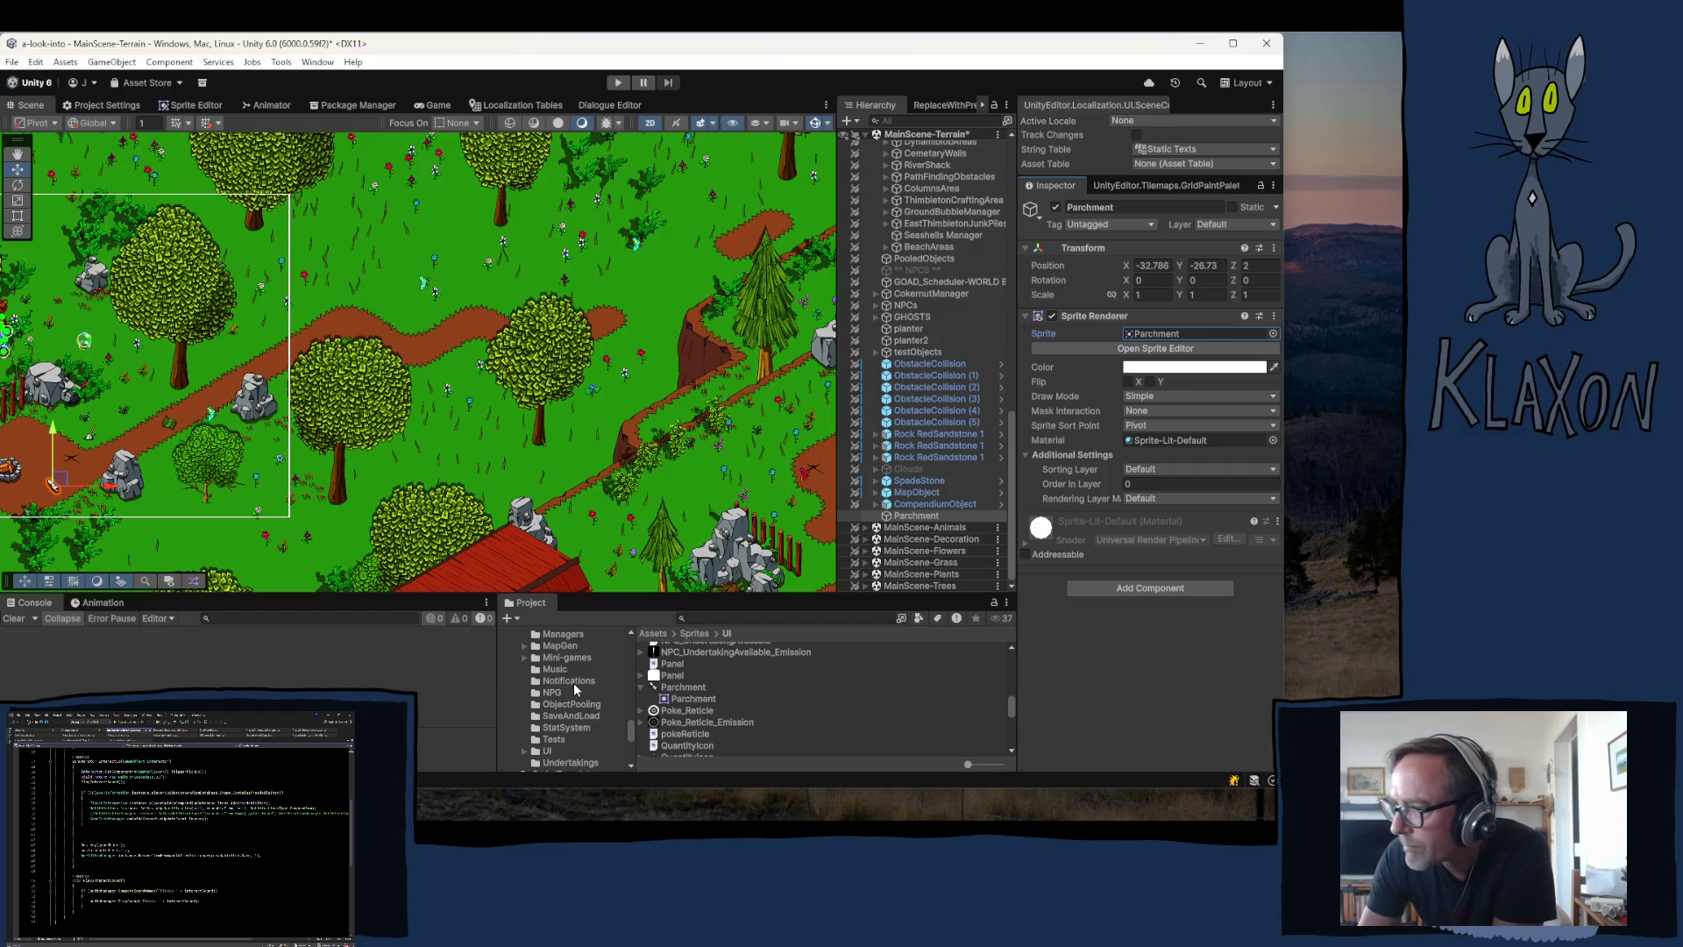
{"action": "scroll", "coordinate": [571, 684], "scroll_direction": "down", "scroll_amount": 5}
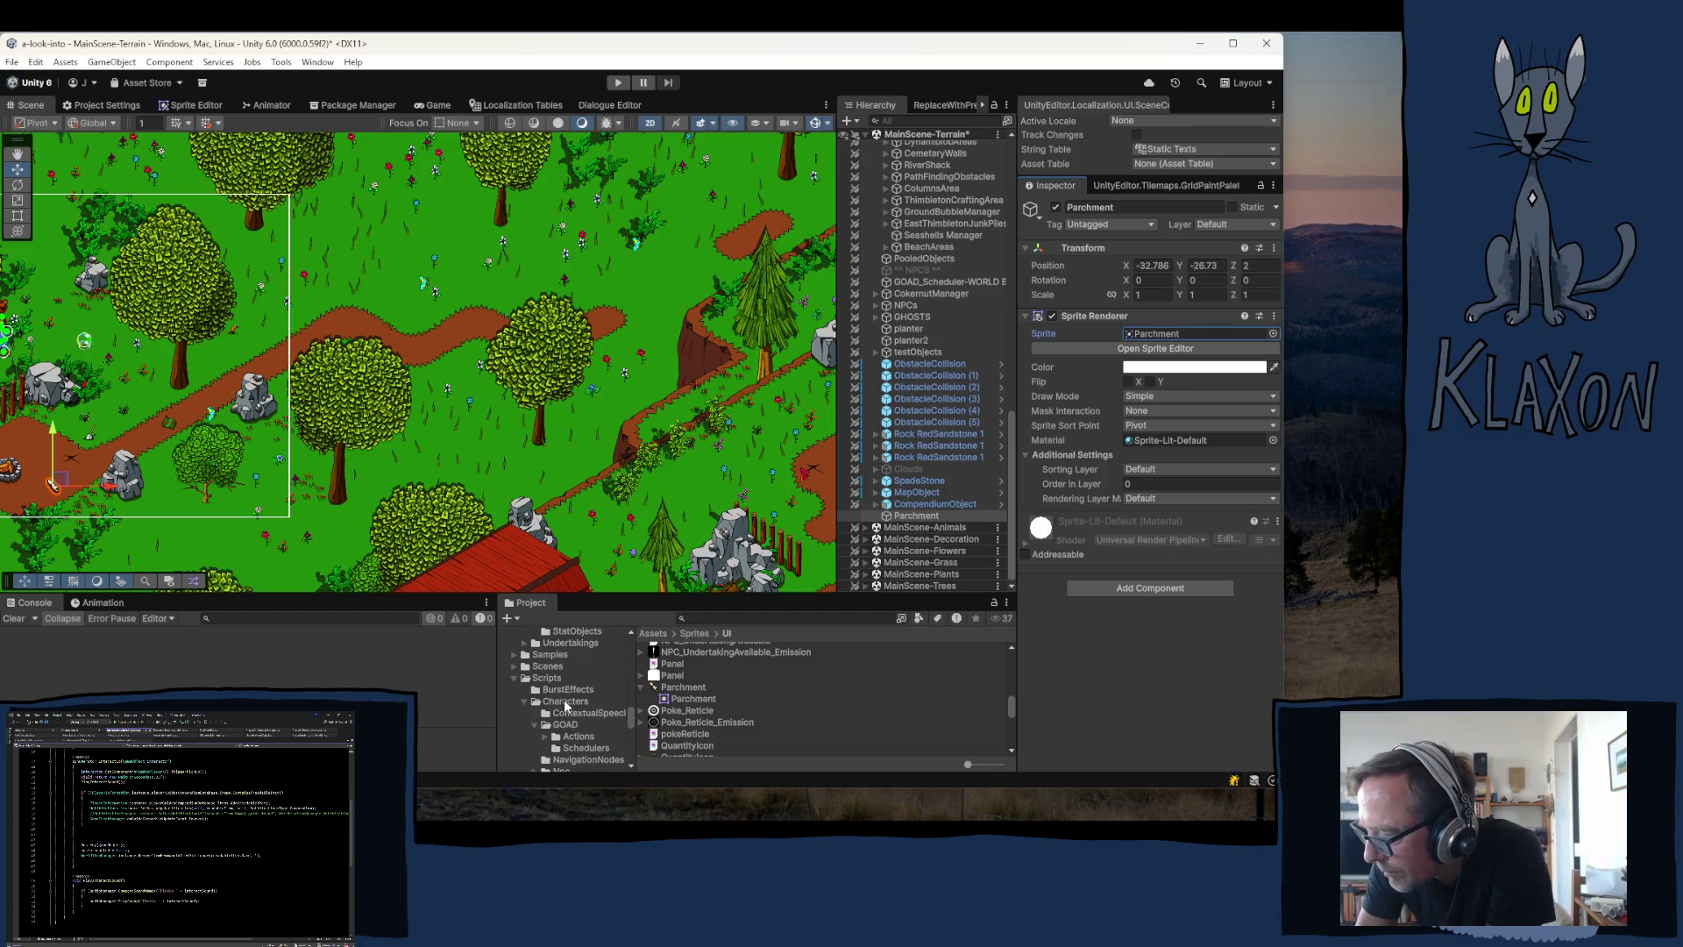
{"action": "scroll", "coordinate": [566, 701], "scroll_direction": "down", "scroll_amount": 5}
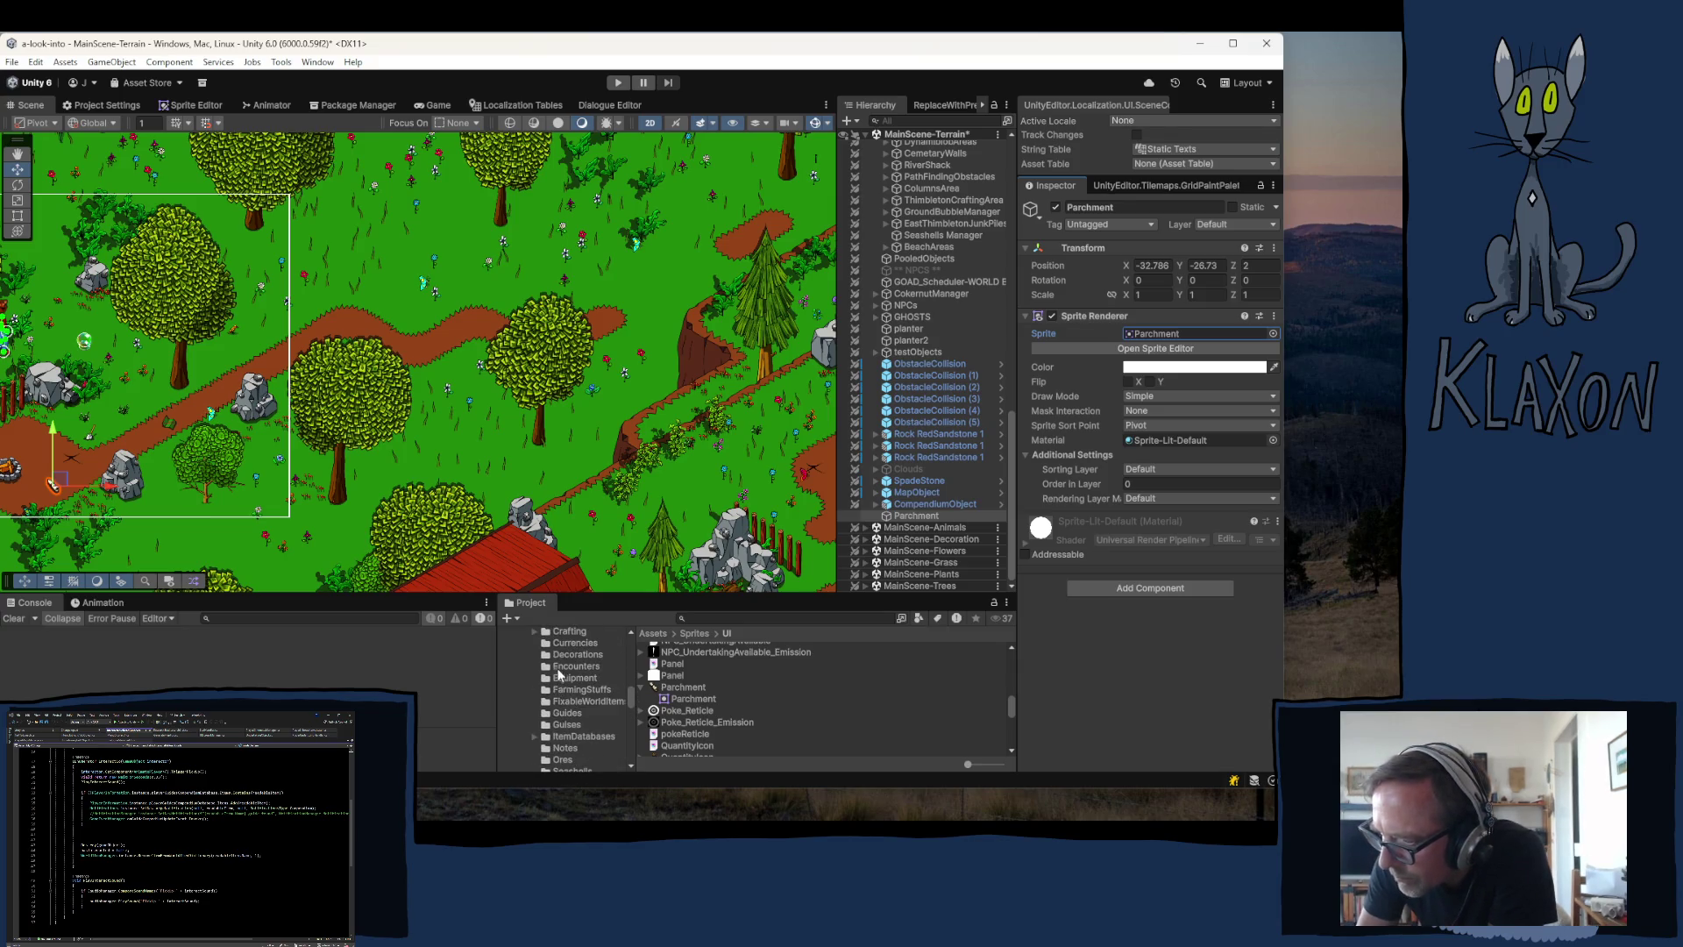
{"action": "scroll", "coordinate": [559, 671], "scroll_direction": "up", "scroll_amount": 2}
- Browse the item resources and Prefabs/Items folders, then reopen the Parchment prefab
{"action": "left_click", "coordinate": [559, 631]}
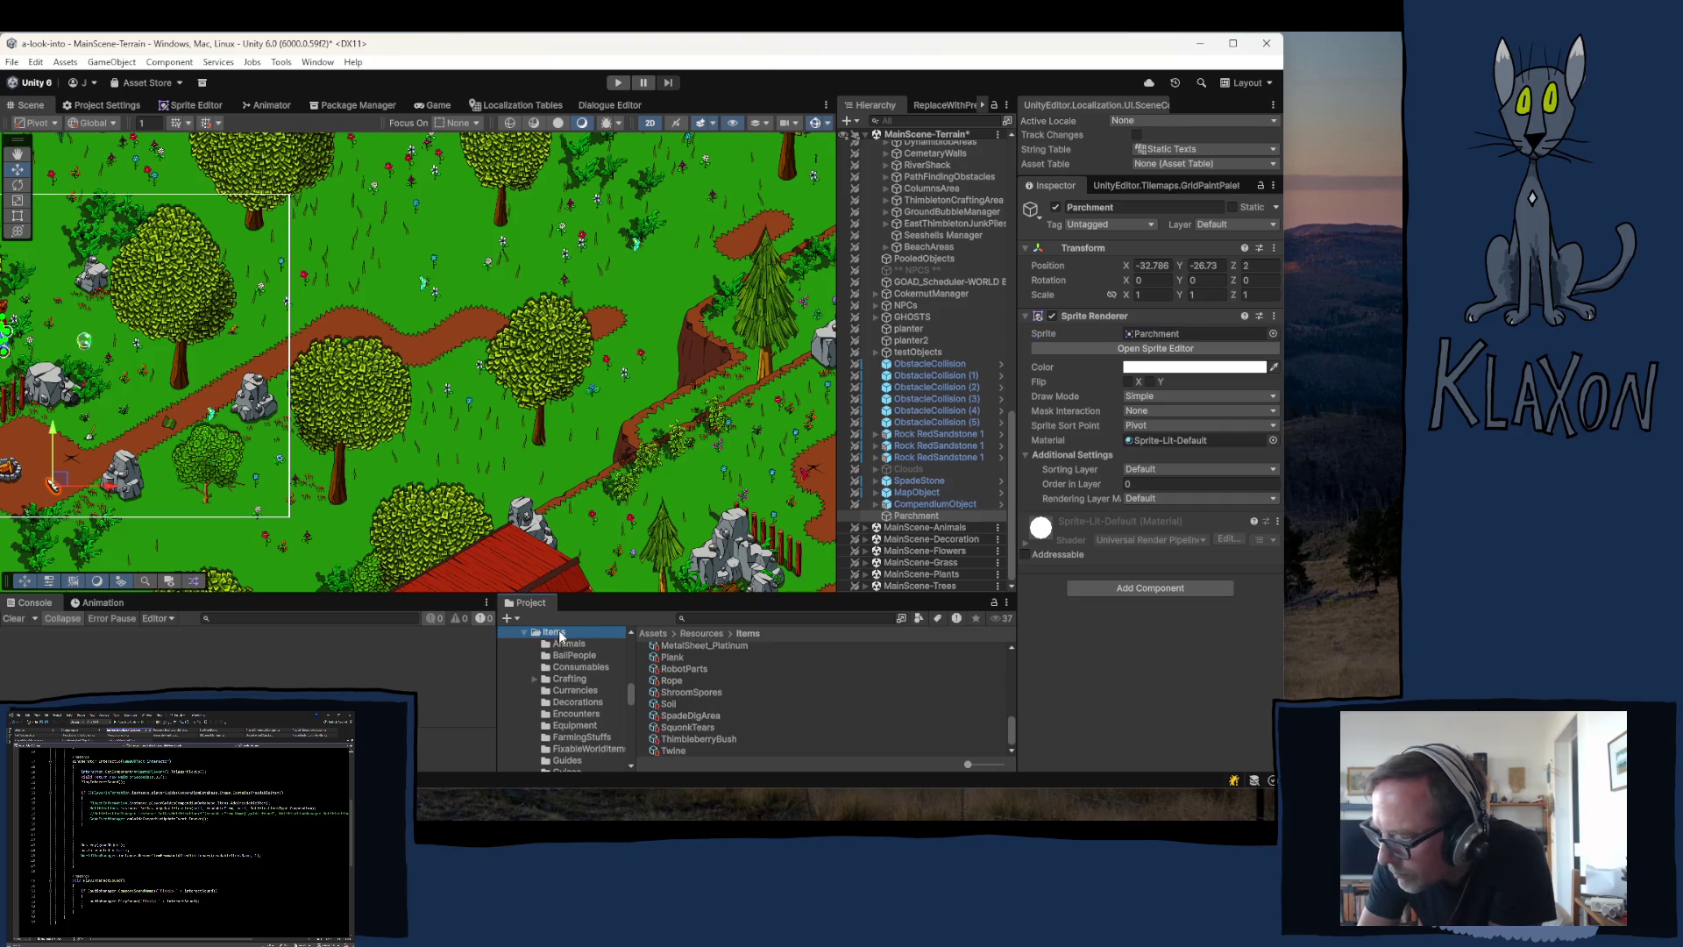
{"action": "scroll", "coordinate": [565, 708], "scroll_direction": "down", "scroll_amount": 8}
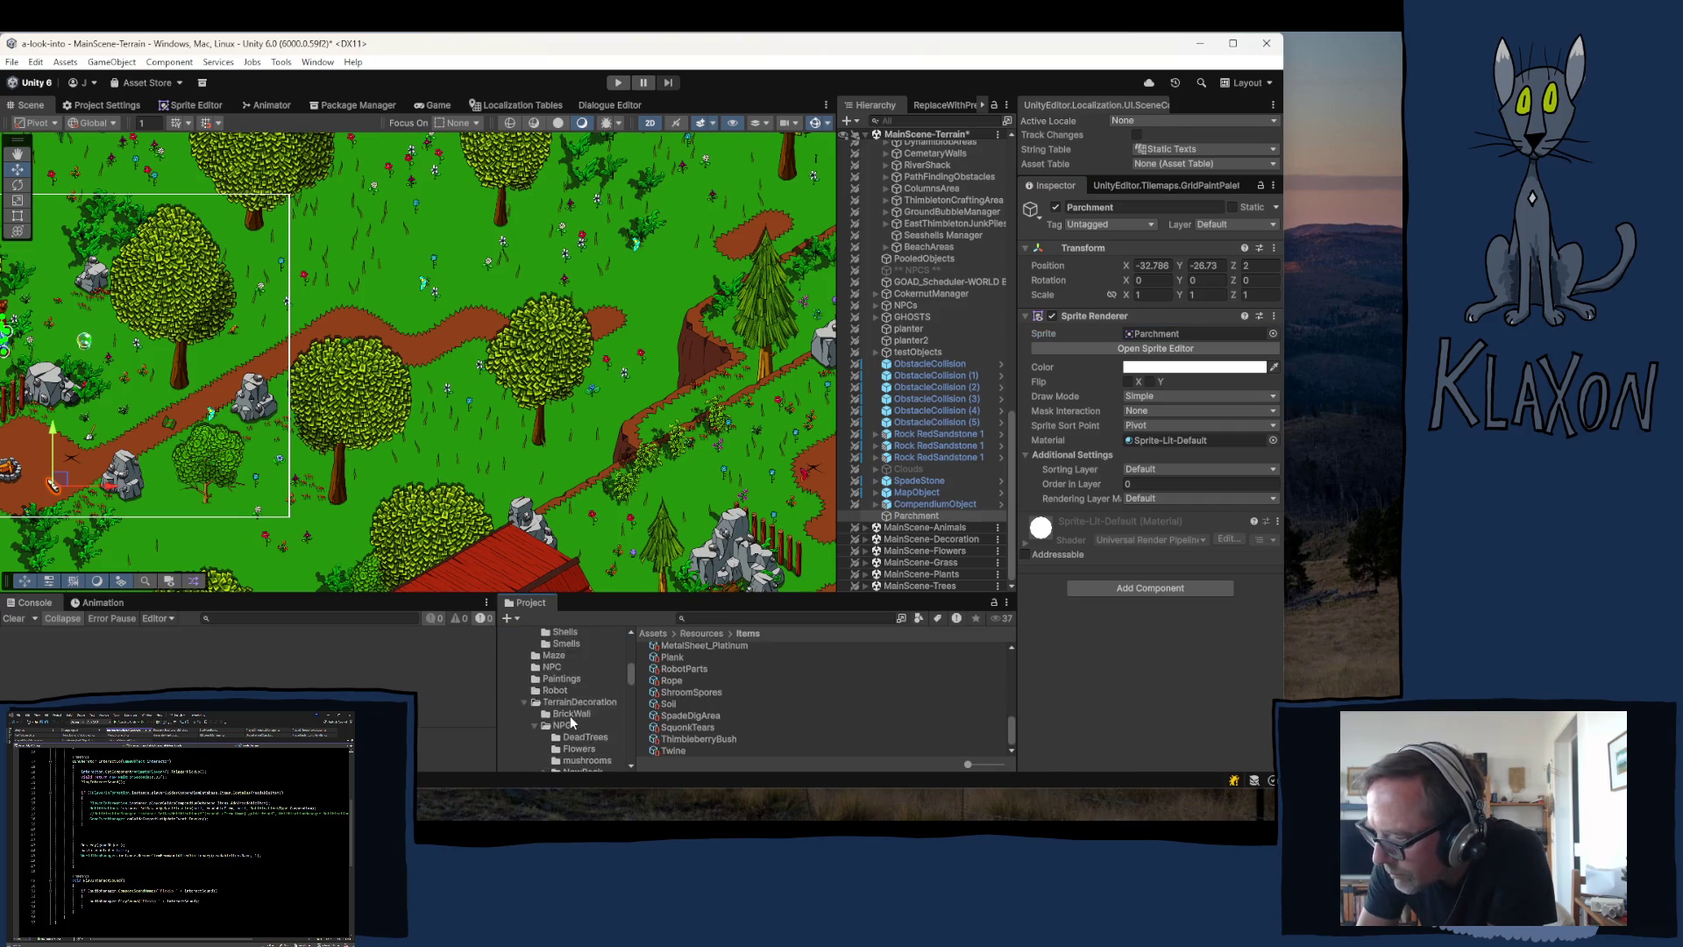
{"action": "scroll", "coordinate": [576, 713], "scroll_direction": "up", "scroll_amount": 10}
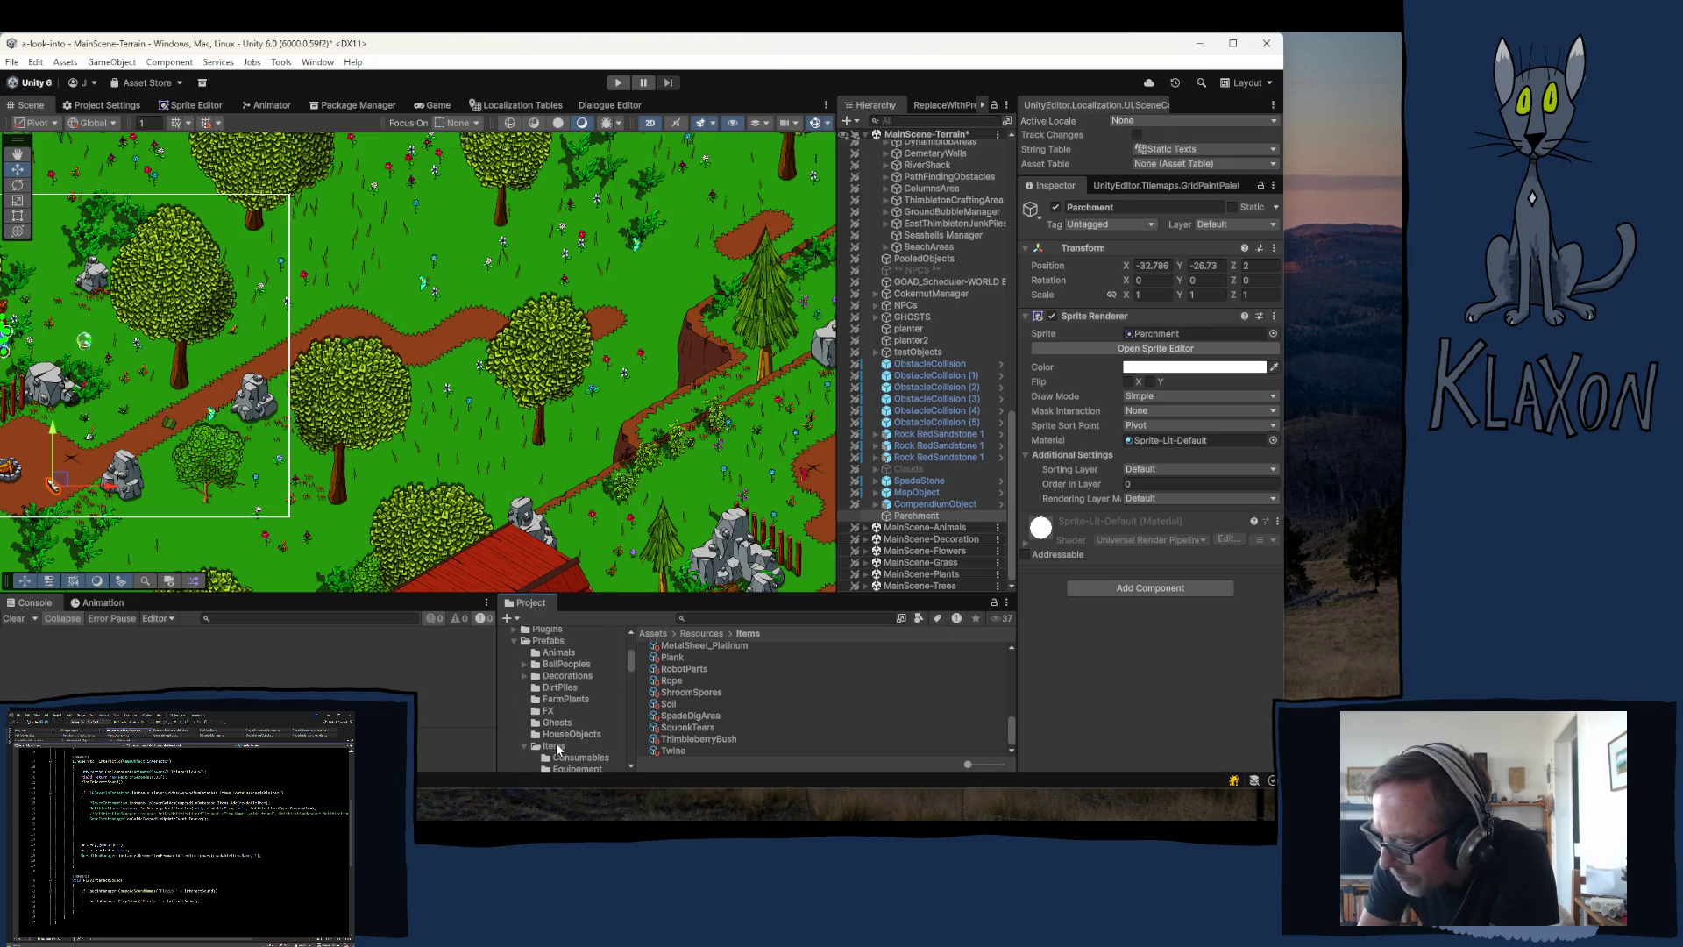
{"action": "left_click", "coordinate": [556, 747]}
{"action": "scroll", "coordinate": [782, 661], "scroll_direction": "down", "scroll_amount": 5}
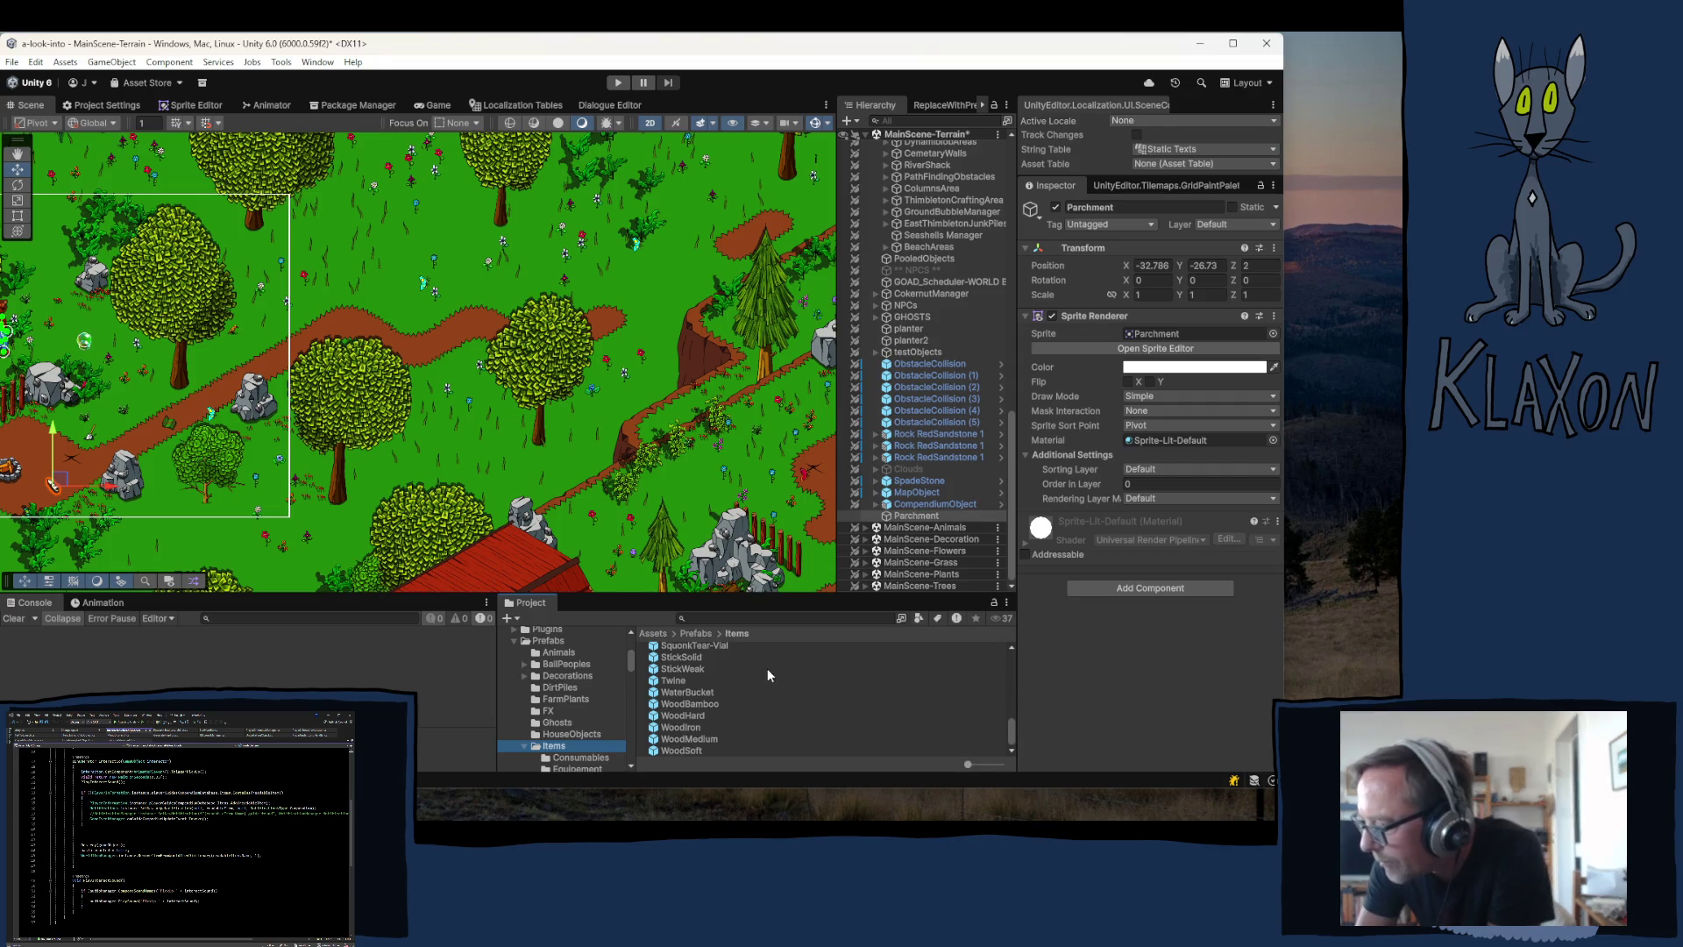
{"action": "scroll", "coordinate": [763, 676], "scroll_direction": "up", "scroll_amount": 10}
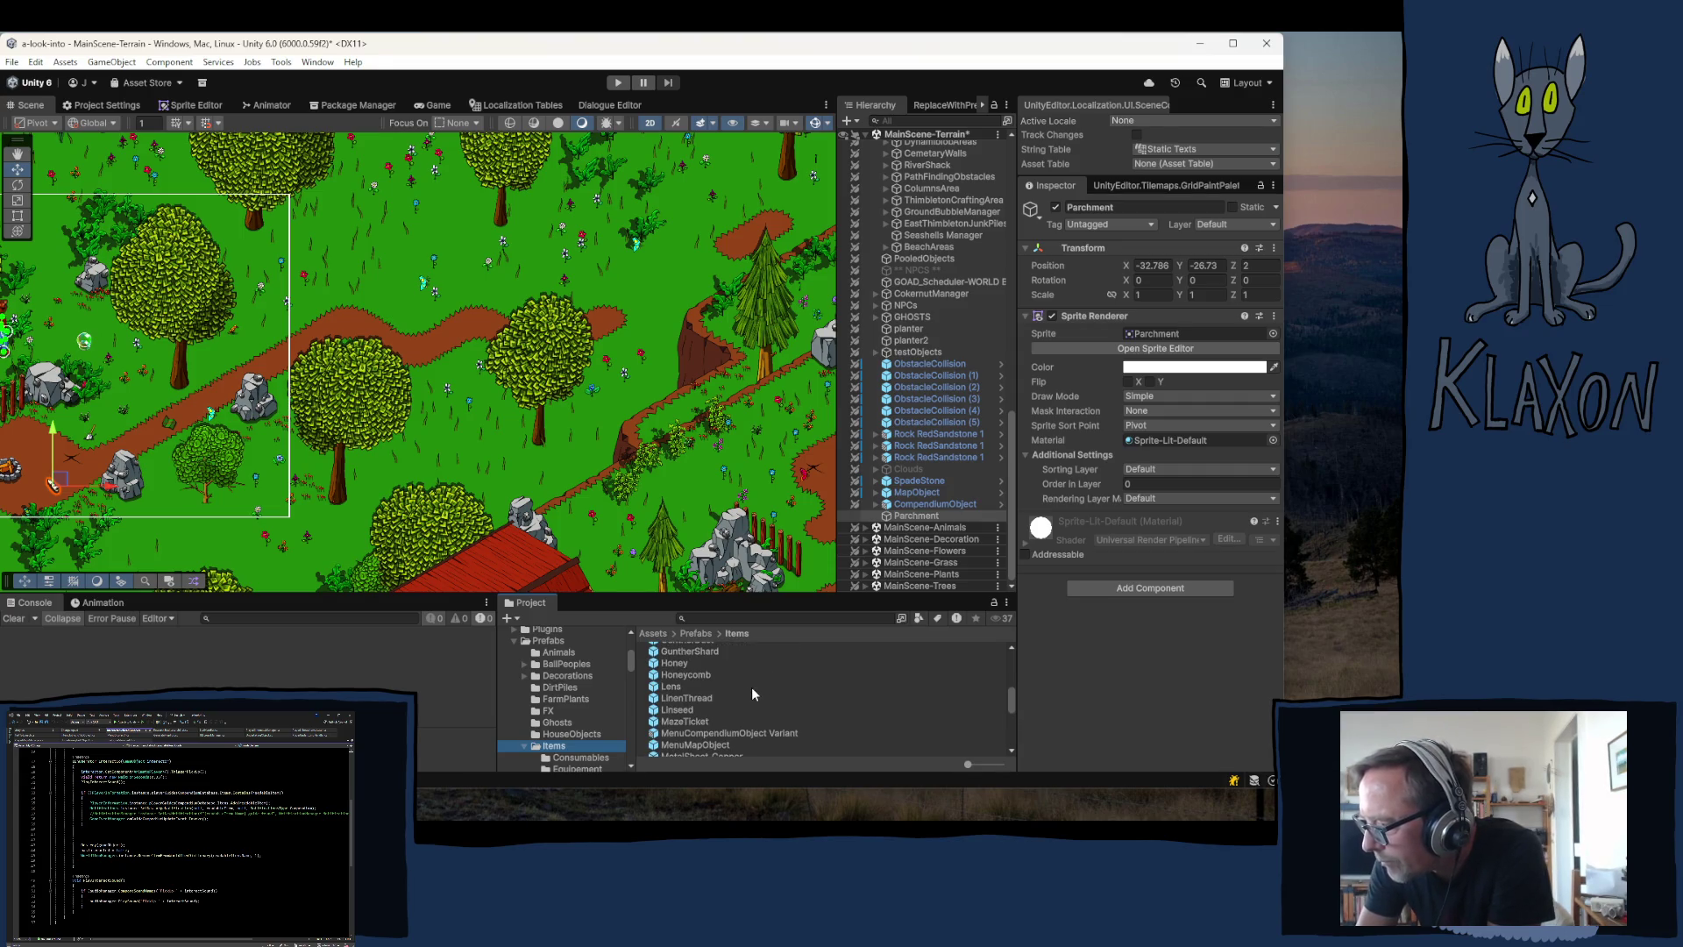
{"action": "scroll", "coordinate": [751, 690], "scroll_direction": "down", "scroll_amount": 6}
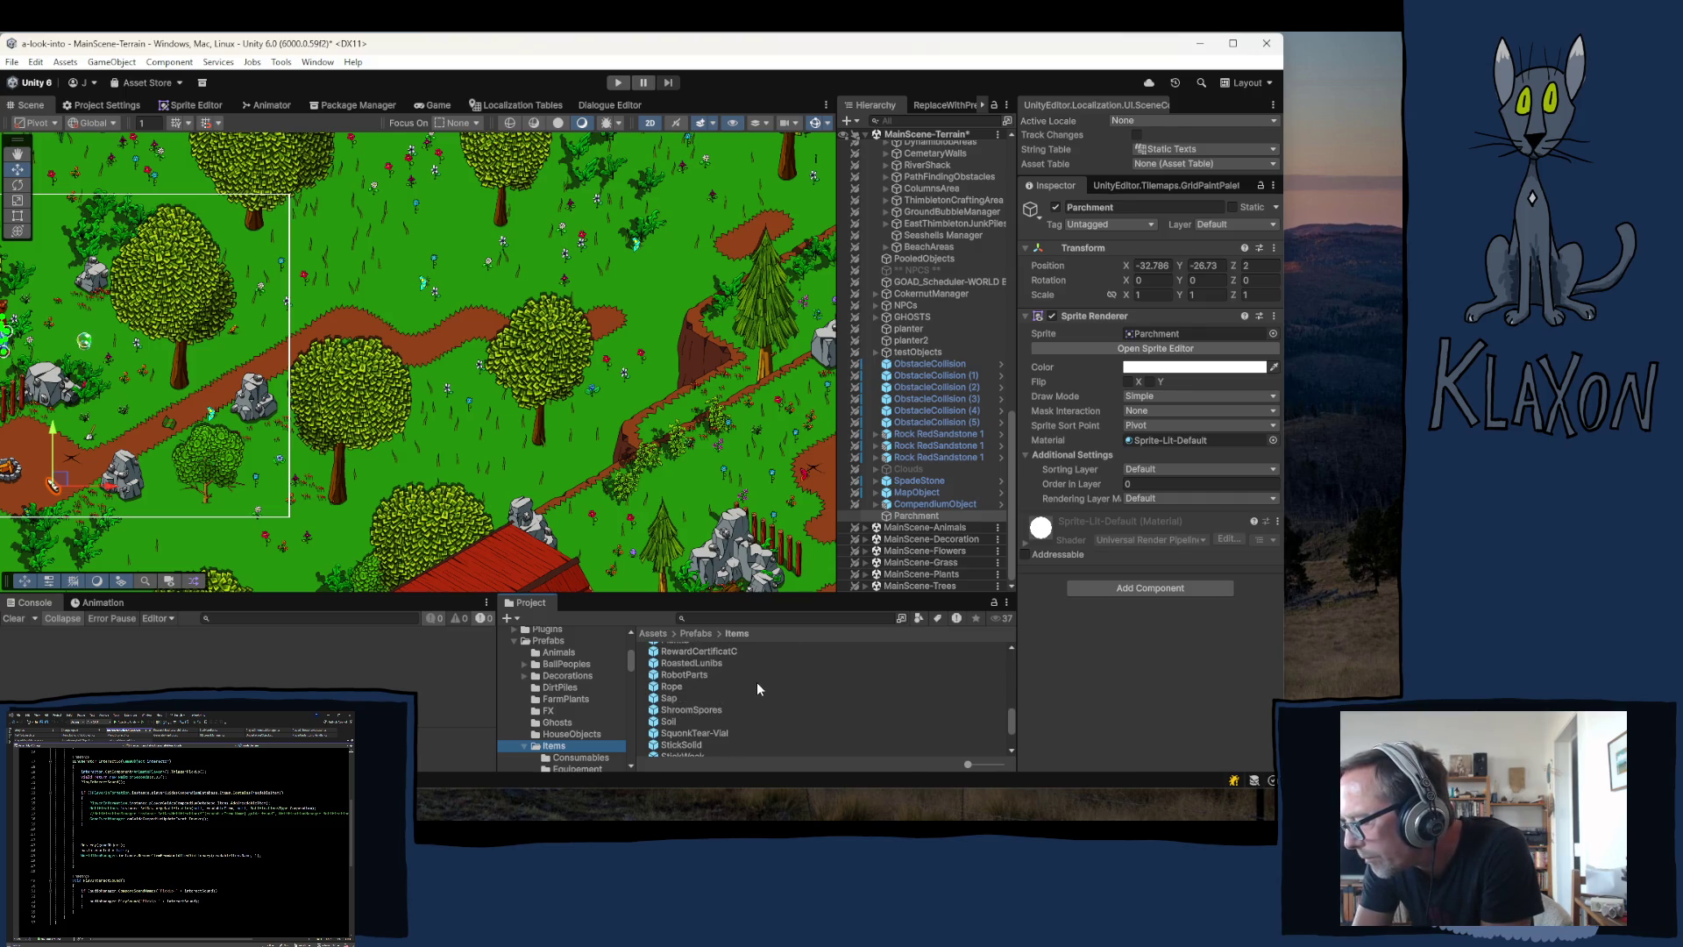
{"action": "scroll", "coordinate": [758, 689], "scroll_direction": "up", "scroll_amount": 1}
{"action": "double_click", "coordinate": [674, 661]}
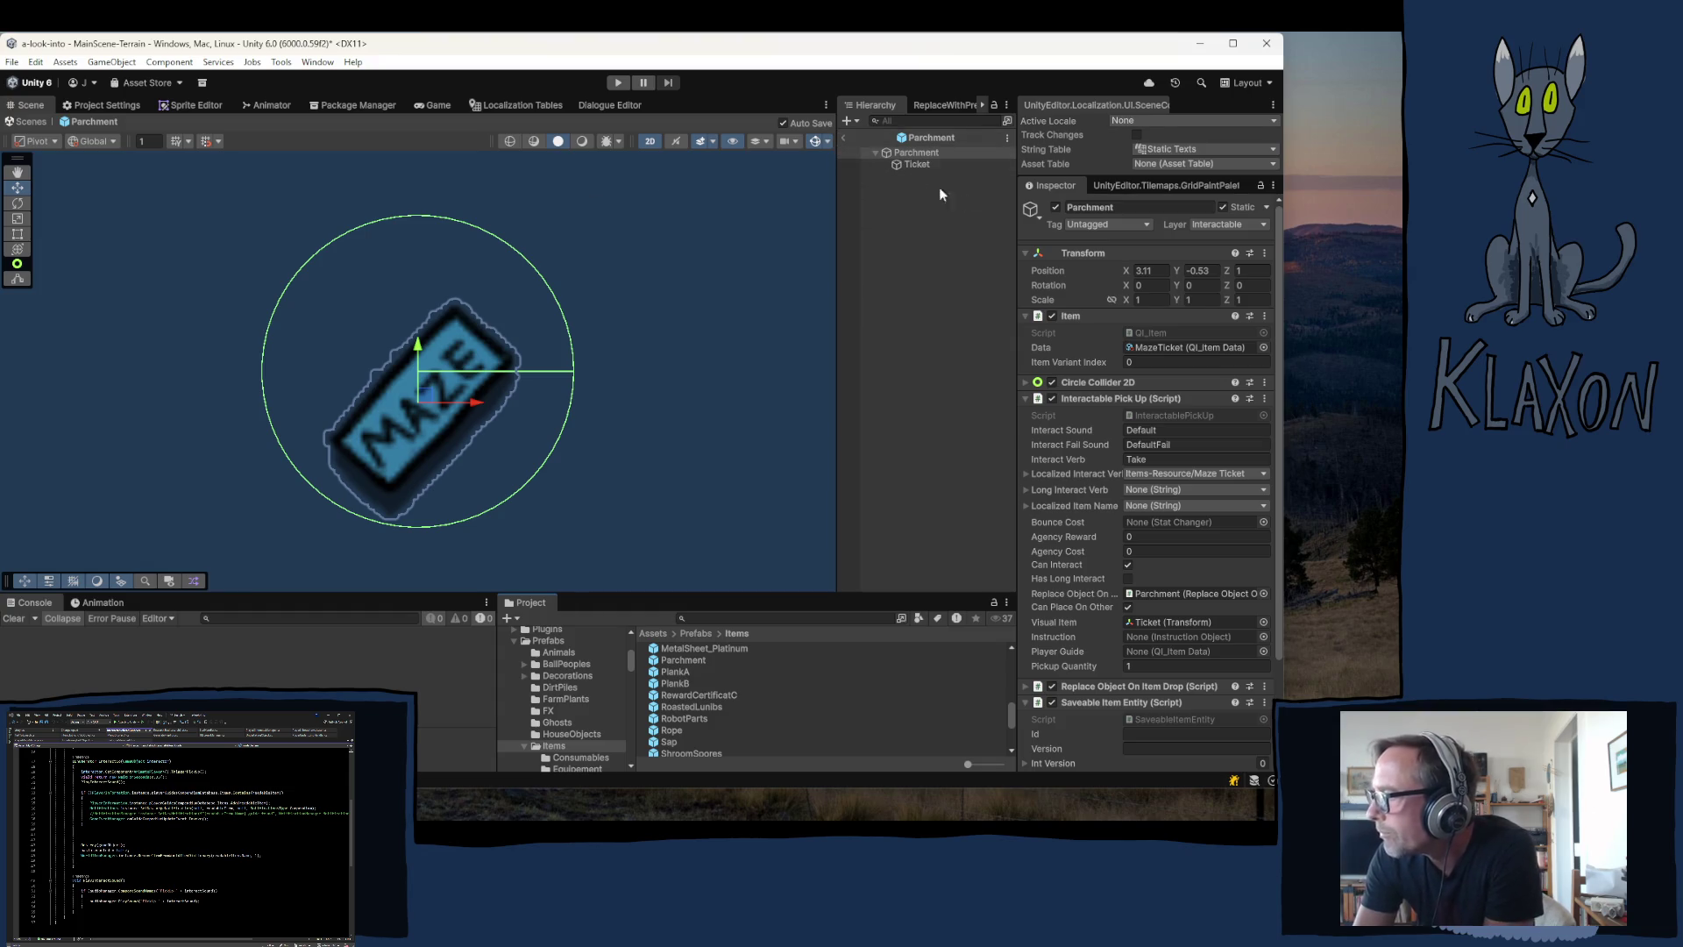
- Drag the Sprites/UI Parchment sprite into the Ticket child's Sprite Renderer Sprite field
{"action": "left_click", "coordinate": [916, 164]}
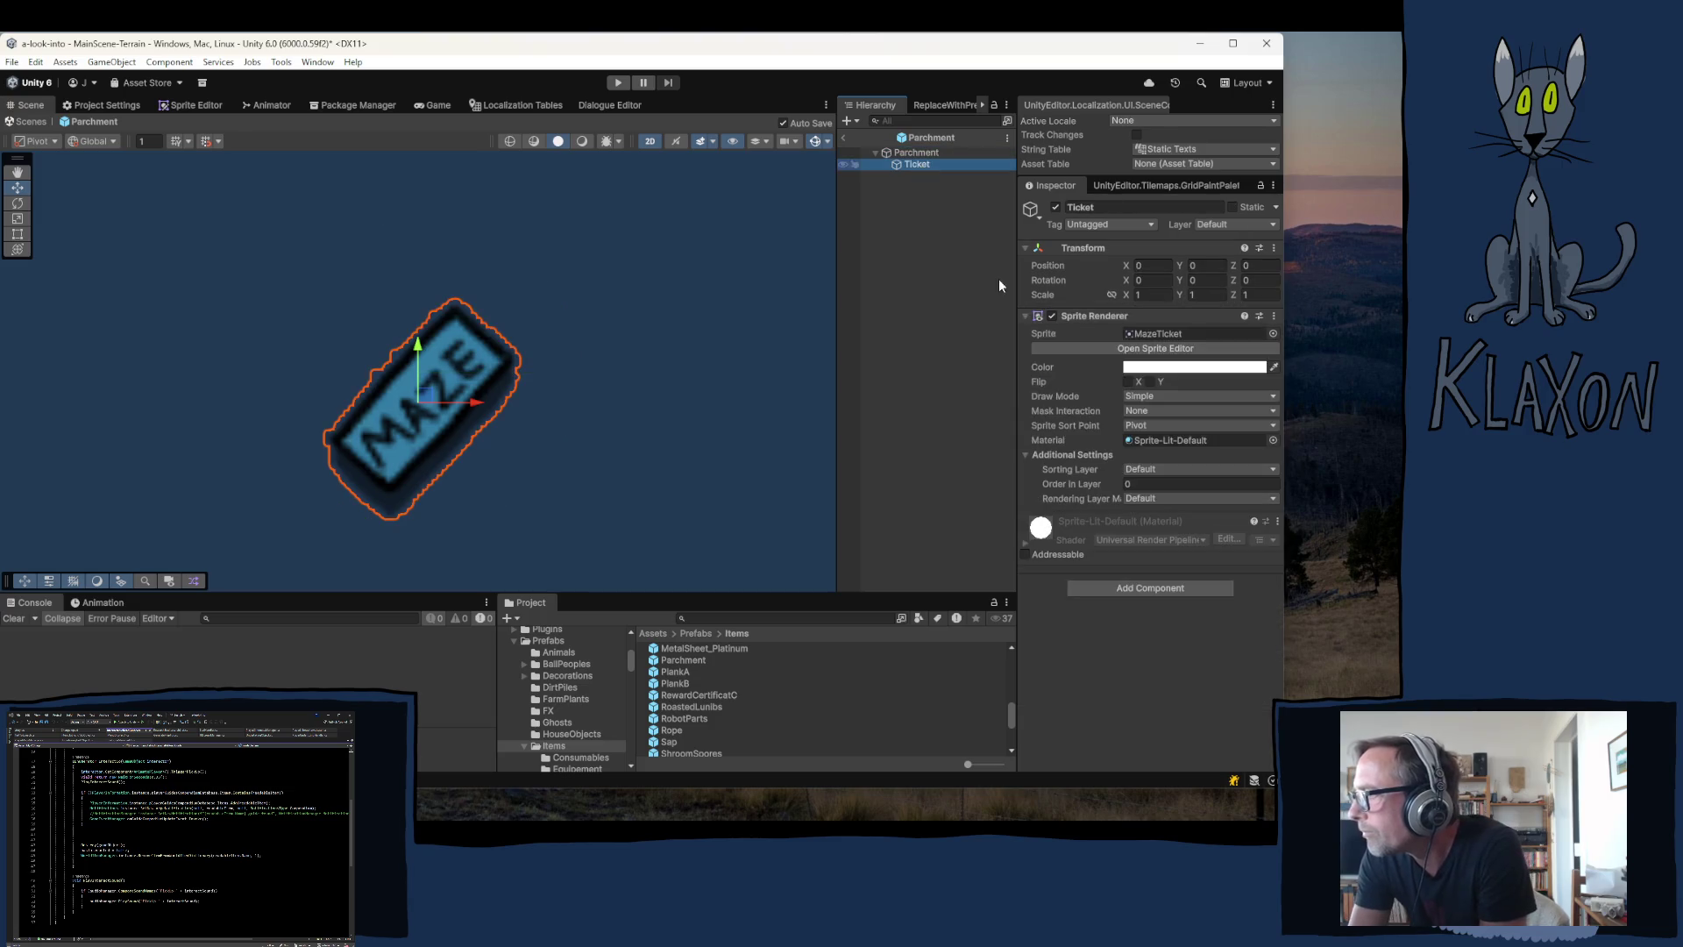
{"action": "left_click", "coordinate": [1157, 334]}
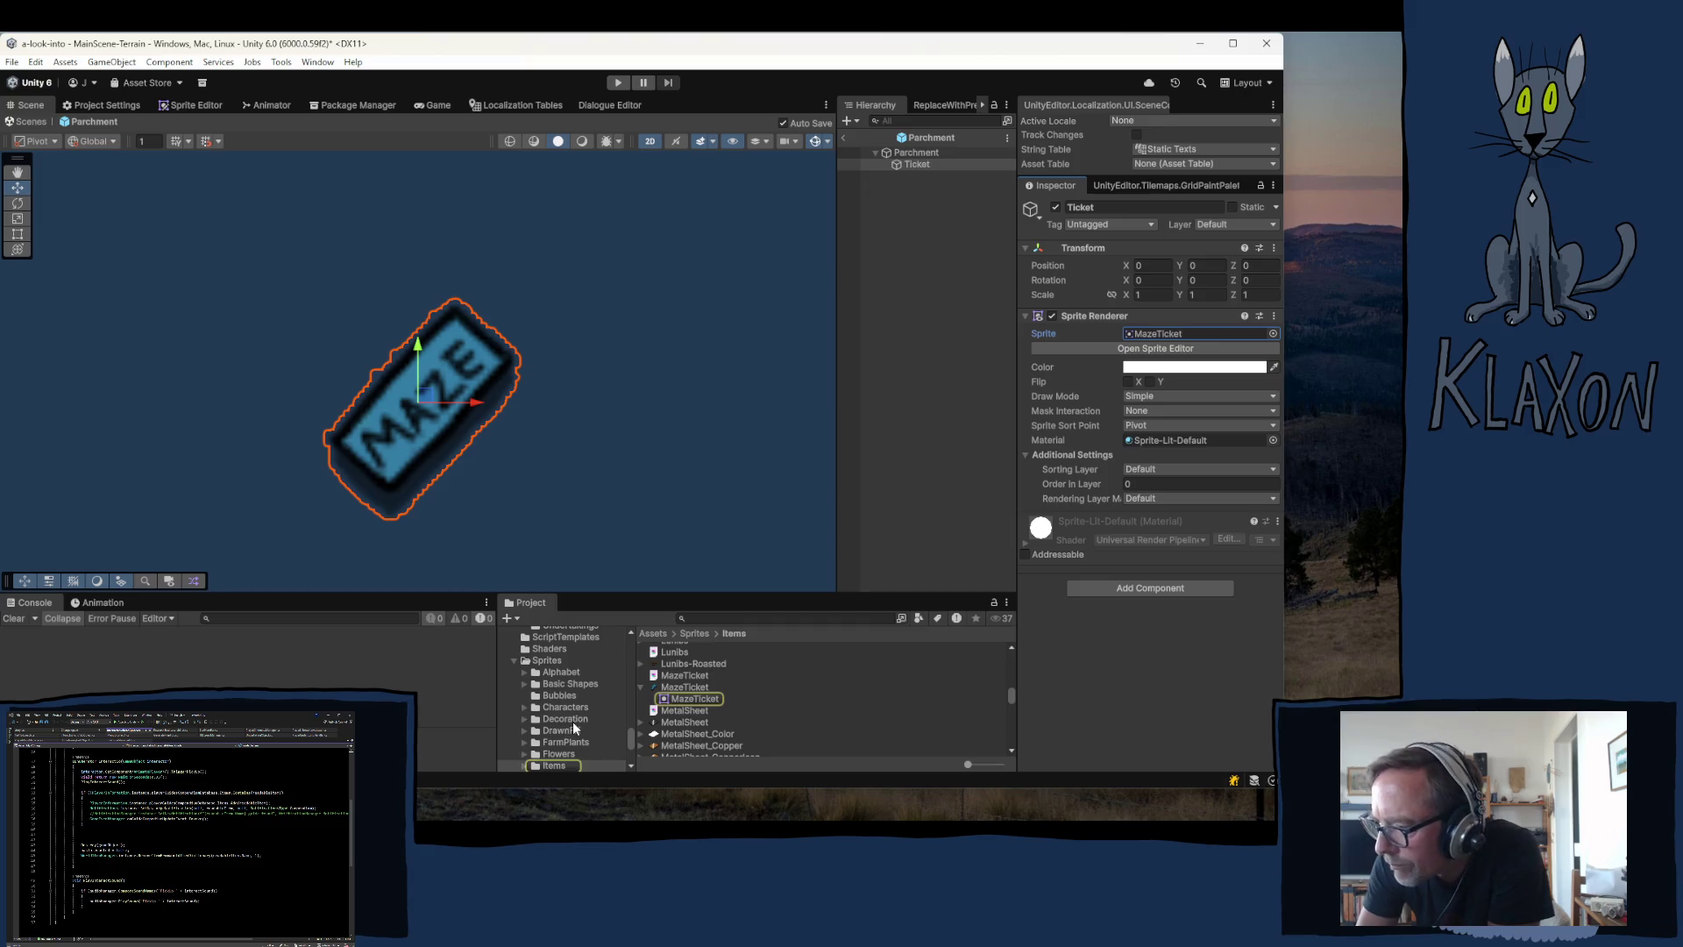
{"action": "scroll", "coordinate": [564, 719], "scroll_direction": "down", "scroll_amount": 5}
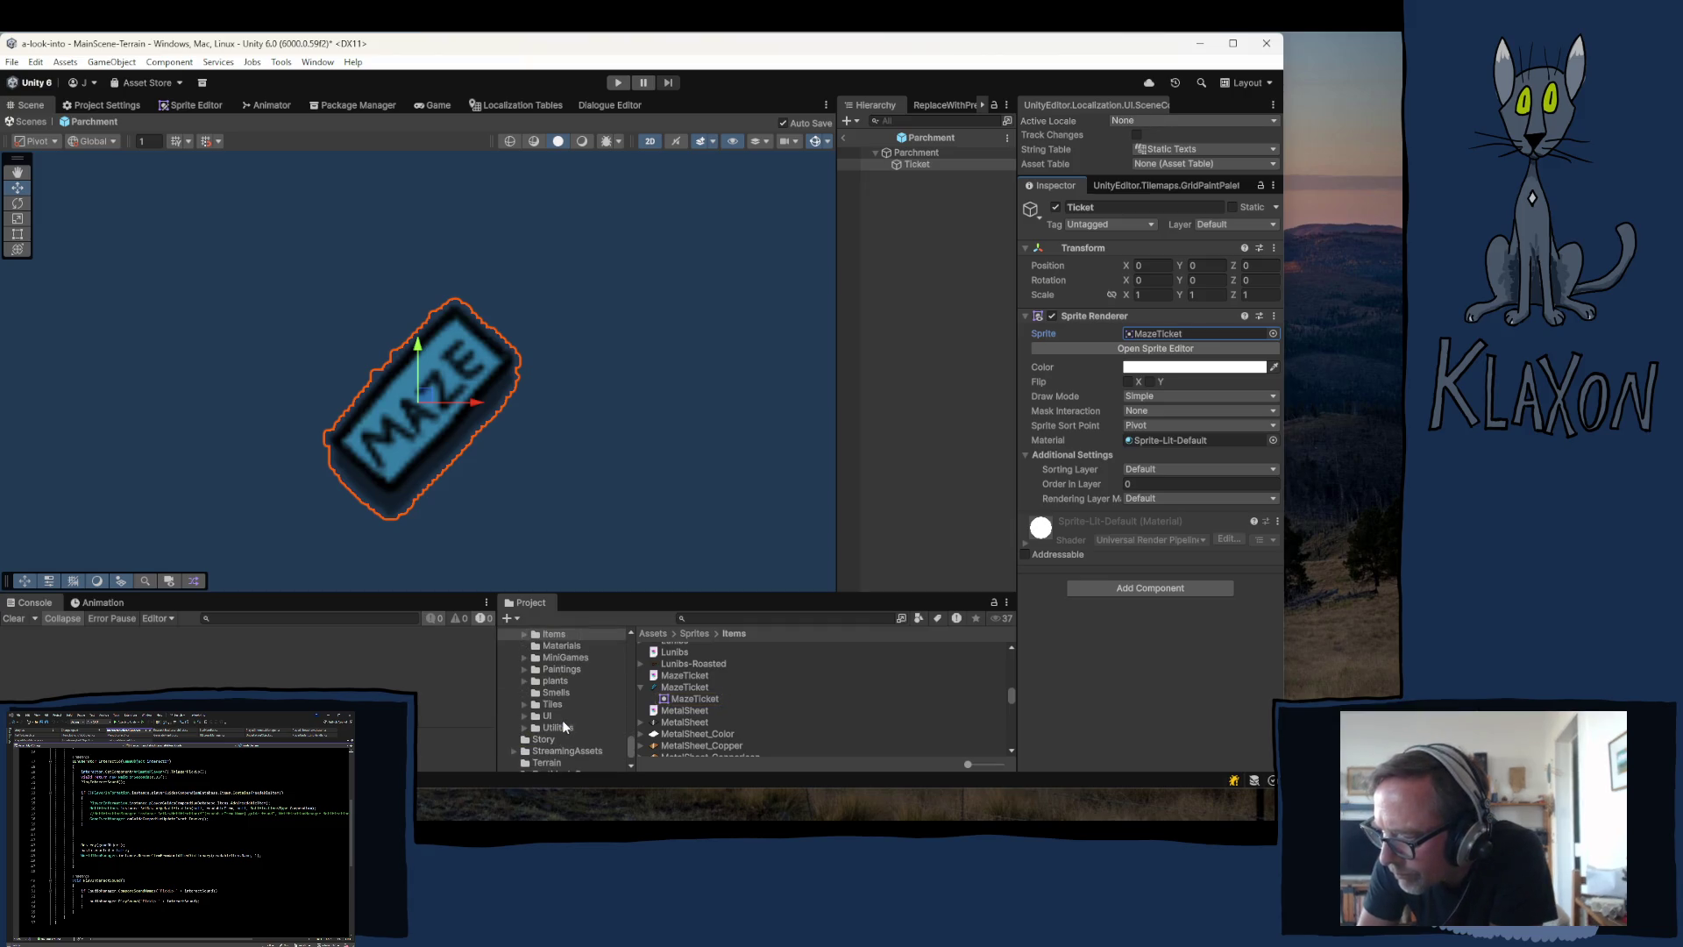
{"action": "left_click", "coordinate": [548, 716]}
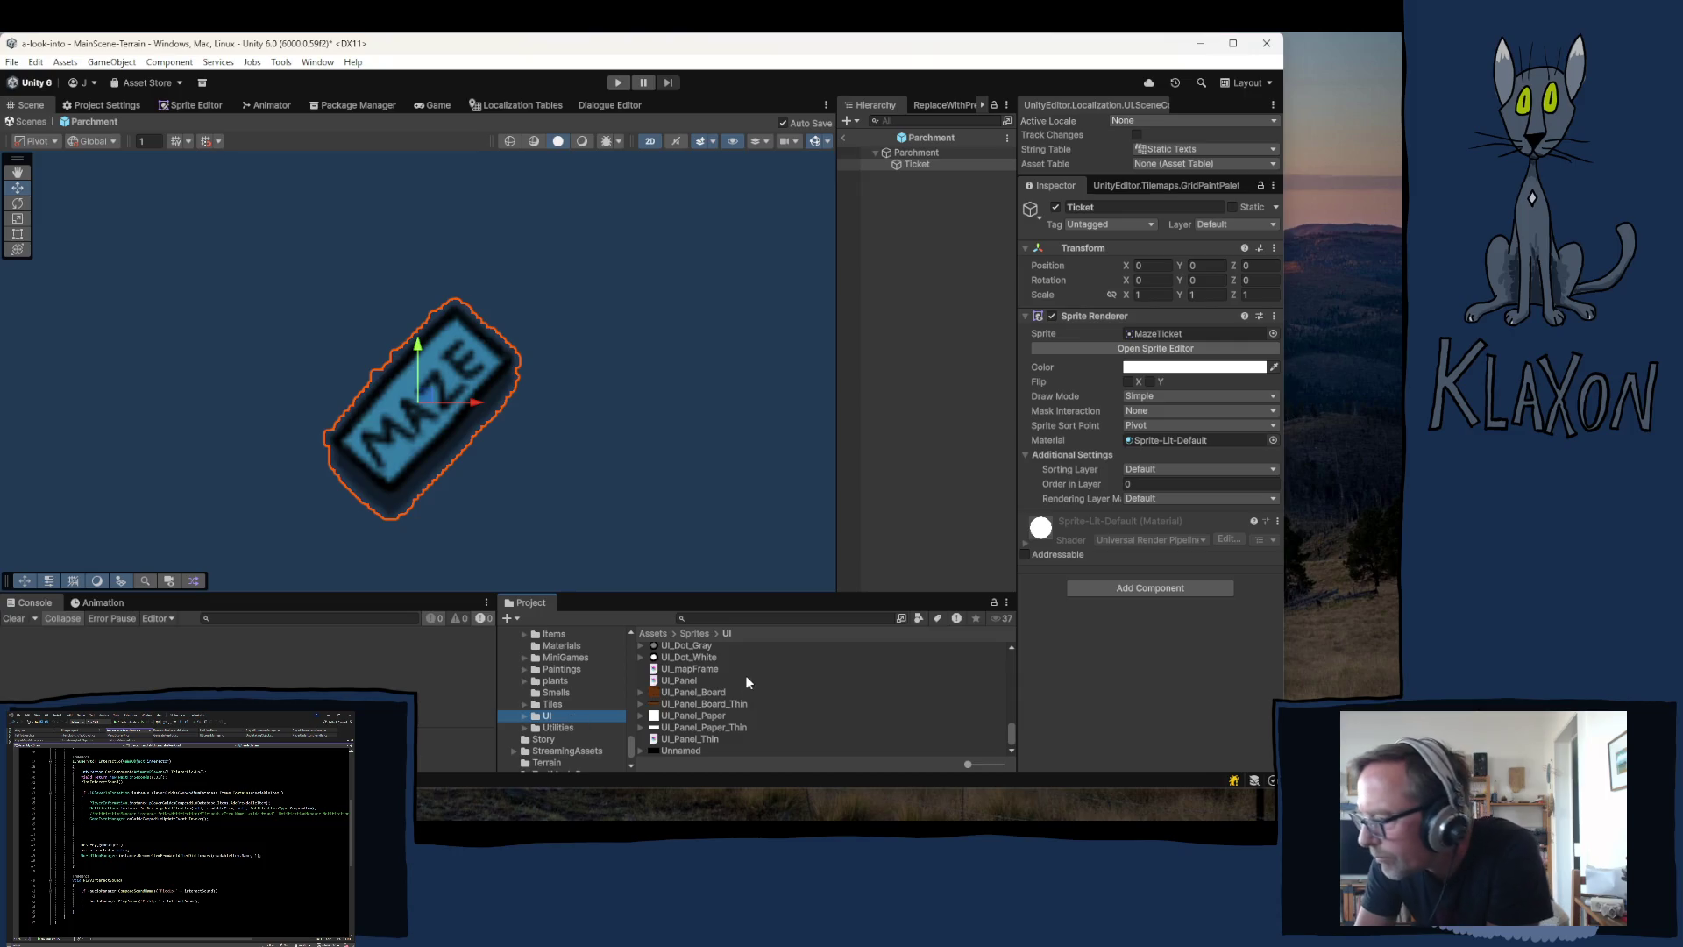
{"action": "scroll", "coordinate": [745, 692], "scroll_direction": "up", "scroll_amount": 5}
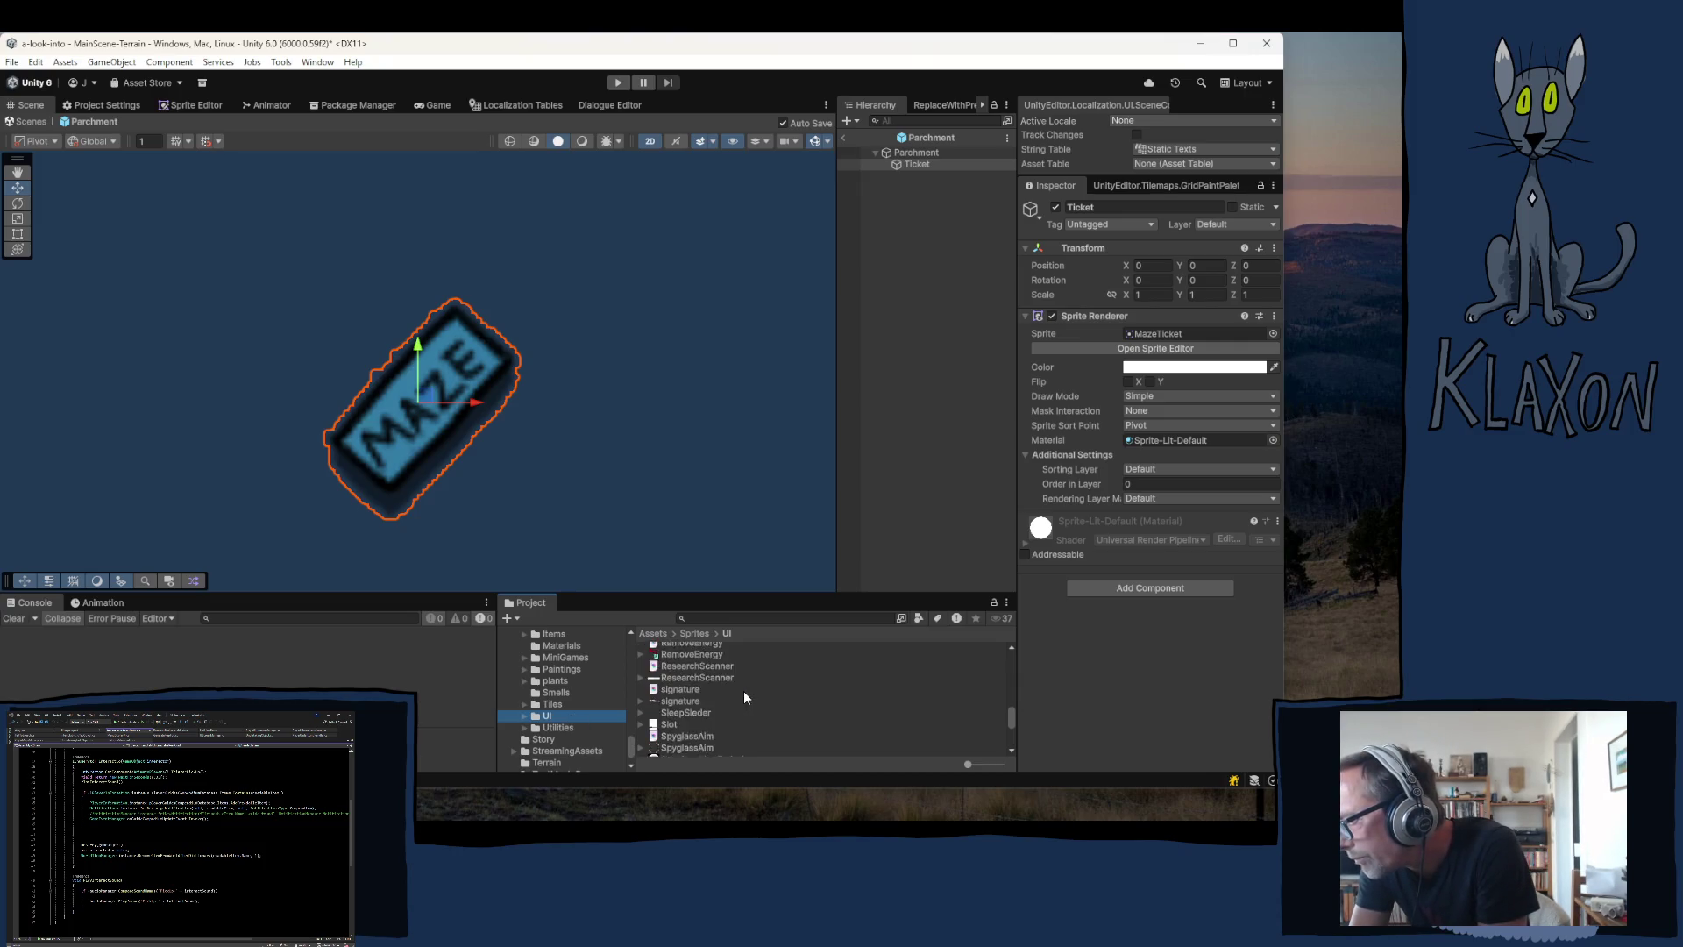
{"action": "scroll", "coordinate": [743, 691], "scroll_direction": "up", "scroll_amount": 5}
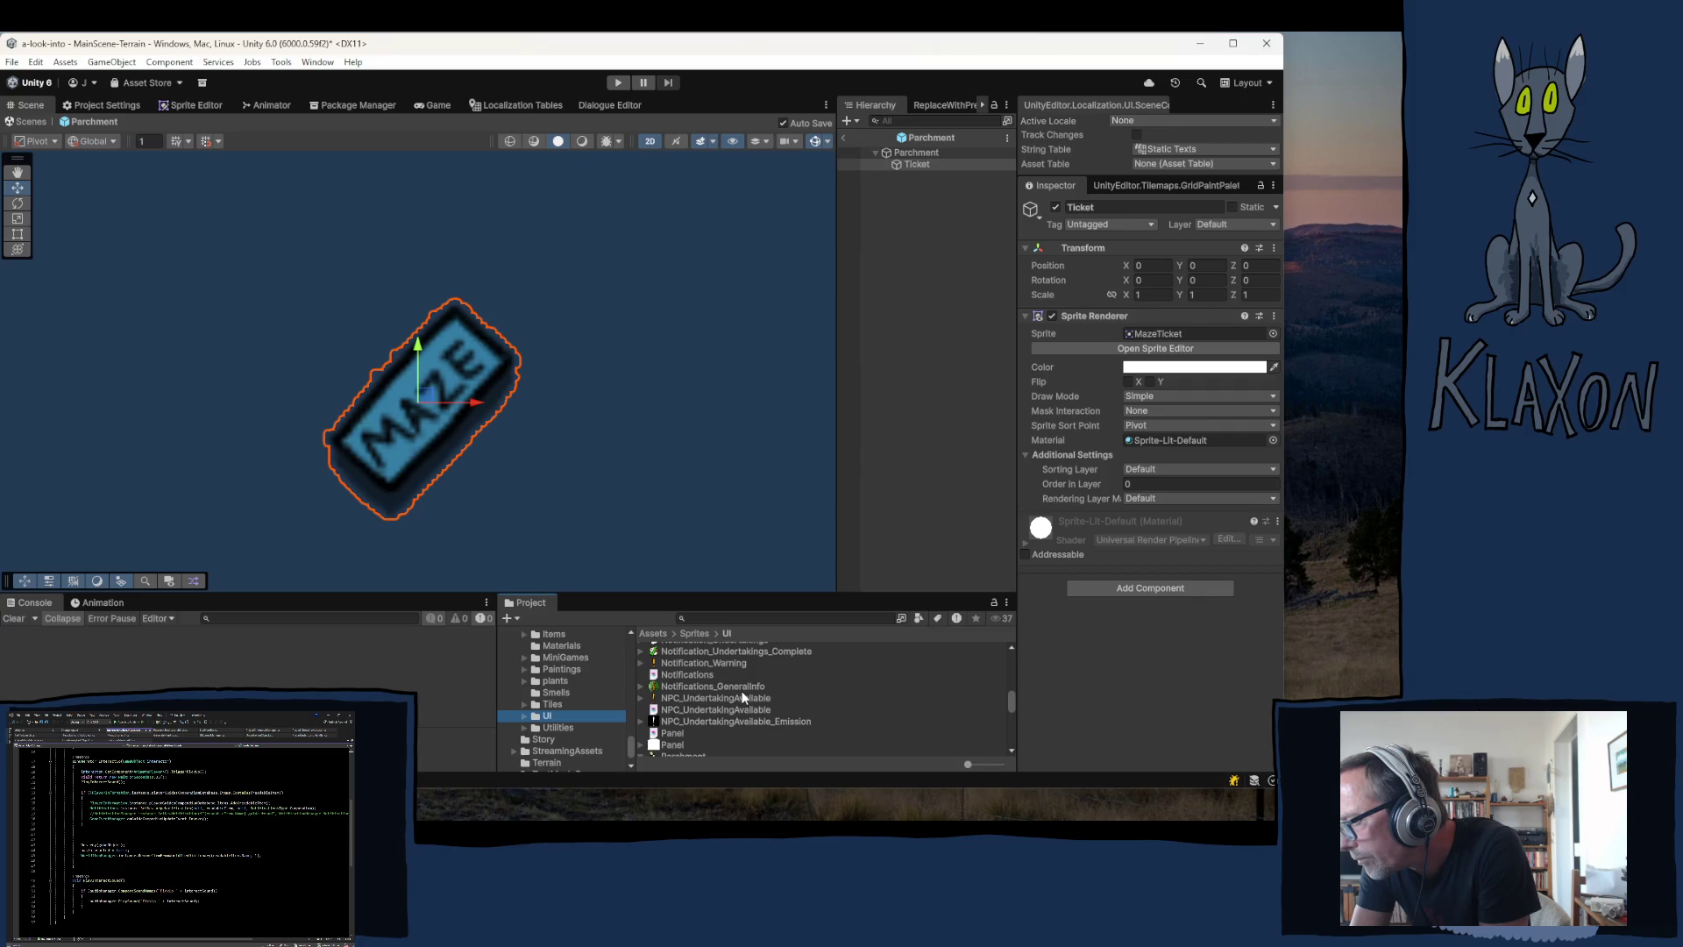
{"action": "scroll", "coordinate": [741, 697], "scroll_direction": "down", "scroll_amount": 1}
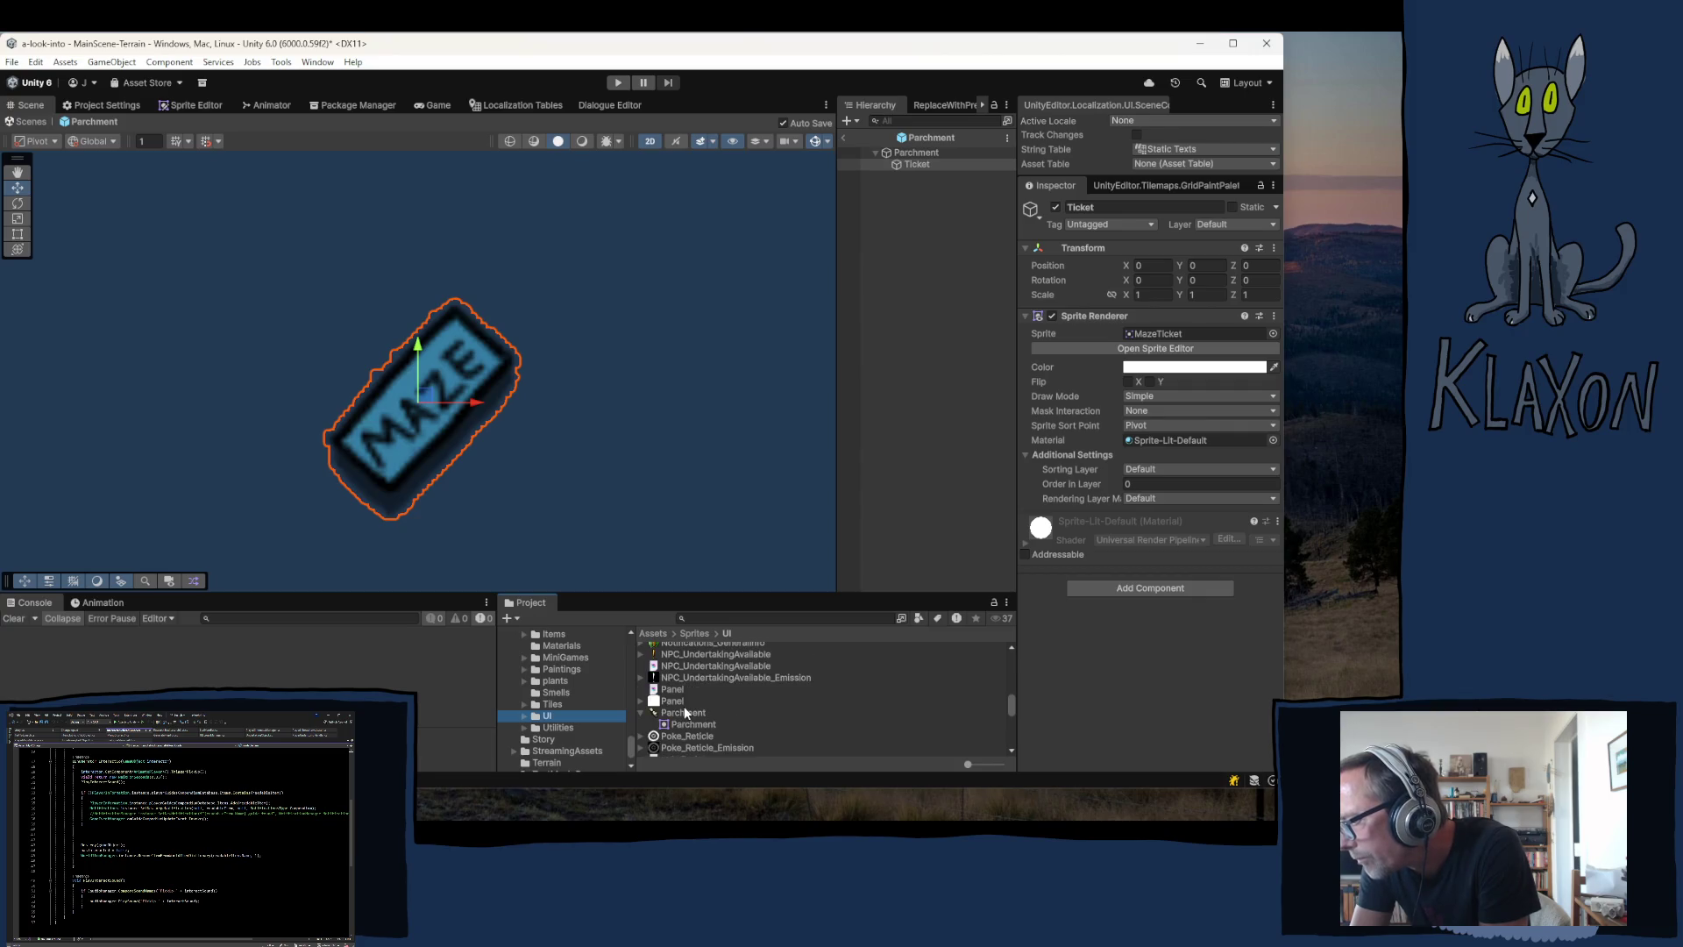
{"action": "mouse_move", "coordinate": [680, 713]}
{"action": "left_mouse_down"}
{"action": "mouse_move", "coordinate": [1026, 550]}
{"action": "mouse_move", "coordinate": [1173, 364]}
{"action": "mouse_move", "coordinate": [1166, 336]}
{"action": "left_mouse_up"}
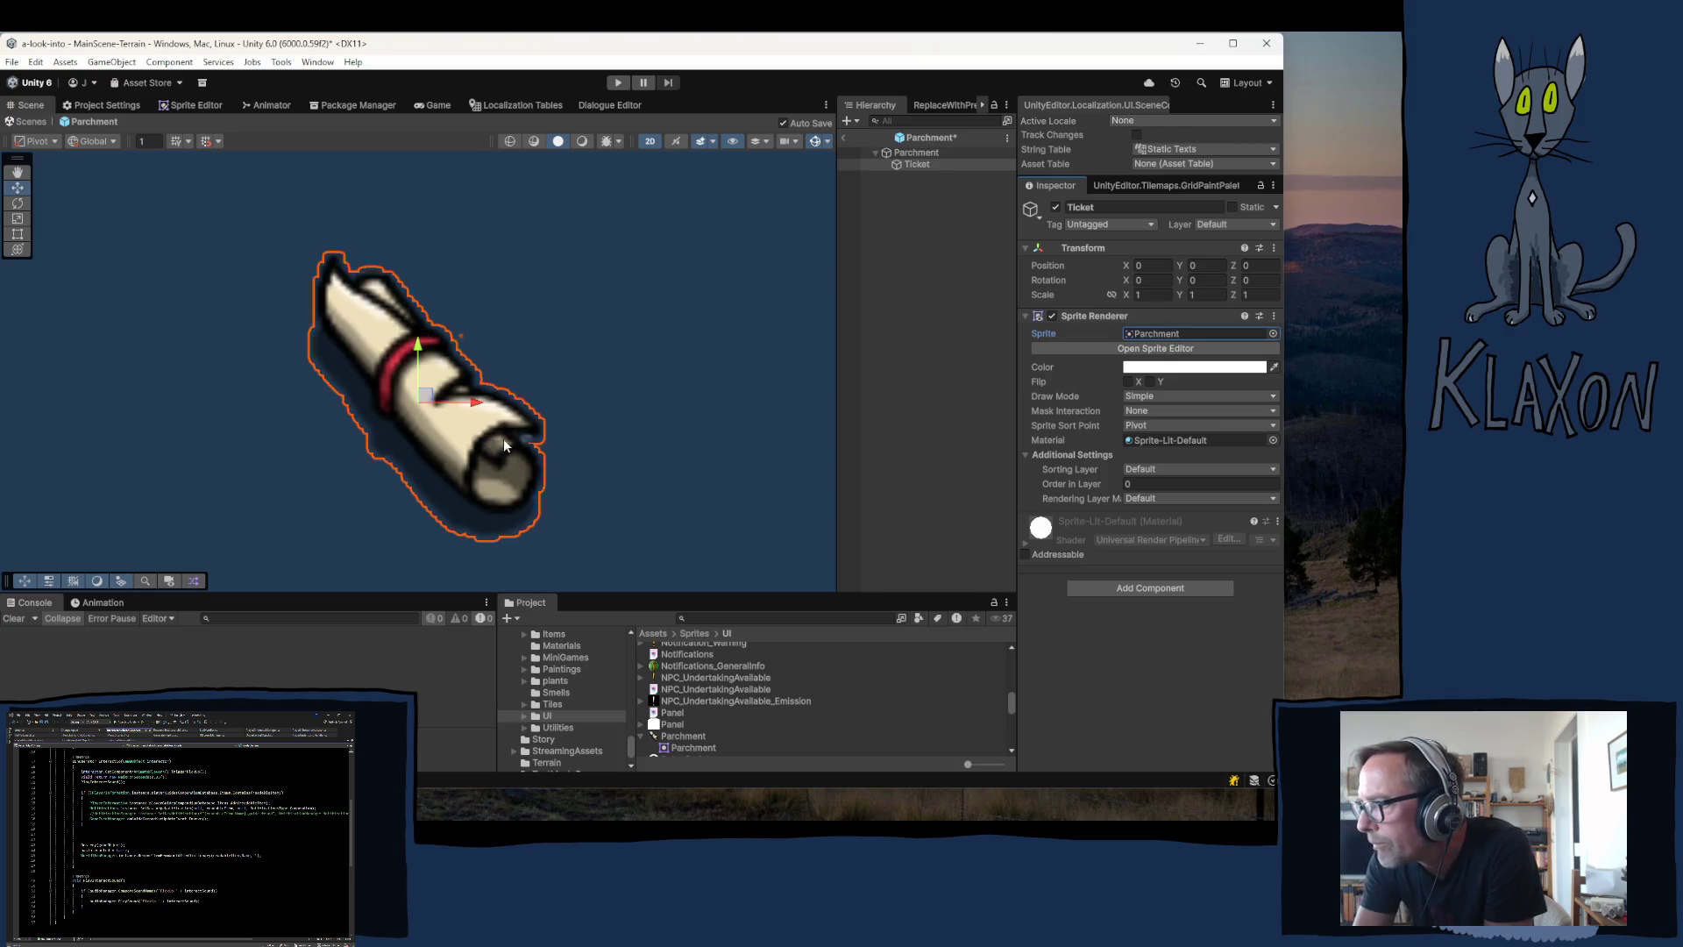
- Add the InteractableReadGuide script as a component on the Parchment root object
{"action": "left_click", "coordinate": [918, 154]}
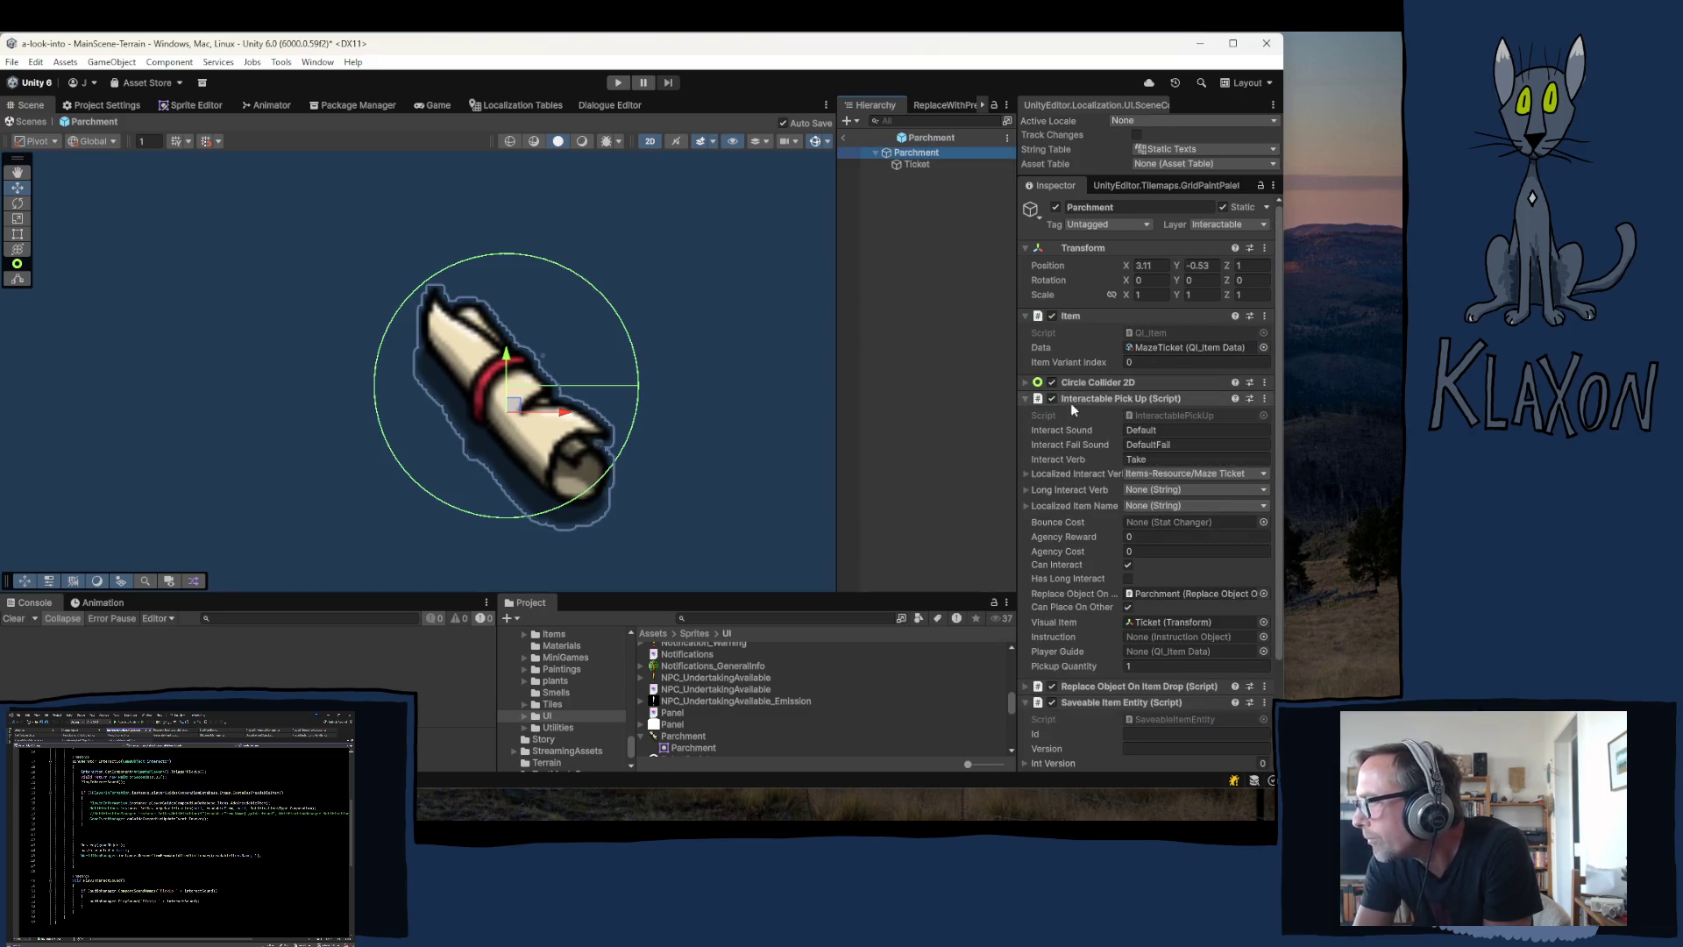
{"action": "left_click", "coordinate": [1093, 394]}
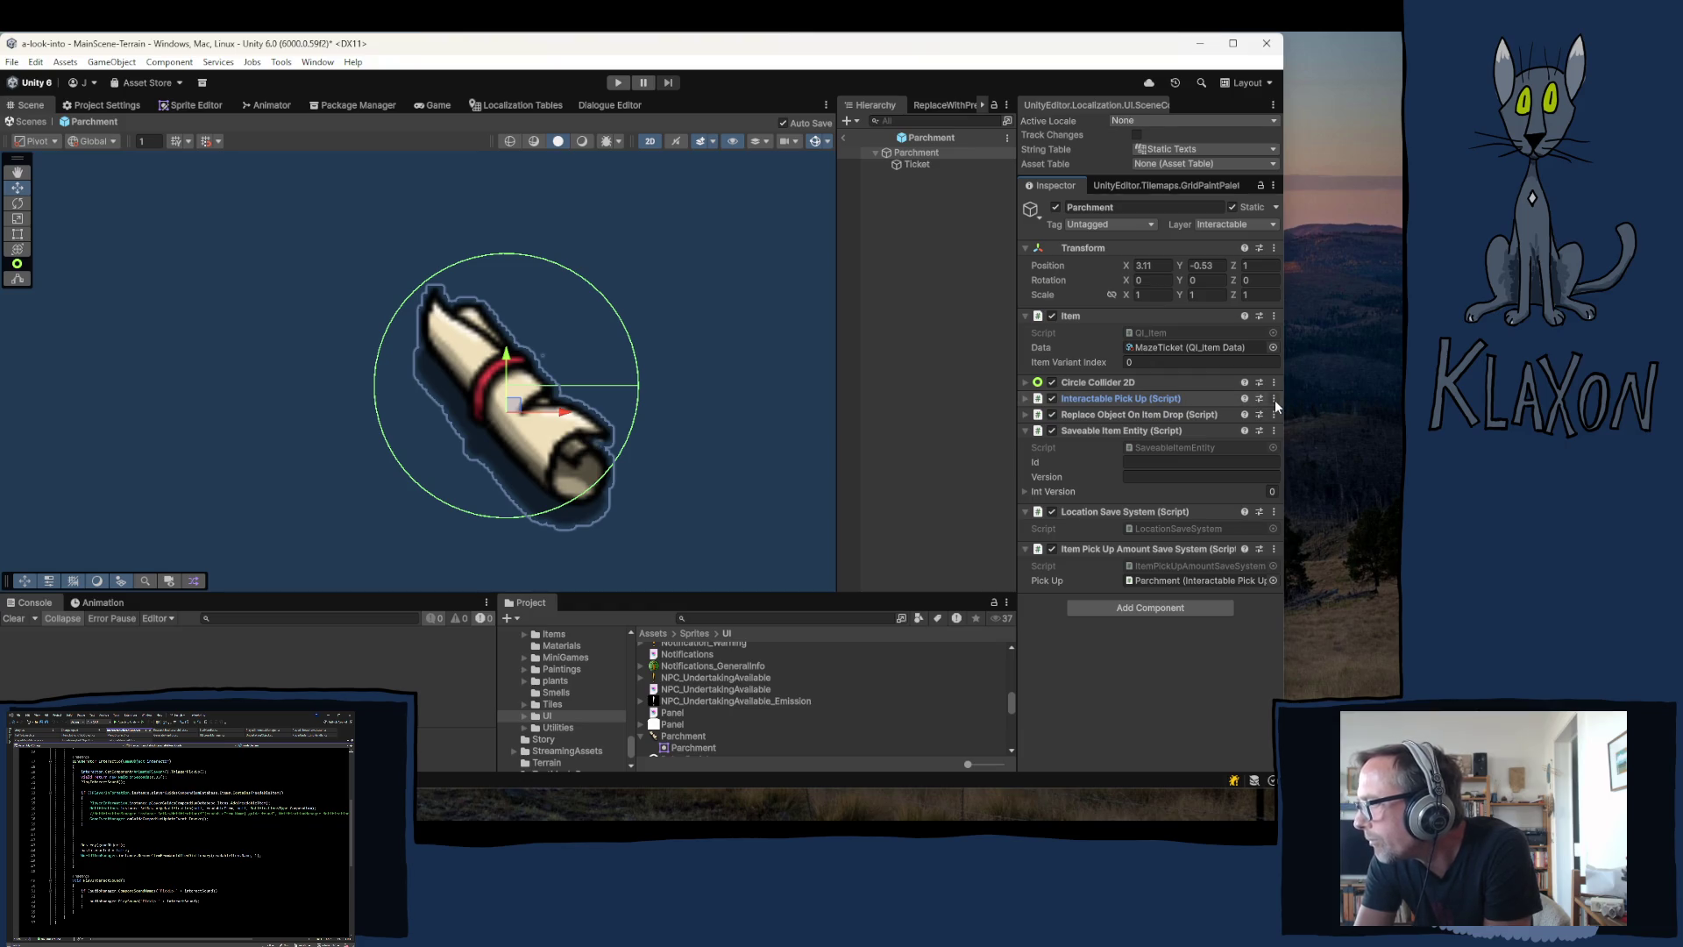
{"action": "left_click", "coordinate": [1180, 398]}
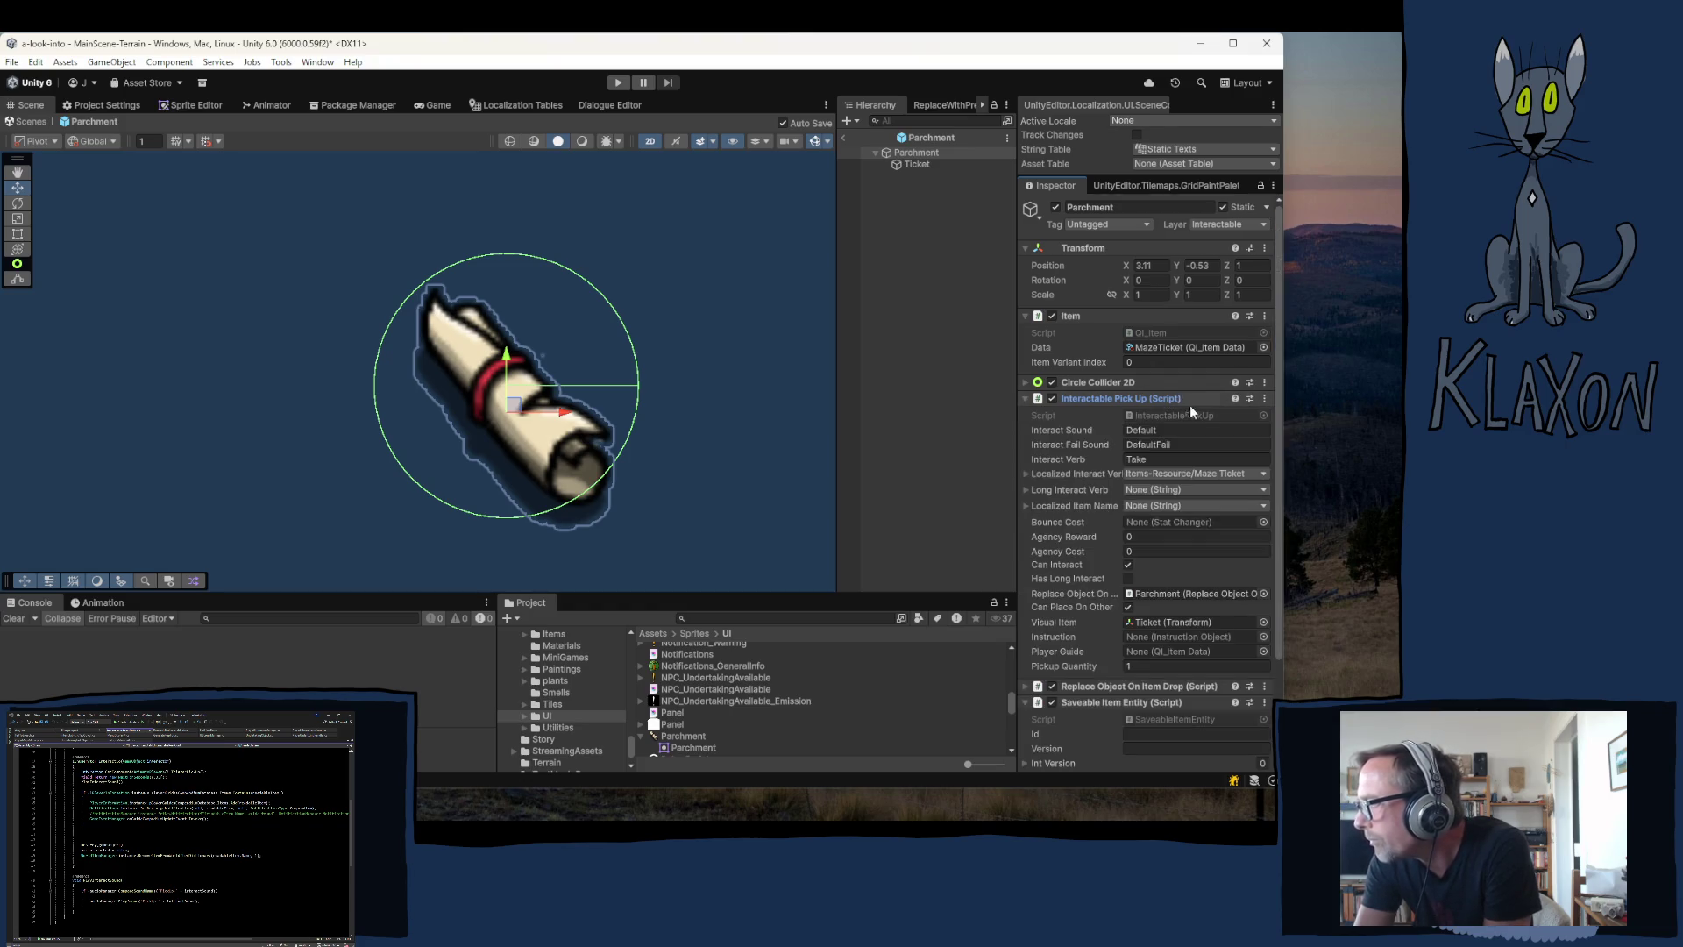
{"action": "left_click", "coordinate": [1191, 413]}
{"action": "left_click", "coordinate": [1117, 398]}
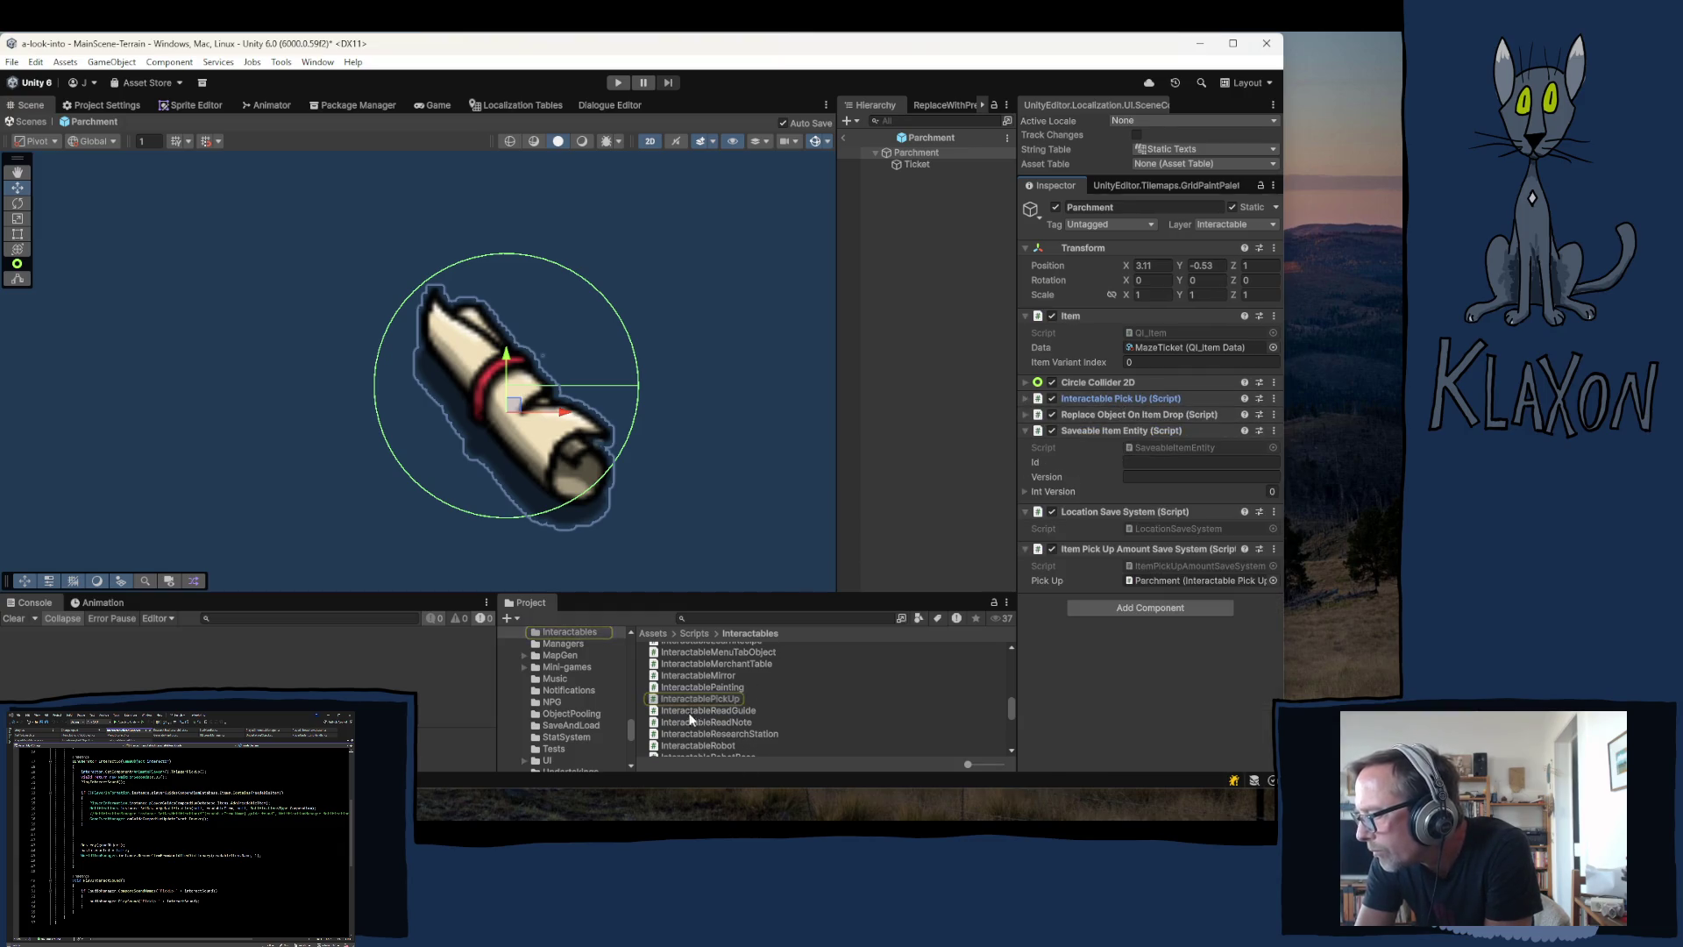
{"action": "left_click_drag", "start_coordinate": [682, 708], "coordinate": [1108, 687]}
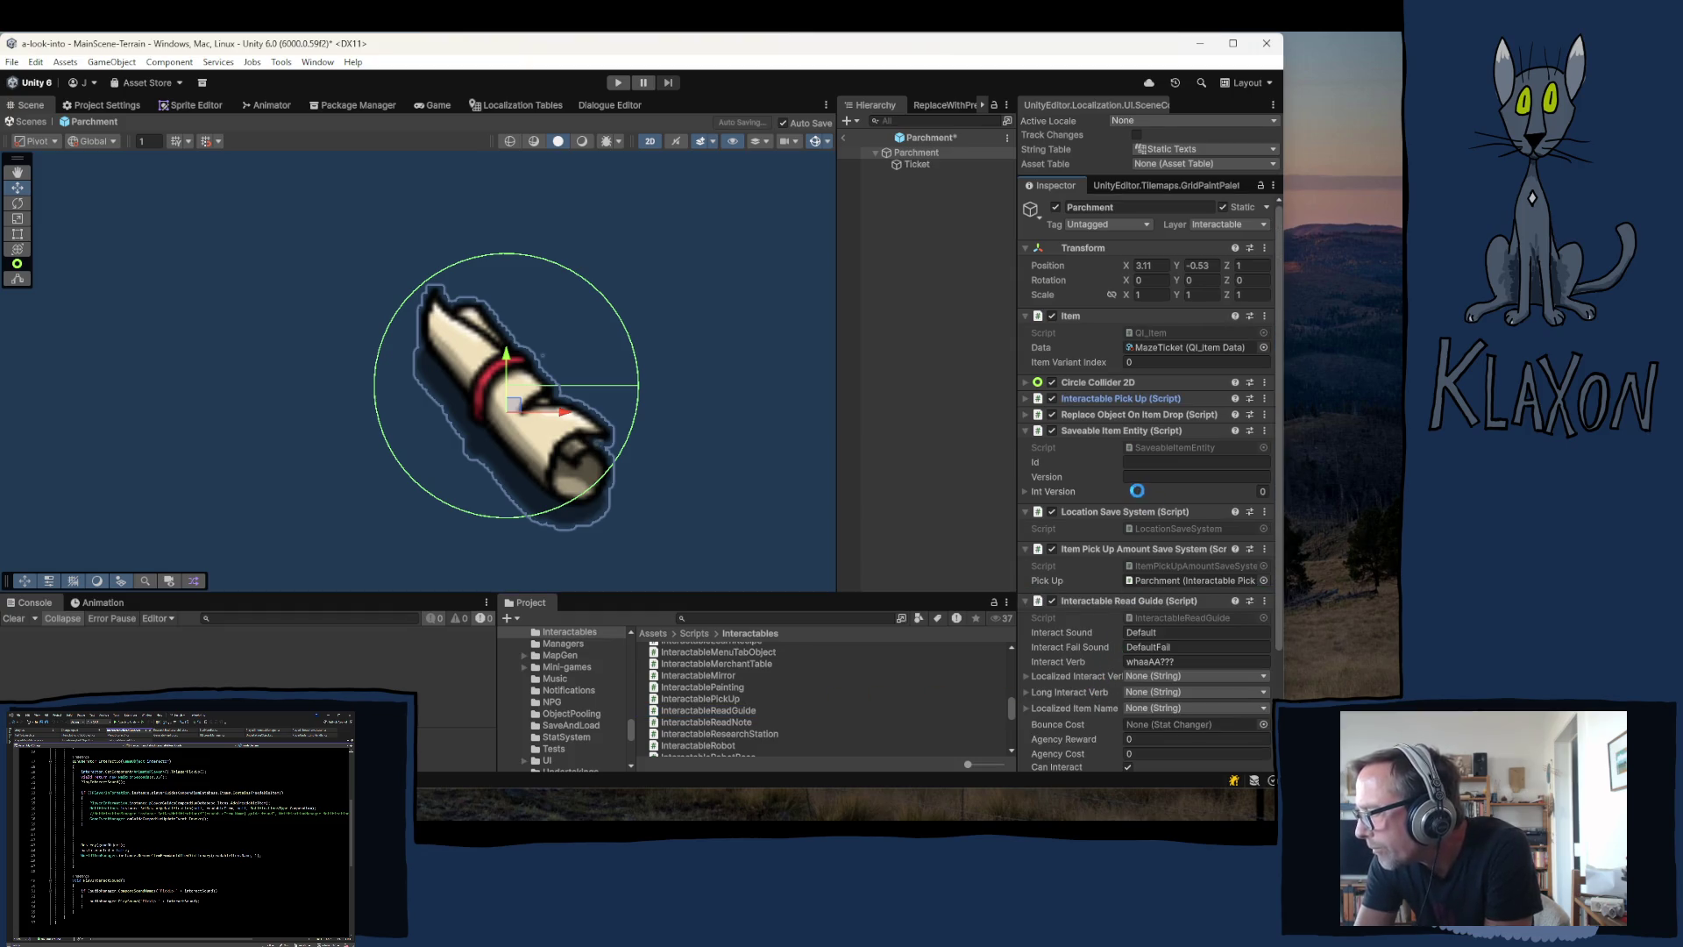
- Remove the Interactable Pick Up component from Parchment
{"action": "right_click", "coordinate": [1126, 398]}
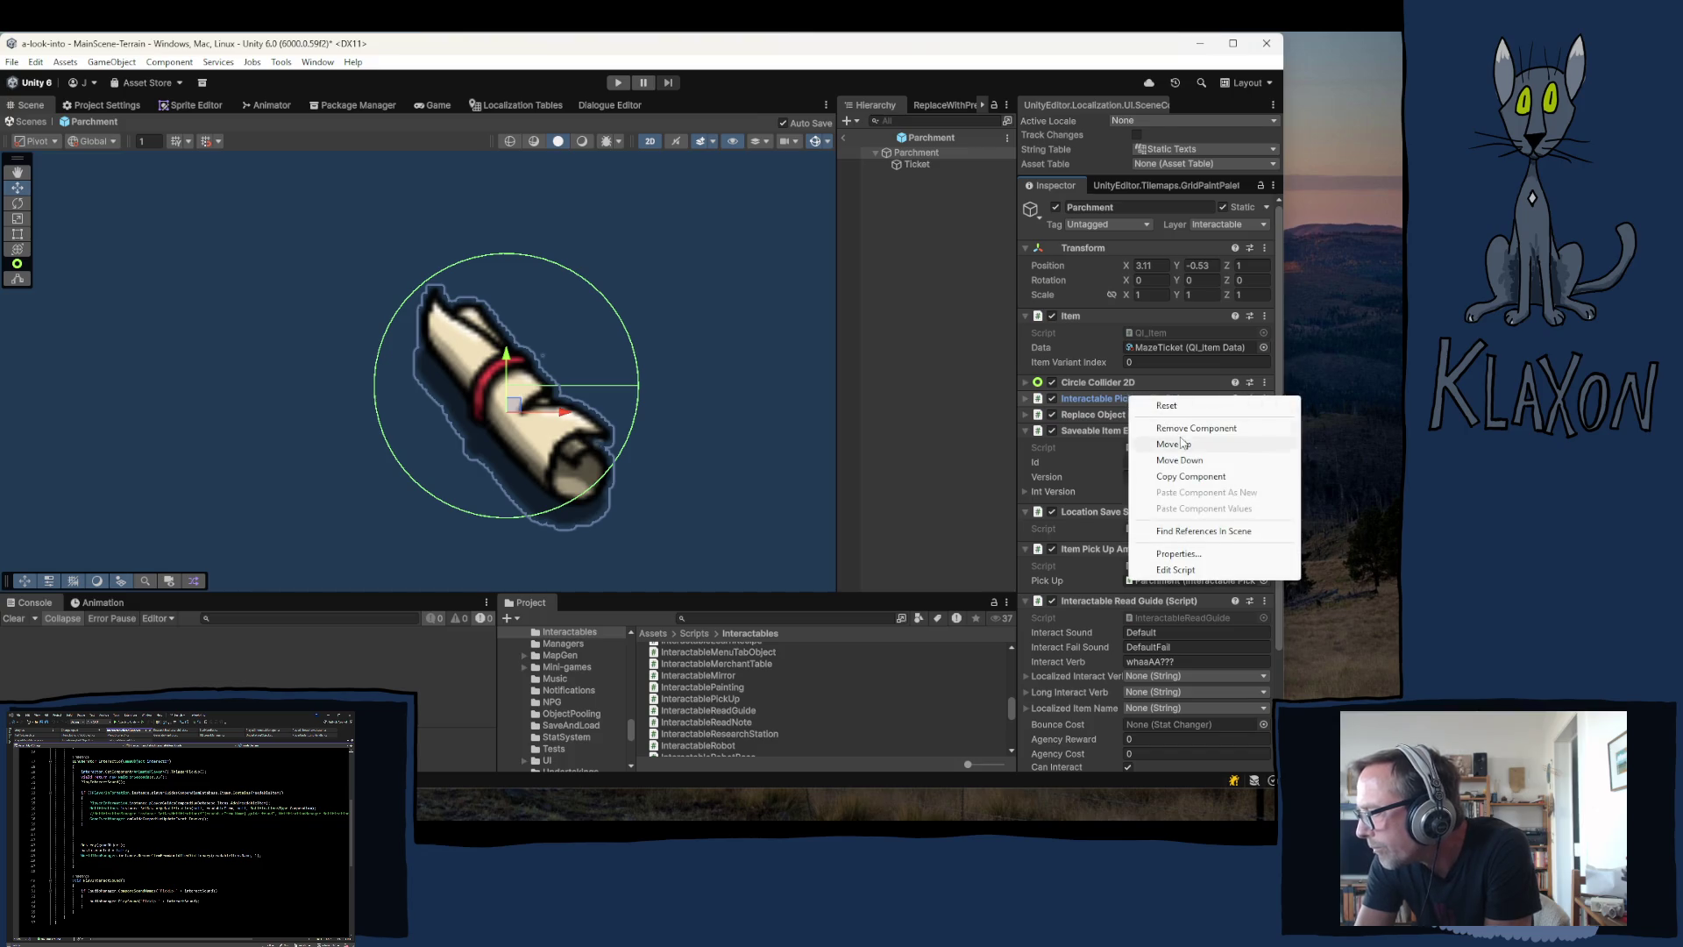
{"action": "left_click", "coordinate": [1179, 428]}
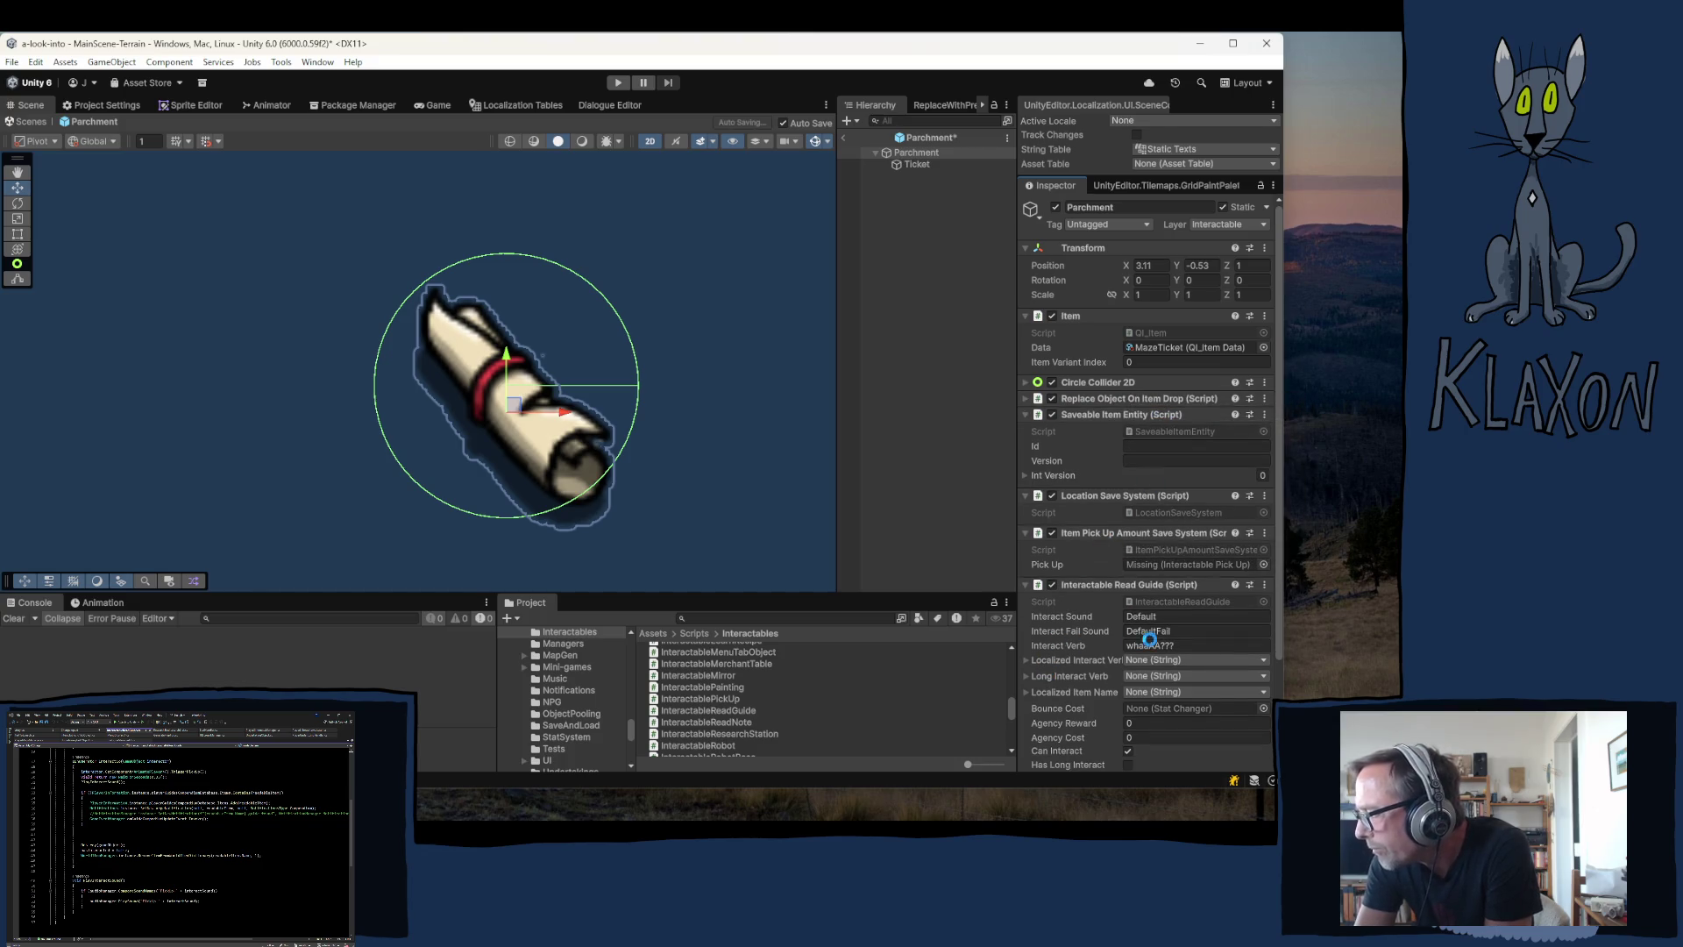
{"action": "scroll", "coordinate": [1126, 679], "scroll_direction": "down", "scroll_amount": 3}
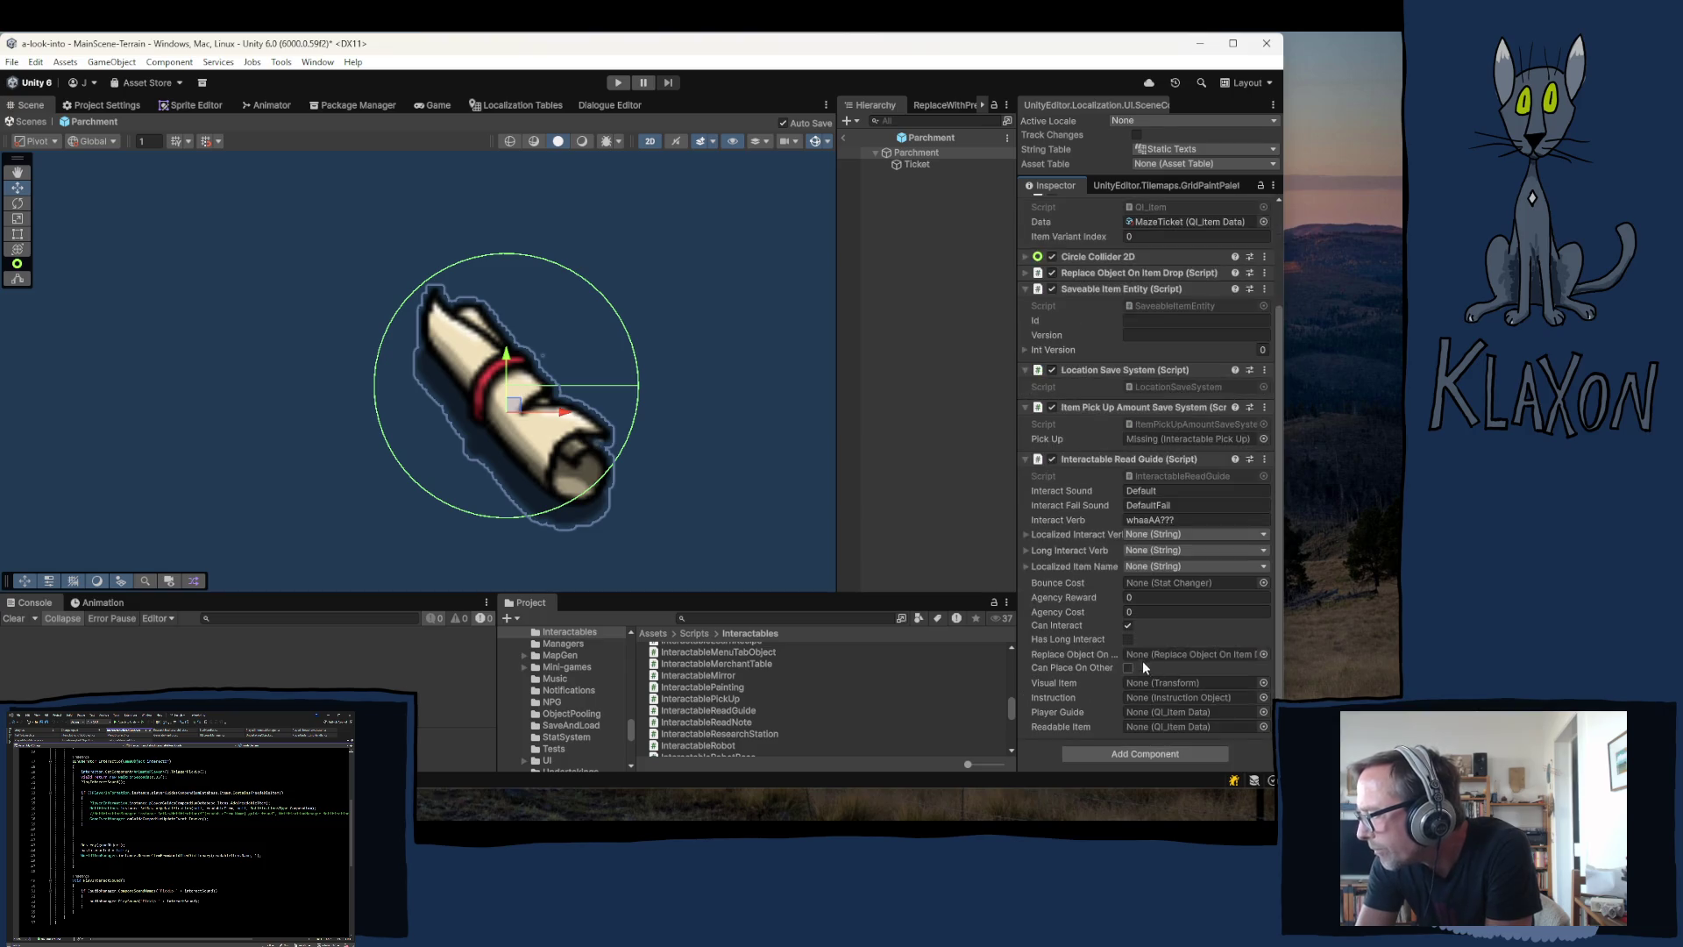
{"action": "left_click", "coordinate": [1163, 536]}
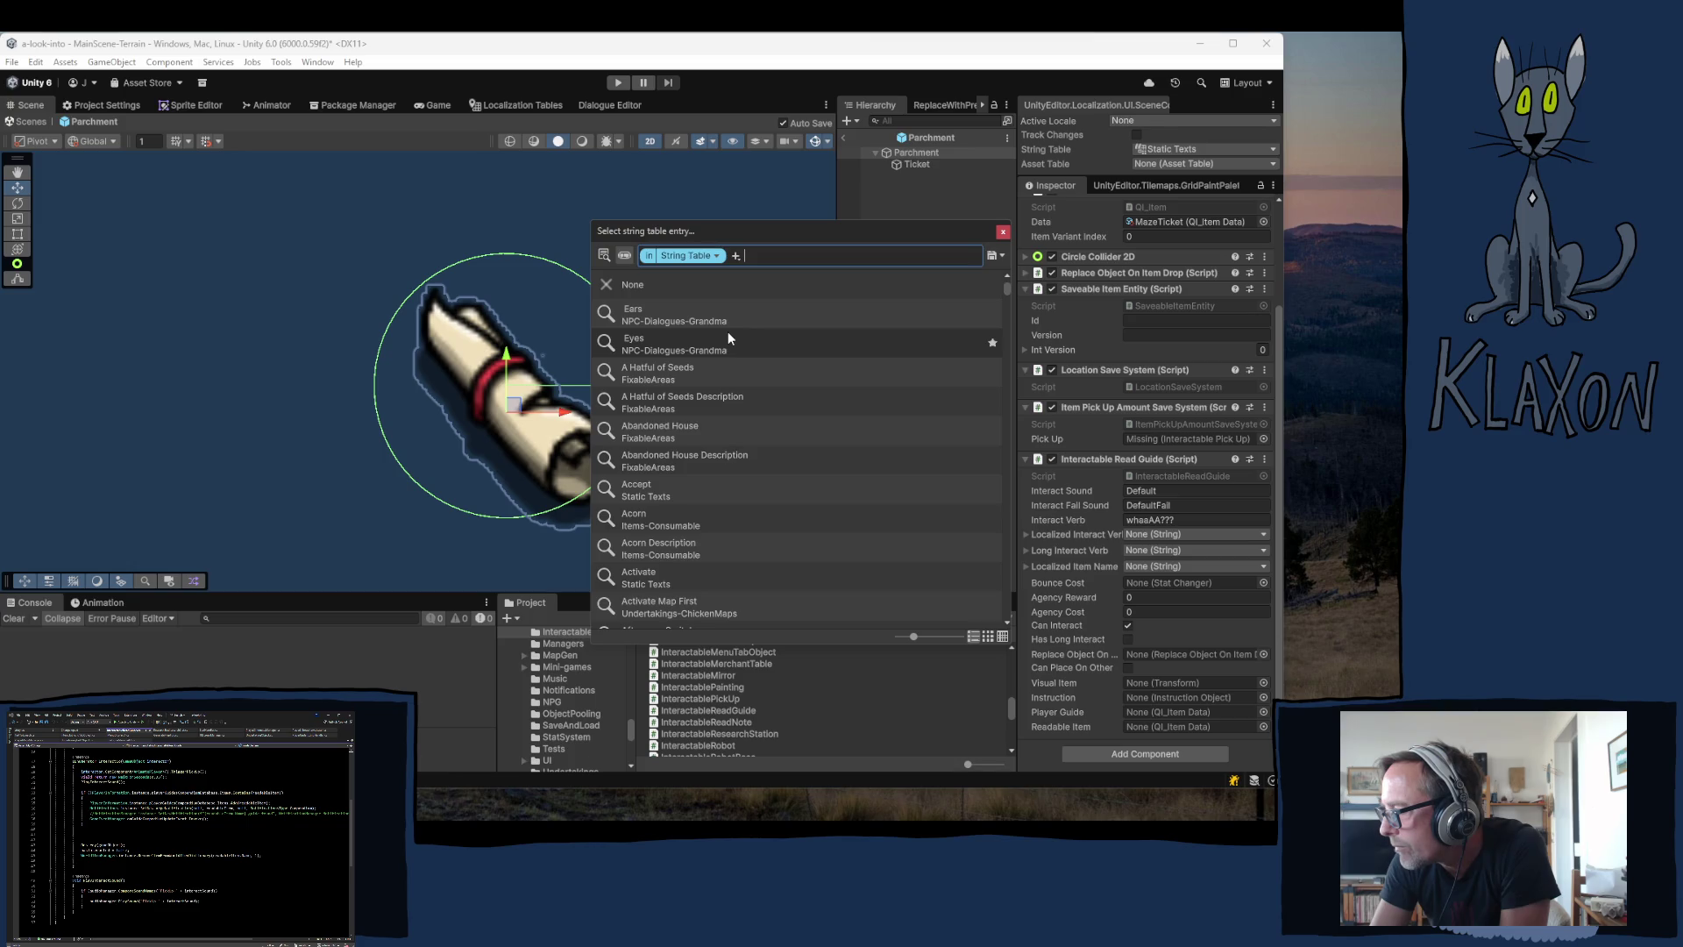
{"action": "left_click", "coordinate": [1003, 231]}
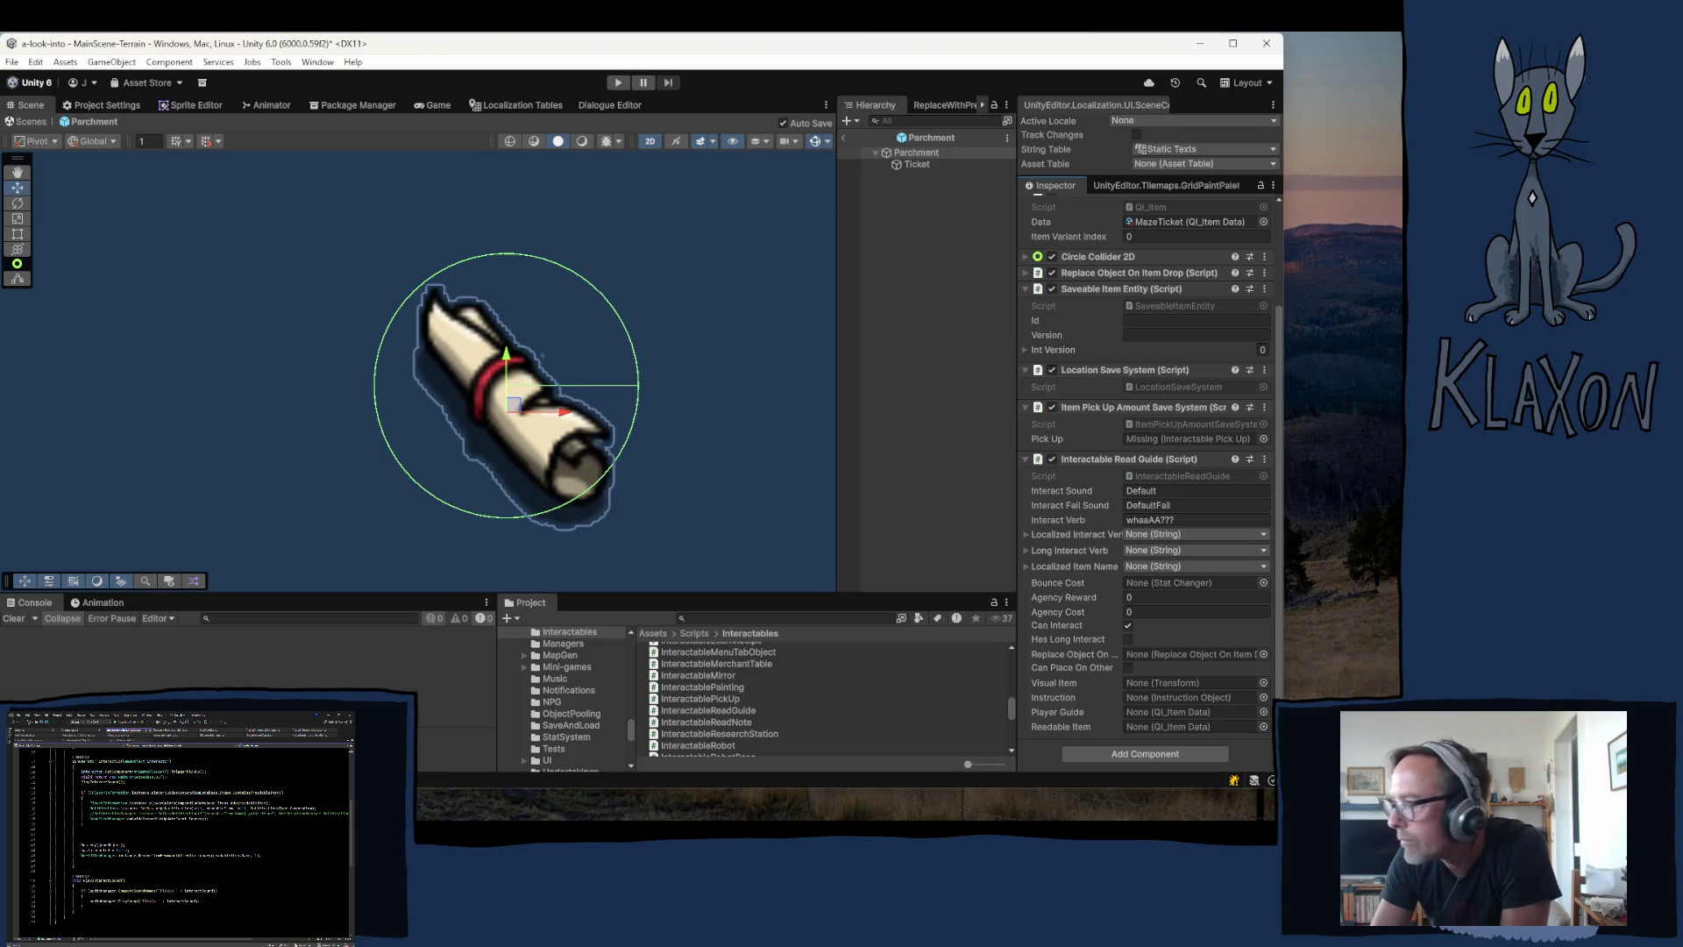